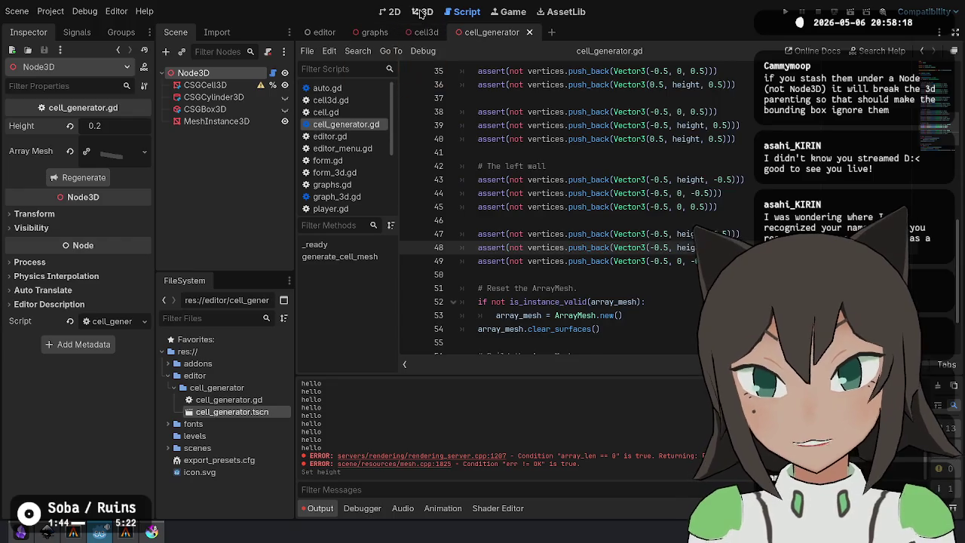
Reorder the left wall's first-triangle vertex lines 43–45, moving the (-0.5, 0, -0.5) line up.
left_click_drag(498, 226, 557, 226)
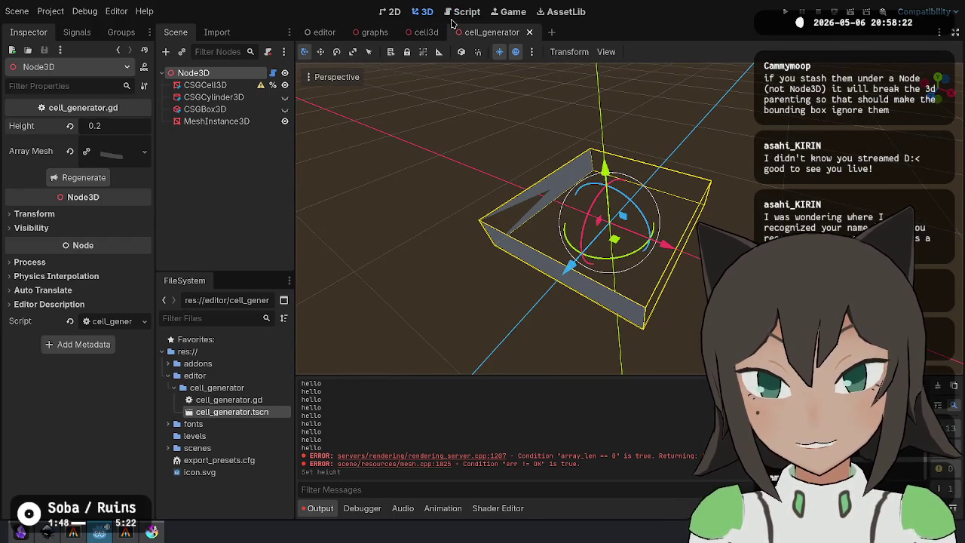
left_click(475, 13)
key("Up")
key("Up")
key("Up")
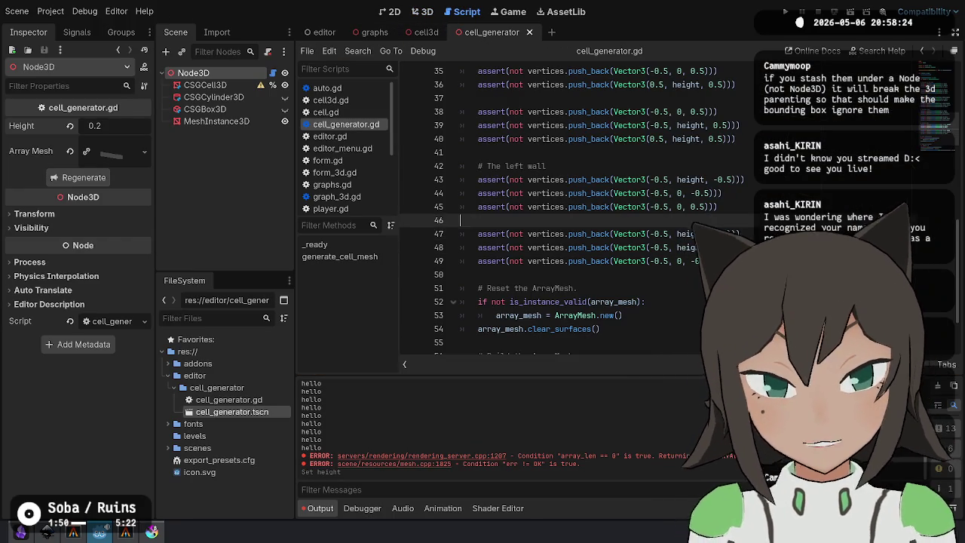
key("alt+Down")
key("Up")
key("Up")
key("alt+Down")
key("alt+Down")
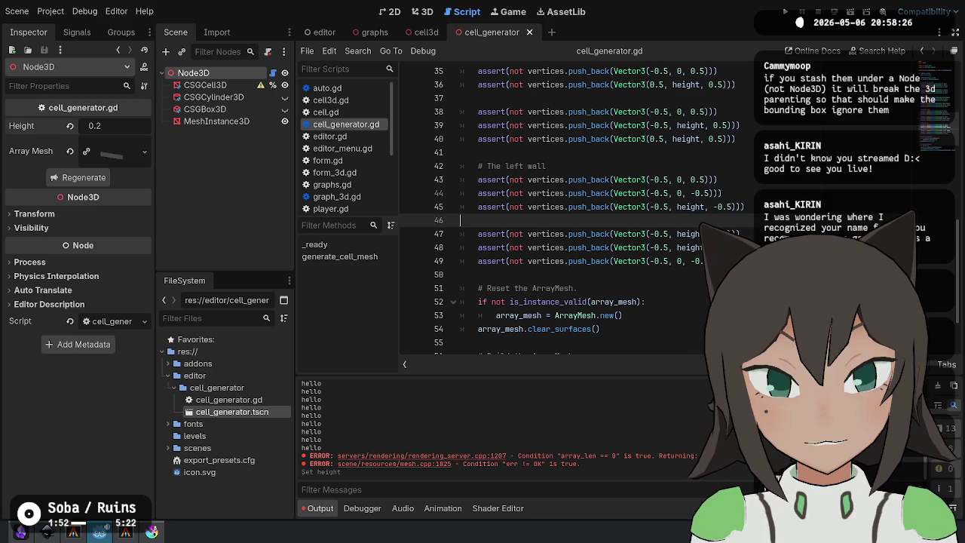
key("Down")
key("Down")
key("Down")
key("Down")
key("alt+Up")
key("alt+Up")
key("Down")
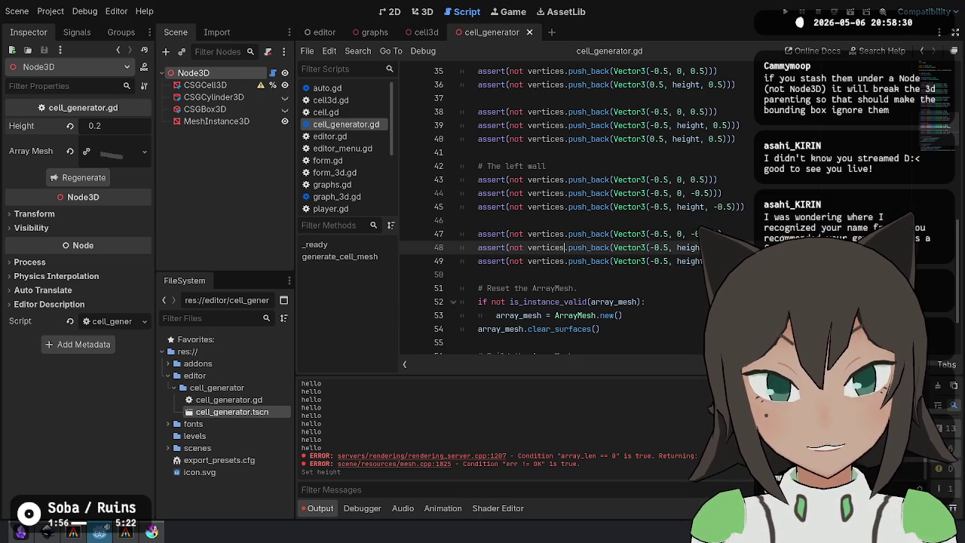
key("Up")
key("Up")
key("Up")
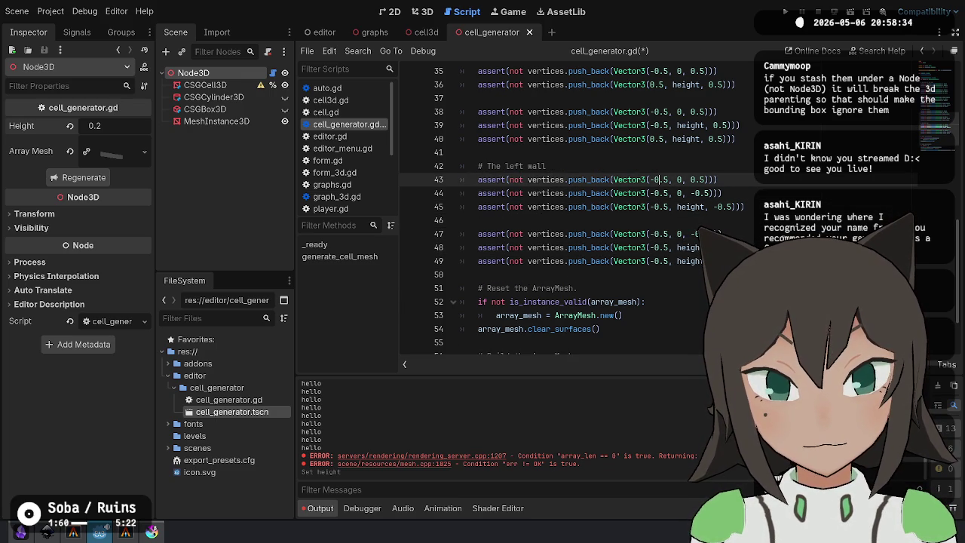
Review the left wall's vertex lines from 43 down to the second triangle on lines 47–49.
key("Down")
key("Down")
key("Up")
key("Up")
key("Down")
key("Down")
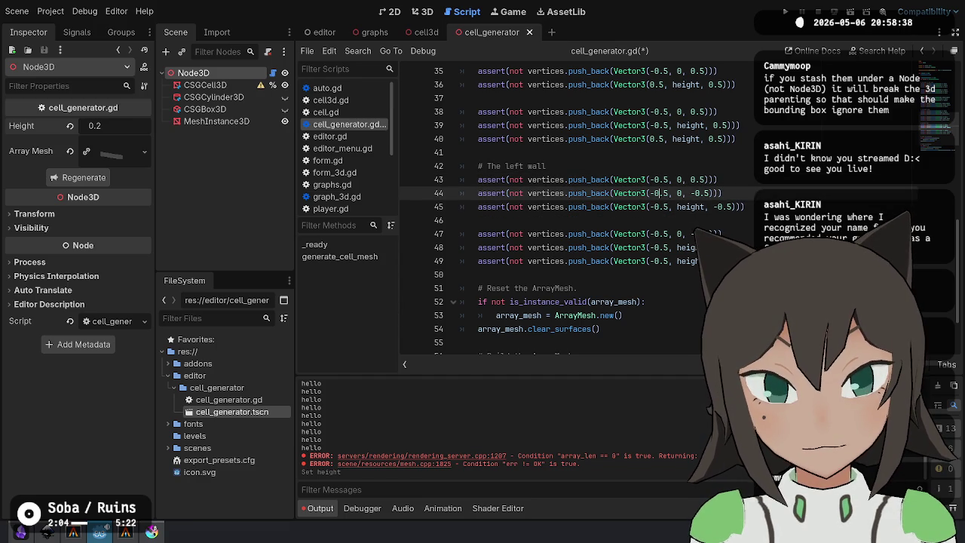
key("Down")
key("Down")
key("Down")
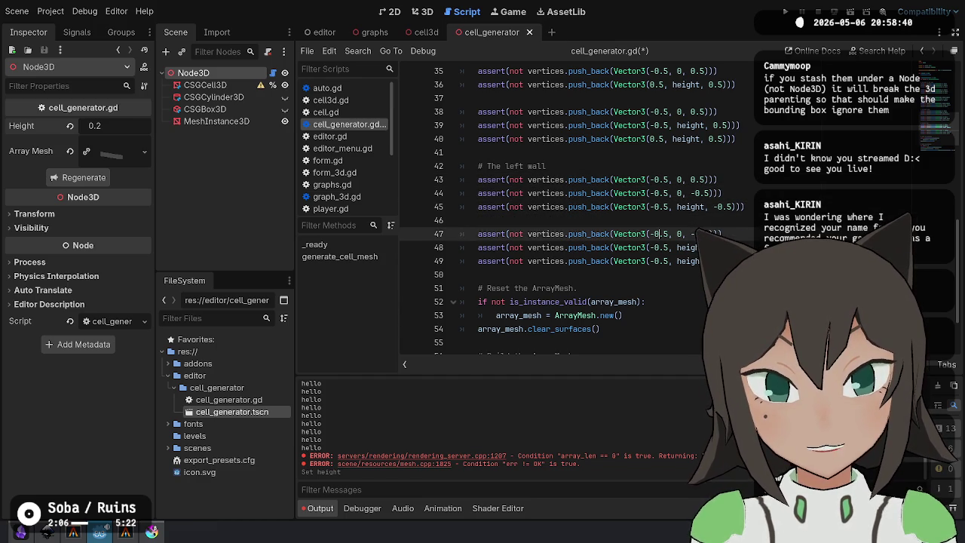
key("Up")
left_click(655, 248)
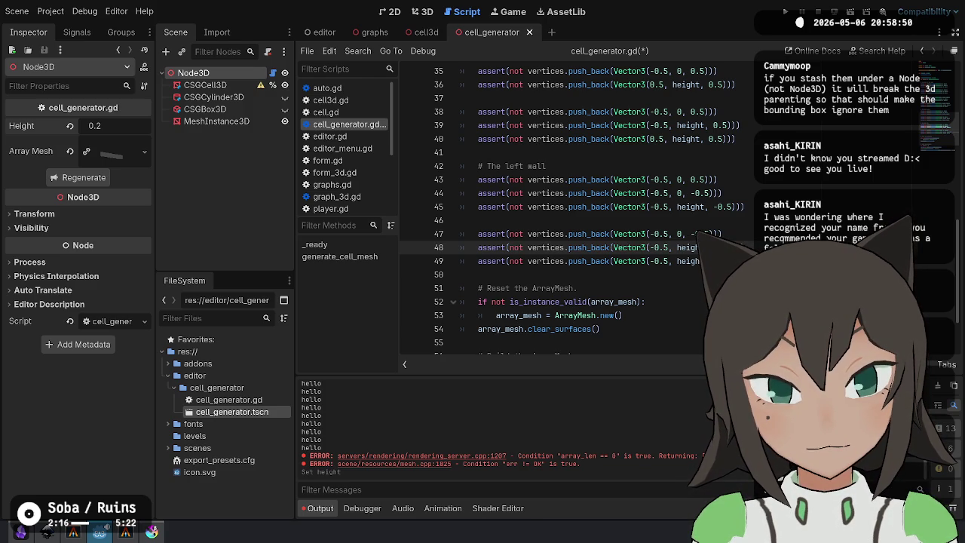
left_click(588, 261)
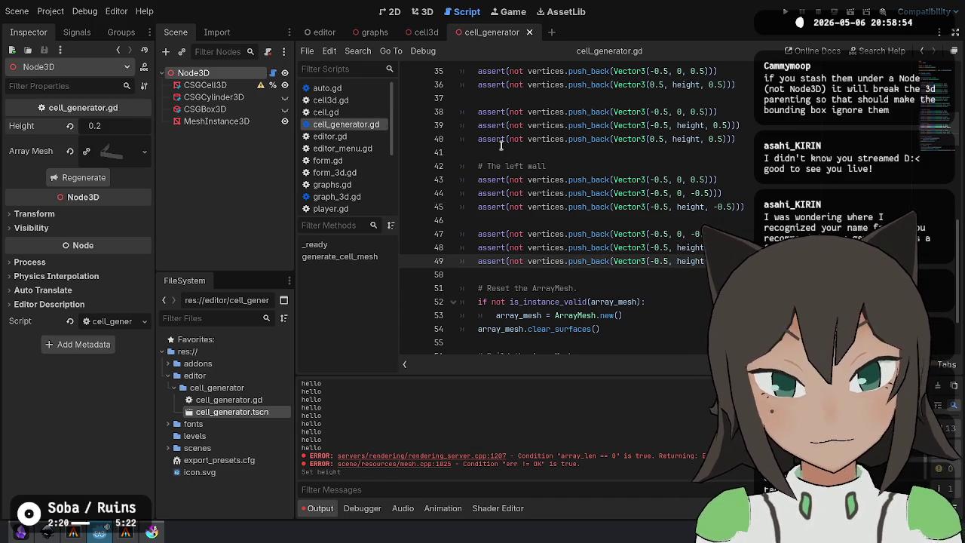
Inspect the cell walls from a lower angle in the 3D view, then return to the script.
left_click(424, 14)
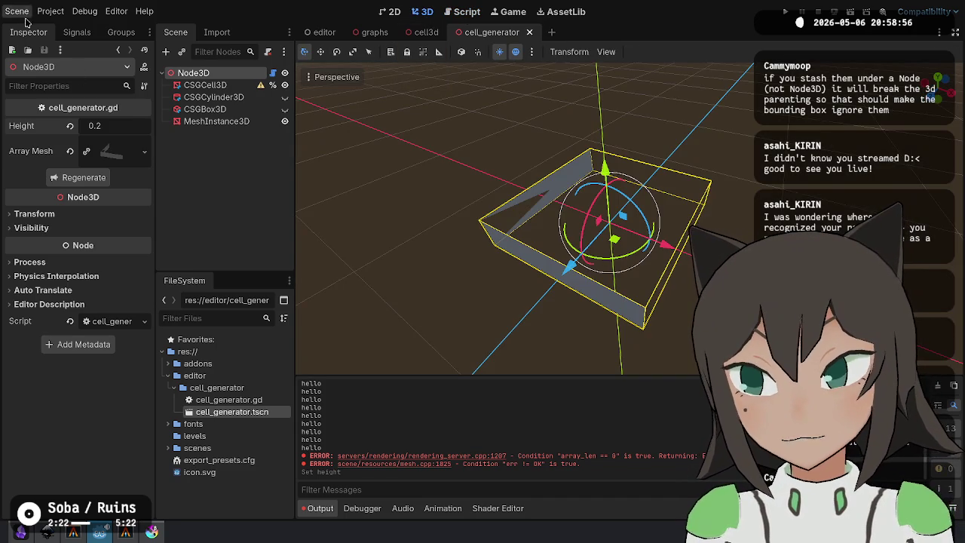
mouse_move(455, 243)
left_mouse_down()
mouse_move(508, 211)
mouse_move(459, 213)
mouse_move(483, 240)
mouse_move(502, 232)
mouse_move(495, 237)
left_mouse_up()
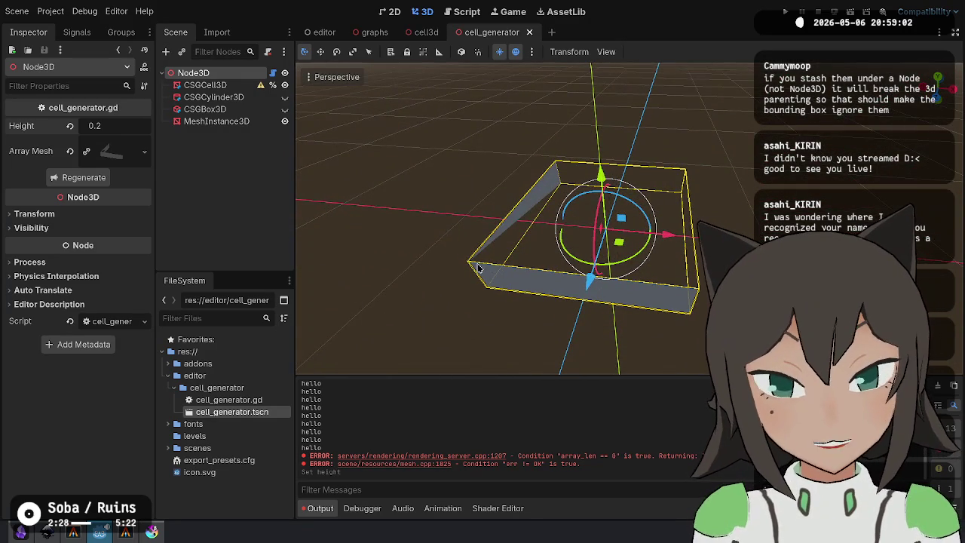
left_click(457, 11)
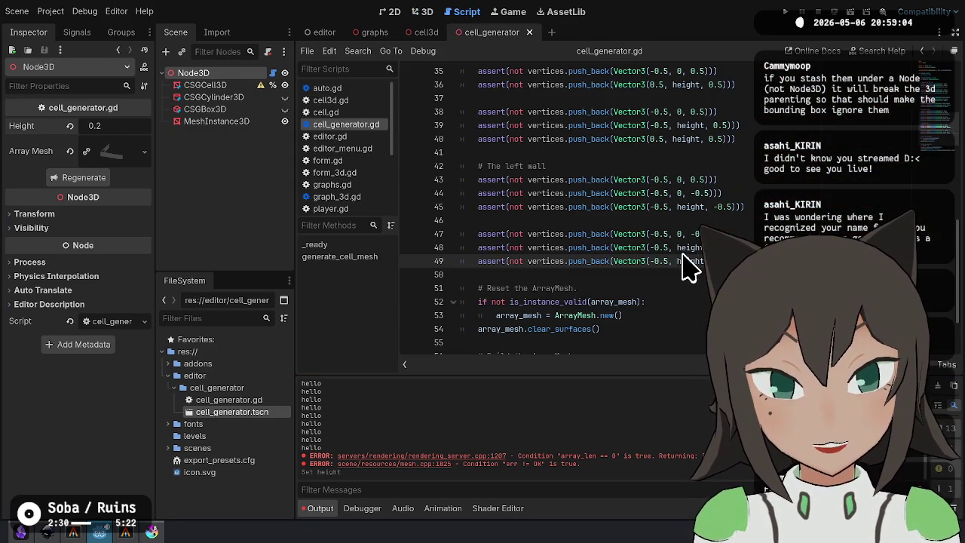
Drop the minus sign on line 48 and move the (-0.5, 0, -0.5) line down to line 49.
key("Up")
key("BackSpace")
scroll(527, 211, "up", 1)
key("Up")
key("alt+Down")
key("alt+Down")
key("Down")
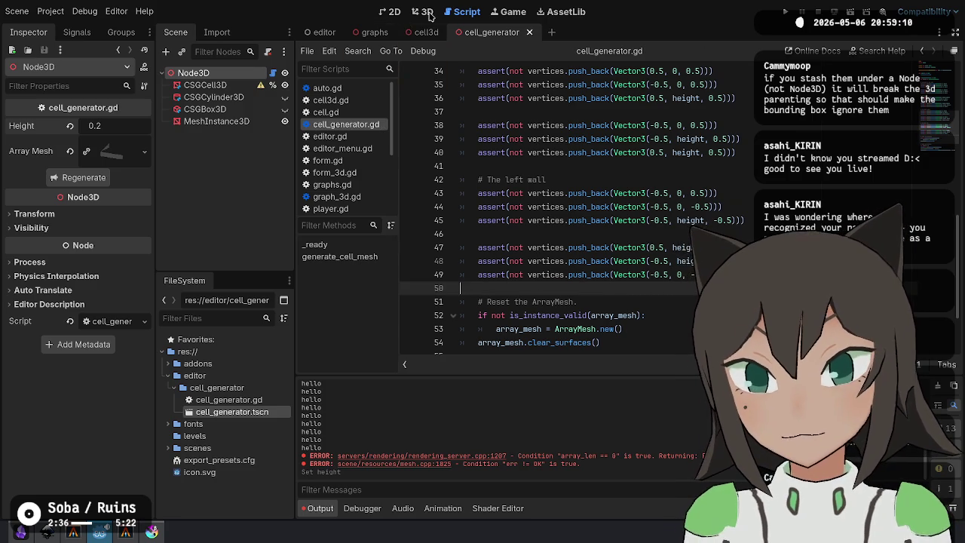
Regenerate the cell mesh and compare the 3D result against lines 47–49.
left_click(431, 15)
left_click(85, 179)
left_click_drag(545, 251, 458, 4)
left_click(460, 7)
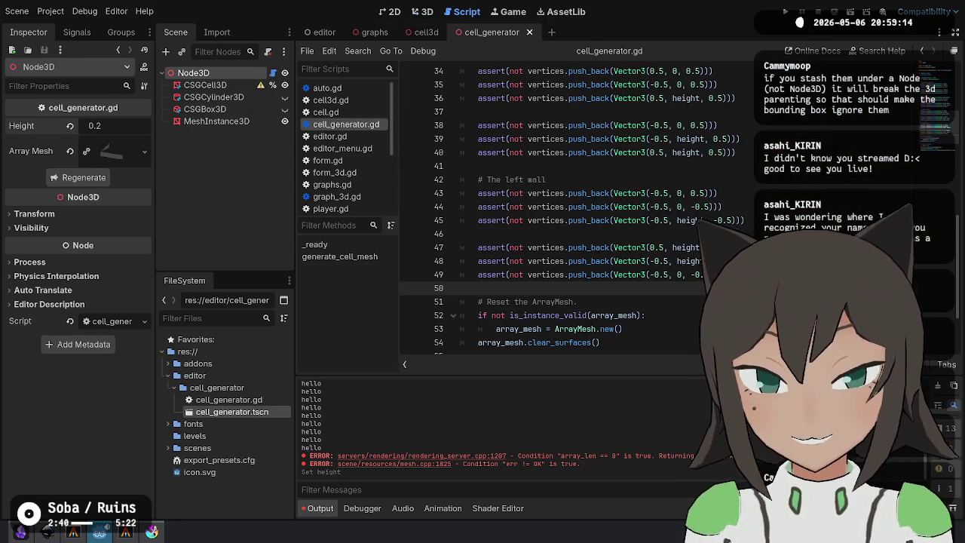
key("Left")
left_click(716, 247)
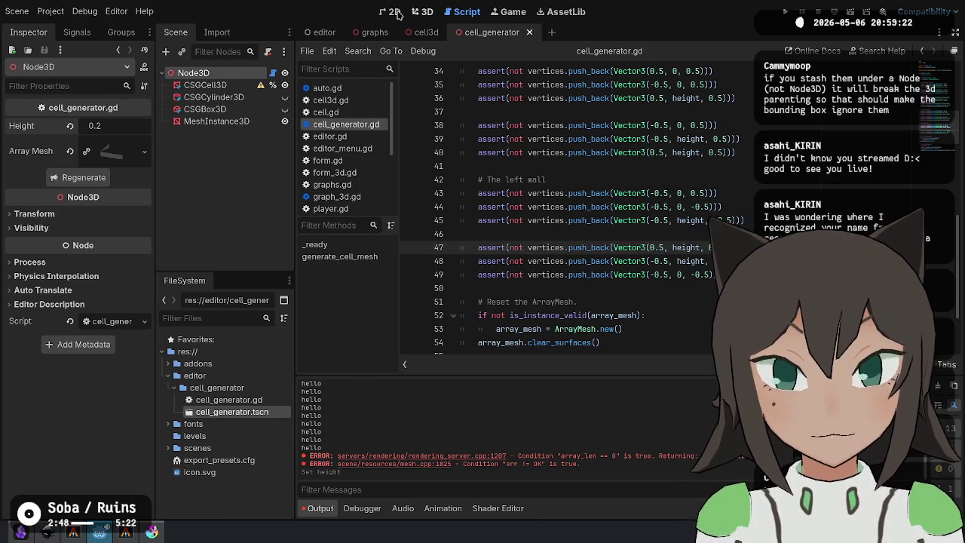
left_click(421, 11)
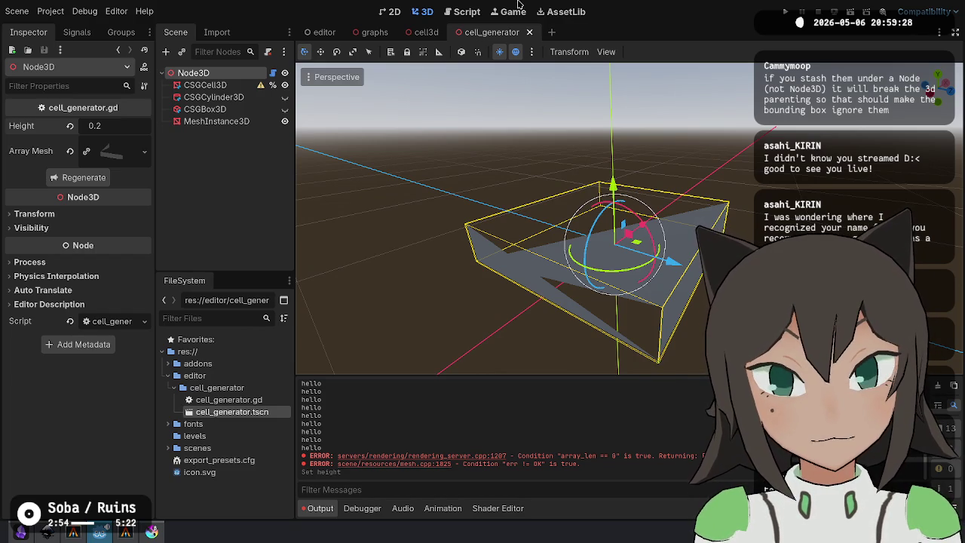
left_click(466, 11)
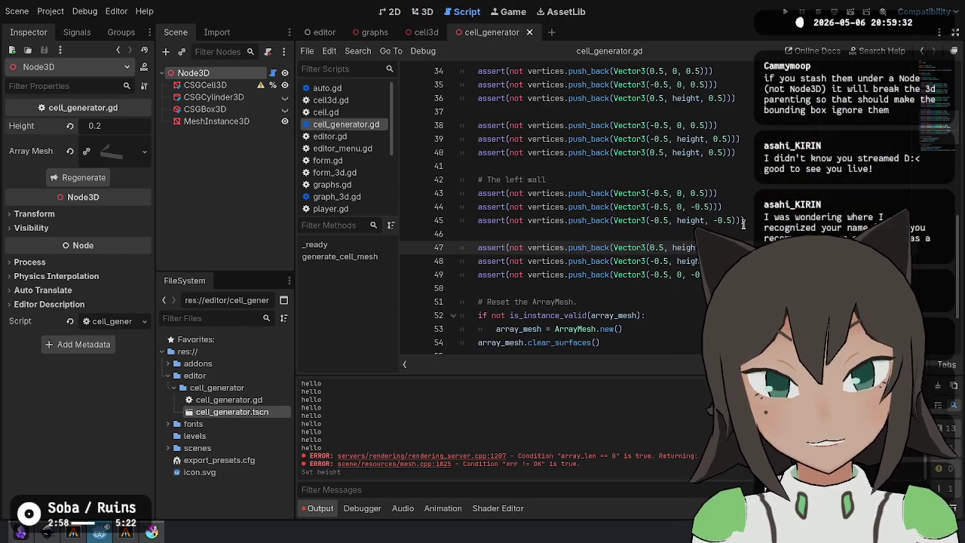
Add a minus sign to line 47's x value and save cell_generator.gd.
key("ctrl+shift+Right")
key("Down")
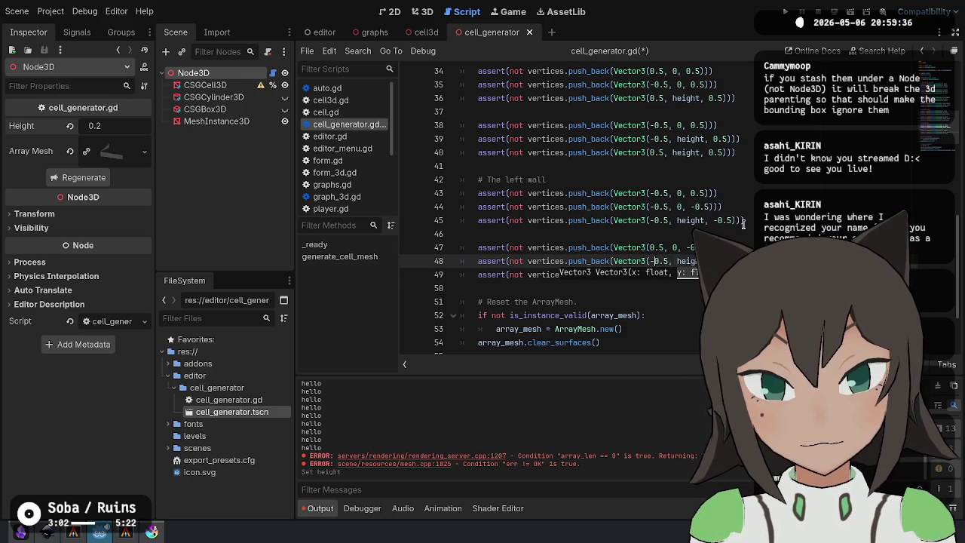
key("Up")
type("-")
key("Down")
key("Down")
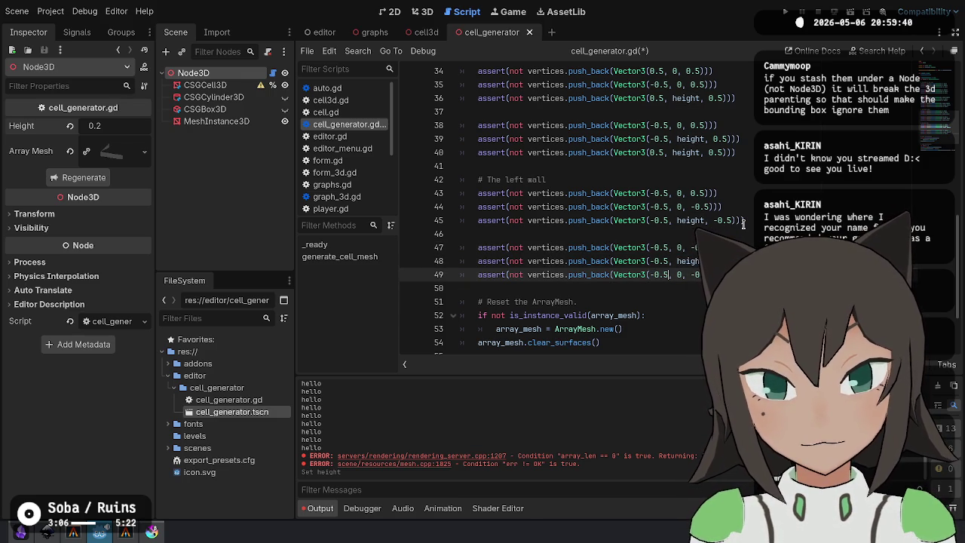
key("ctrl+s")
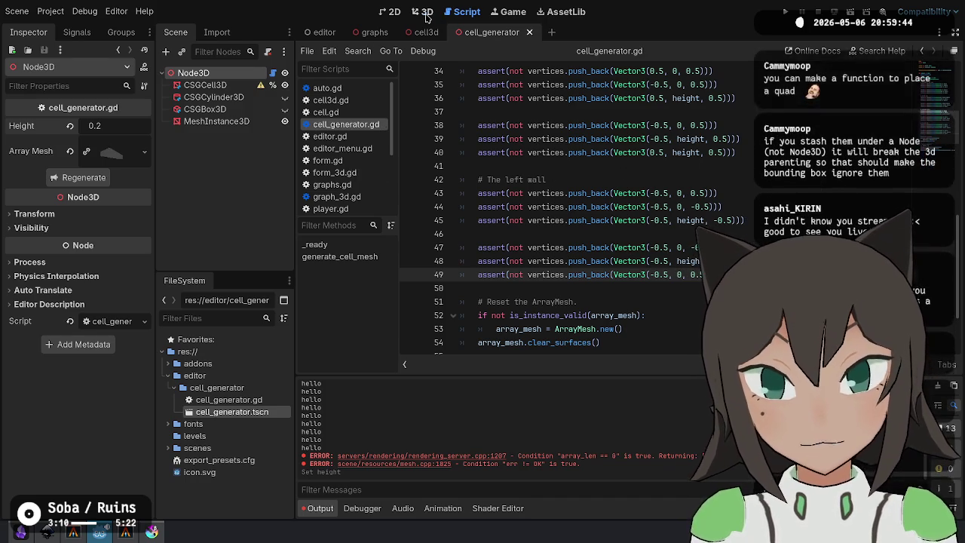
Regenerate the cell mesh in the 3D view and orbit around it.
left_click(427, 12)
left_click(98, 181)
mouse_move(624, 260)
left_mouse_down()
mouse_move(442, 267)
mouse_move(633, 261)
mouse_move(354, 238)
mouse_move(340, 219)
mouse_move(423, 113)
left_mouse_up()
left_click(461, 11)
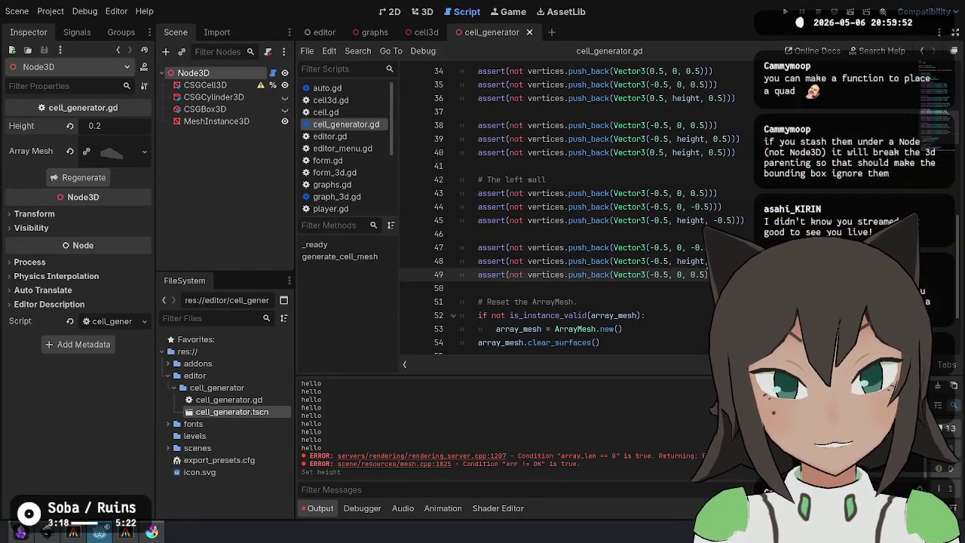
Compare lines 47–49 with the first triangle on lines 43–45, then orbit the 3D mesh.
left_click(672, 249)
left_click(704, 273)
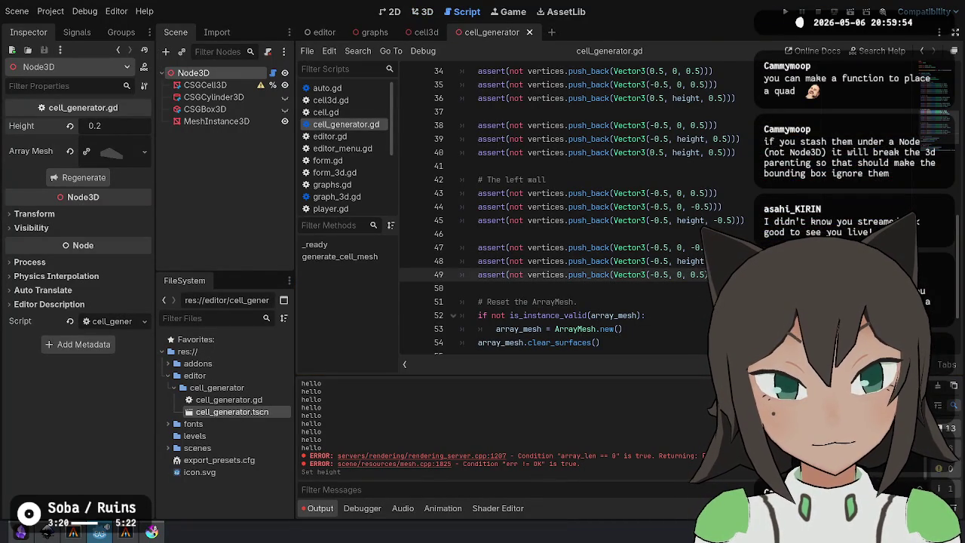
left_click_drag(707, 274, 586, 247)
left_click_drag(707, 275, 656, 274)
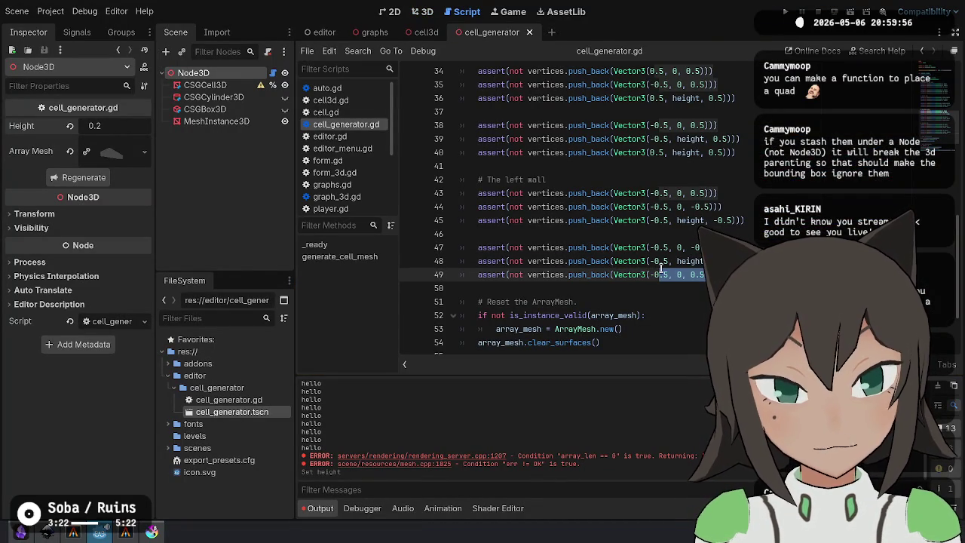
left_click(656, 274)
left_click_drag(461, 190, 746, 221)
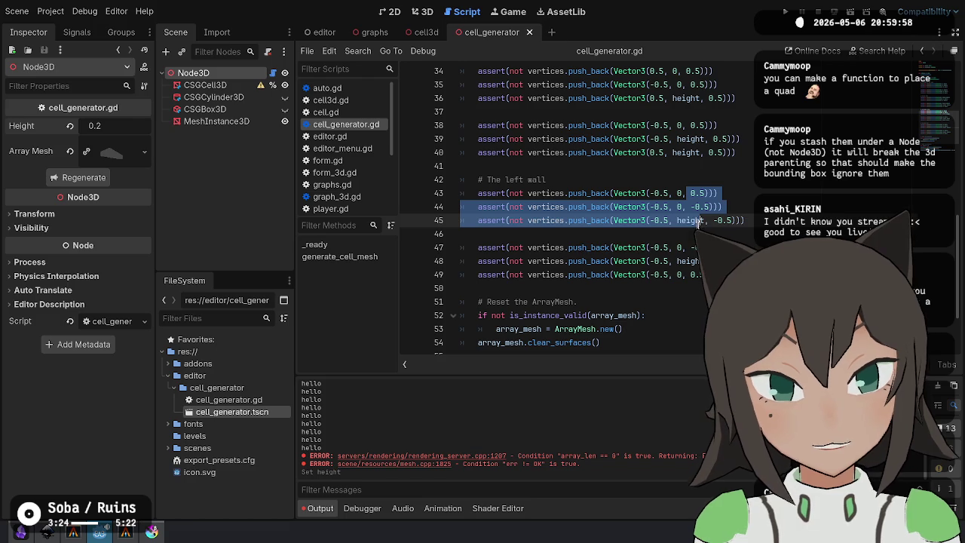
left_click(506, 275)
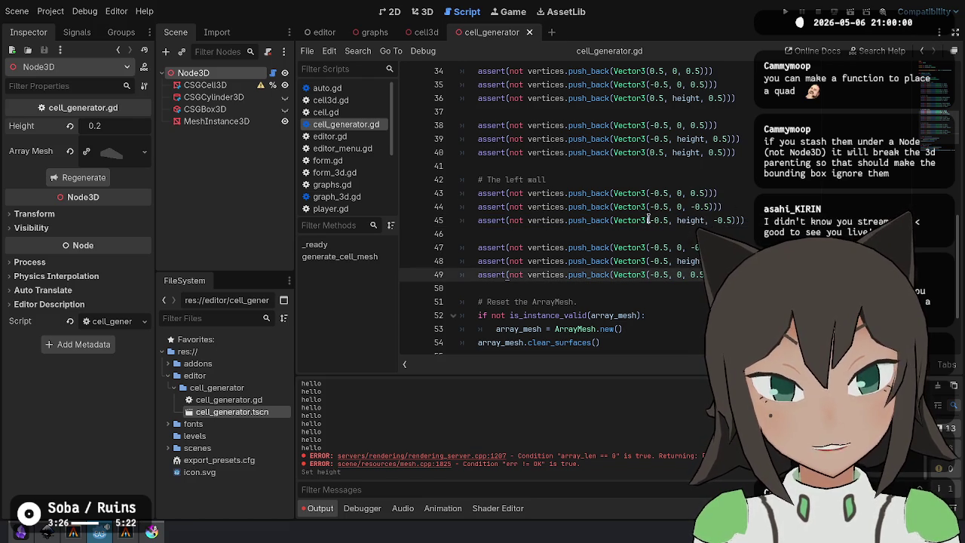
left_click(422, 11)
mouse_move(529, 282)
left_mouse_down()
mouse_move(667, 249)
mouse_move(640, 323)
left_mouse_up()
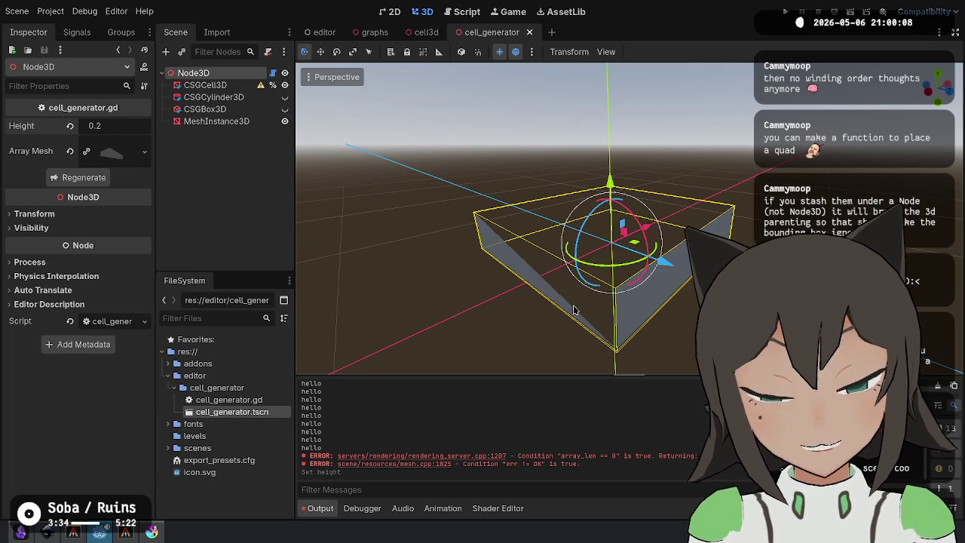
Check lines 47–49 of the second left-wall triangle against the box in 3D.
left_click(472, 12)
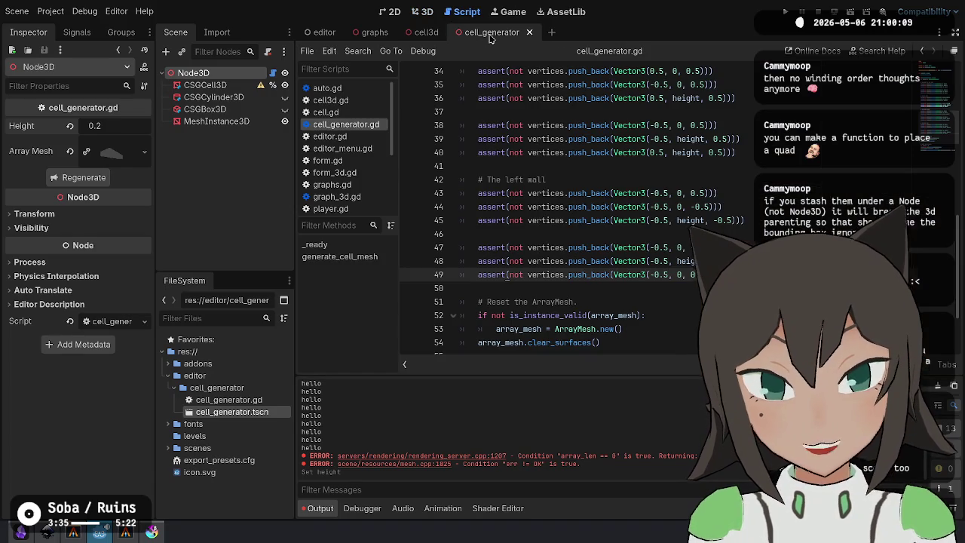
left_click(659, 247)
key("Down")
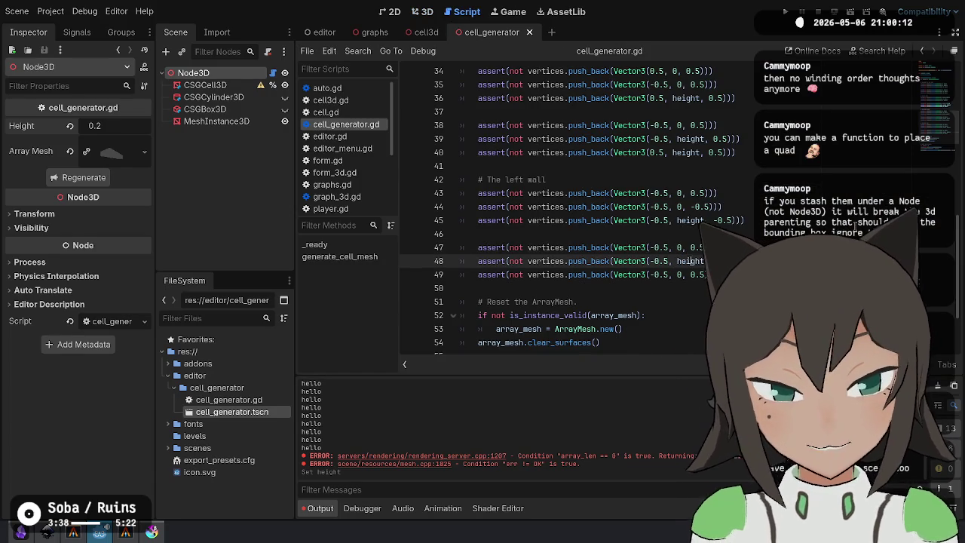
key("Down")
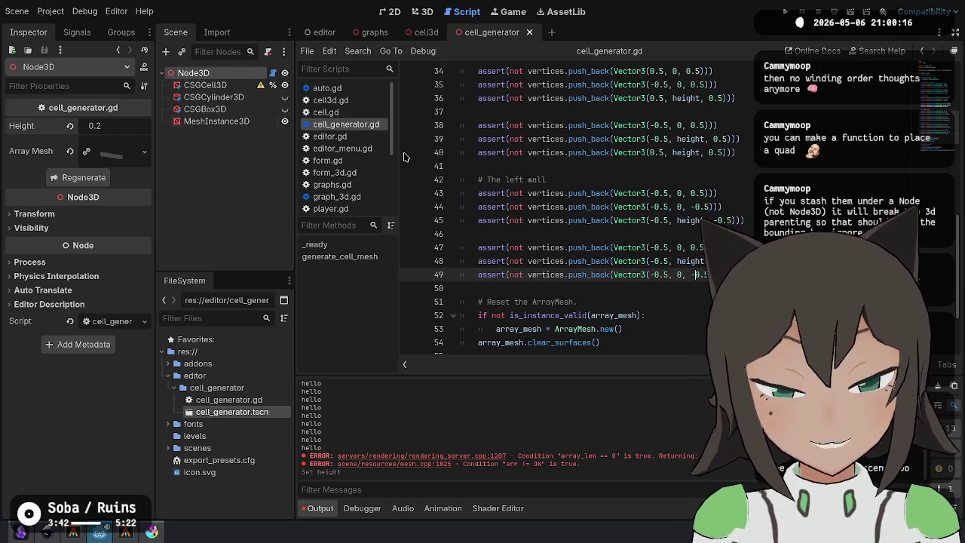
left_click(422, 11)
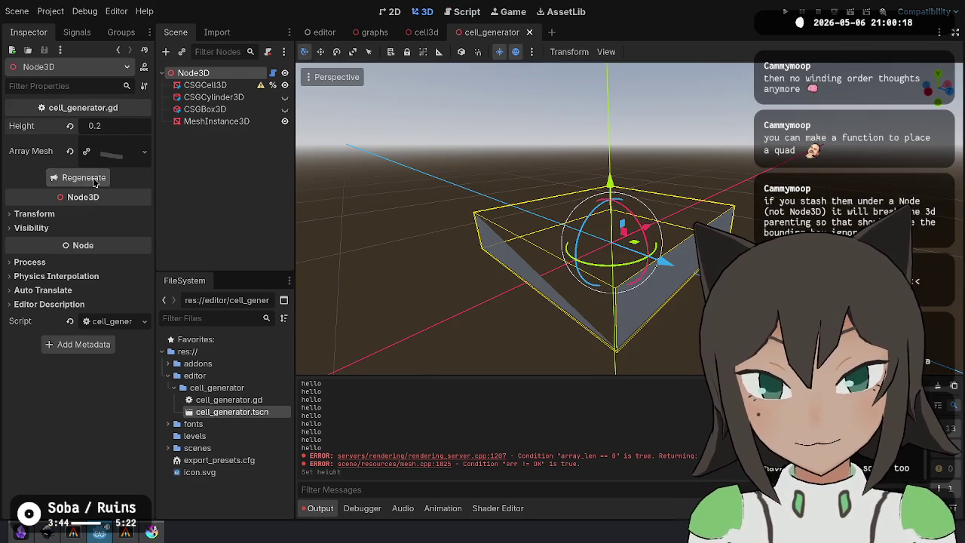
mouse_move(673, 254)
left_mouse_down()
mouse_move(742, 238)
mouse_move(565, 209)
mouse_move(549, 179)
mouse_move(561, 217)
left_mouse_up()
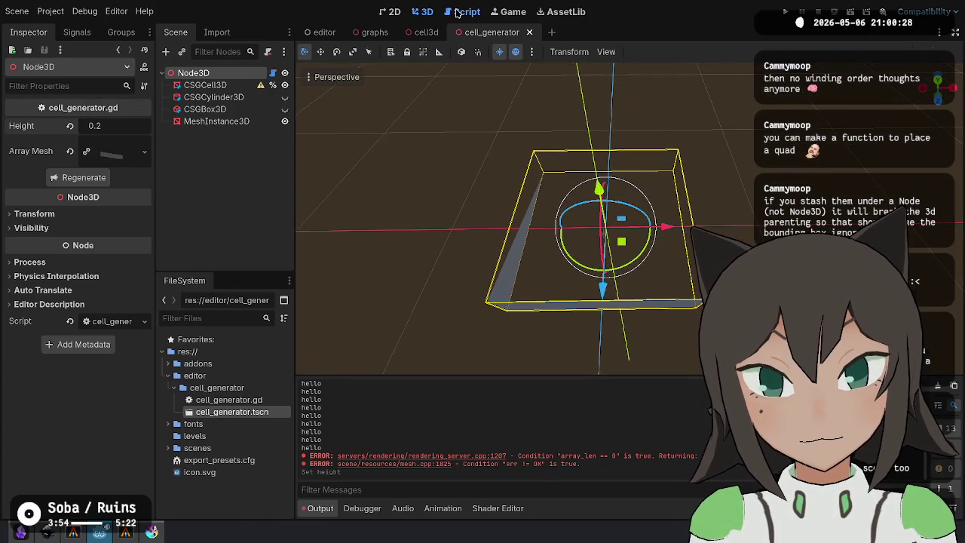
left_click(463, 11)
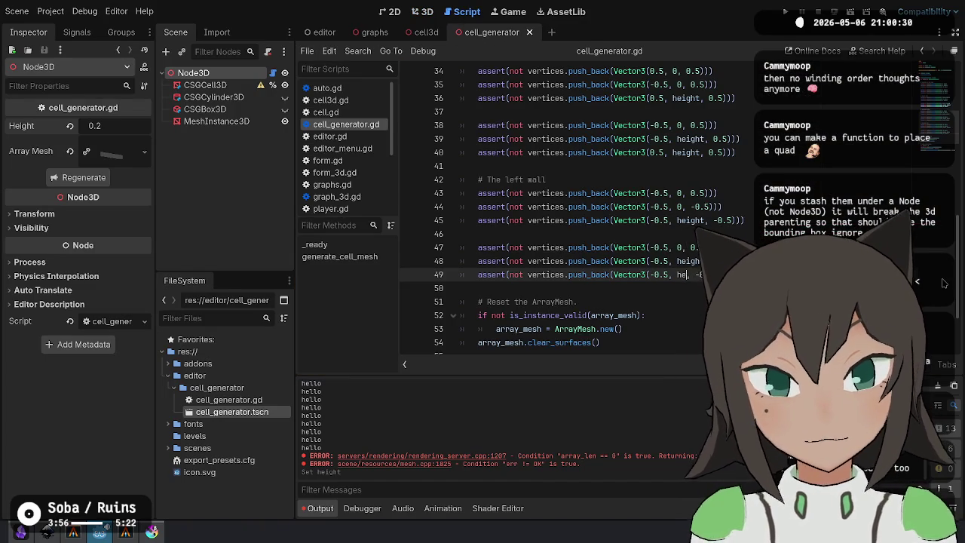
left_click(427, 12)
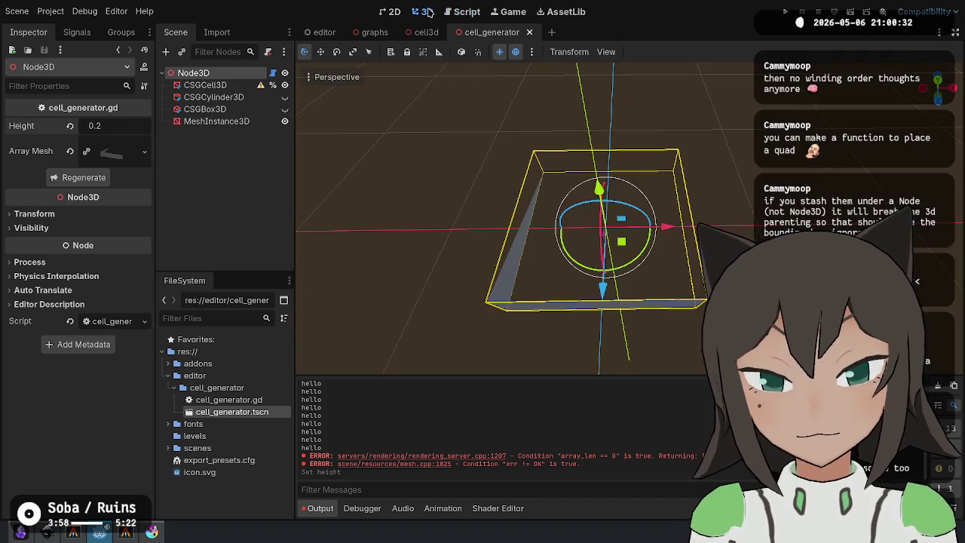
left_click(467, 11)
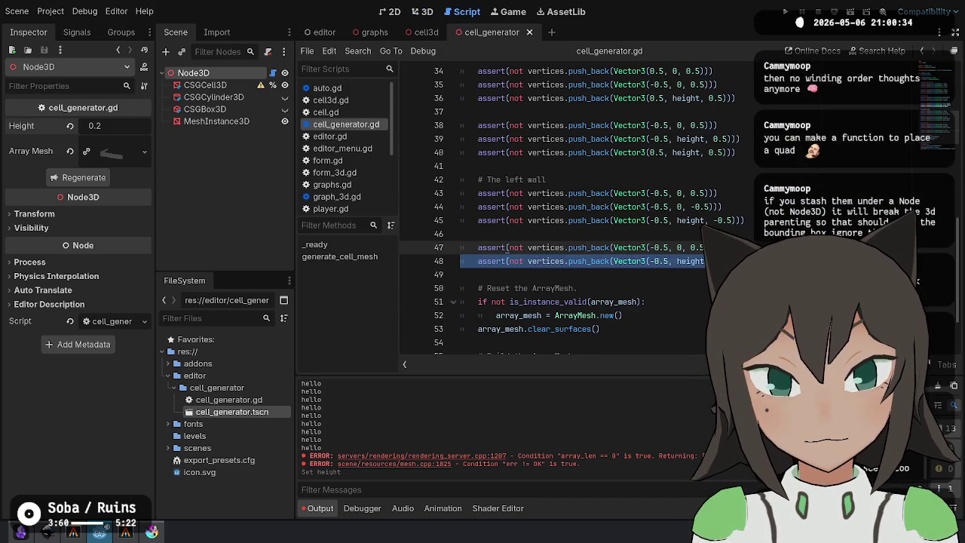
Delete the extra left-wall vertex line with Ctrl+Shift+K and inspect the box in 3D.
key("ctrl+shift+k")
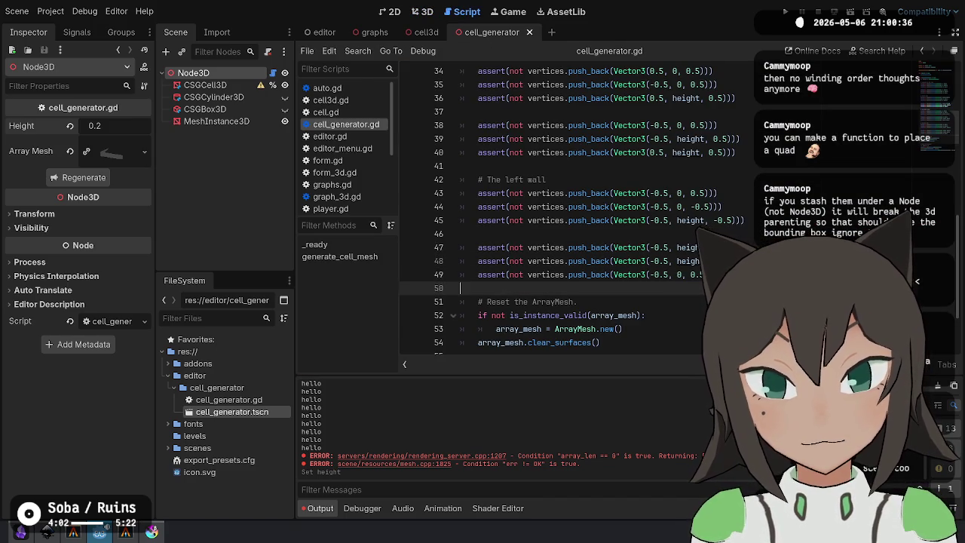
left_click(422, 11)
left_click(16, 11)
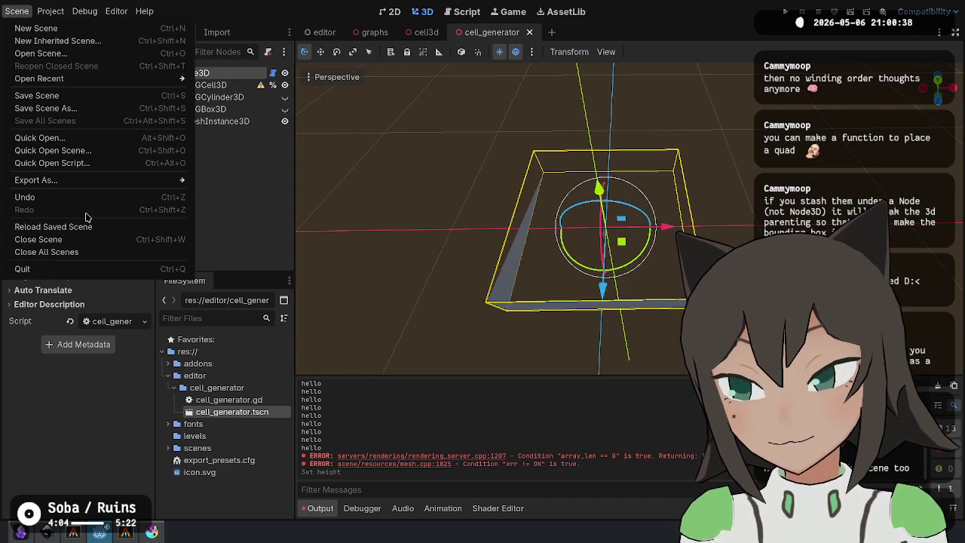
left_click(233, 202)
mouse_move(399, 221)
left_mouse_down()
mouse_move(392, 174)
mouse_move(445, 105)
mouse_move(475, 4)
left_mouse_up()
Duplicate the whole left-wall vertex block below itself.
left_click(476, 6)
left_click_drag(777, 282, 779, 178)
key("ctrl+shift+d")
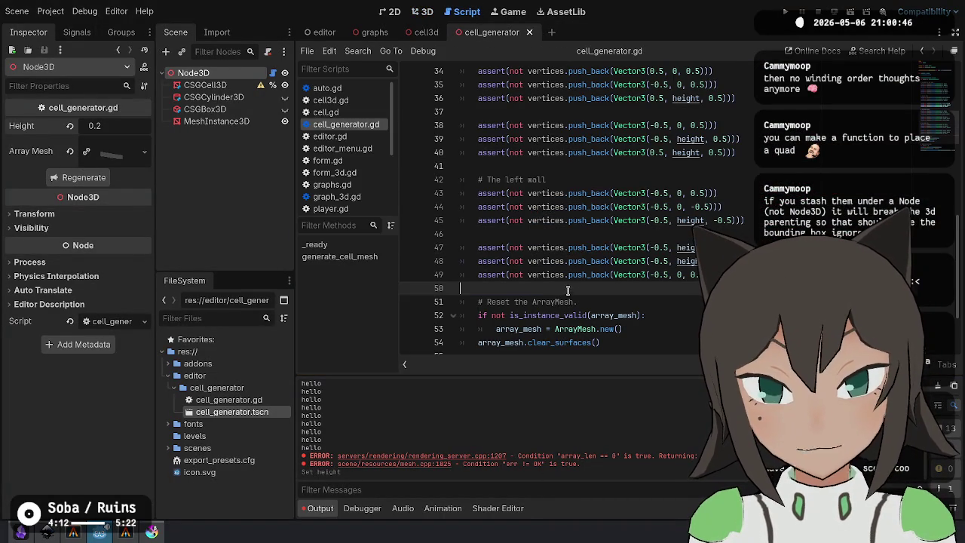
Rename the copied block's comment from left wall to right wall.
scroll(653, 203, "down", 2)
double_click(513, 156)
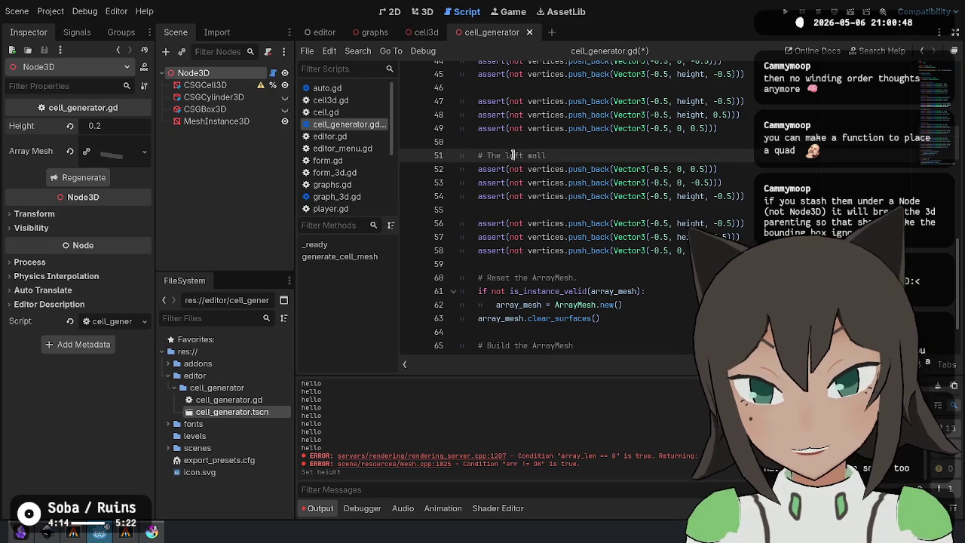
type("right")
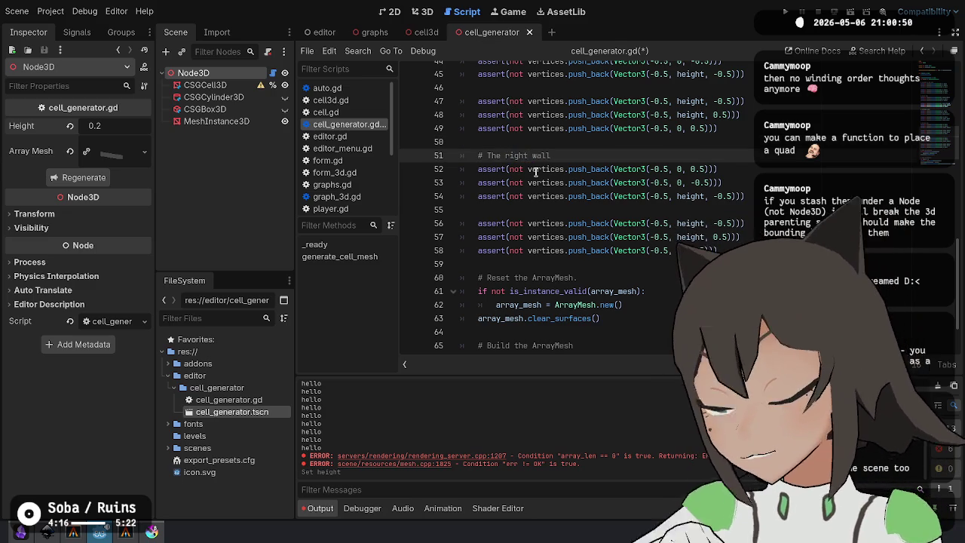
key("End")
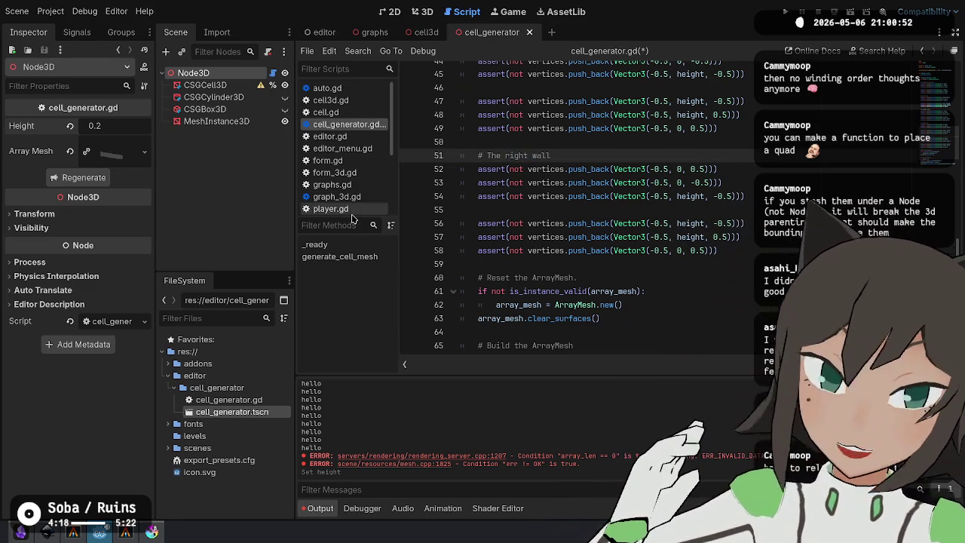
Remove the minus signs from the right-wall x values, save, and regenerate the mesh.
left_click(719, 169)
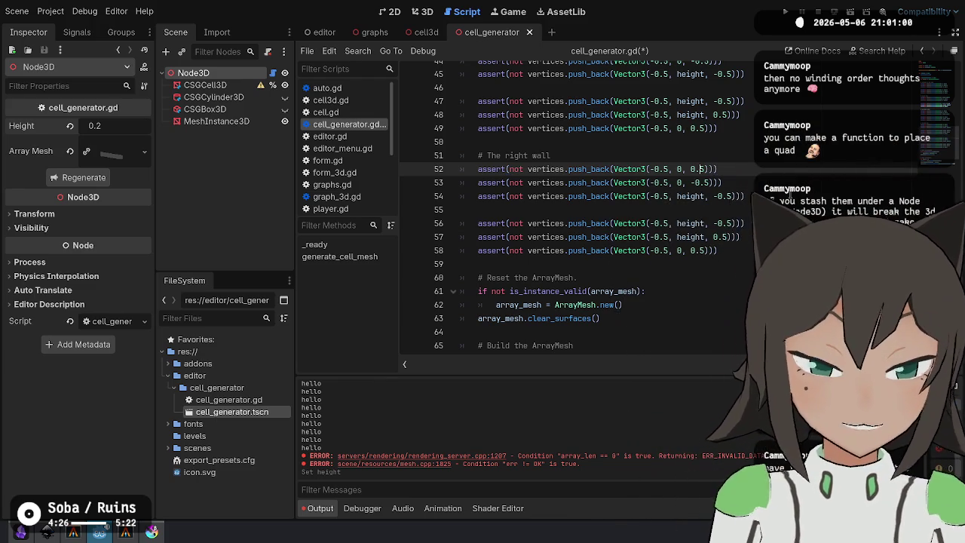
left_click(655, 169)
key("shift+alt+Down")
key("shift+alt+Down")
key("Left")
key("BackSpace")
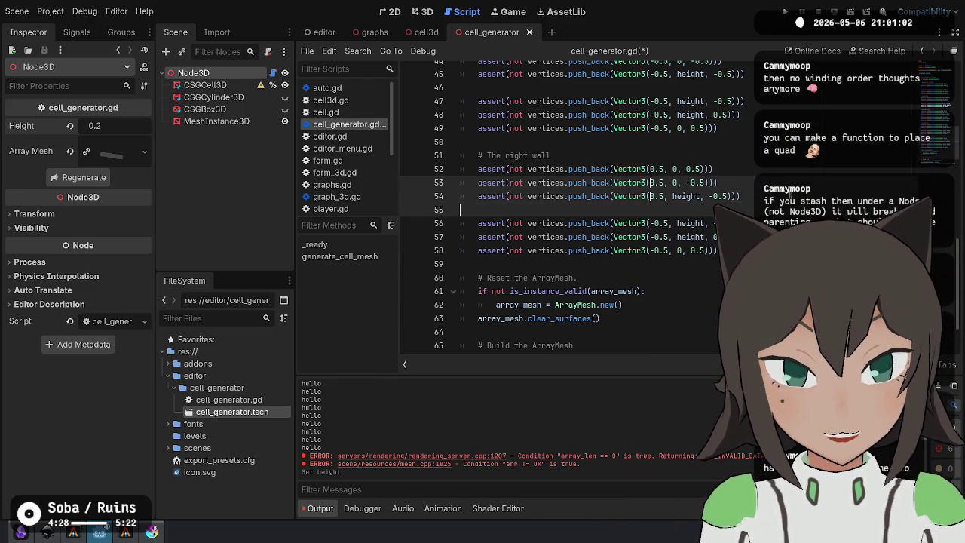
key("Down")
key("Down")
key("Down")
key("BackSpace")
key("ctrl+s")
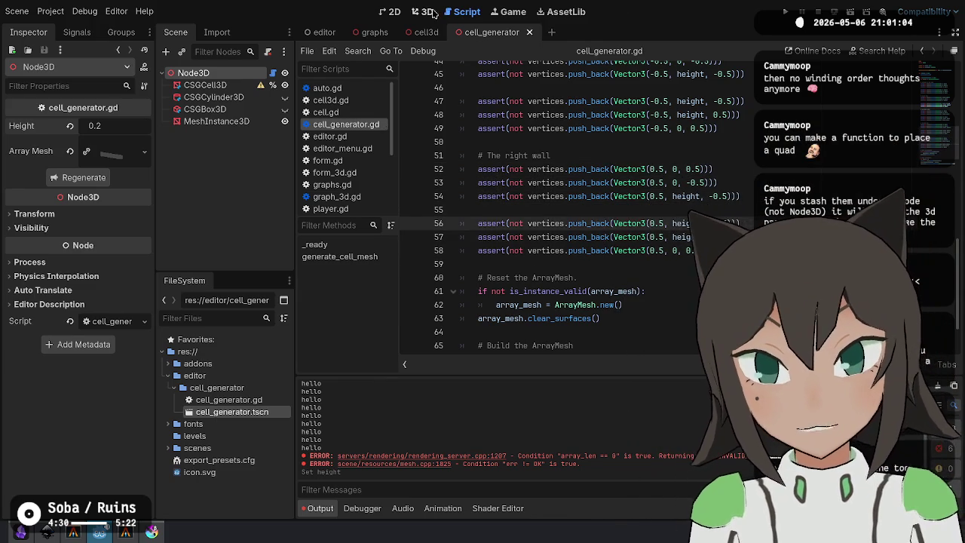
key("ctrl+F2")
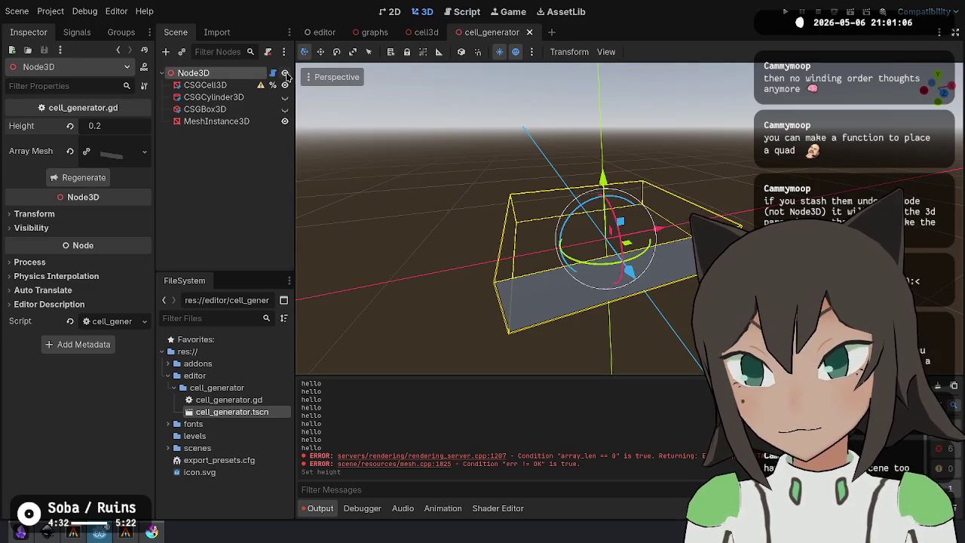
left_click(76, 181)
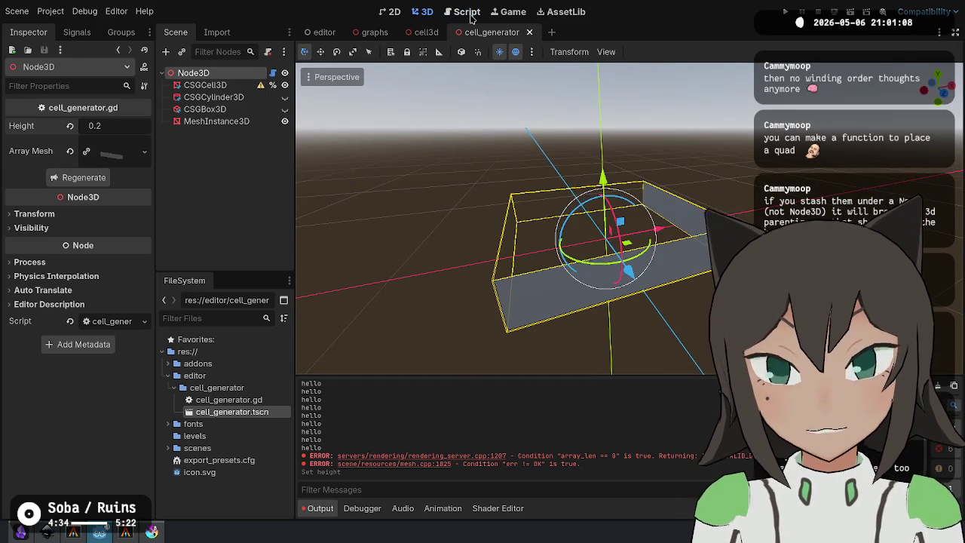
left_click(466, 11)
Reorder the right-wall vertex lines so the first triangle starts at (0.5, height, -0.5).
left_click(721, 165)
key("Down")
key("ctrl+x")
key("Down")
key("ctrl+v")
key("ctrl+shift+k")
key("Up")
key("Up")
key("Down")
key("Down")
key("Down")
key("alt+Up")
key("alt+Up")
key("alt+Up")
key("Down")
key("Down")
key("Down")
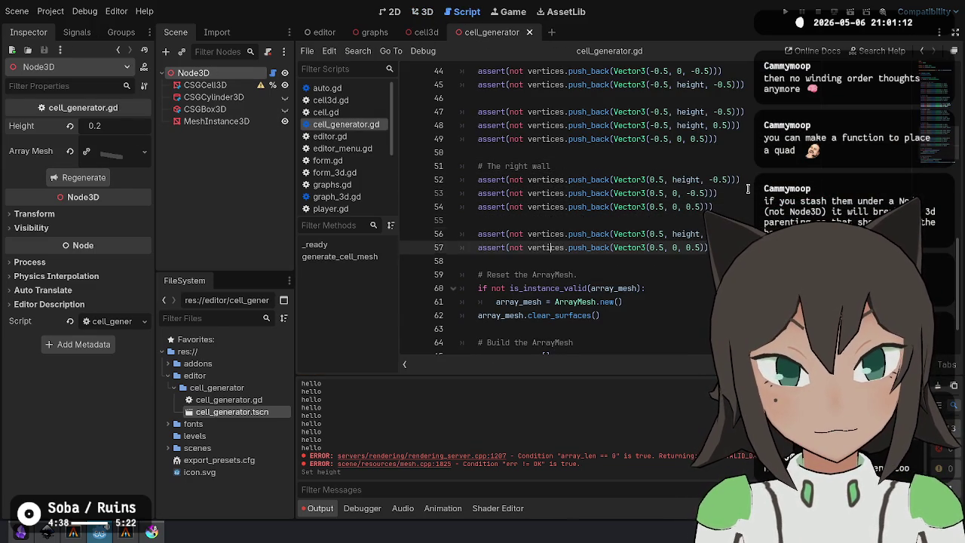
key("alt+Down")
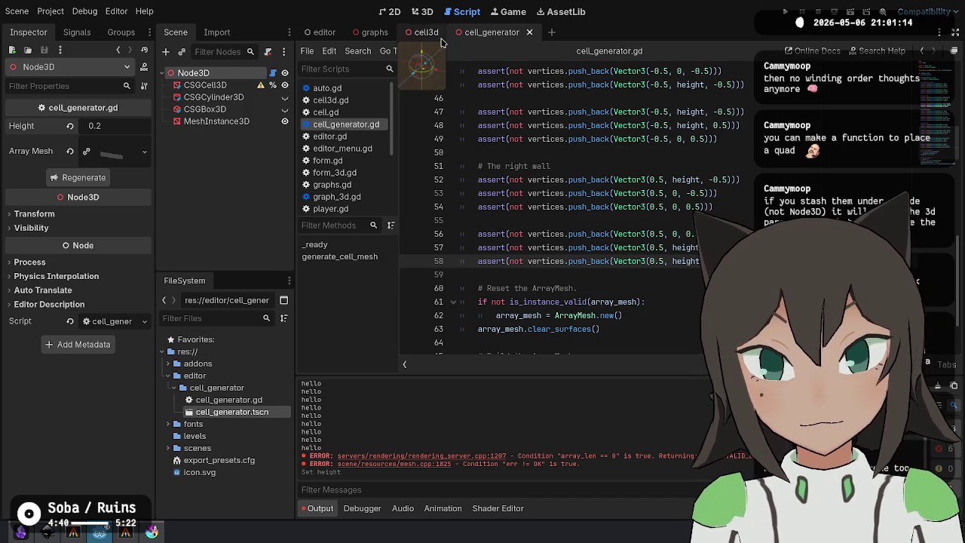
Regenerate the cell mesh with the right wall and orbit to inspect the walls.
left_click(422, 12)
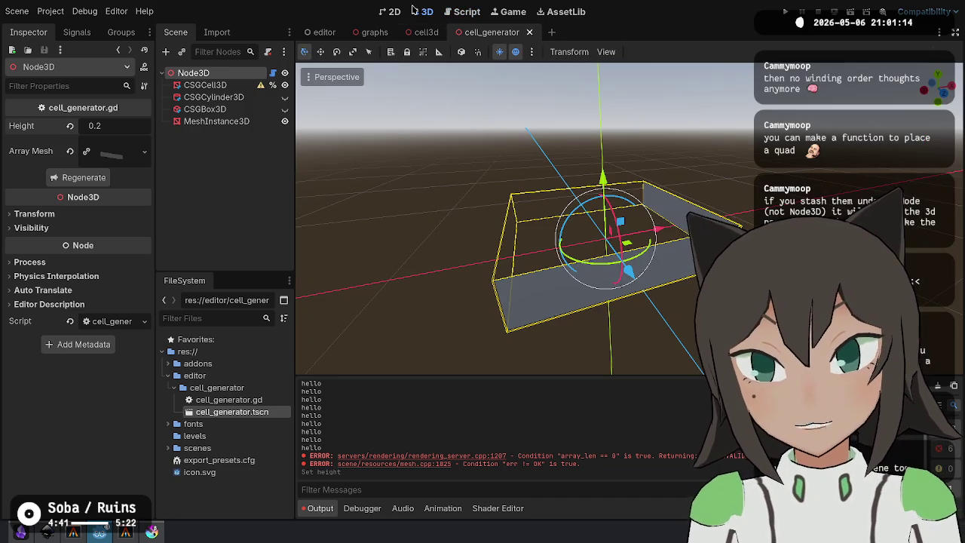
left_click(92, 178)
mouse_move(633, 211)
left_mouse_down()
mouse_move(446, 157)
mouse_move(528, 188)
mouse_move(573, 181)
left_mouse_up()
Copy the '# The bottom of the cell' block and paste it after the right-wall block.
left_click(472, 11)
scroll(527, 188, "up", 5)
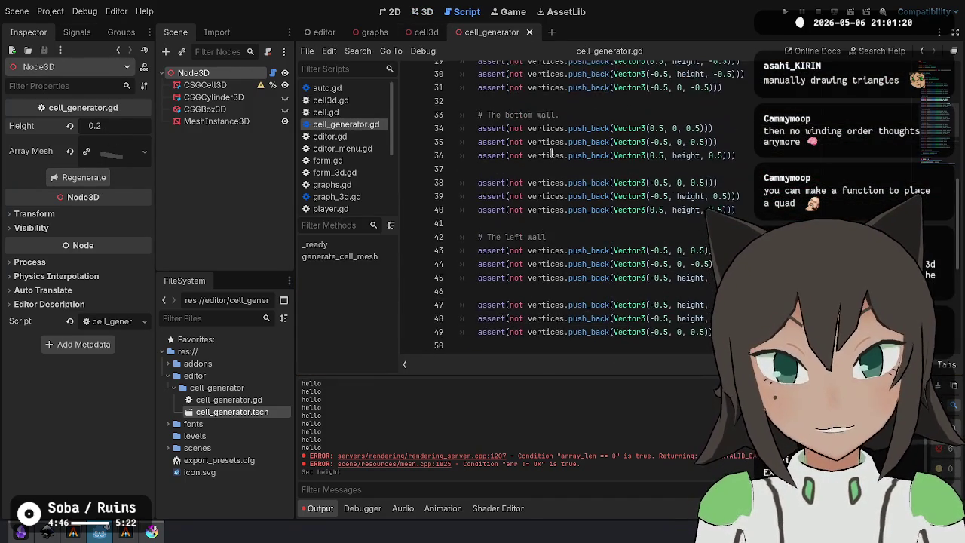
scroll(501, 143, "up", 5)
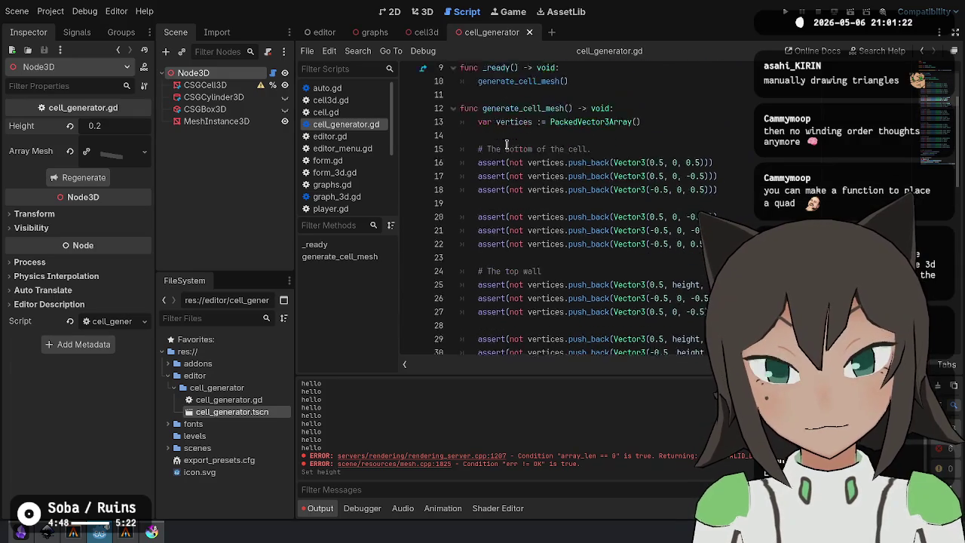
left_click(512, 154)
left_click(496, 276, "shift")
scroll(501, 226, "down", 10)
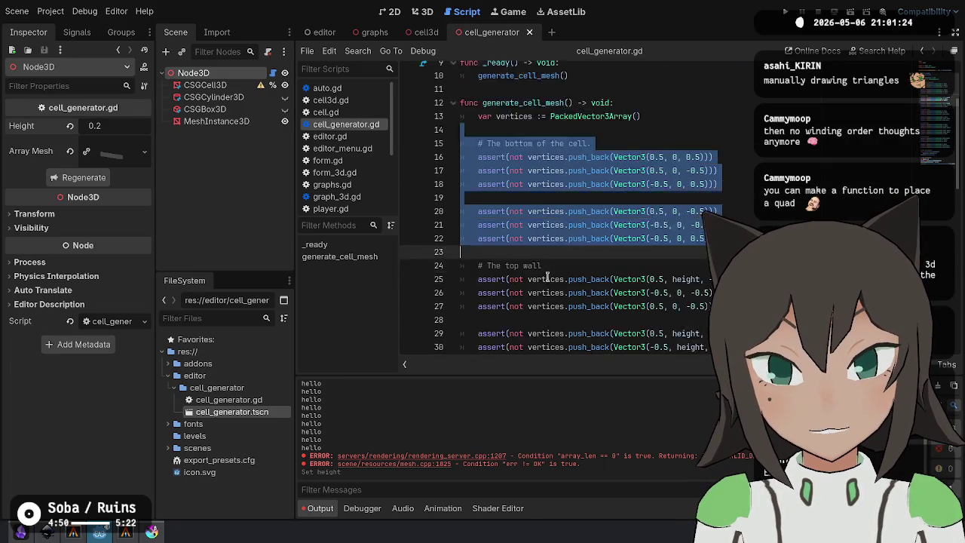
left_click(497, 240)
key("ctrl+v")
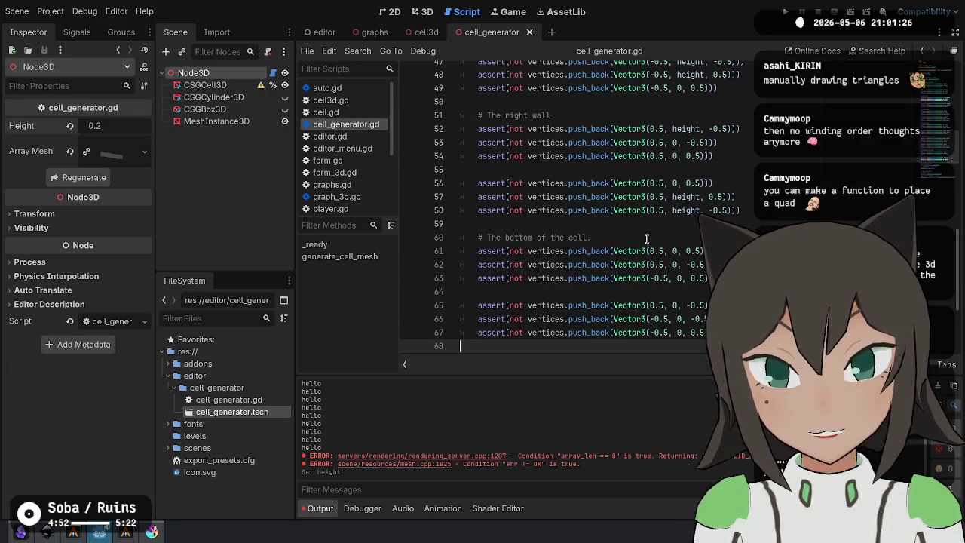
scroll(675, 161, "down", 3)
scroll(601, 164, "up", 2)
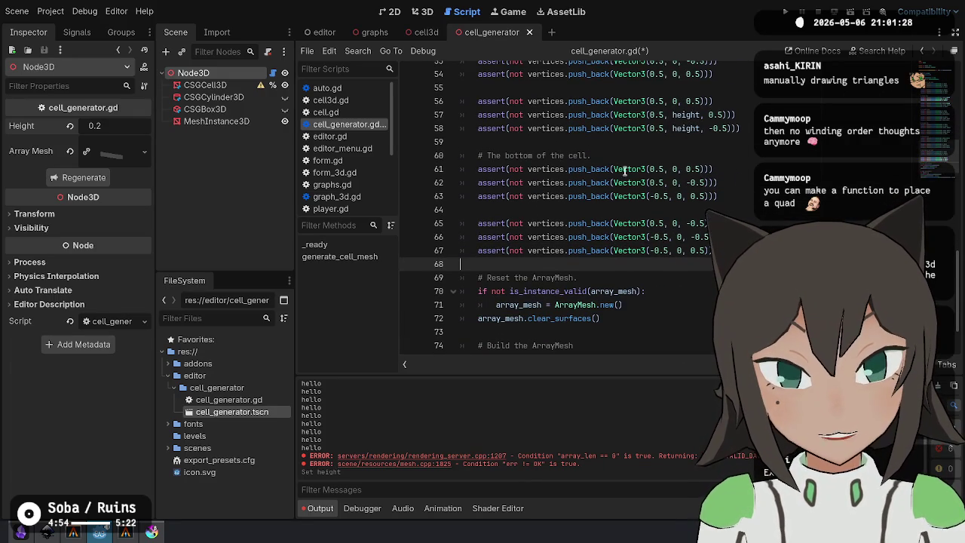
Change the copy's middle 0s to height, reverse both triangles' winding, and save.
left_click(659, 169)
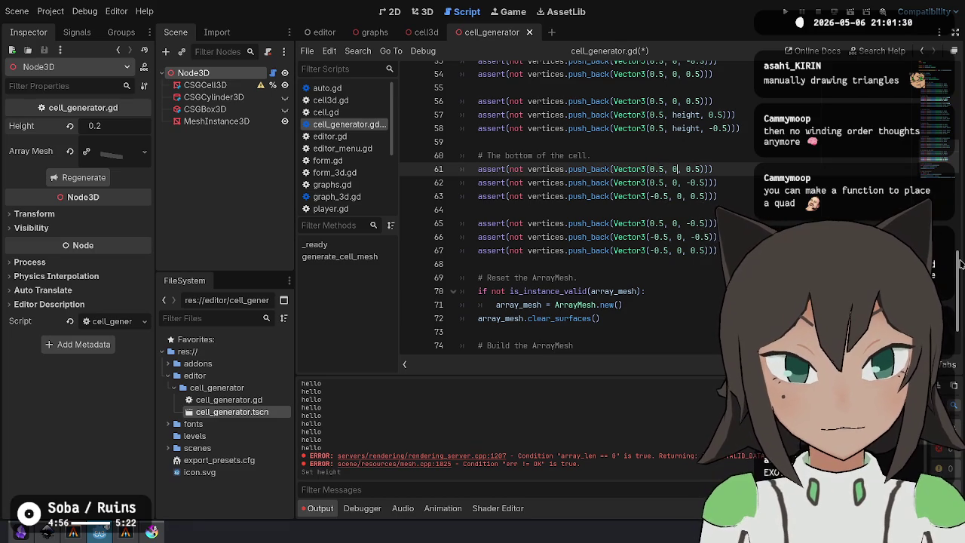
key("ctrl+d")
key("ctrl+d")
key("ctrl+d")
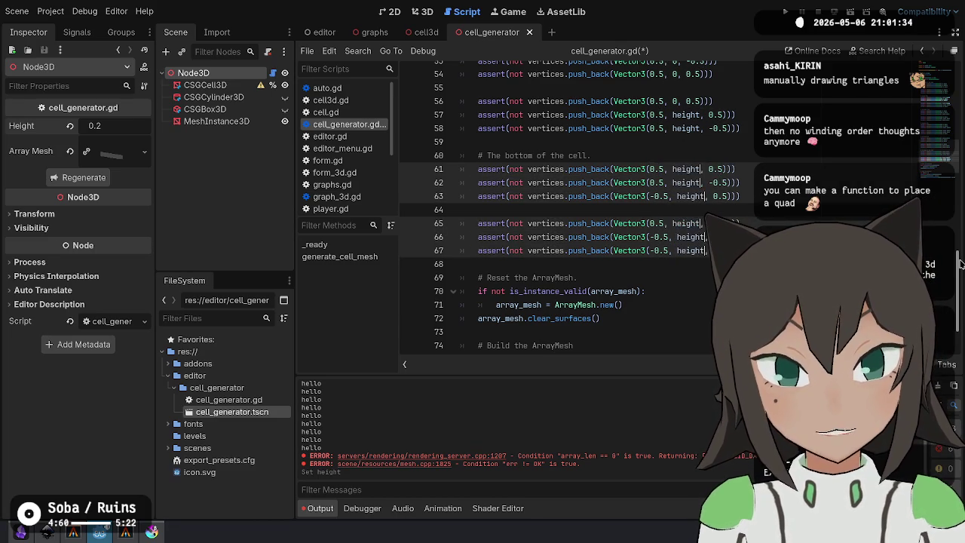
key("Escape")
key("alt+Down")
key("alt+Down")
key("ctrl+shift+k")
key("ctrl+z")
key("ctrl+z")
key("ctrl+z")
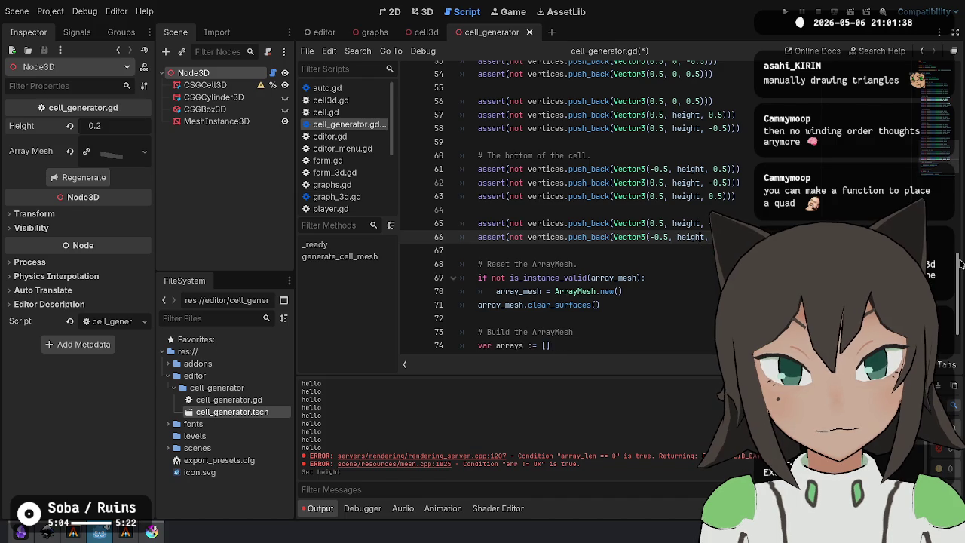
key("alt+Down")
key("ctrl+s")
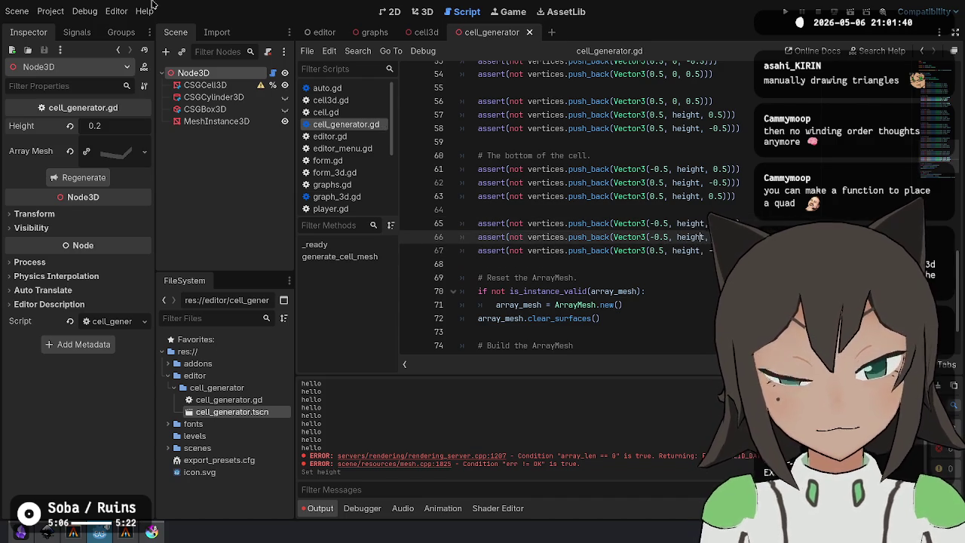
left_click(424, 11)
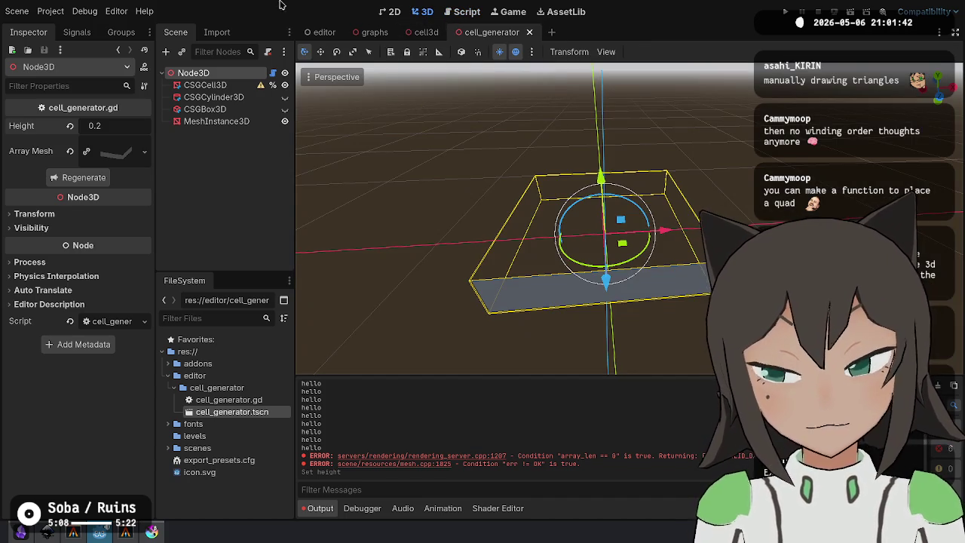
Hide MeshInstance3D and make CSGCylinder3D and CSGBox3D visible again.
mouse_move(679, 249)
left_mouse_down()
mouse_move(691, 189)
mouse_move(432, 186)
left_mouse_up()
left_click(226, 121)
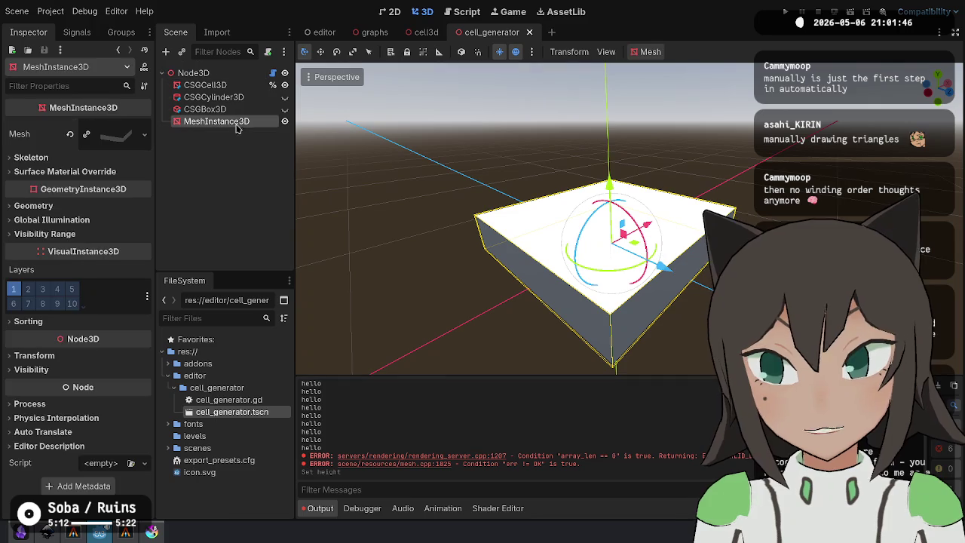
left_click(284, 122)
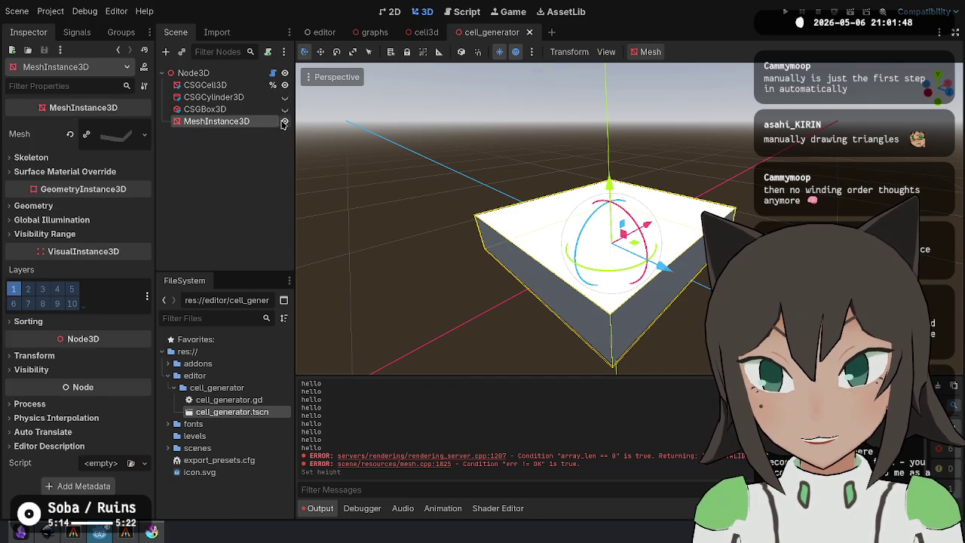
left_click_drag(649, 226, 664, 177)
left_click(205, 86)
mouse_move(690, 218)
left_mouse_down()
mouse_move(740, 185)
mouse_move(490, 127)
mouse_move(516, 188)
mouse_move(521, 287)
left_mouse_up()
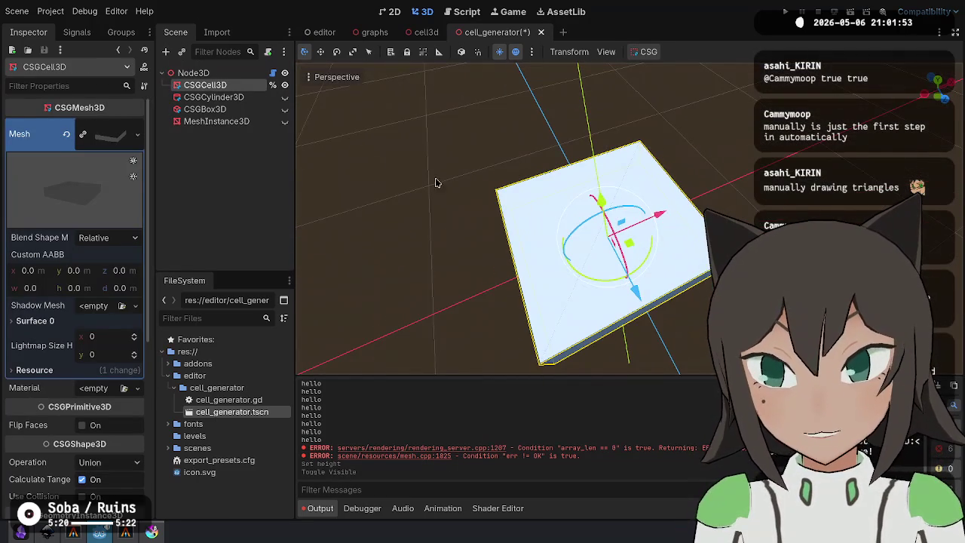
left_click(285, 110)
left_click(285, 110)
Nest CSGCylinder3D and CSGBox3D under CSGCell3D and save the scene.
left_click(214, 97)
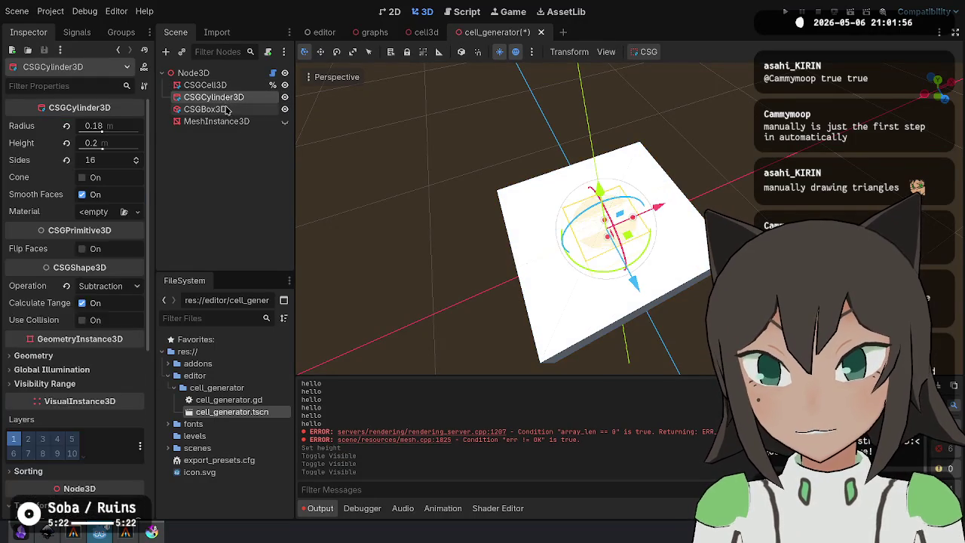
left_click(219, 110, "shift")
left_click_drag(230, 110, 233, 85)
mouse_move(573, 226)
left_mouse_down()
mouse_move(717, 181)
mouse_move(892, 148)
mouse_move(588, 317)
mouse_move(519, 338)
mouse_move(720, 195)
left_mouse_up()
key("ctrl+s")
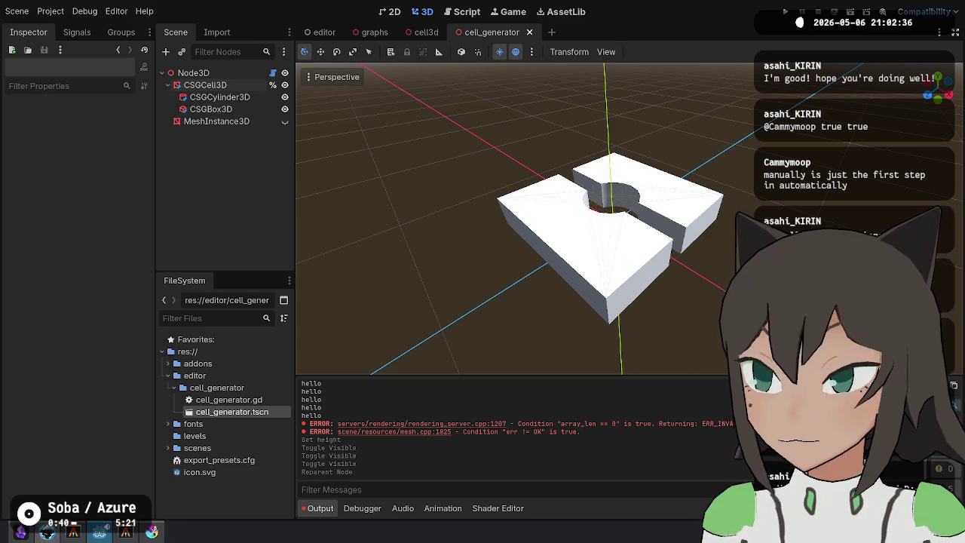
Bring the browser's Twitch Stream Manager window in front of Godot from the taskbar.
left_click(152, 532)
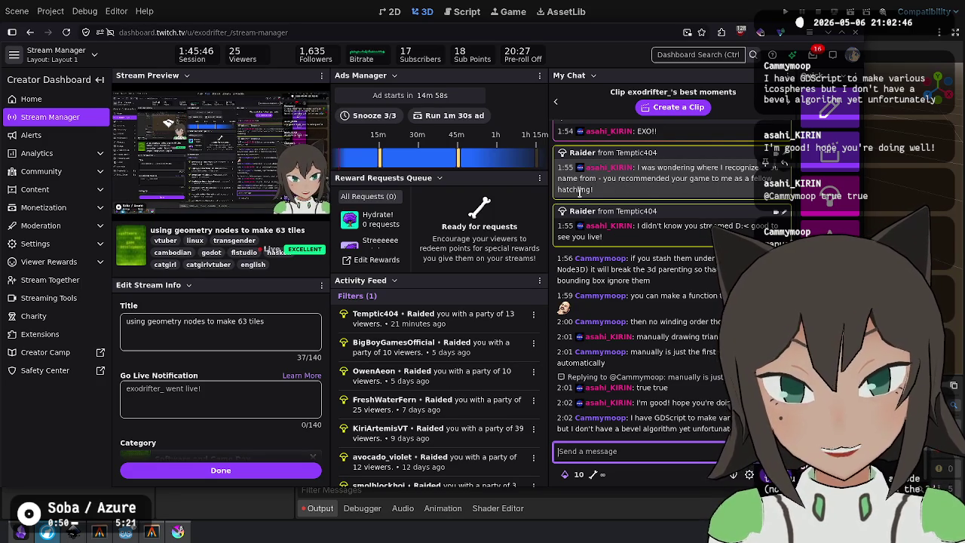
Scroll the My Chat panel up and back down, then Alt+Tab back to Godot.
left_click(580, 191)
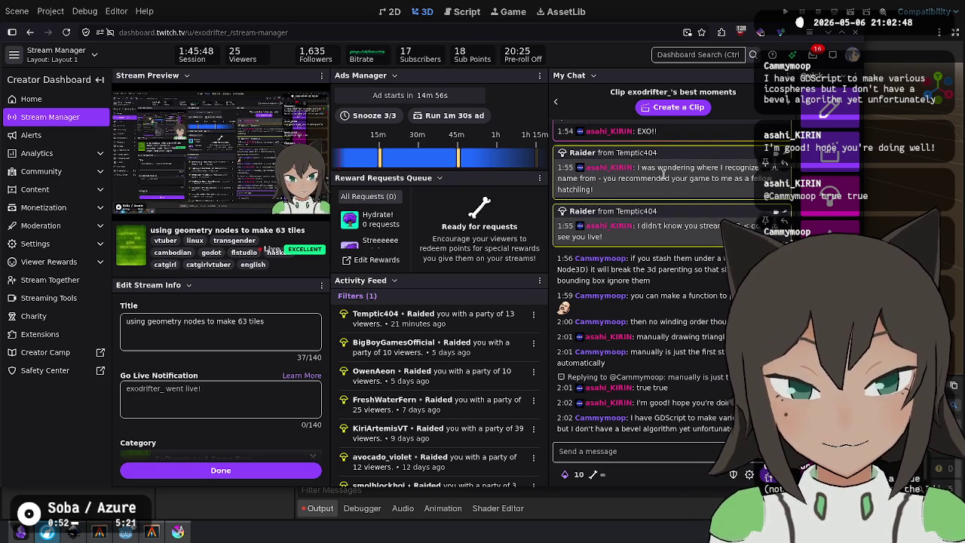
scroll(674, 205, "up", 5)
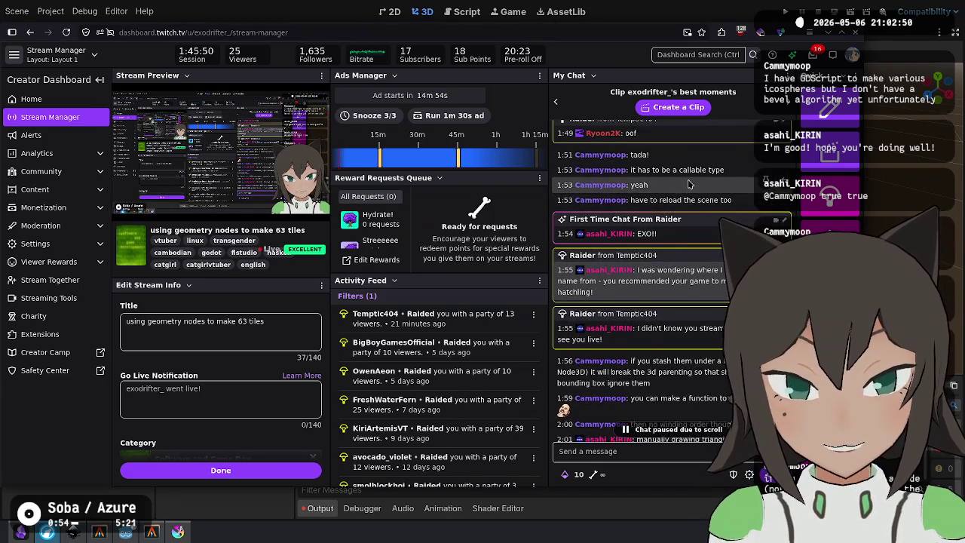
scroll(700, 194, "down", 5)
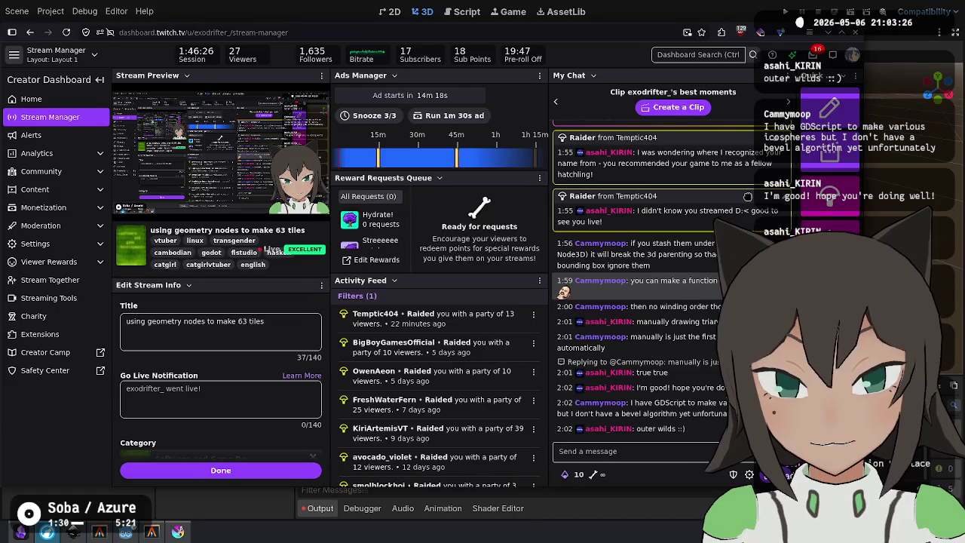
key("alt+Tab")
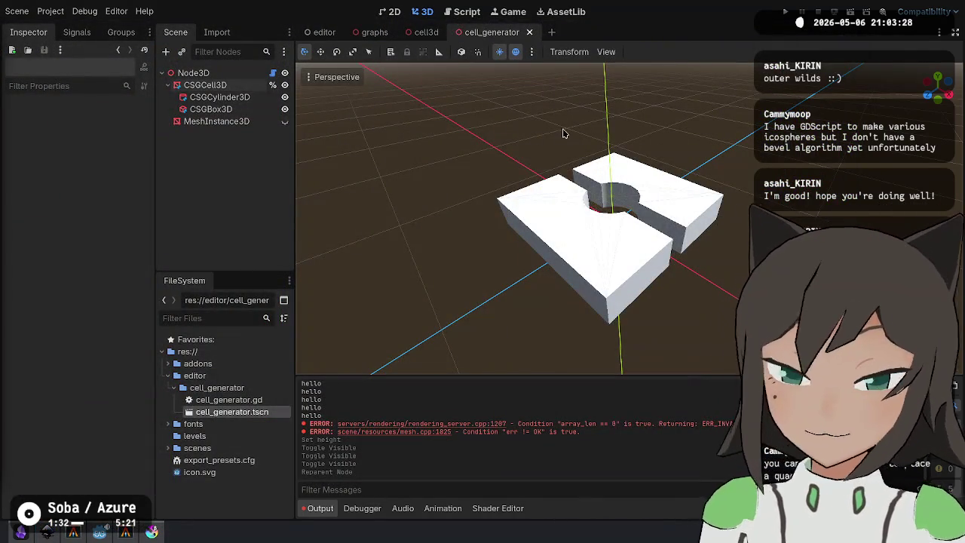
Orbit the viewport to a more top-down view of the notched slab.
left_click_drag(713, 189, 733, 161)
mouse_move(746, 279)
left_mouse_down()
mouse_move(717, 226)
mouse_move(699, 312)
mouse_move(674, 254)
left_mouse_up()
key("XF86AudioMicMute")
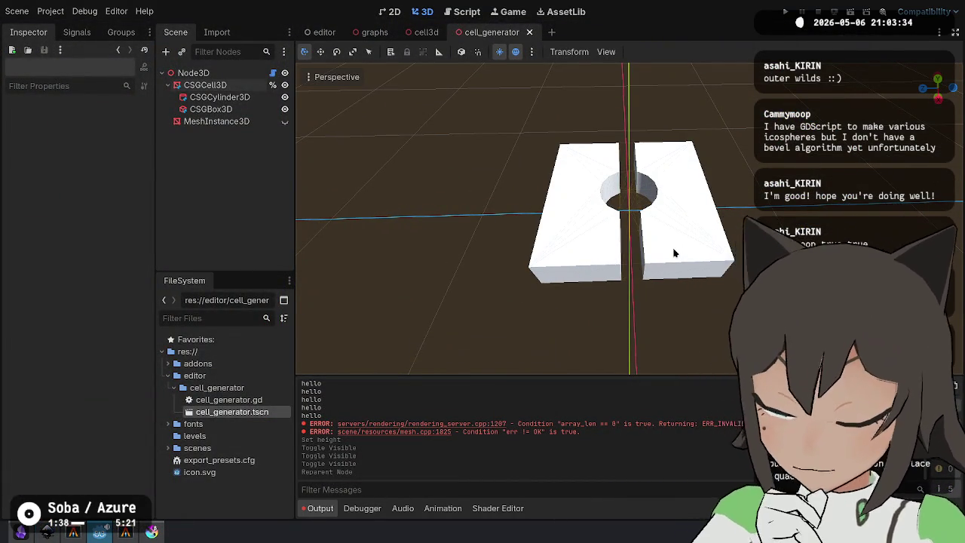
key("XF86AudioMicMute")
mouse_move(674, 253)
left_mouse_down()
mouse_move(626, 137)
mouse_move(655, 217)
mouse_move(564, 251)
mouse_move(536, 68)
mouse_move(638, 132)
mouse_move(649, 126)
mouse_move(631, 68)
mouse_move(641, 299)
mouse_move(431, 170)
left_mouse_up()
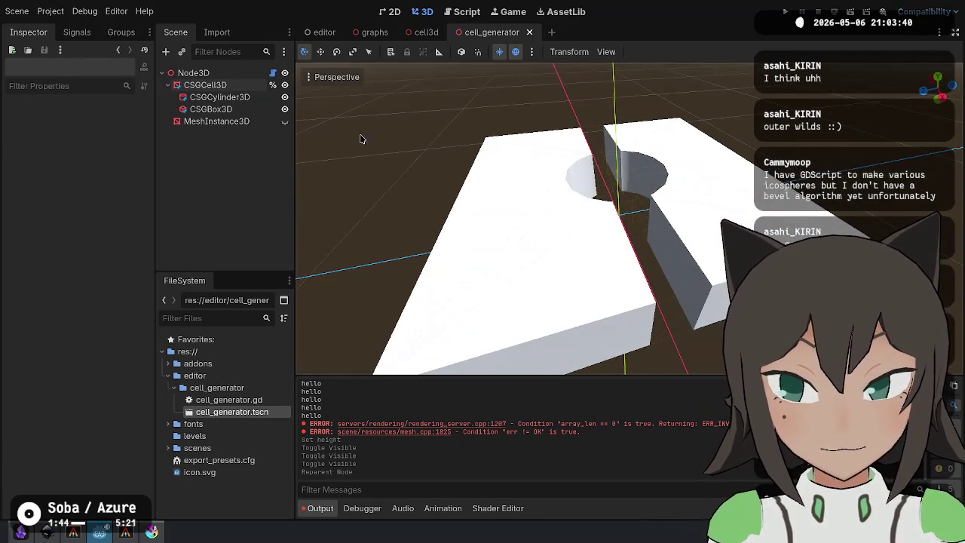
Set Position y of both CSGCylinder3D and CSGBox3D to 0.2.
left_click(211, 98)
left_click(211, 110, "shift")
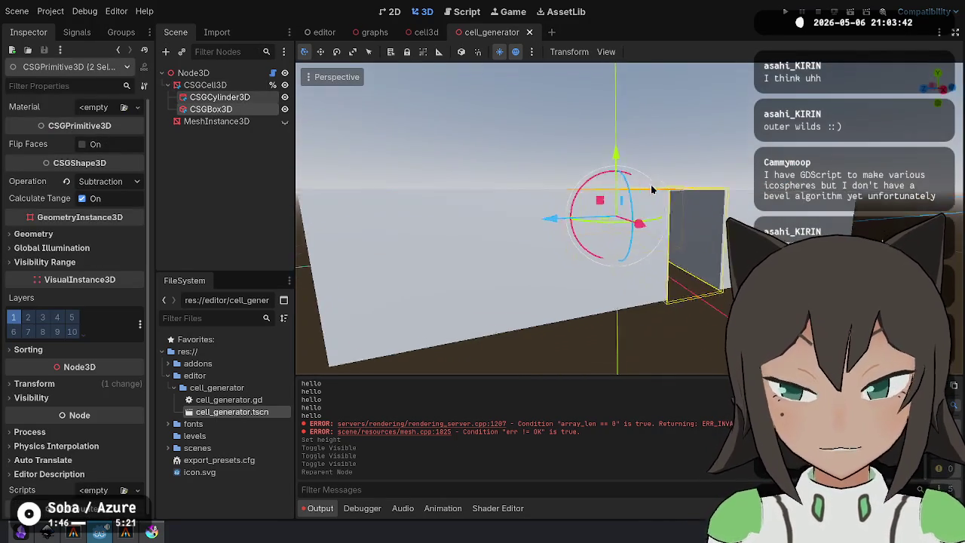
left_click(104, 384)
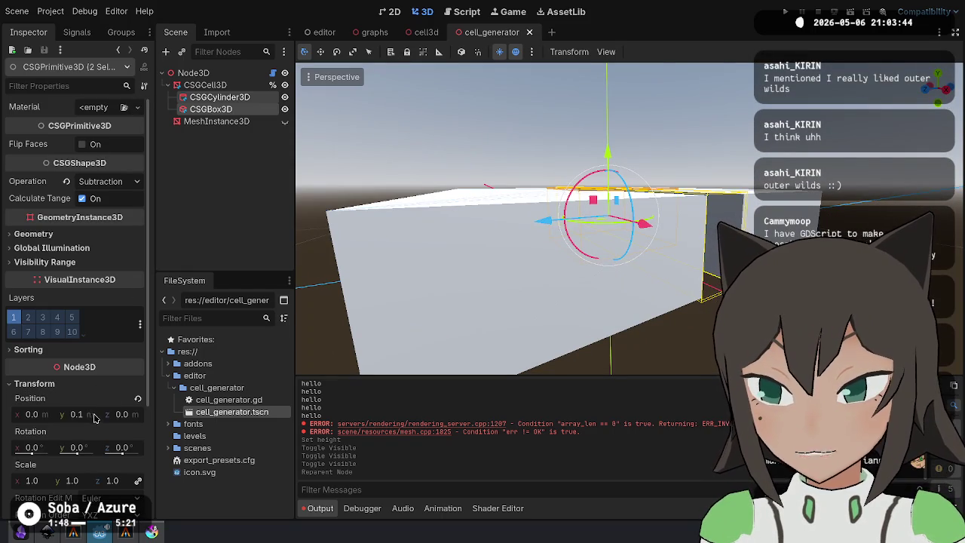
key("f")
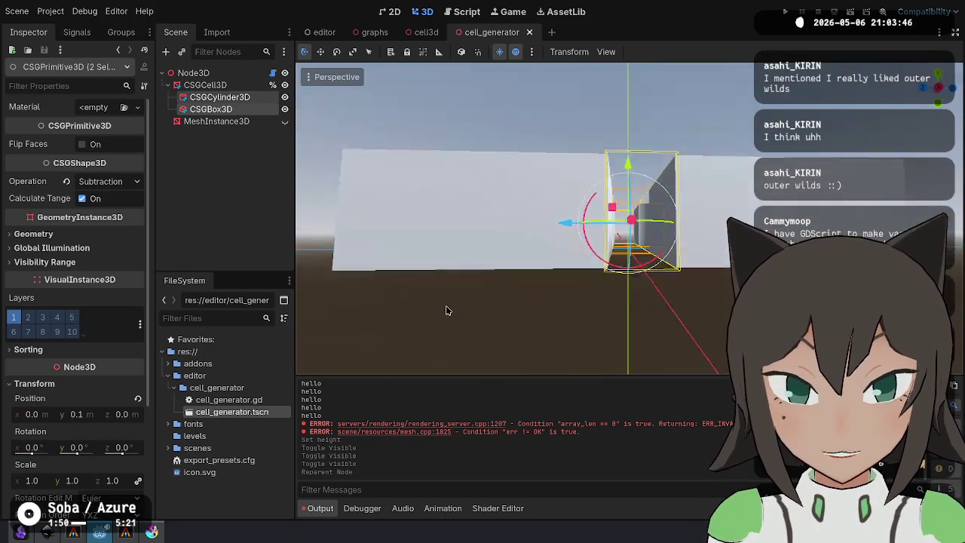
left_click(89, 415)
type("0.2")
key("Return")
Inspect the raised cutters and the slab's curved cutout, then return to cell_generator.gd.
mouse_move(505, 205)
left_mouse_down()
mouse_move(525, 327)
mouse_move(640, 300)
mouse_move(586, 216)
mouse_move(584, 241)
mouse_move(742, 207)
left_mouse_up()
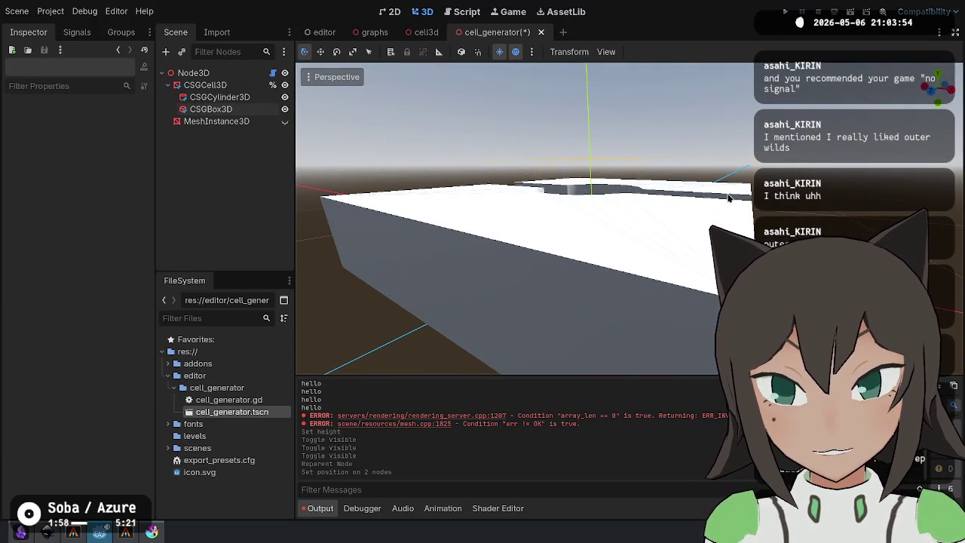
left_click_drag(658, 267, 409, 225)
scroll(635, 217, "down", 5)
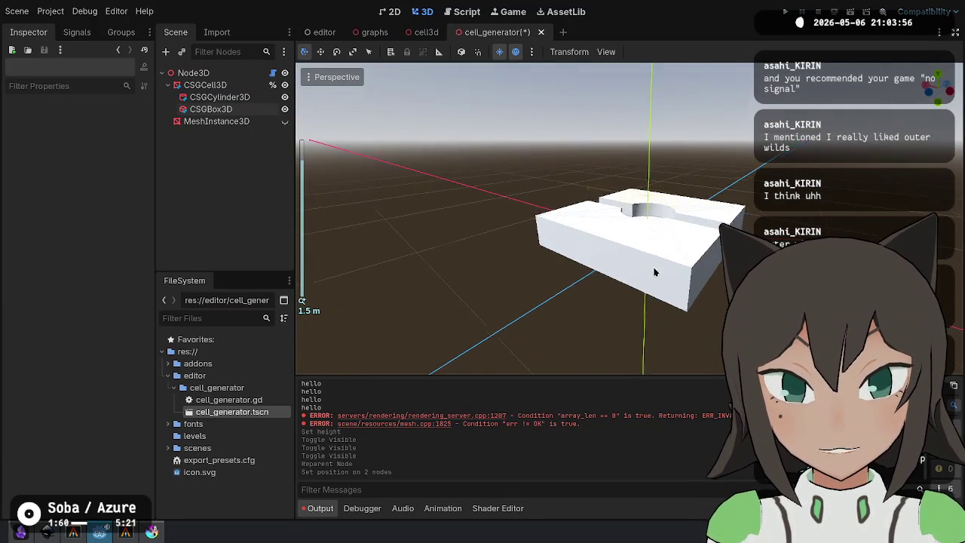
scroll(632, 202, "up", 3)
left_click_drag(631, 202, 497, 238)
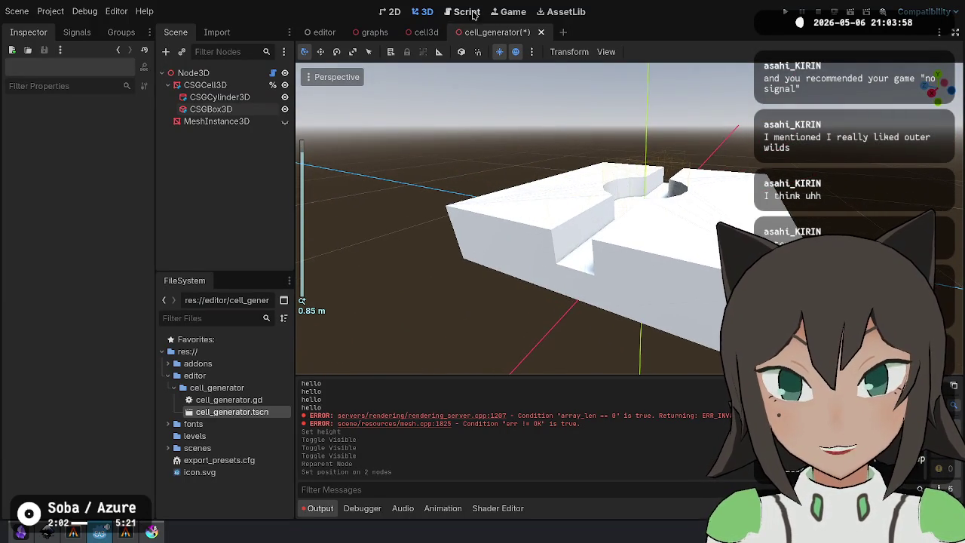
key("ctrl+F3")
scroll(593, 198, "up", 12)
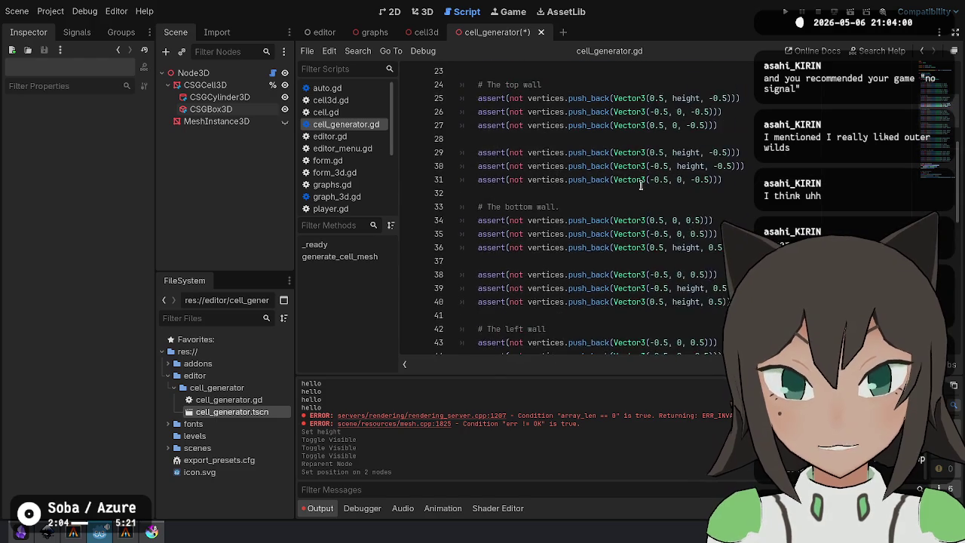
Select the bottom-of-cell assert lines 16–22 in cell_generator.gd.
scroll(702, 241, "up", 5)
scroll(721, 249, "down", 1)
left_click(718, 302)
mouse_move(719, 301)
left_mouse_down()
mouse_move(460, 194)
mouse_move(450, 215)
mouse_move(475, 219)
left_mouse_up()
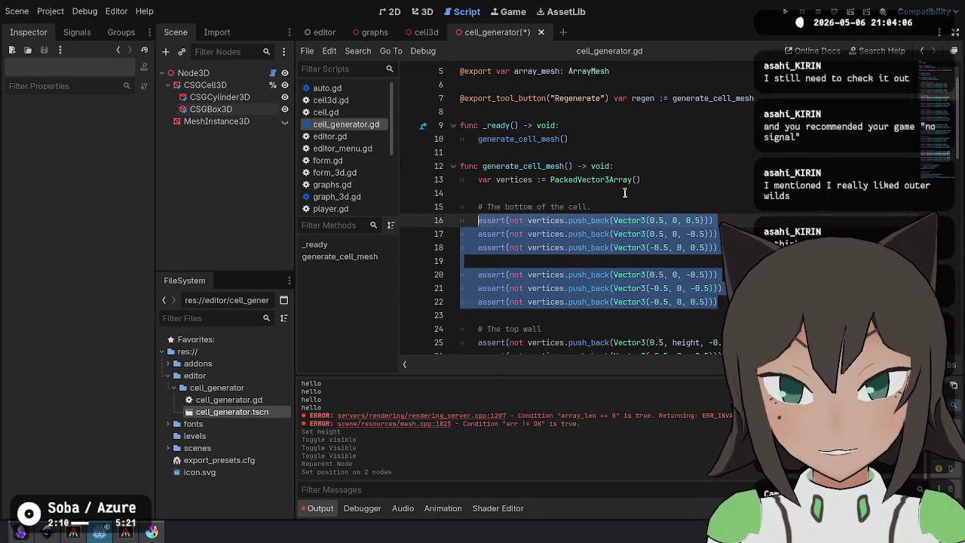
Add a generate_quad function after _ready with an empty return [ ] list.
left_click(701, 151)
key("Return")
key("Return")
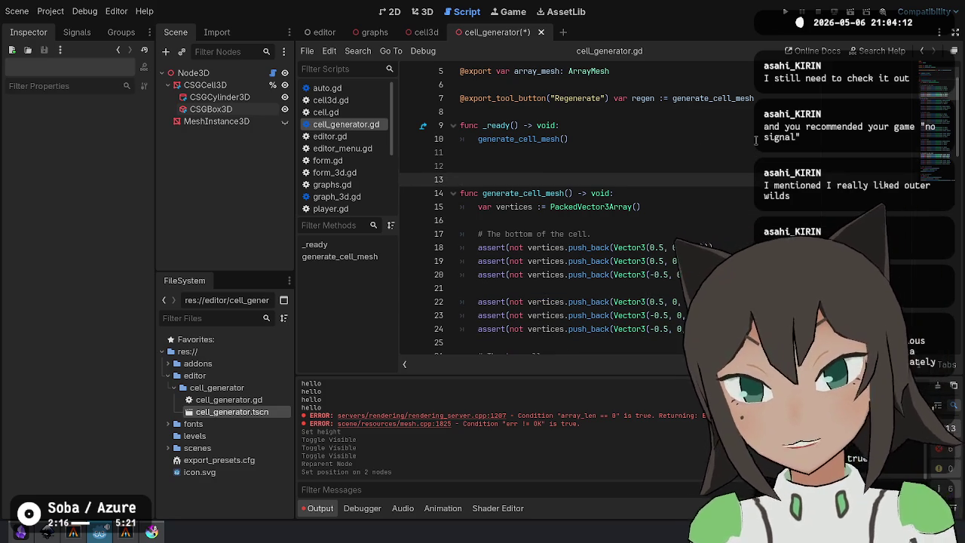
key("Up")
type("func ")
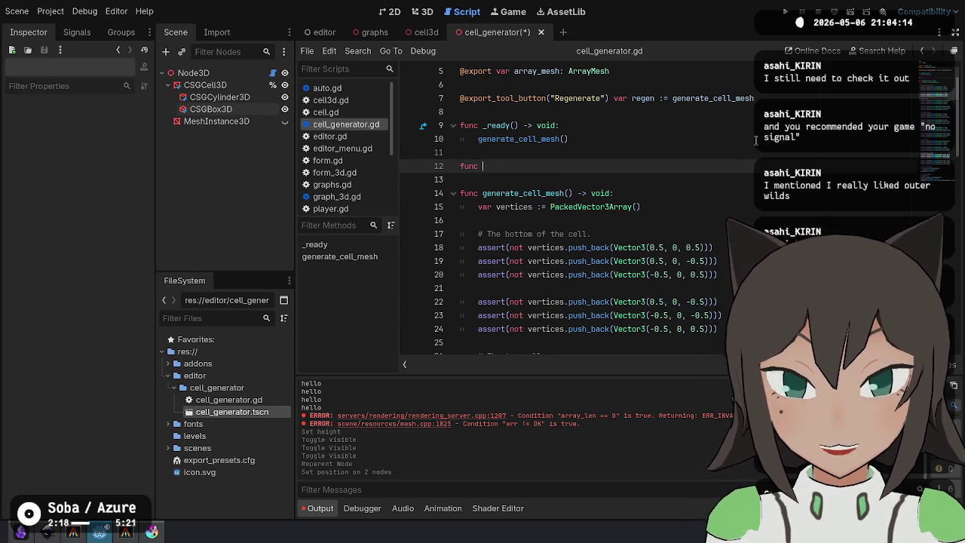
type("sq")
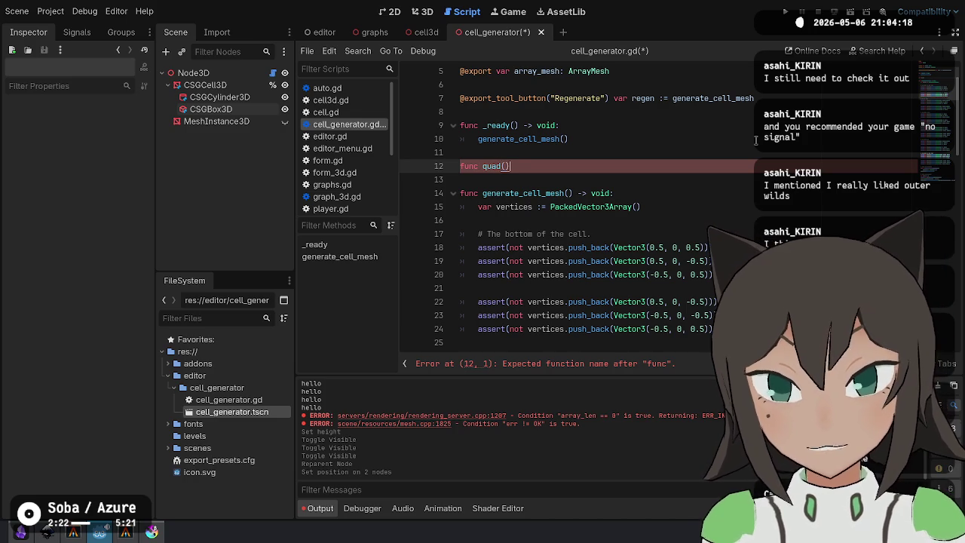
key("ctrl+Left")
key("ctrl+Left")
type("ate")
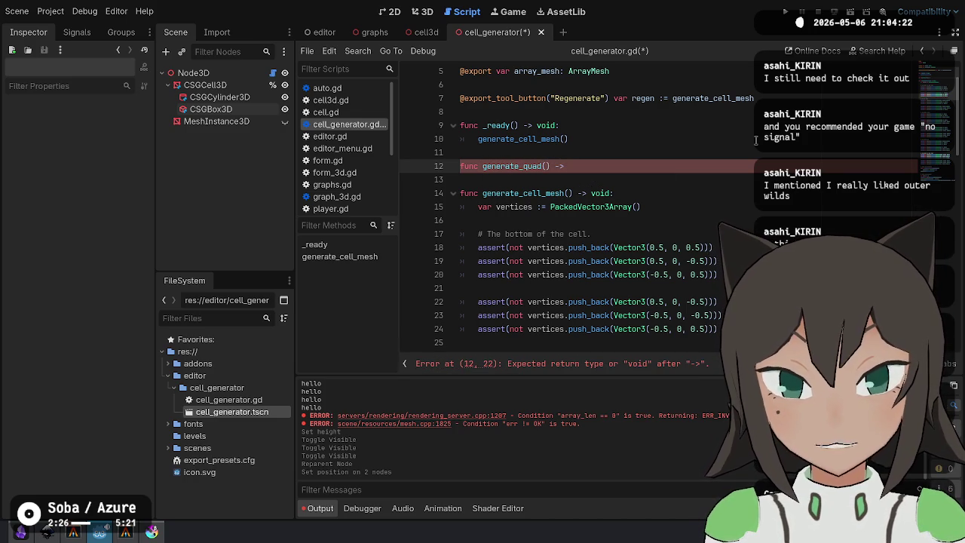
type("Vector3]:")
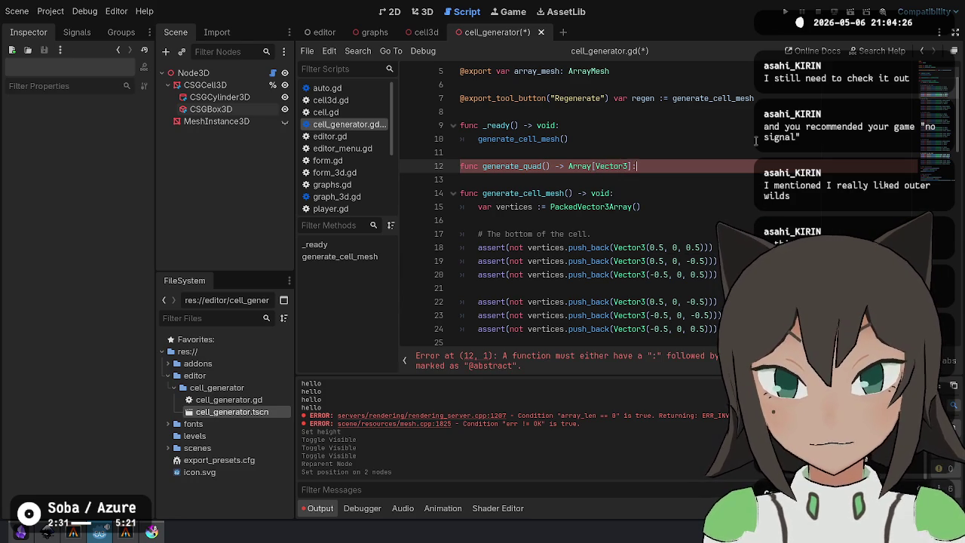
key("Return")
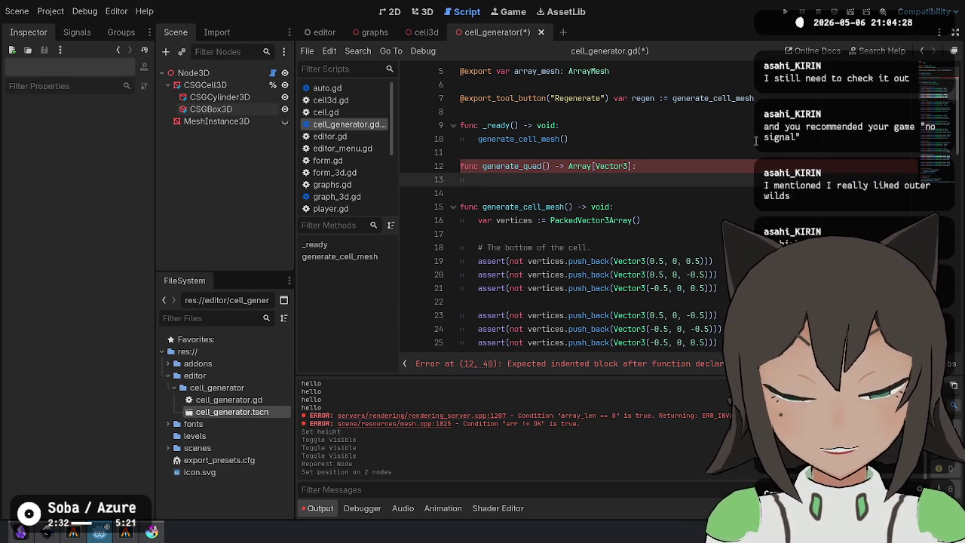
type("[")
key("Return")
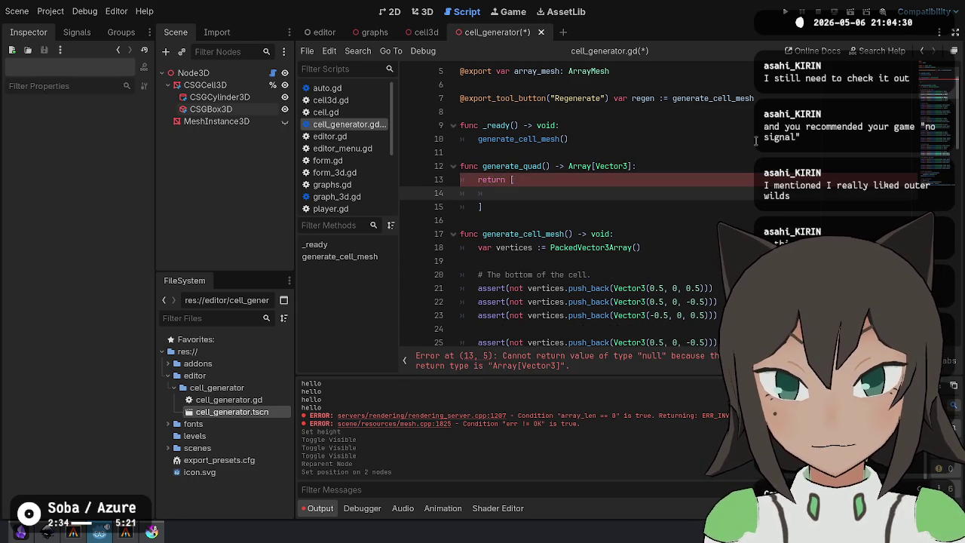
Remove the blank line between the two bottom assert groups.
scroll(602, 238, "down", 2)
scroll(606, 207, "down", 1)
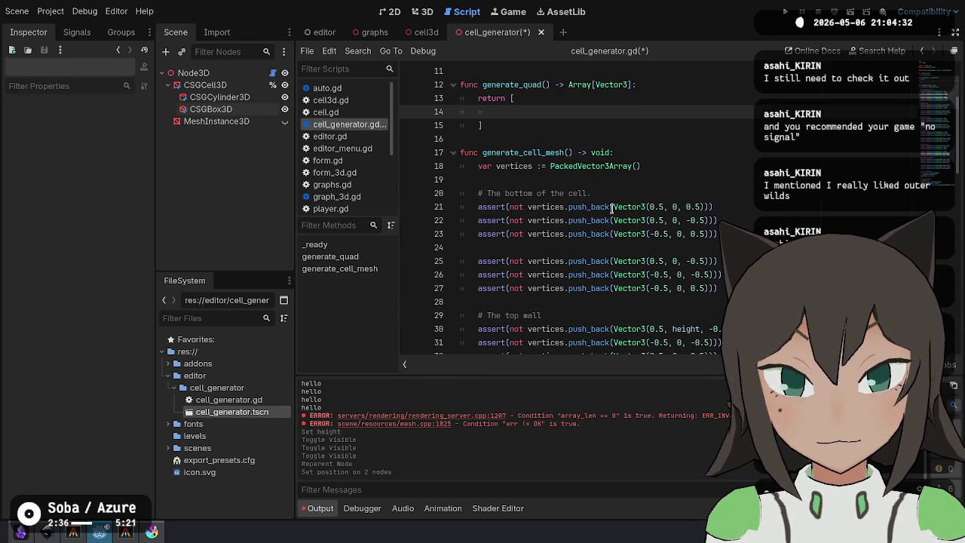
left_click(613, 207)
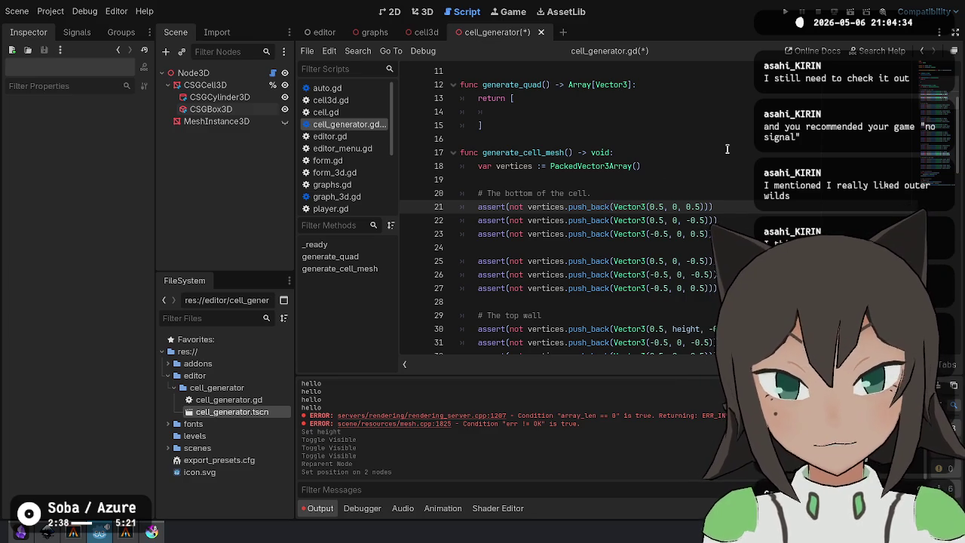
key("ctrl+shift+Right")
key("ctrl+d")
key("ctrl+d")
key("ctrl+d")
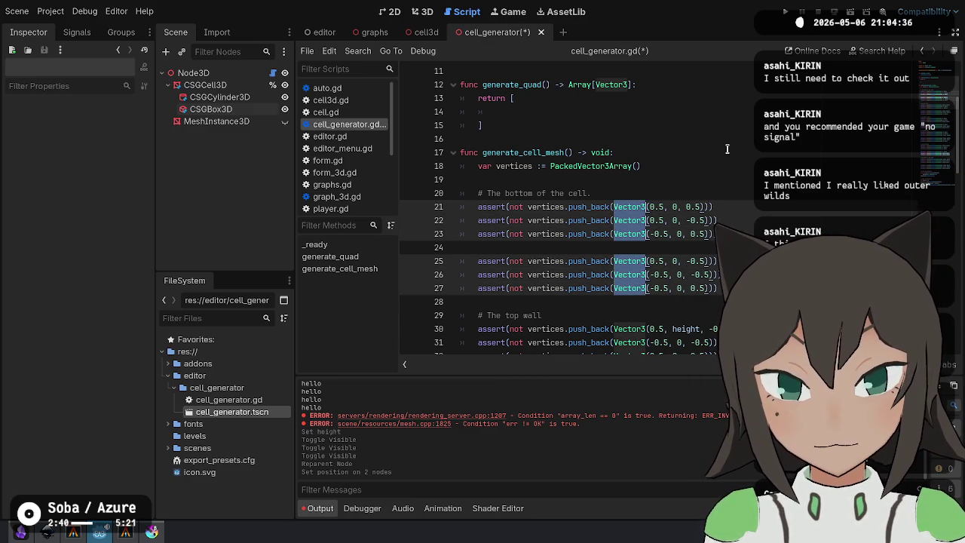
key("Escape")
key("Up")
key("Up")
key("Up")
key("Up")
key("Up")
key("Up")
type("Vector3 Vector3 Vector3 Vector3 Vector3 Vector3")
key("ctrl+z")
key("Down")
key("Down")
key("Down")
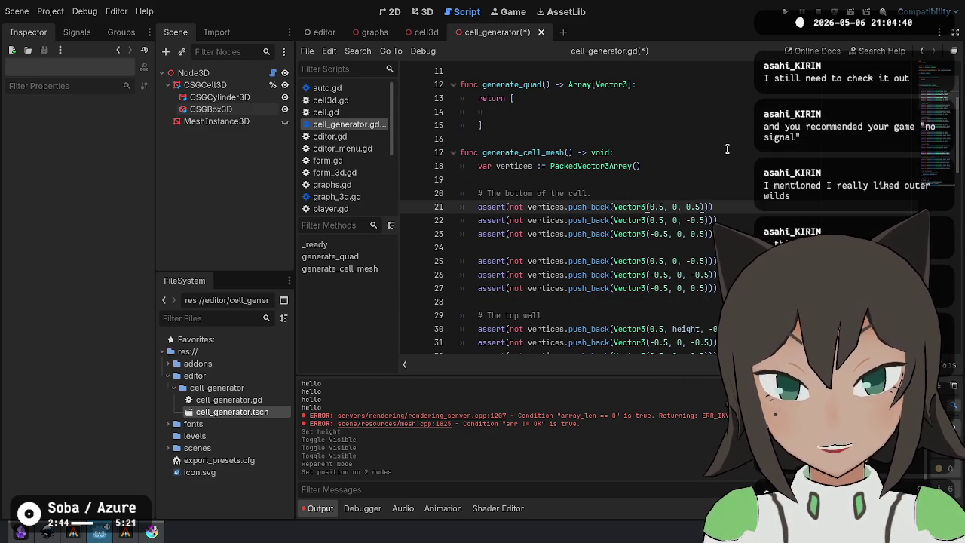
key("Down")
key("Down")
key("Down")
key("BackSpace")
key("Up")
key("Up")
key("End")
Copy the six bottom-face Vector3 values and paste them into generate_quad's return list.
key("shift+alt+Down")
key("shift+alt+Down")
key("shift+alt+Down")
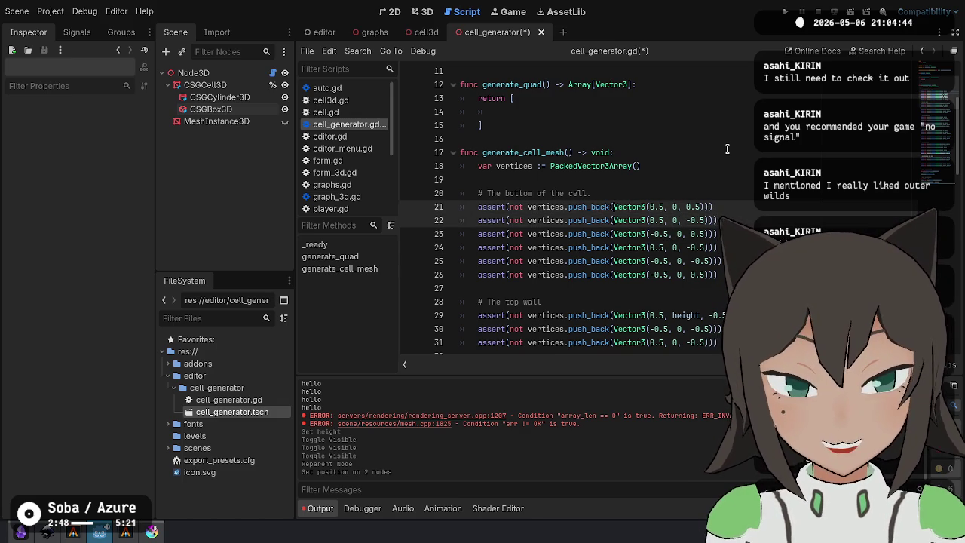
key("End")
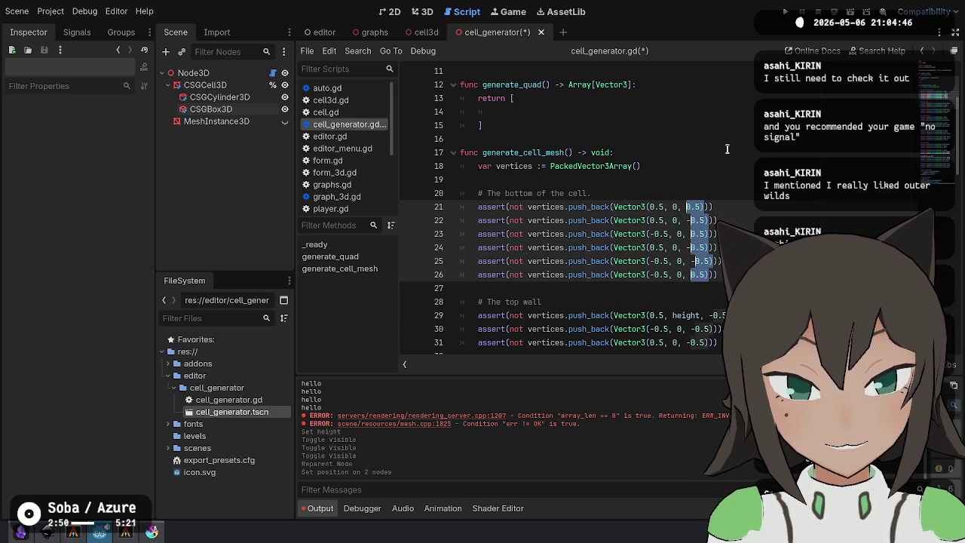
key("ctrl+shift+Left")
key("ctrl+shift+Left")
key("ctrl+shift+Left")
key("ctrl+c")
key("Escape")
key("Up")
key("Up")
key("Up")
key("ctrl+v")
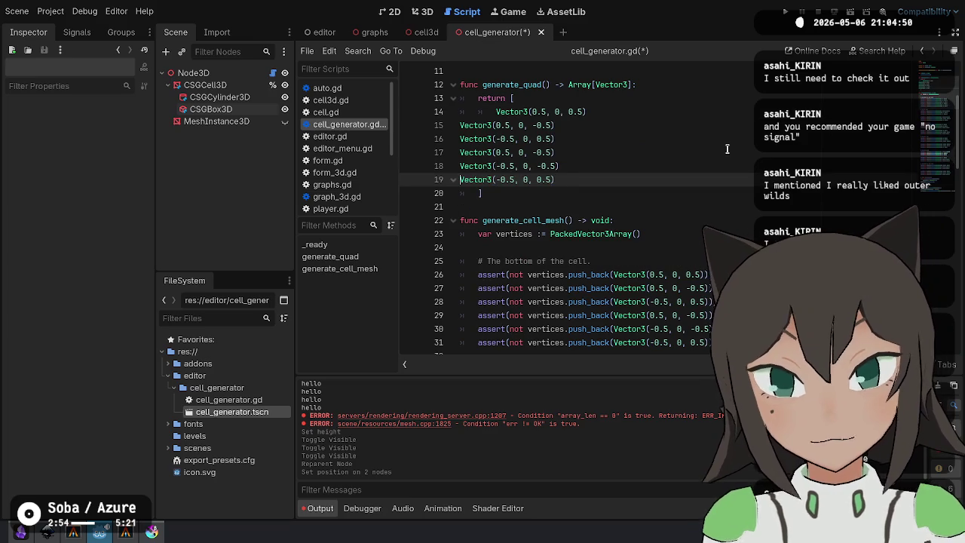
Re-indent the pasted vertices and end each line with a comma.
key("shift+alt+Up")
key("shift+alt+Up")
key("shift+alt+Up")
key("ctrl+i")
key("End")
type(",")
key("Escape")
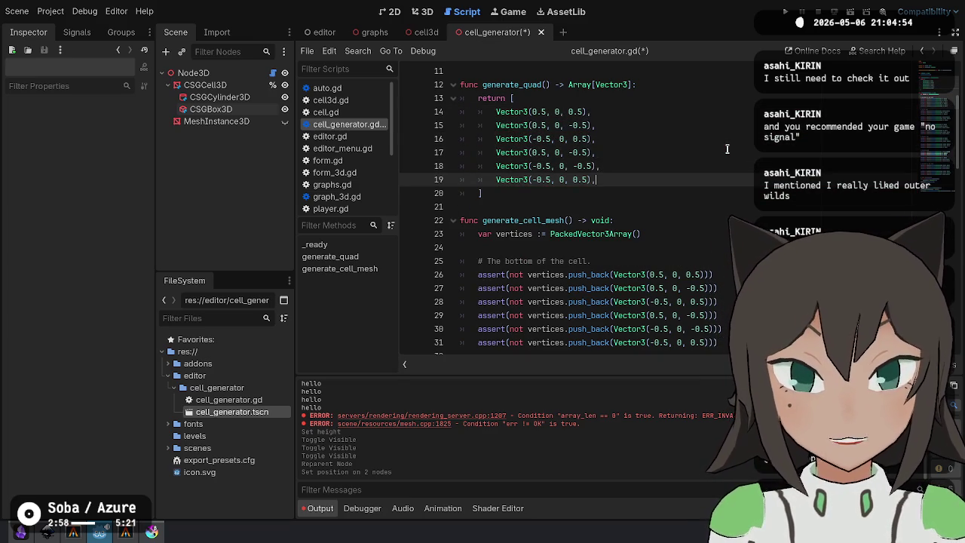
key("Up")
key("Up")
key("Up")
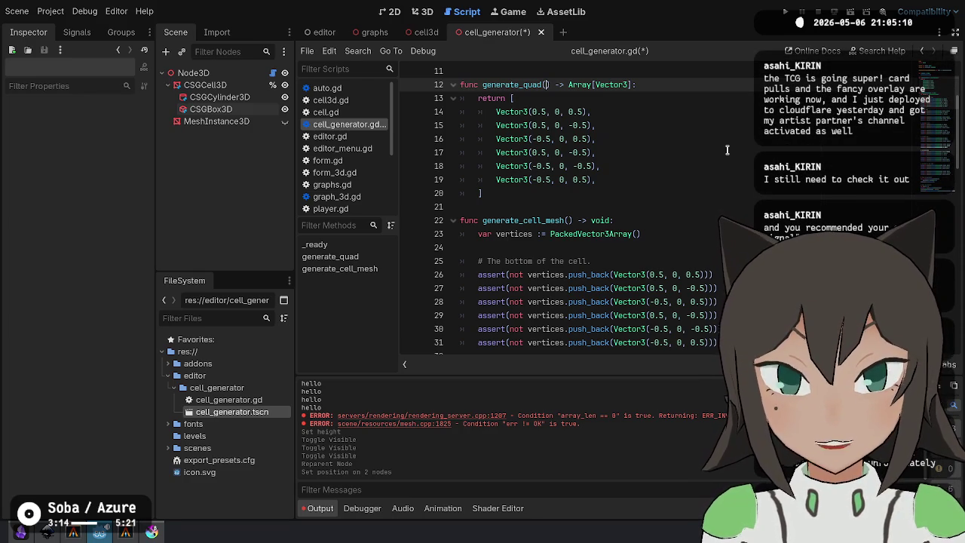
Give generate_quad the parameters a: Vector3, b: Vector3, c: Vector3, d: Vector3.
type("a: Vectr")
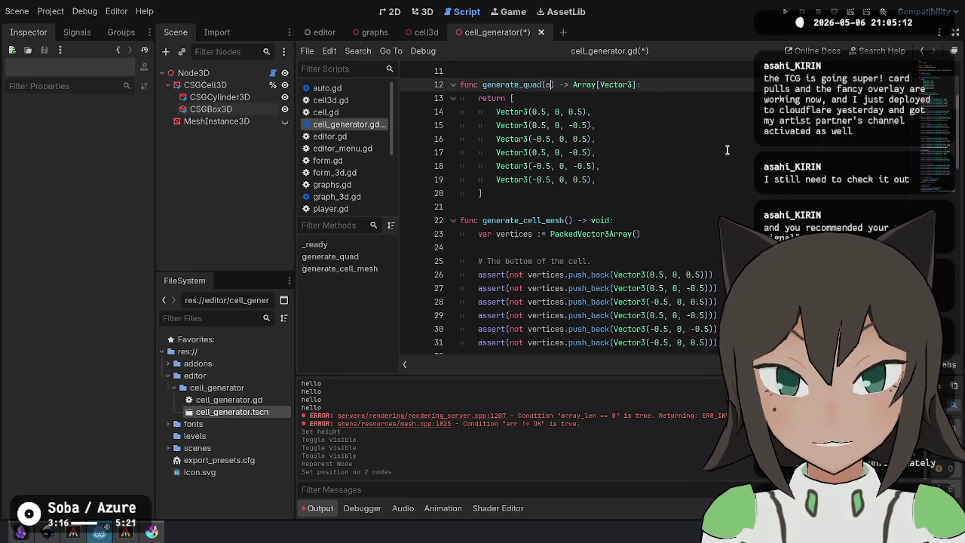
key("BackSpace")
type("or3, ")
type("b: Vector3")
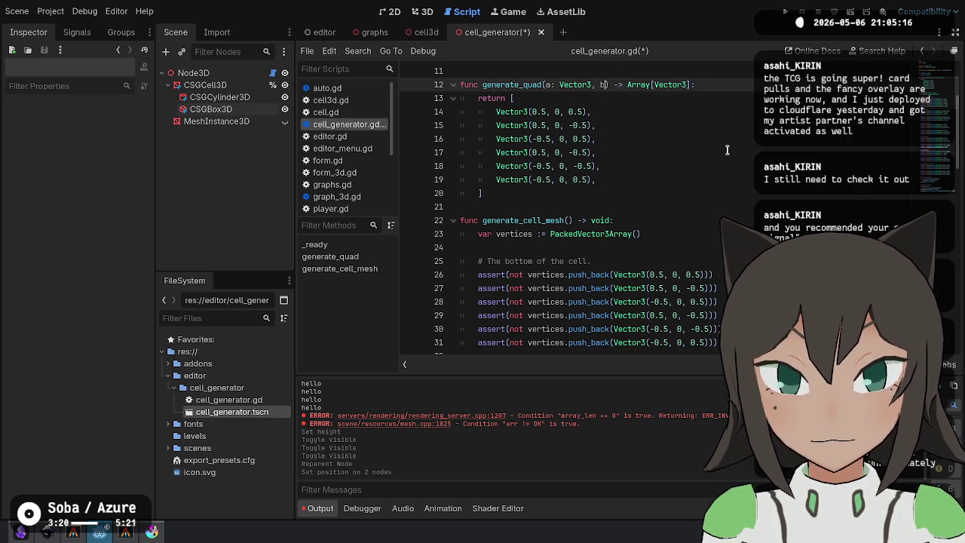
type(", c: Vector")
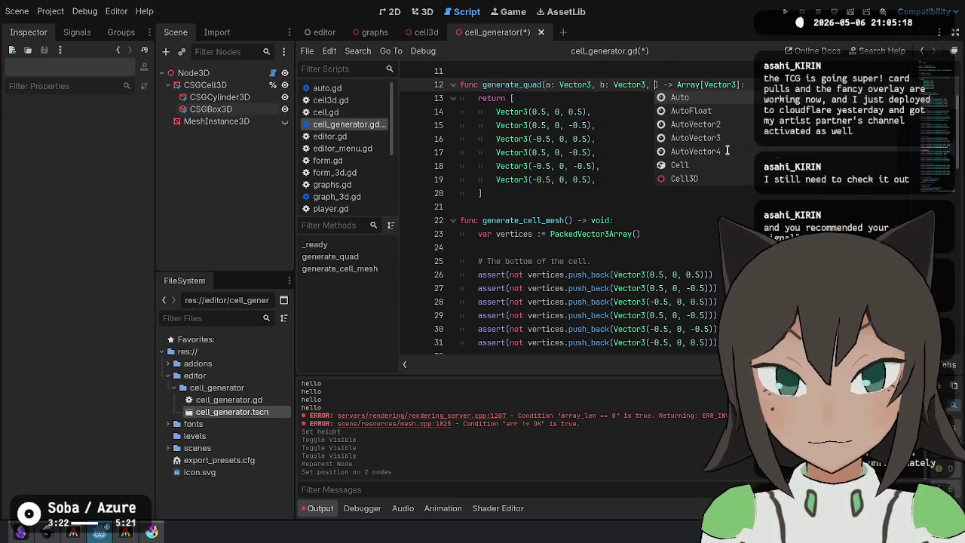
type("3, d: Vector")
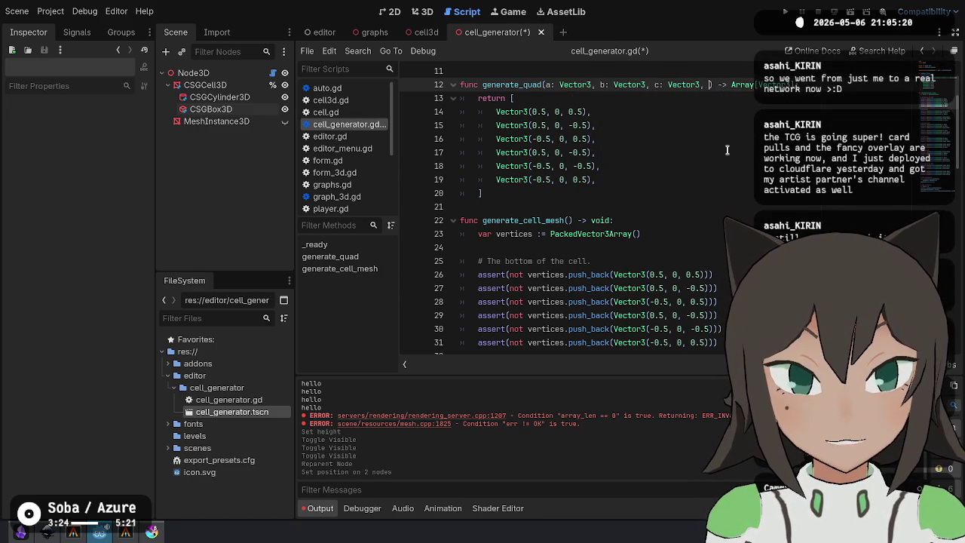
type("3")
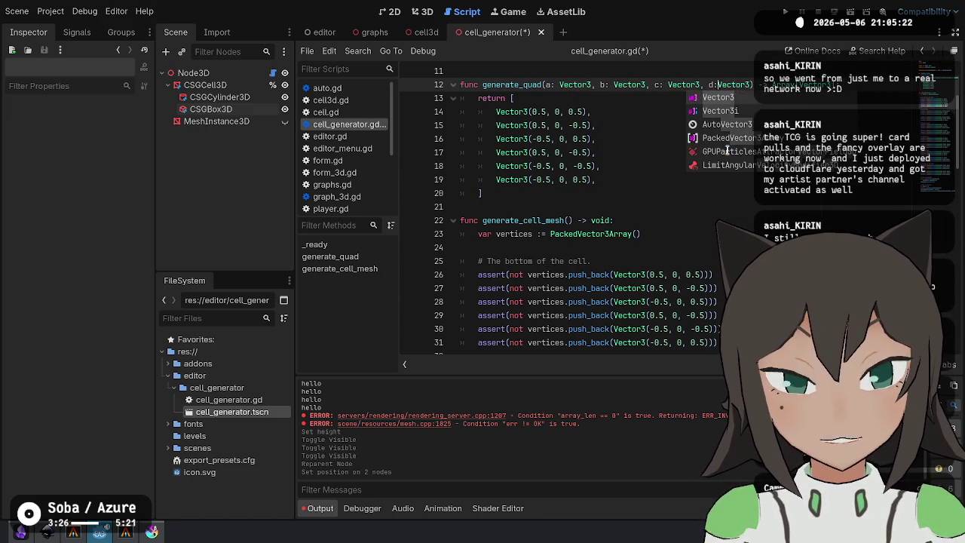
key("ctrl+Left")
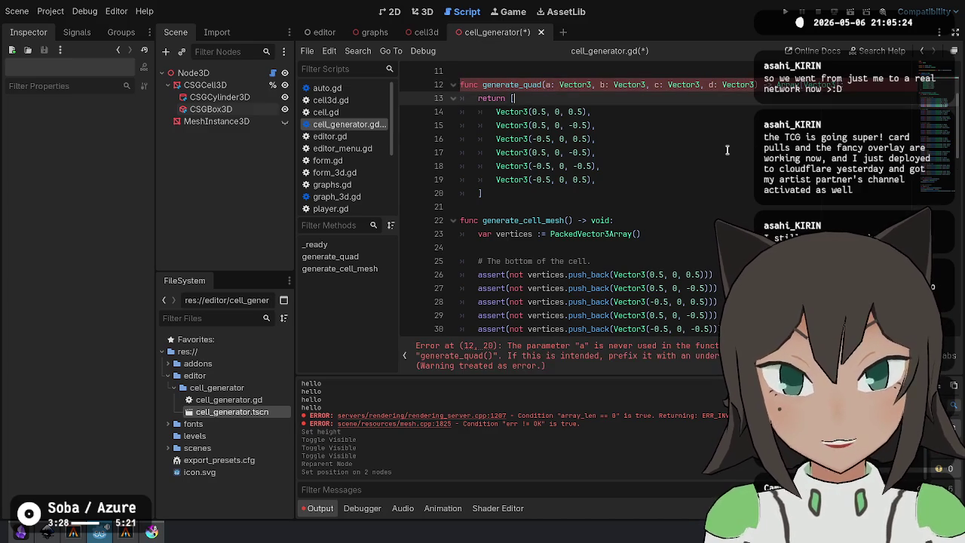
Replace the first returned vertex with a.
key("Down")
key("Down")
key("Left")
key("Left")
key("Left")
key("Left")
key("Left")
key("Up")
key("Up")
key("Down")
key("Down")
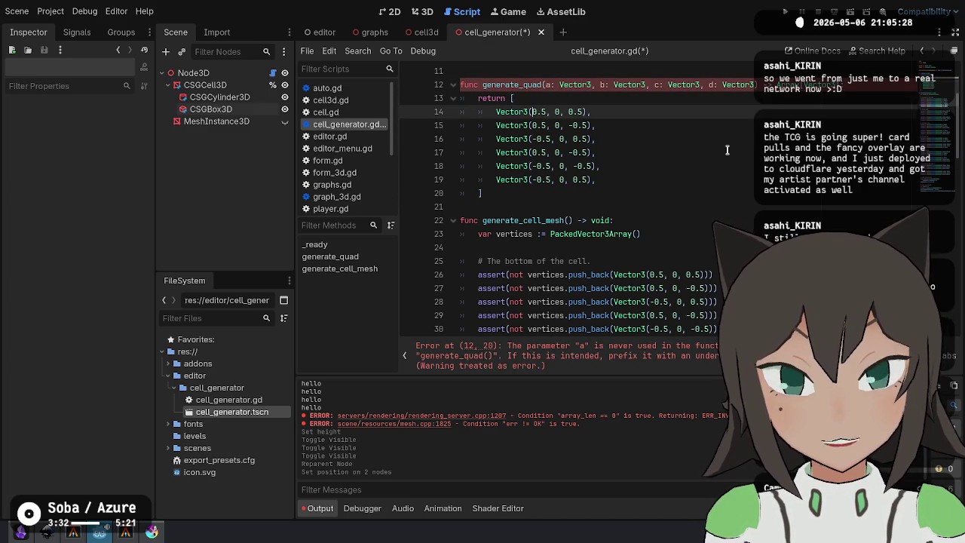
key("Home")
key("shift+End")
key("shift+Left")
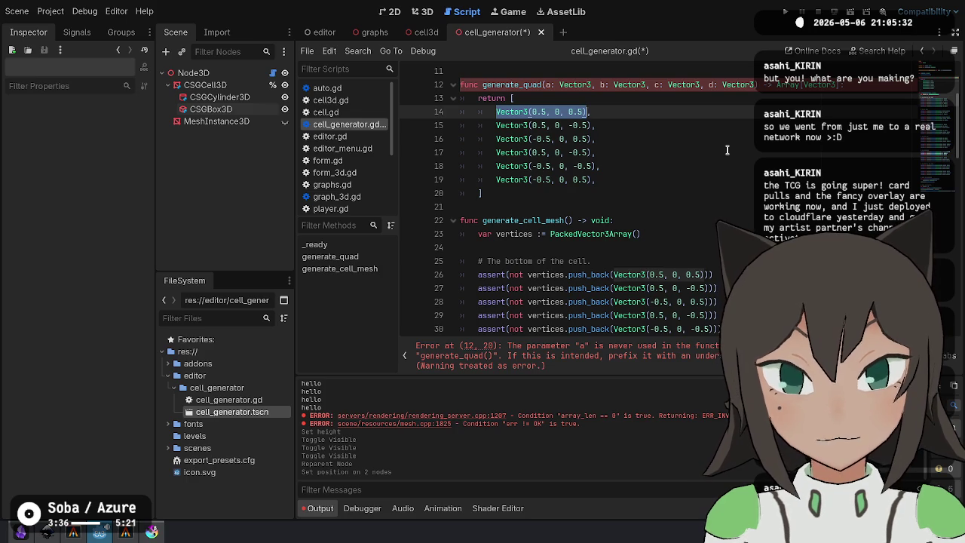
key("ctrl+d")
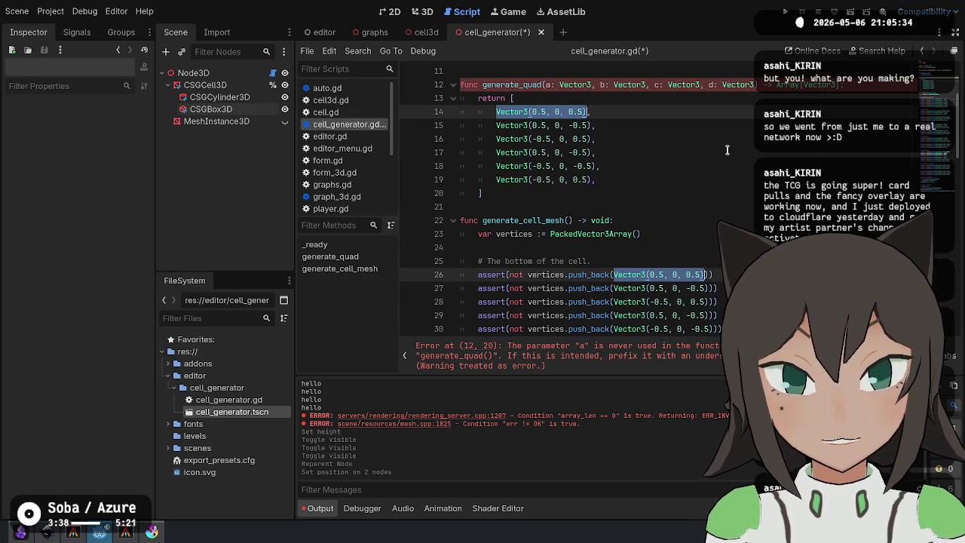
key("Escape")
type("a,")
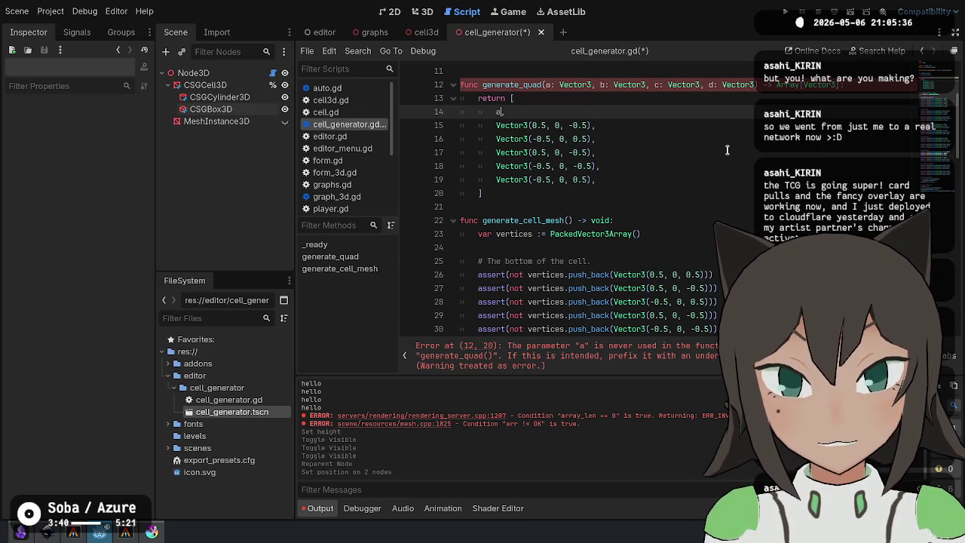
key("Escape")
Replace the remaining hard-coded vertices and their duplicates with b, c and d.
key("Down")
key("ctrl+shift+Right")
key("ctrl+shift+Right")
key("ctrl+shift+Right")
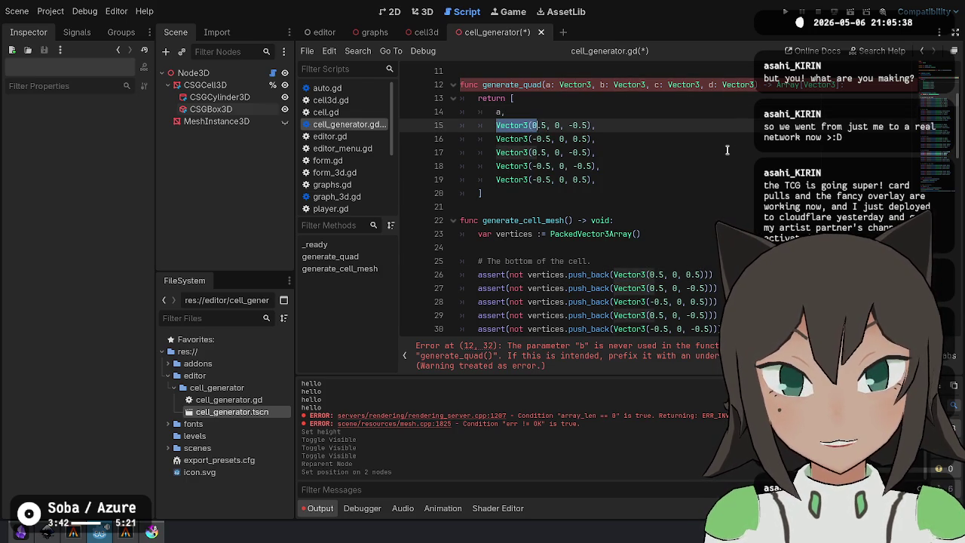
key("ctrl+d")
type("b,")
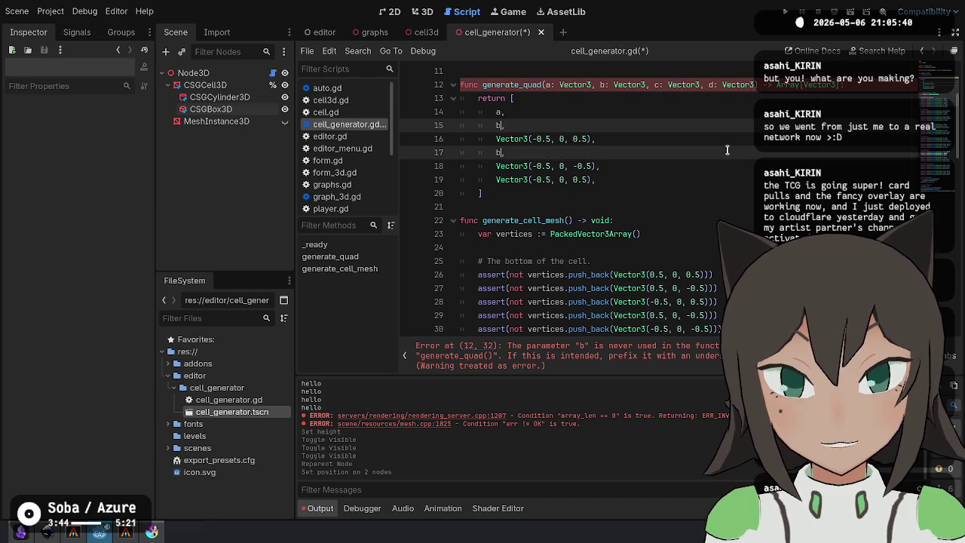
key("Escape")
key("Down")
key("ctrl+shift+Right")
key("ctrl+shift+Right")
key("ctrl+shift+Right")
key("ctrl+d")
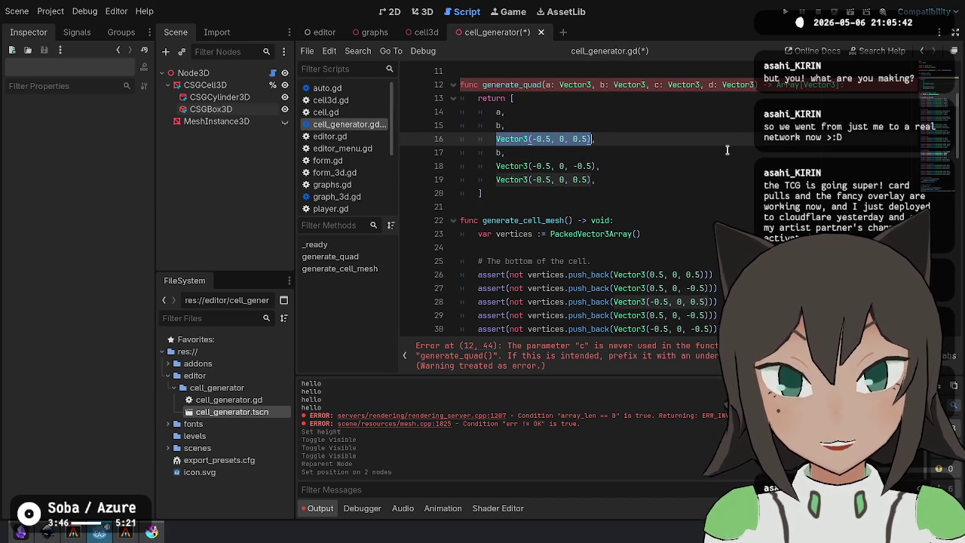
type("c")
key("Escape")
key("Escape")
key("Down")
key("Down")
key("ctrl+shift+Right")
key("ctrl+shift+Right")
key("ctrl+shift+Right")
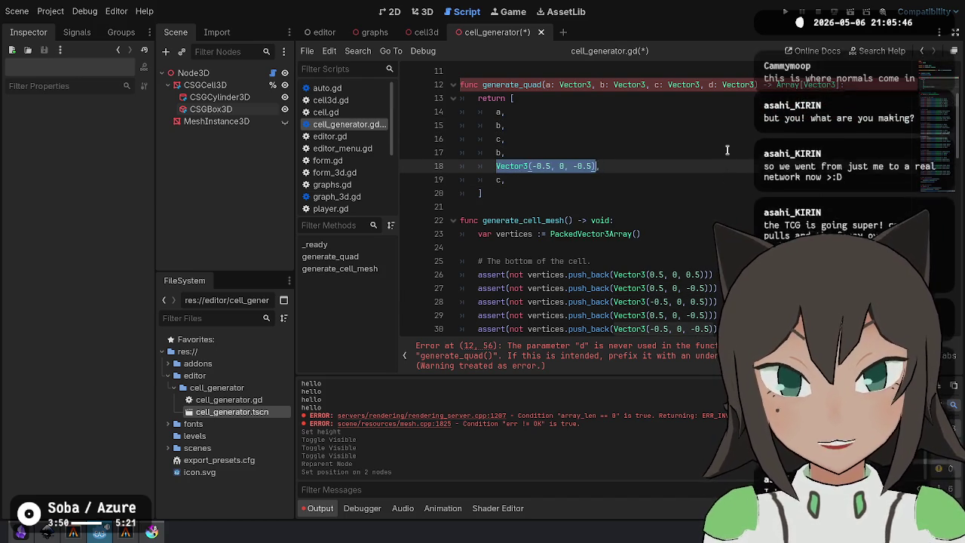
type("d")
Join the return list onto one line as [ a, b, c, b, d, c ].
key("Up")
key("Up")
key("Up")
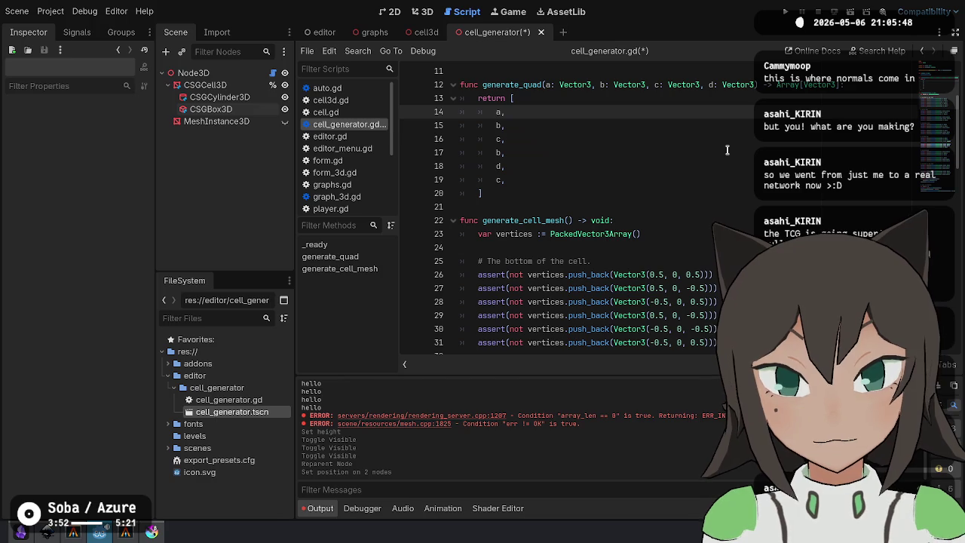
key("shift+alt+Down")
key("shift+alt+Down")
key("shift+alt+Down")
key("Home")
key("ctrl+BackSpace")
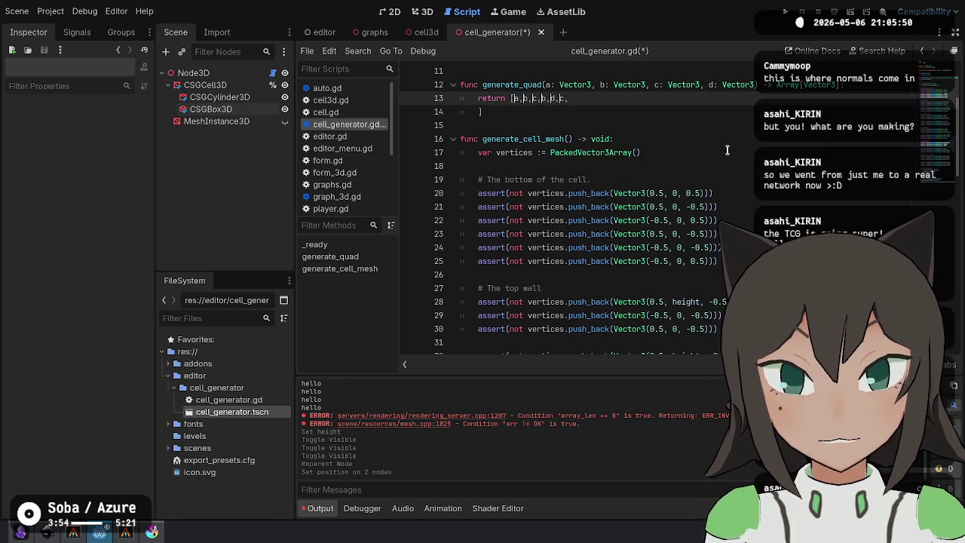
key("Escape")
key("End")
key("Delete")
key("Delete")
key("BackSpace")
key("Down")
key("Down")
key("Down")
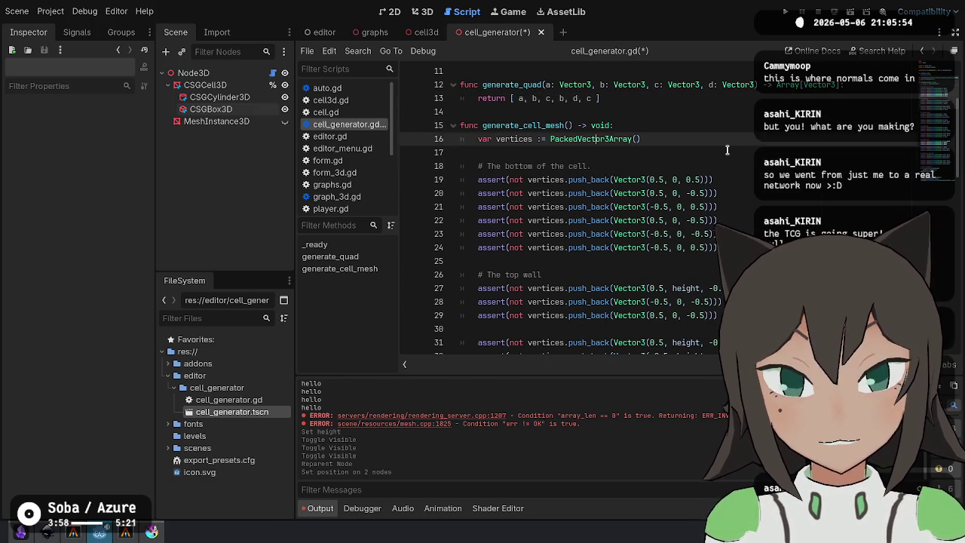
Comment out the six old bottom-face push_back lines and open a blank line above them.
key("Home")
key("Return")
key("shift+Down")
key("shift+Down")
key("shift+Down")
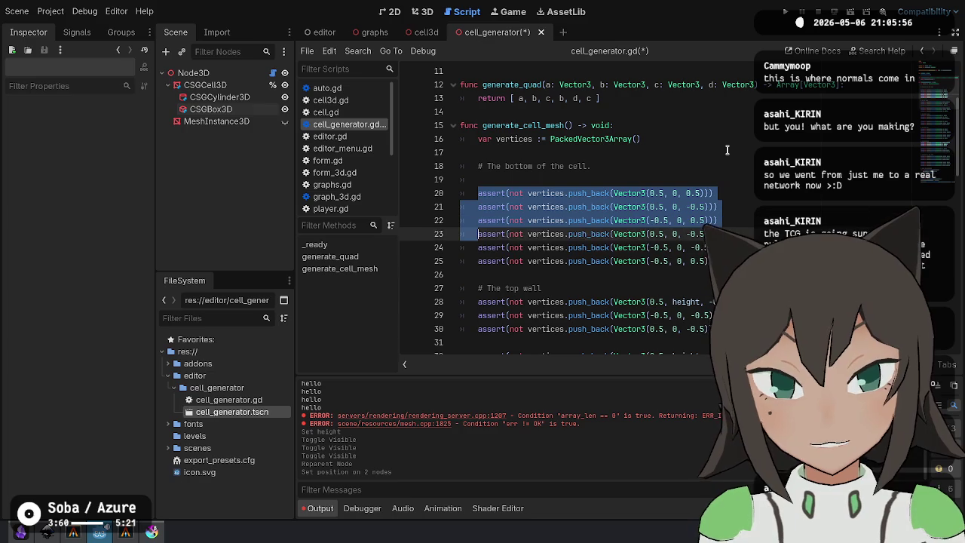
key("ctrl+k")
key("Up")
key("Up")
key("Up")
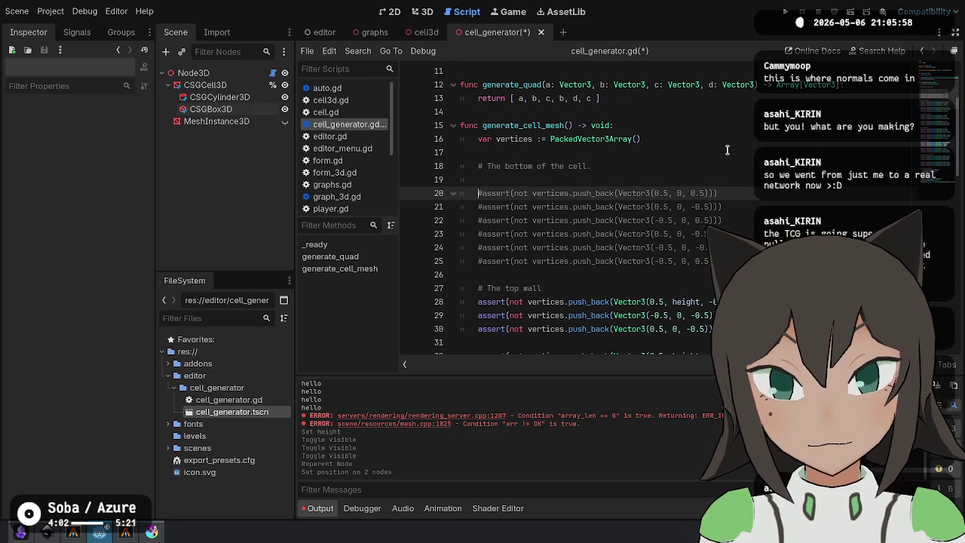
Write vertices.append_array(generate_quad()) with its arguments moved onto their own line.
type("generate_quad")
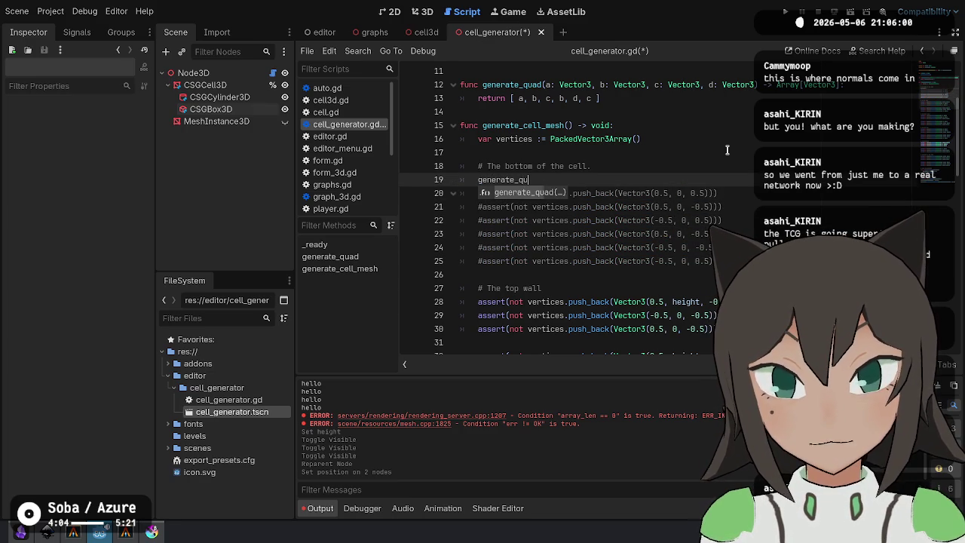
key("Return")
key("Home")
type("ver ")
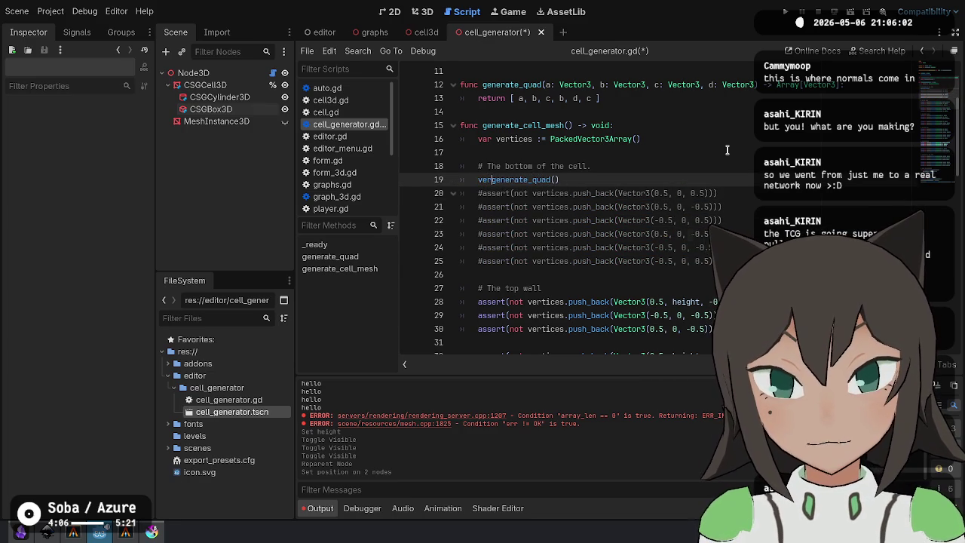
type("tices. ")
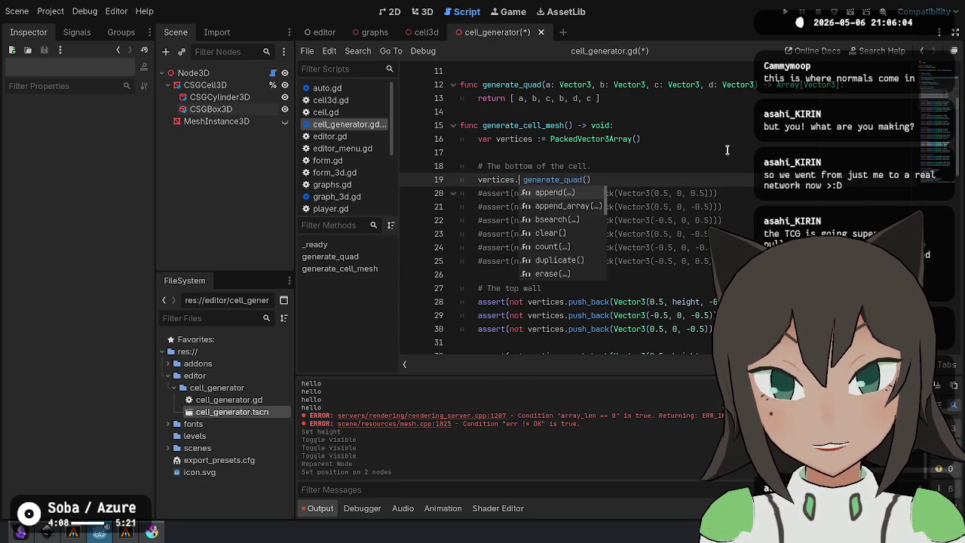
type("app")
key("Return")
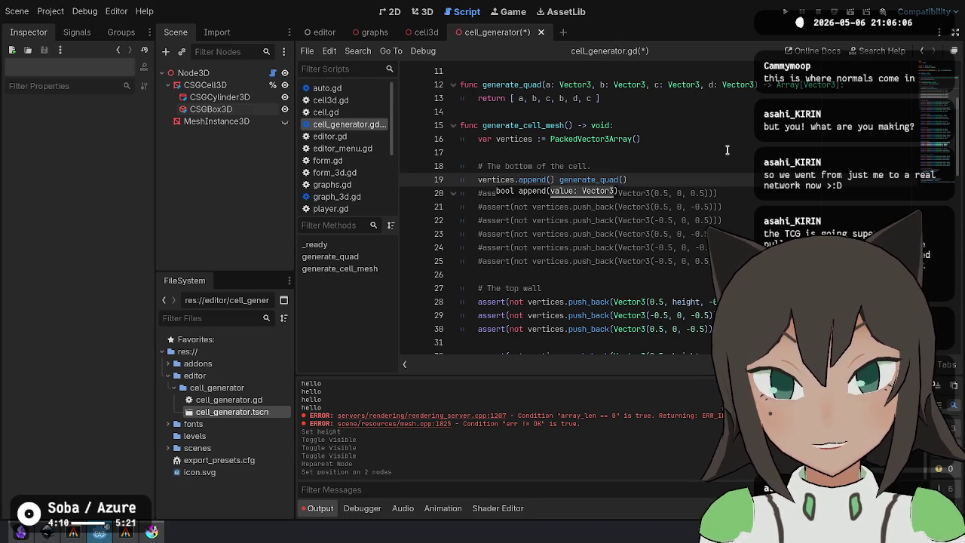
key("BackSpace")
type("_ar")
key("Return")
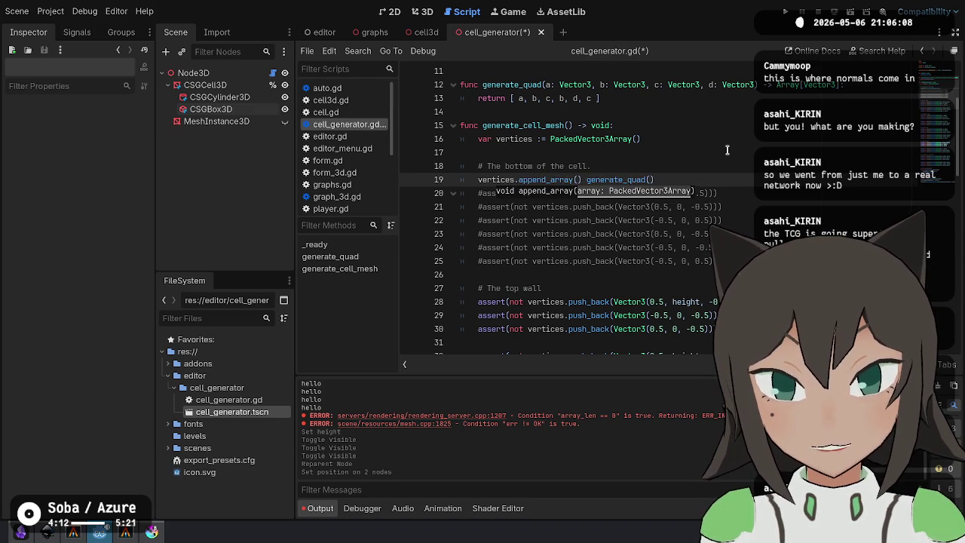
key("Delete")
key("Delete")
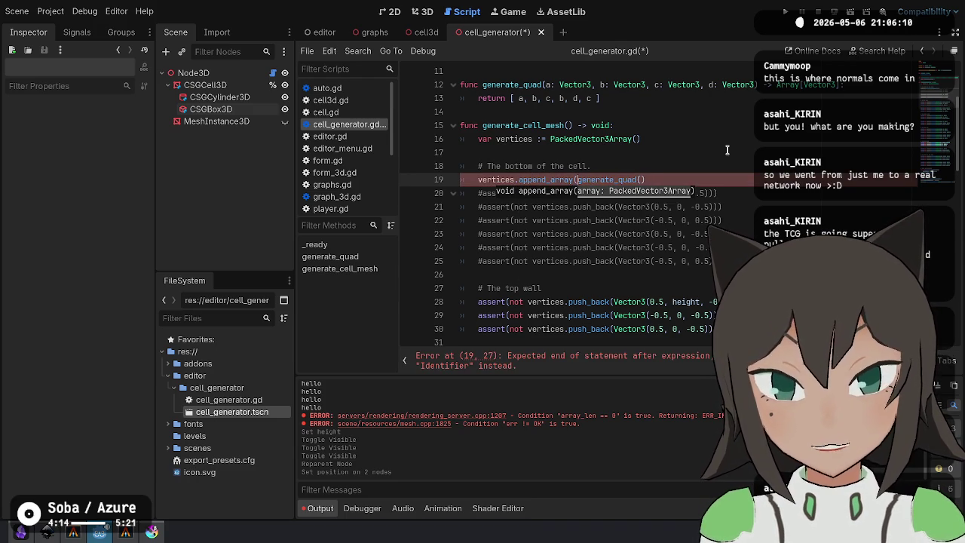
key("End")
type(")")
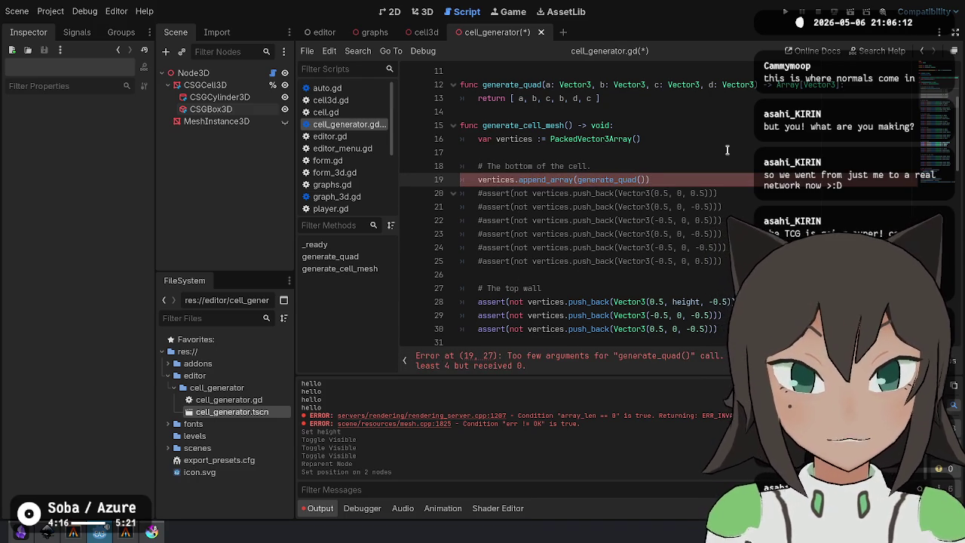
key("Return")
Make Vector3(0.5, 0, 0.5) the first corner argument, copied from the old line.
type("ector3")
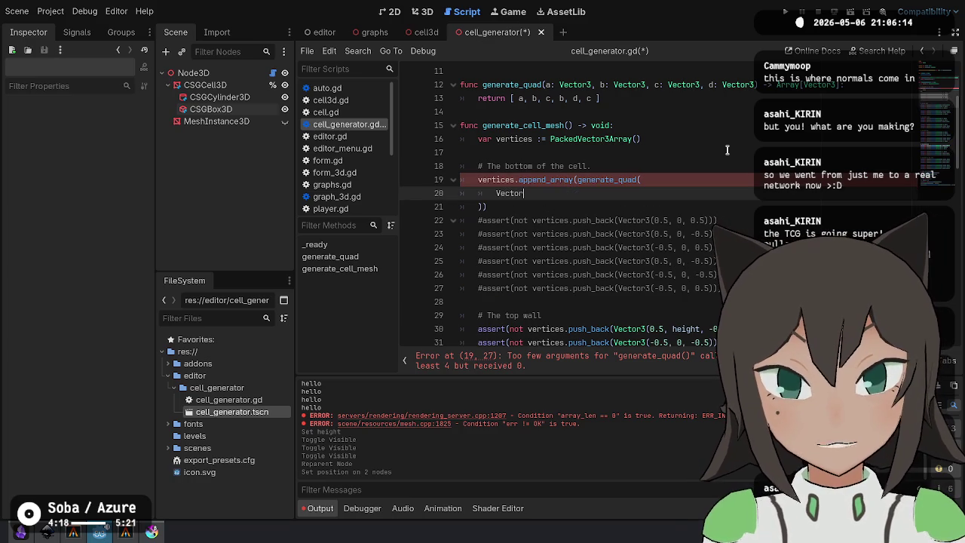
key("Down")
key("Down")
key("ctrl+Right")
key("ctrl+Right")
key("ctrl+Right")
key("ctrl+Right")
key("ctrl+Left")
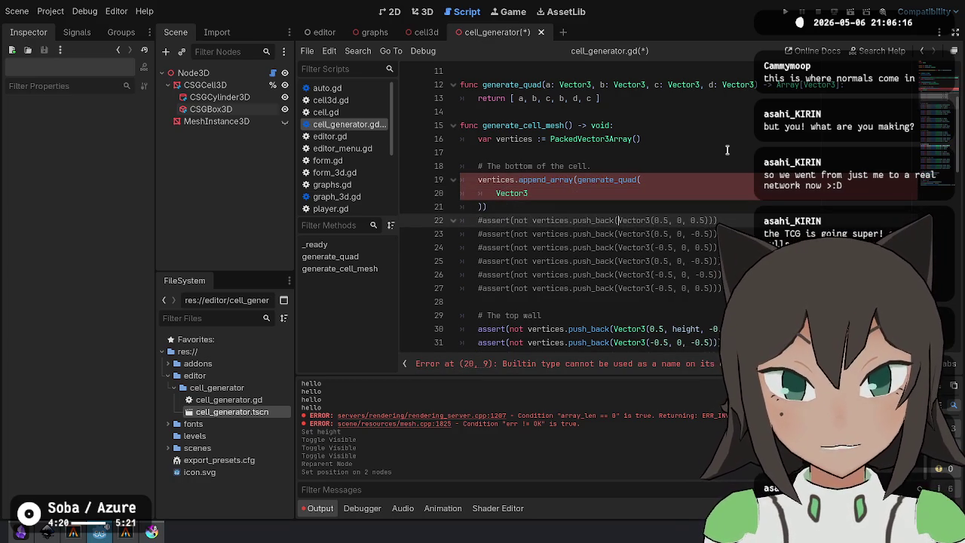
key("shift+End")
key("shift+Left")
key("ctrl+c")
key("Up")
key("Up")
key("ctrl+shift+Left")
key("ctrl+v")
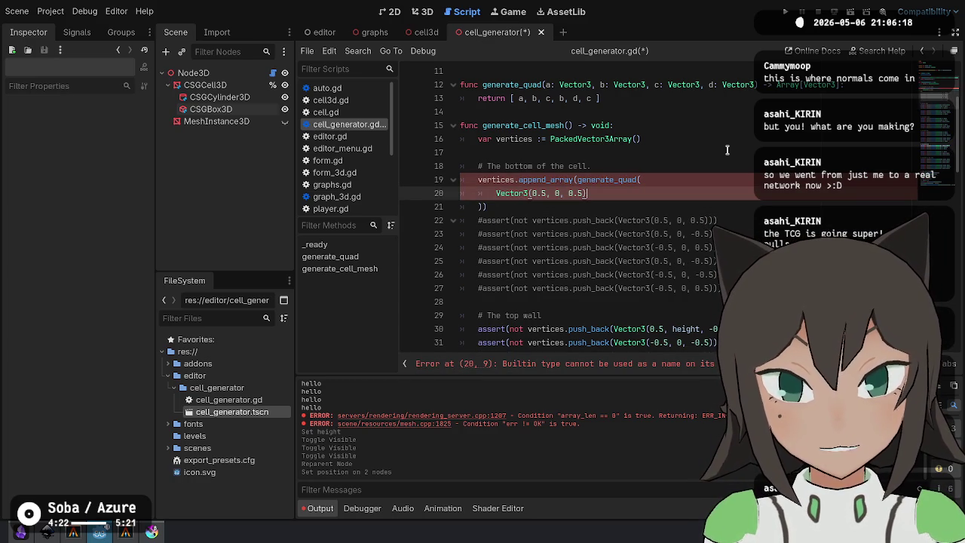
key("Down")
key("Down")
key("Down")
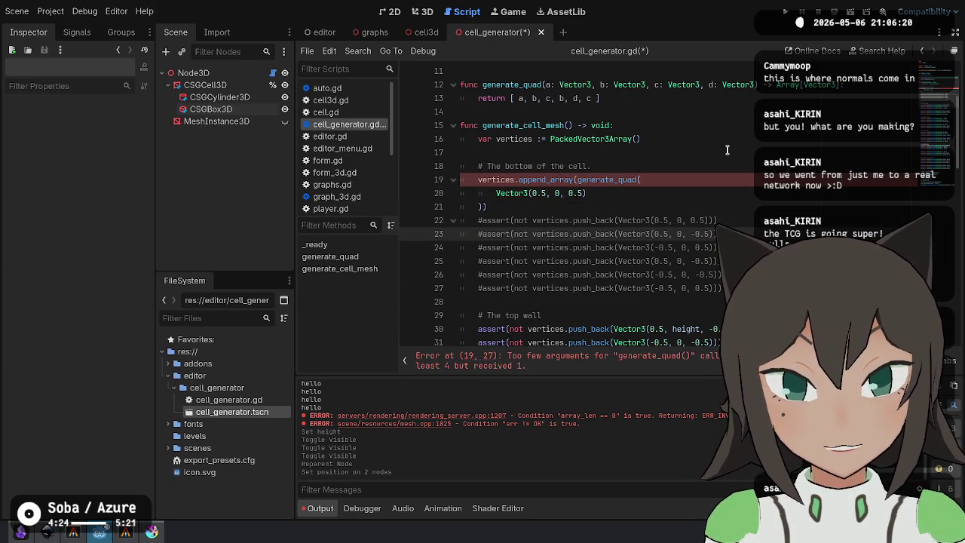
Add Vector3(0.5, 0, -0.5) as the second corner, comma-separated.
key("Right")
key("ctrl+shift+Right")
key("ctrl+shift+Right")
key("ctrl+shift+Right")
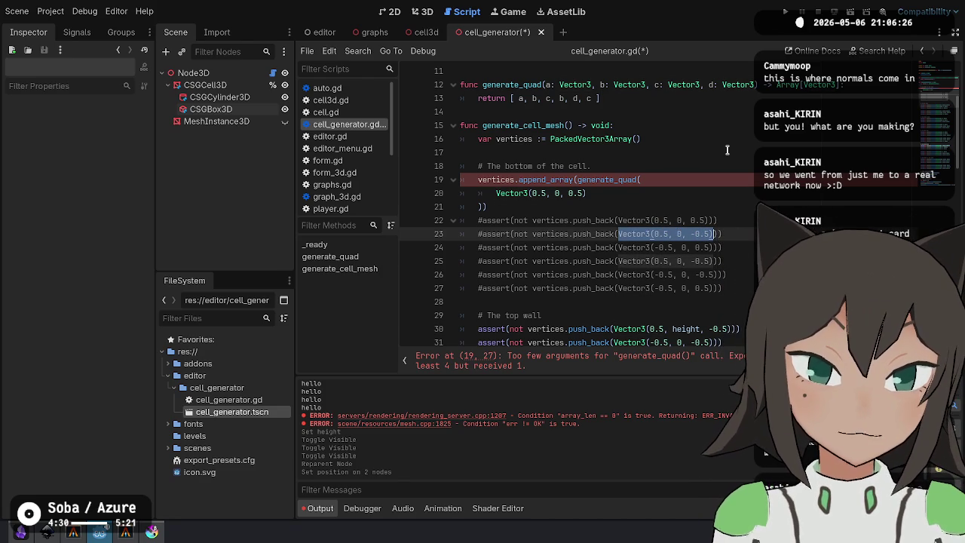
key("Up")
key("Up")
key("Up")
key("End")
type(",")
key("Return")
key("ctrl+v")
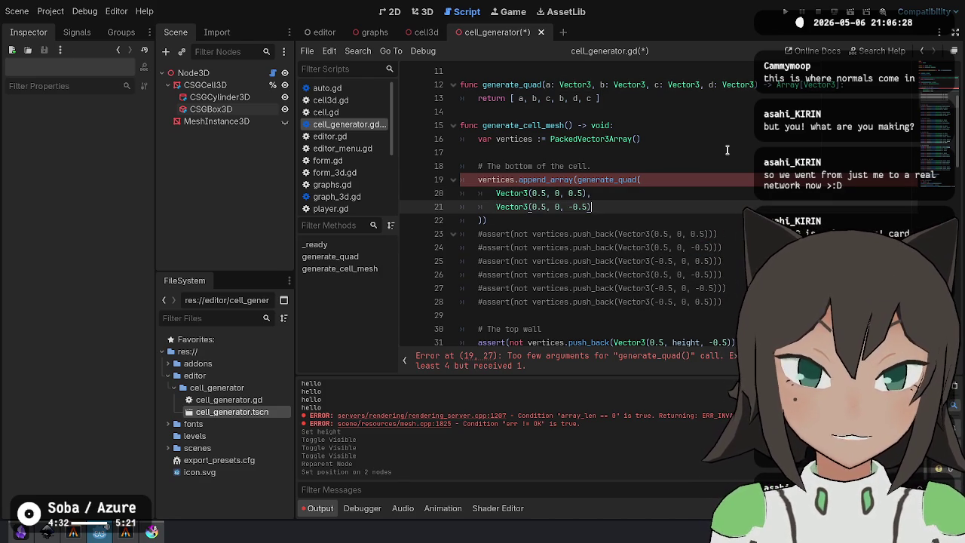
type(",")
key("Return")
Add Vector3(-0.5, 0, -0.5) as the third corner.
key("Down")
key("Down")
key("Down")
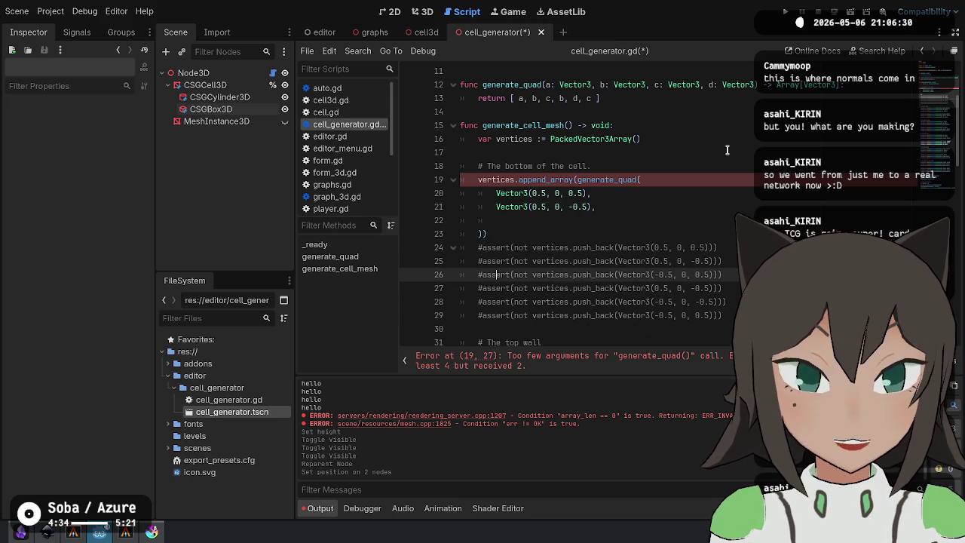
key("ctrl+Right")
key("ctrl+Right")
key("ctrl+Right")
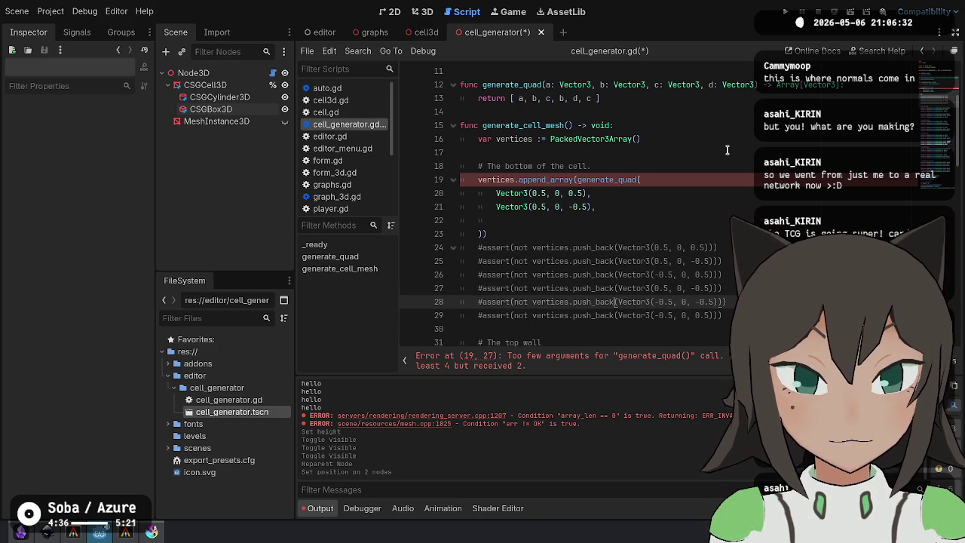
key("shift+End")
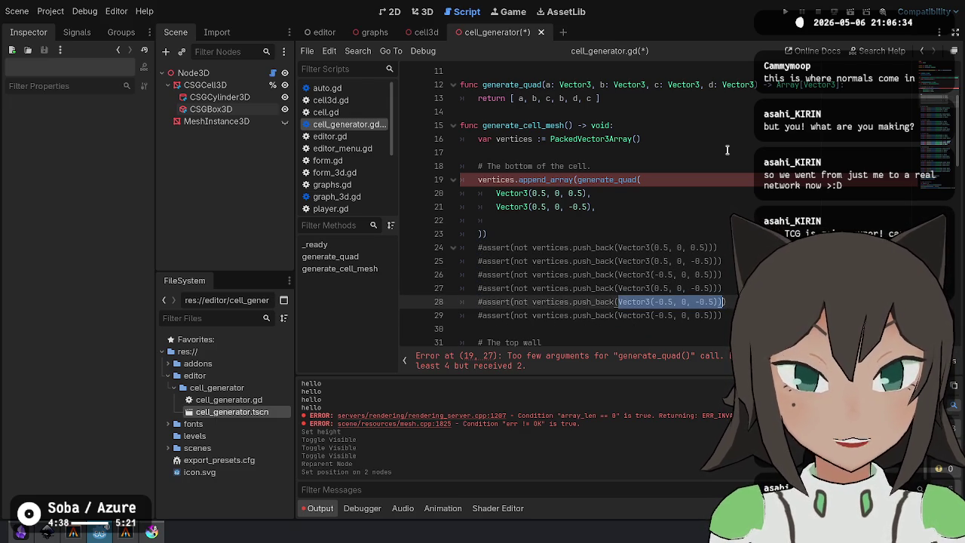
key("ctrl+c")
key("Up")
key("Up")
key("Up")
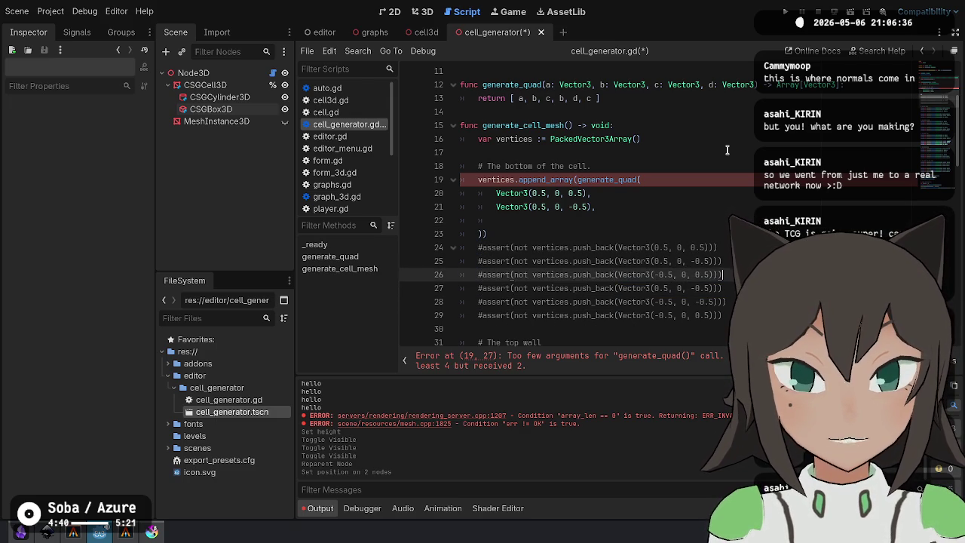
key("ctrl+v")
key("Down")
key("Down")
key("Down")
key("Down")
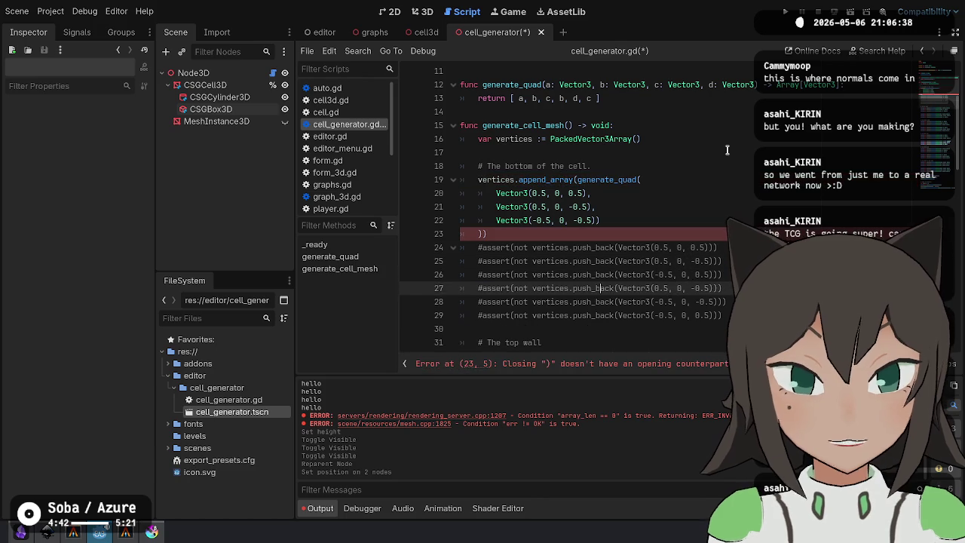
Add Vector3(-0.5, 0, 0.5) as the fourth corner, completing the four-corner call.
key("shift+End")
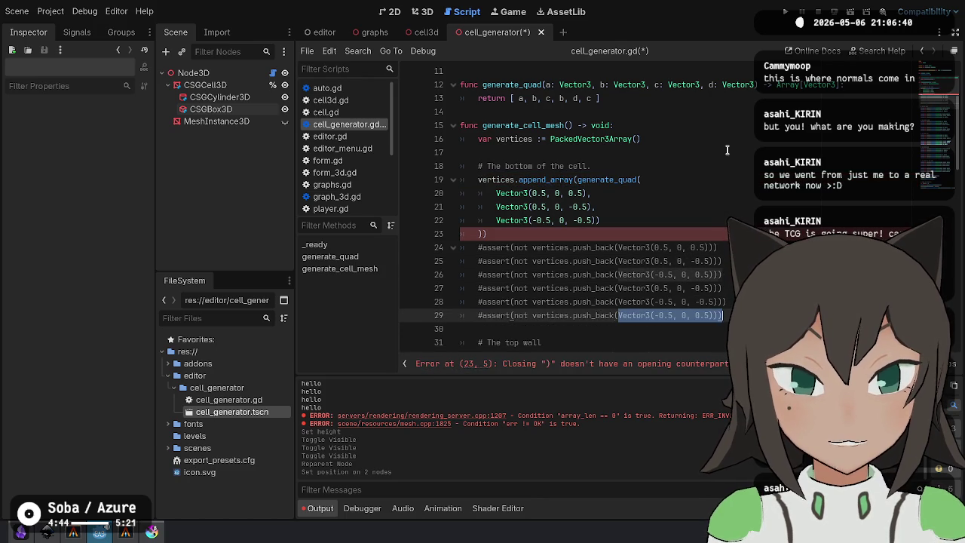
key("ctrl+c")
key("Up")
key("Up")
key("Up")
type(",")
key("Return")
key("ctrl+v")
type(",")
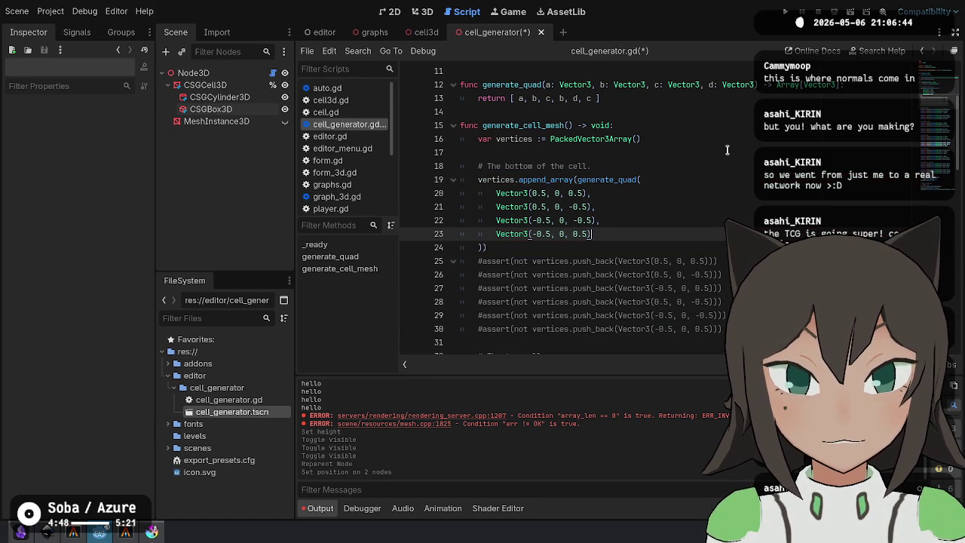
key("Up")
key("Up")
key("Up")
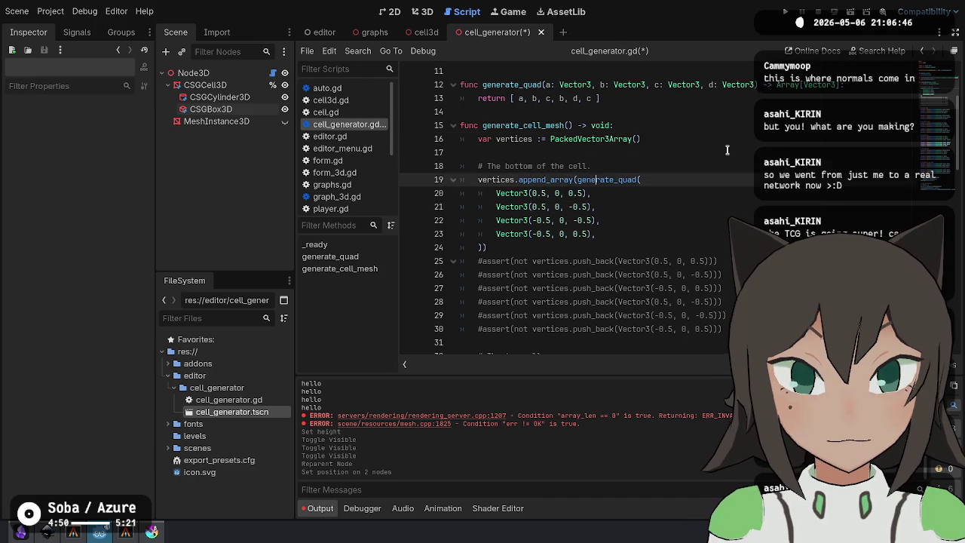
key("ctrl+Right")
key("ctrl+Right")
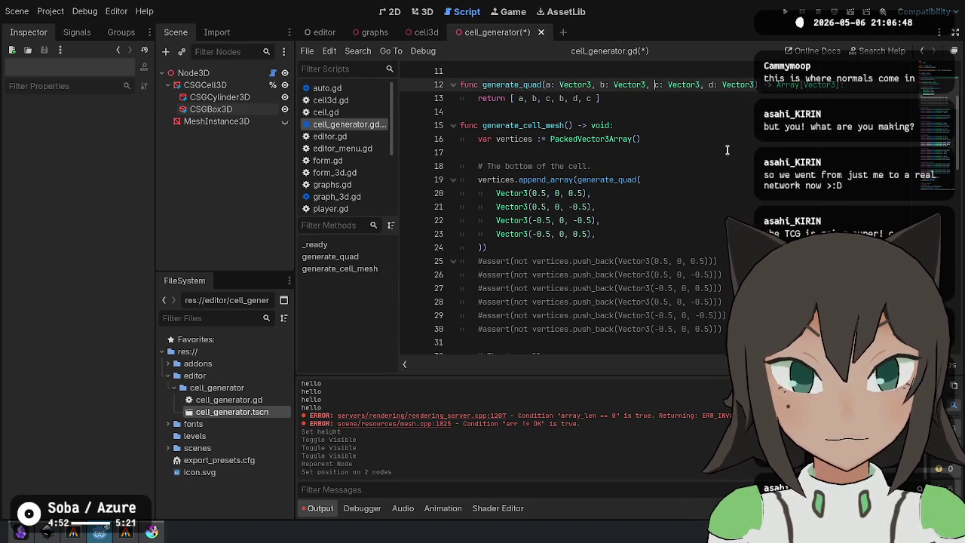
Change generate_quad's returned vertex list to [a, b, d, b, c, d].
key("Down")
key("Left")
key("Left")
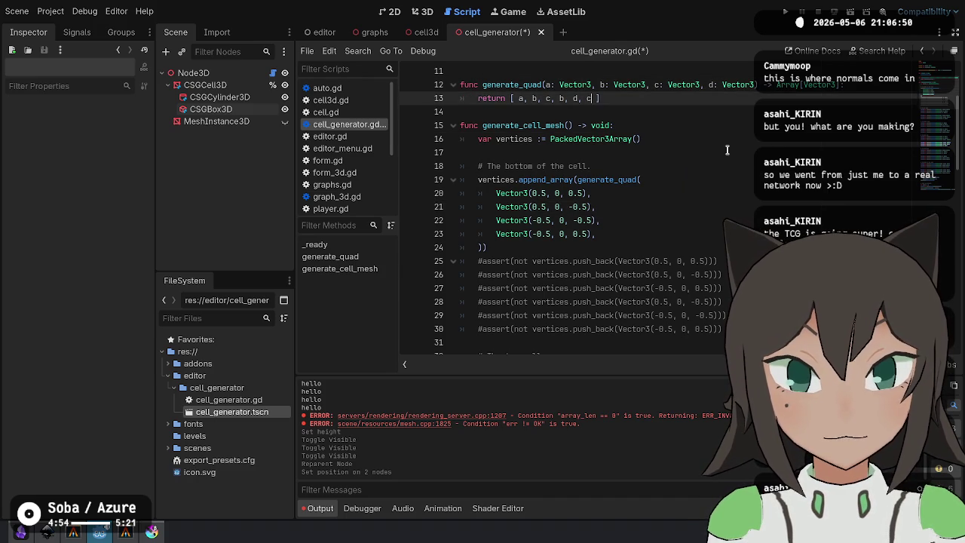
key("ctrl+Left")
key("ctrl+Left")
key("Left")
key("Left")
key("Left")
key("shift+Right")
key("ctrl+d")
type("d")
key("Escape")
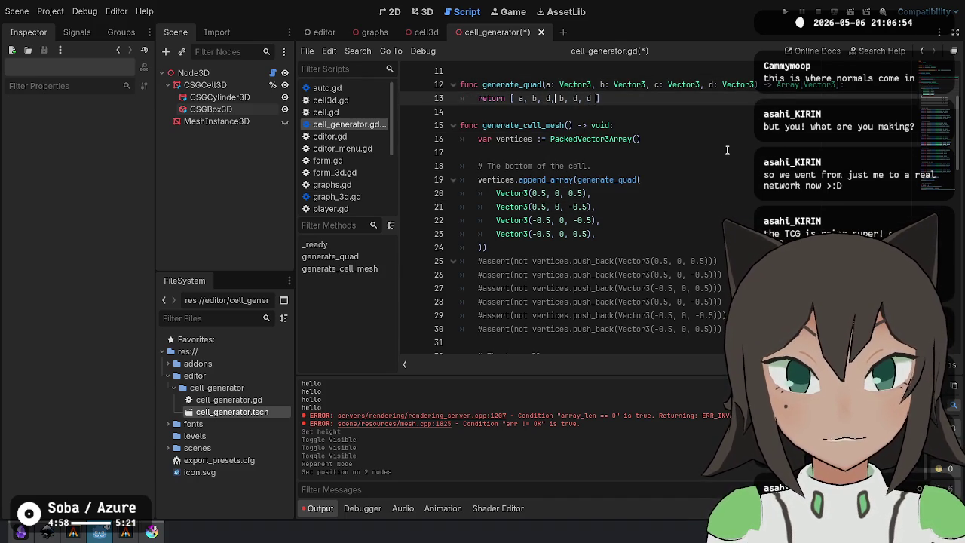
key("Right")
key("Right")
key("BackSpace")
type("c")
key("Escape")
key("Down")
key("Down")
key("Down")
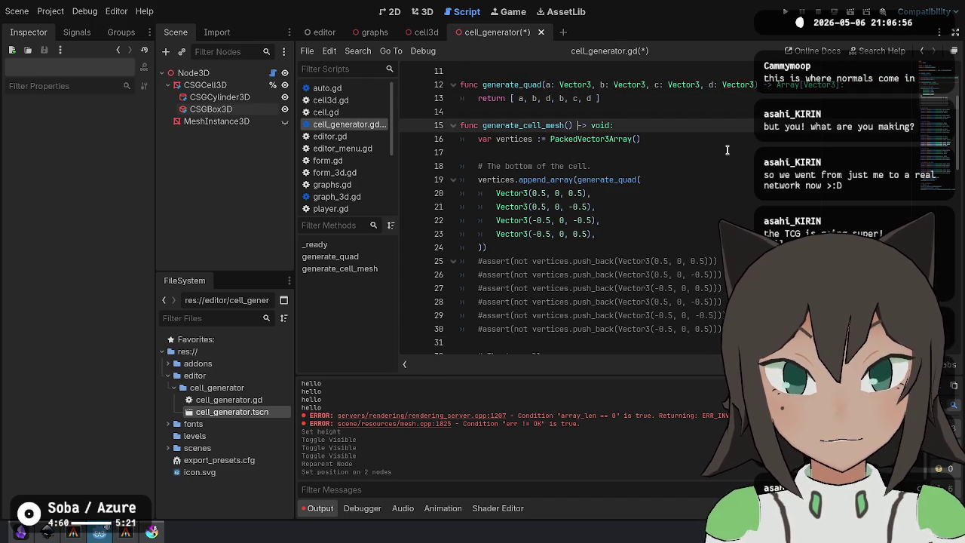
Save the script, regenerate the cell mesh from Node3D, and inspect it in 3D.
key("ctrl+s")
left_click(606, 177)
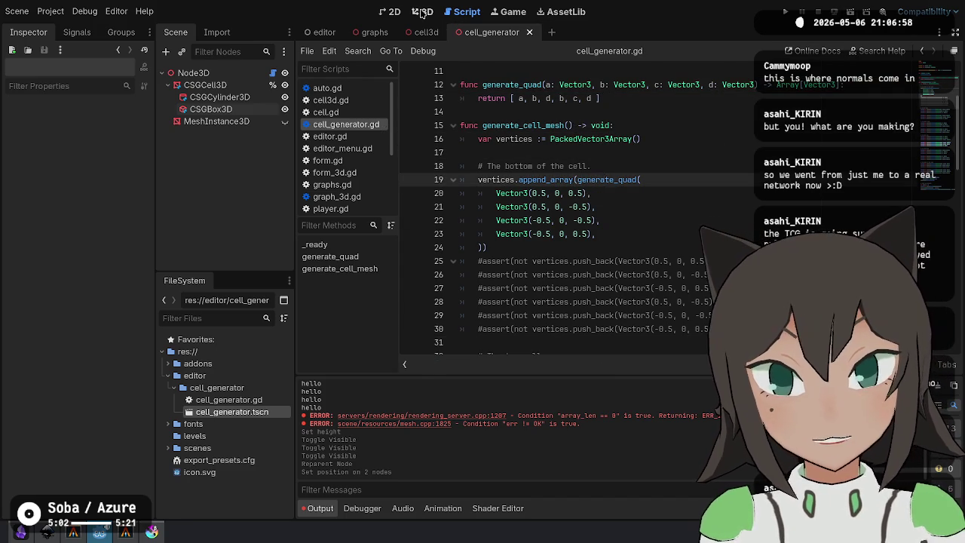
left_click(423, 11)
left_click_drag(525, 246, 490, 136)
left_click(193, 72)
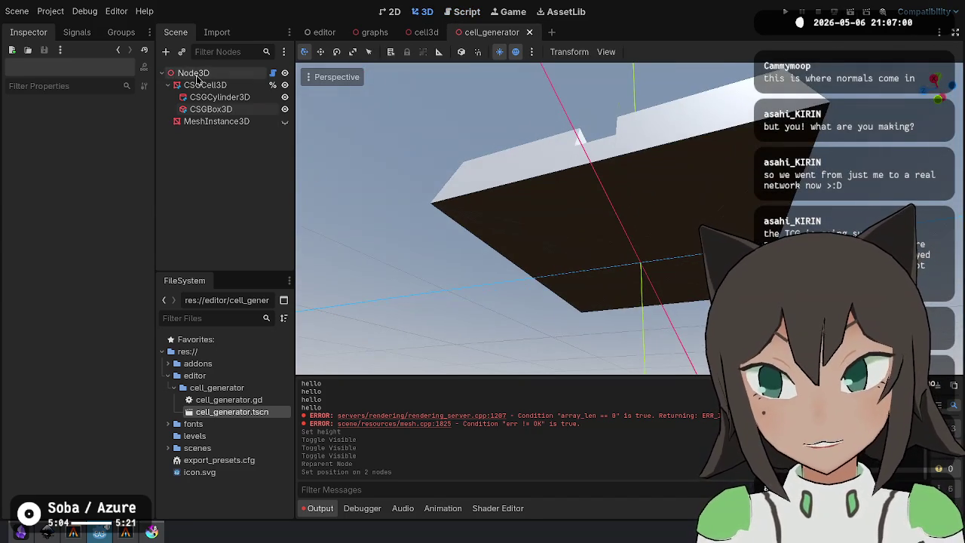
left_click(80, 186)
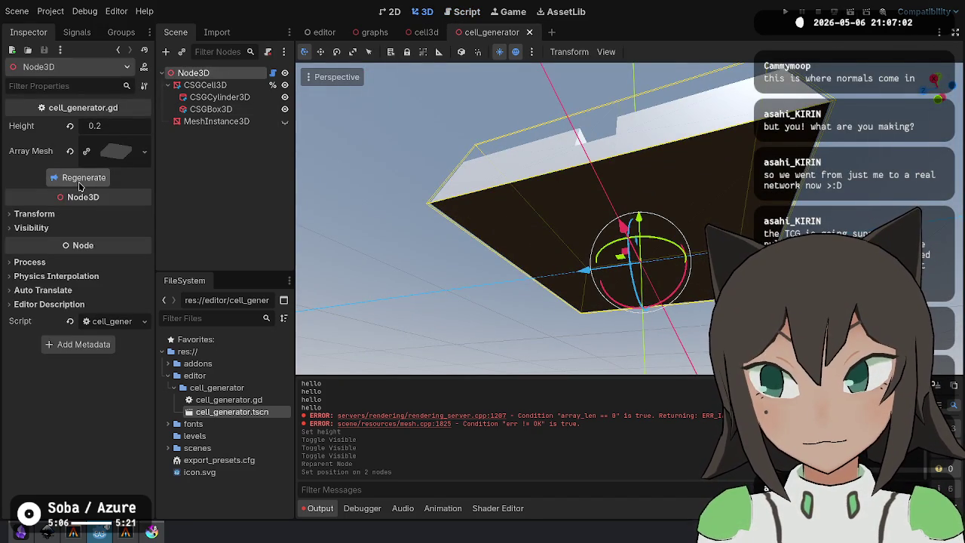
left_click_drag(739, 150, 679, 249)
scroll(641, 226, "down", 3)
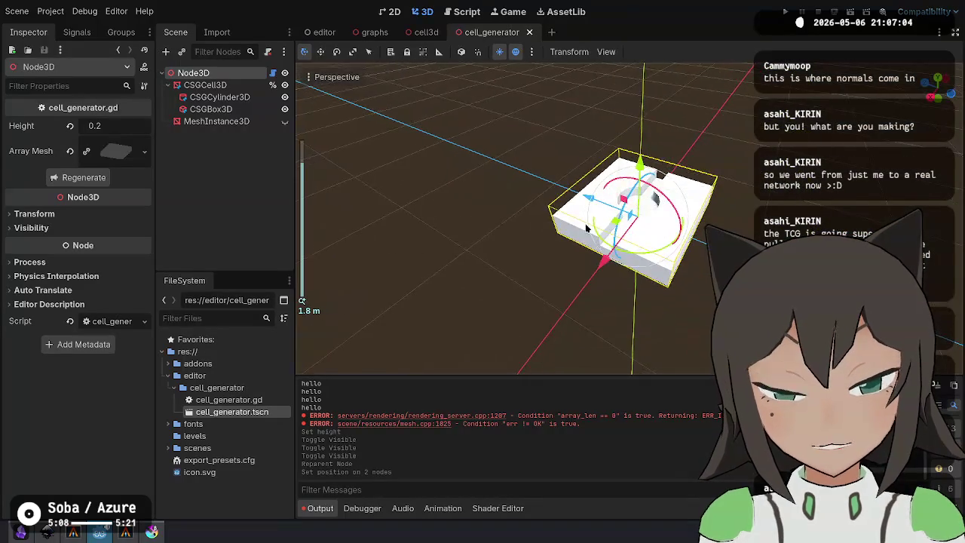
left_click(466, 11)
left_click(598, 247)
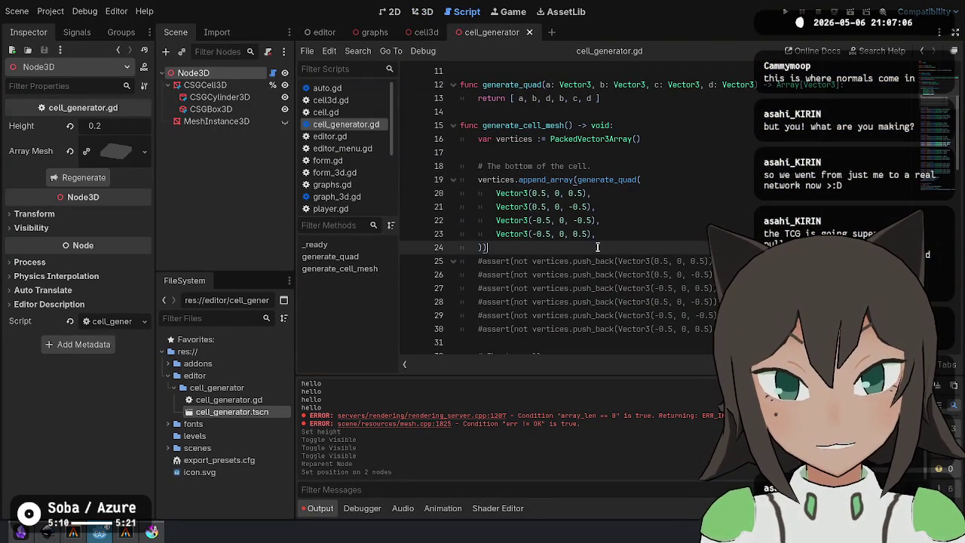
Save, then paste a copy of the bottom quad call below the later cell-face comment.
key("ctrl+z")
left_click(629, 166)
left_click(581, 252)
key("ctrl+s")
left_click_drag(581, 252, 623, 164)
scroll(637, 188, "down", 10)
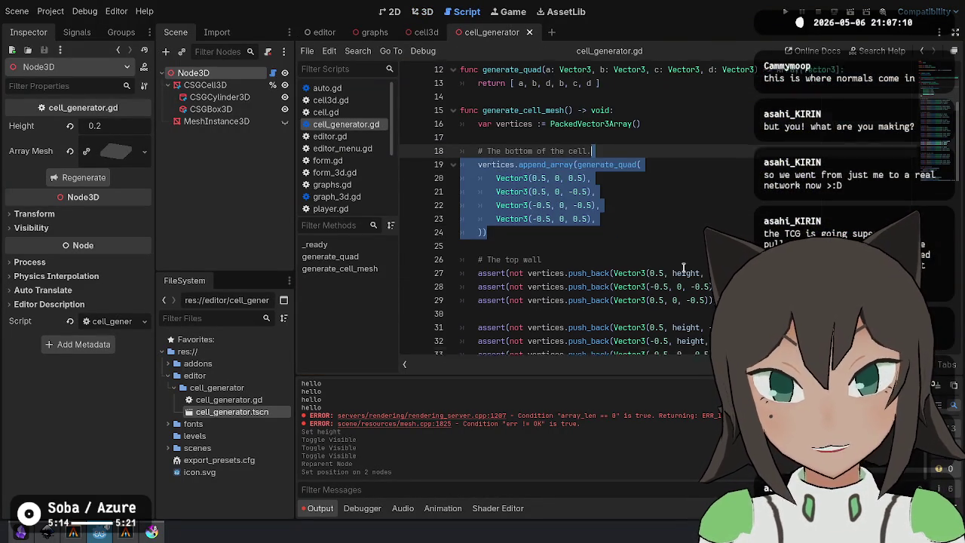
scroll(637, 189, "down", 4)
left_click(637, 87)
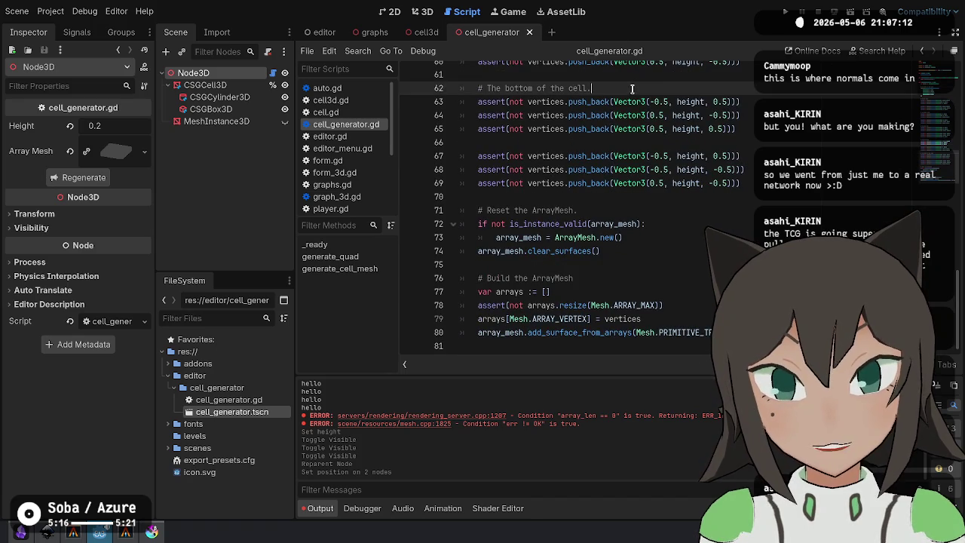
left_click(637, 171)
key("ctrl+v")
Rename that comment from bottom to top and delete the leftover assert lines.
double_click(520, 169)
type("top")
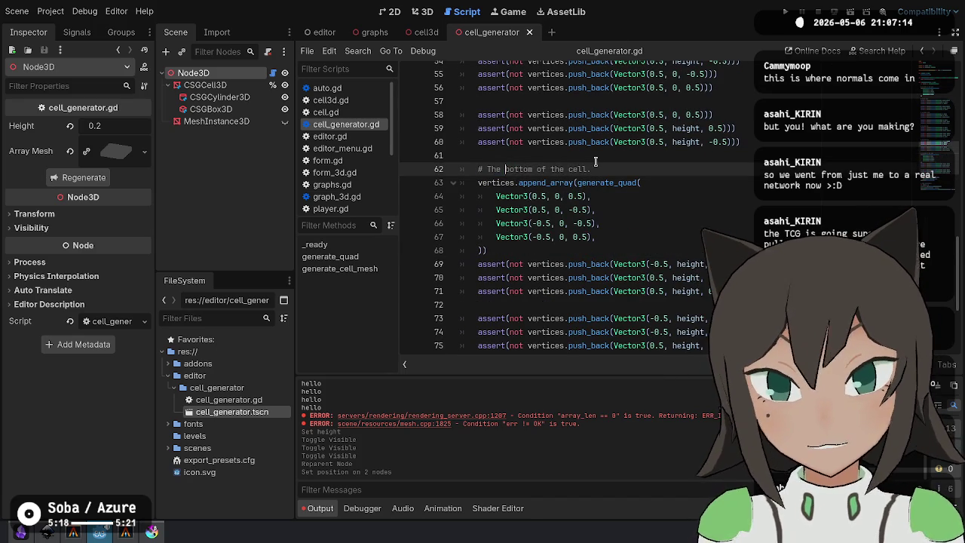
left_click(621, 252)
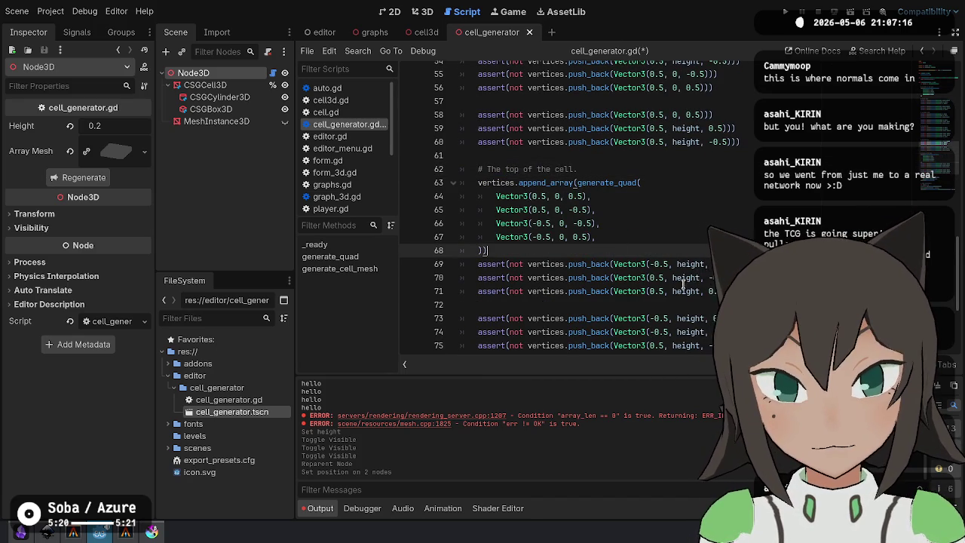
scroll(621, 251, "down", 1)
key("shift+Down")
key("shift+Down")
key("shift+Down")
key("Delete")
Replace the 0 y-value of all four top corners with height.
left_click(558, 155)
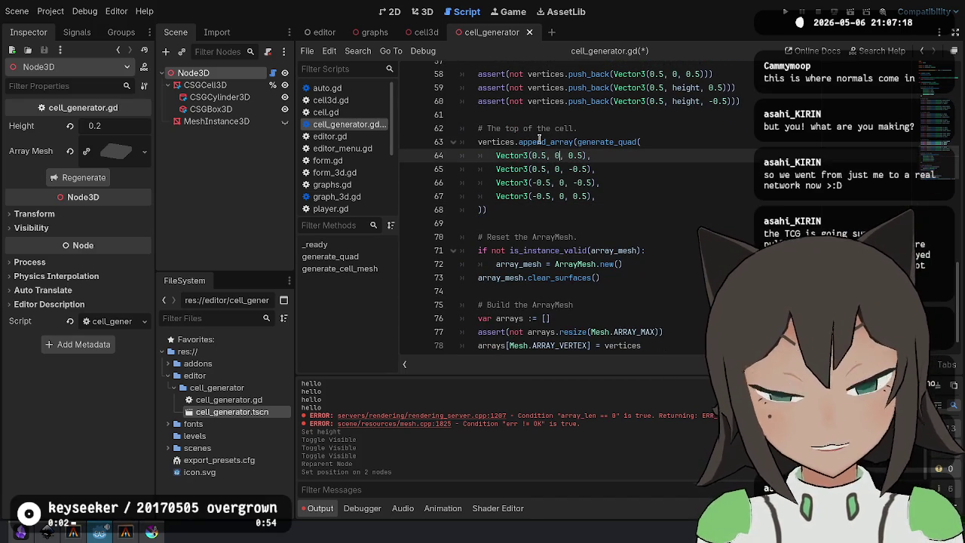
key("Right")
key("Right")
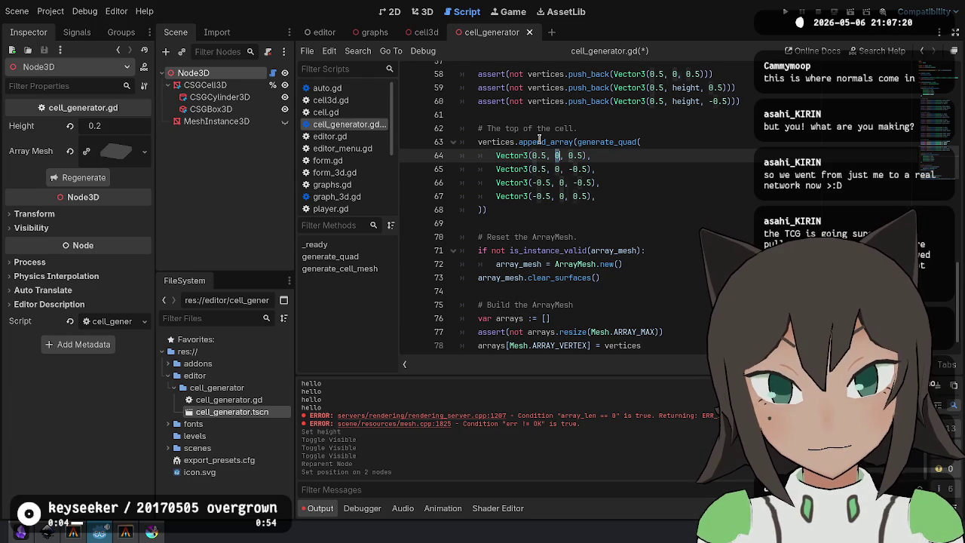
key("shift+alt+Down")
key("shift+alt+Down")
key("shift+alt+Down")
key("Left")
key("BackSpace")
type("height")
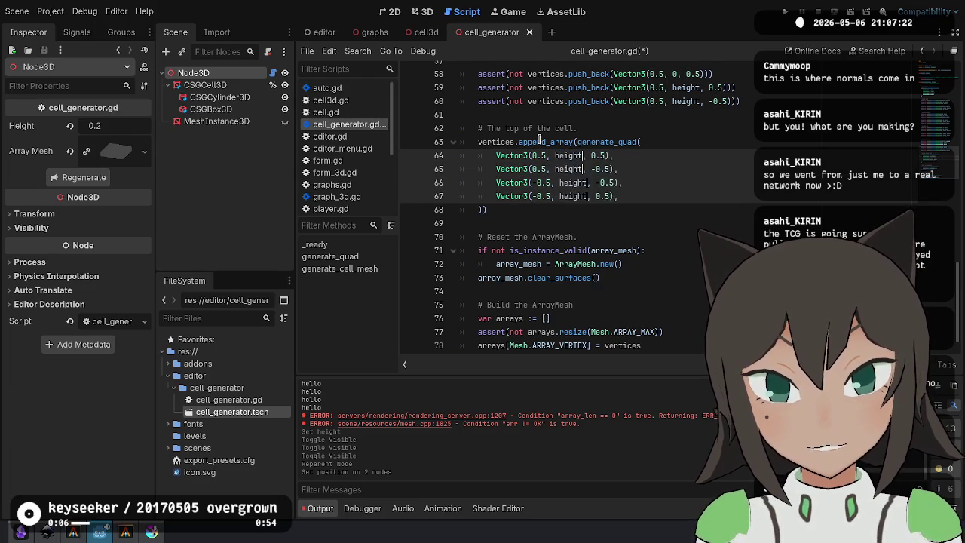
key("Escape")
key("Escape")
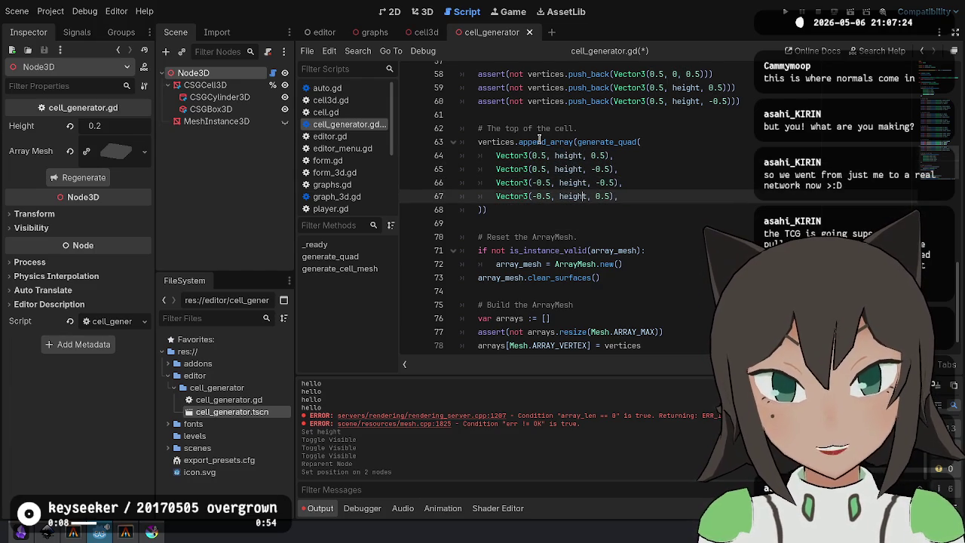
Reorder the top quad's vertex lines into the correct winding and save the script.
key("ctrl+shift+k")
key("Up")
key("Up")
key("Up")
key("ctrl+z")
key("alt+Up")
key("alt+Up")
key("alt+Up")
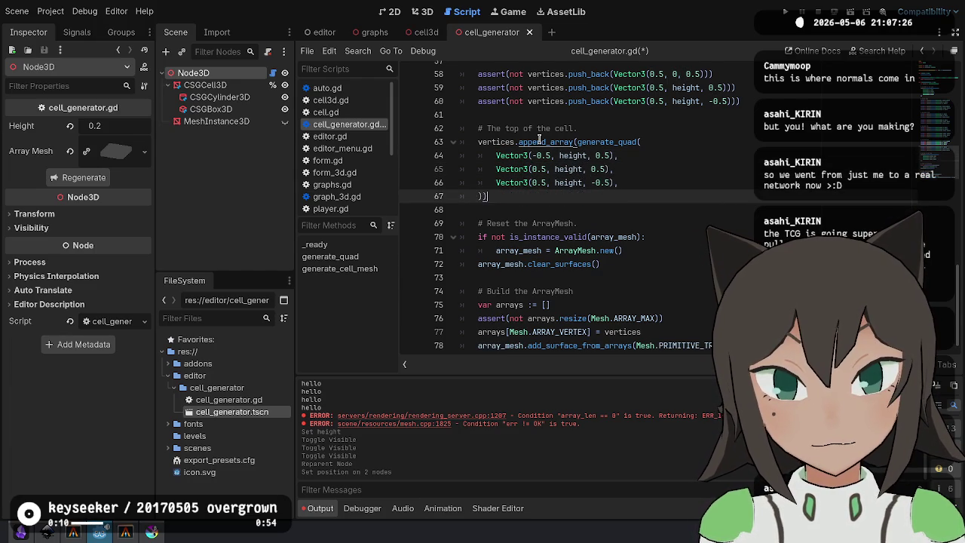
key("ctrl+z")
key("ctrl+z")
key("ctrl+z")
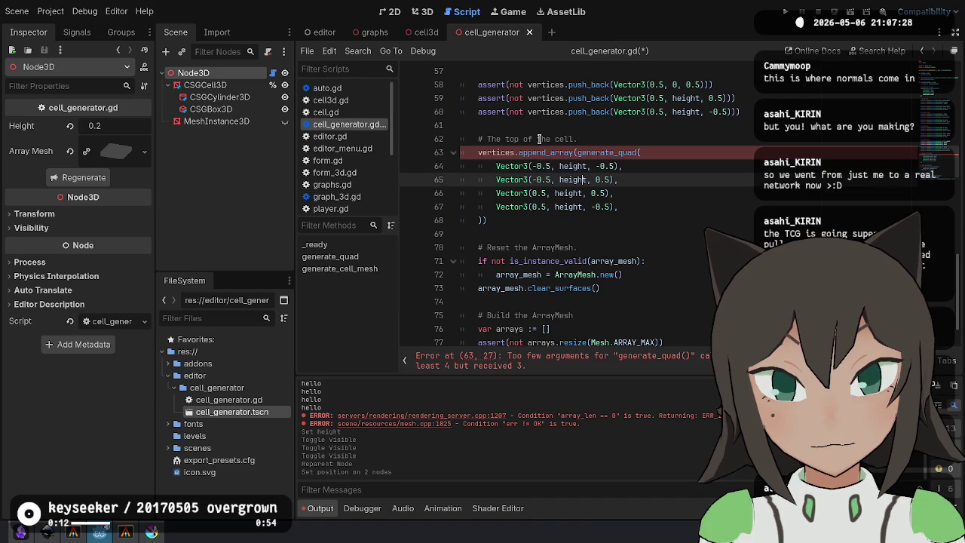
key("ctrl+z")
key("ctrl+z")
key("ctrl+z")
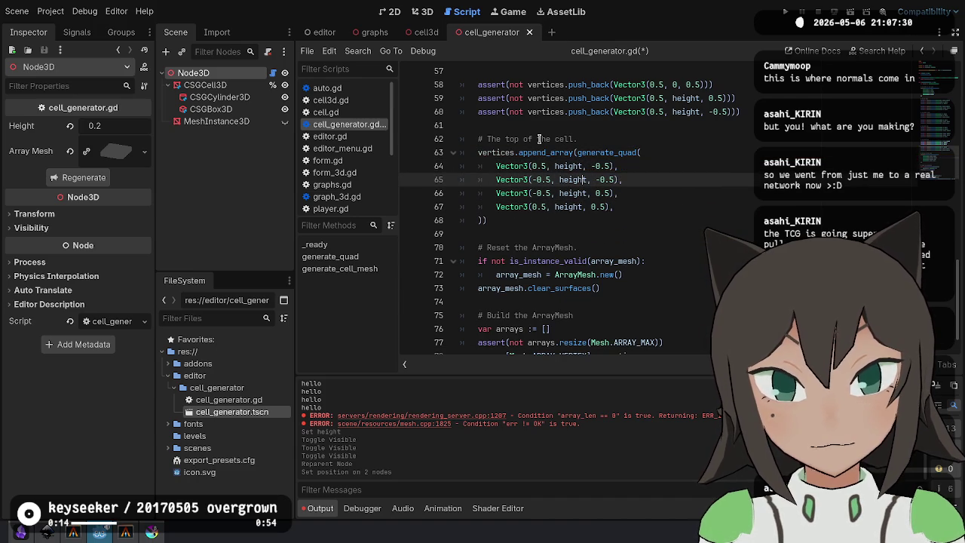
key("ctrl+z")
key("ctrl+z")
key("ctrl+z")
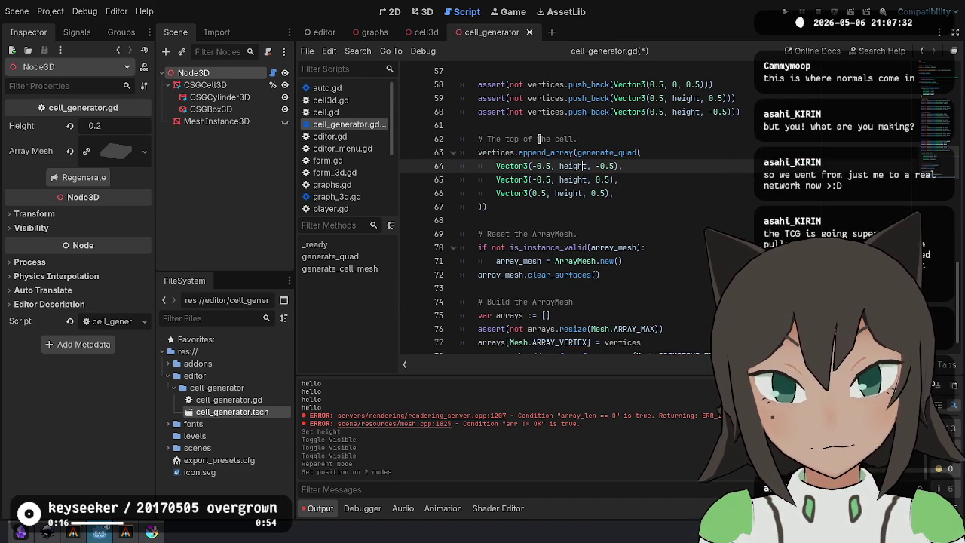
key("ctrl+z")
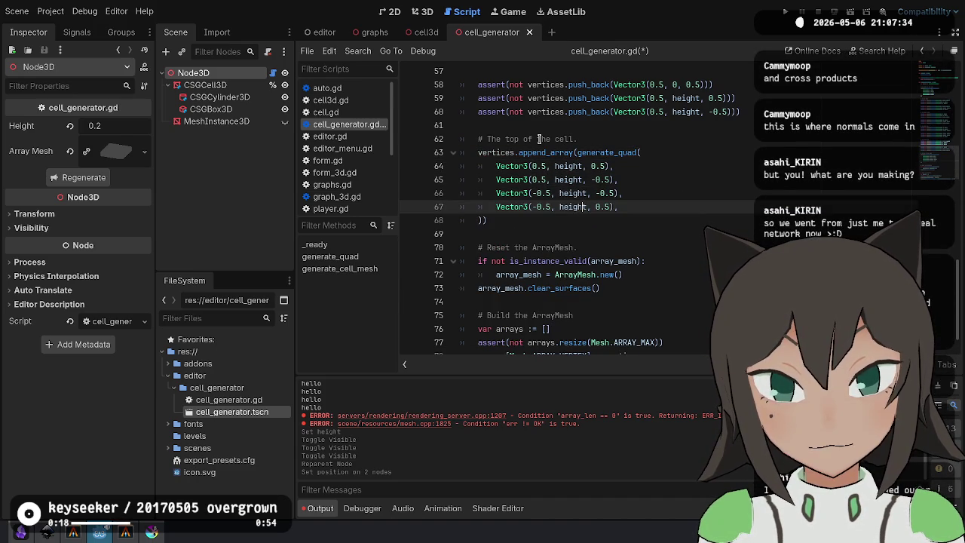
key("ctrl+z")
key("ctrl+z")
key("ctrl+z")
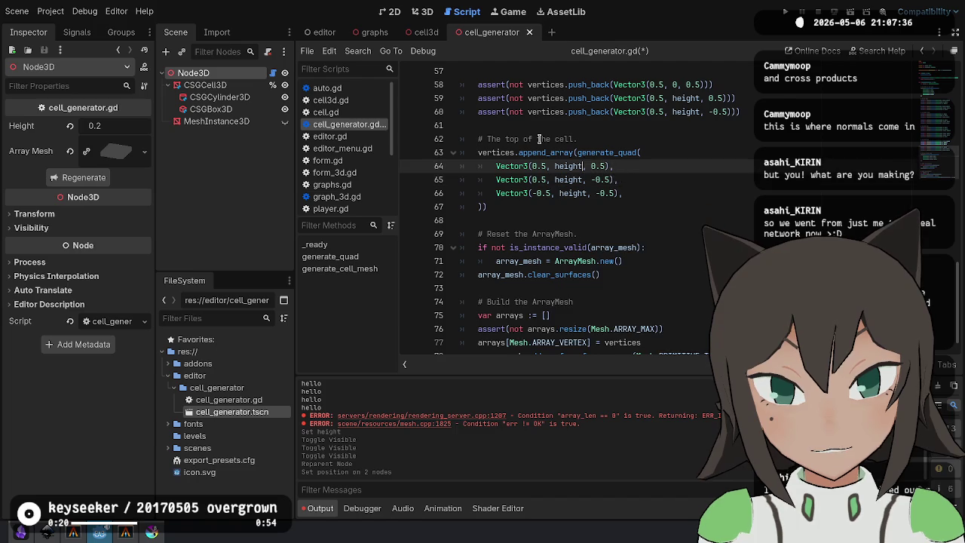
key("ctrl+z")
key("ctrl+z")
key("ctrl+z")
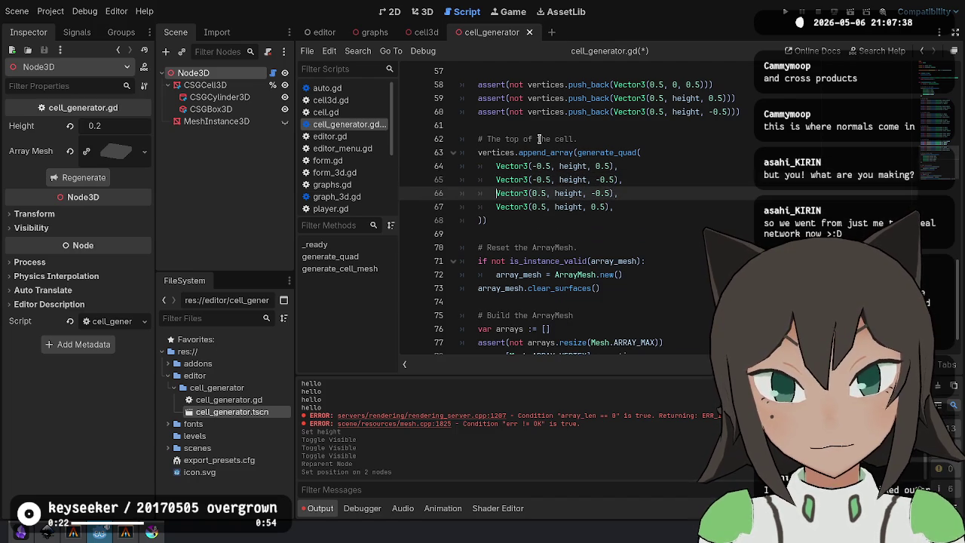
left_click(424, 11)
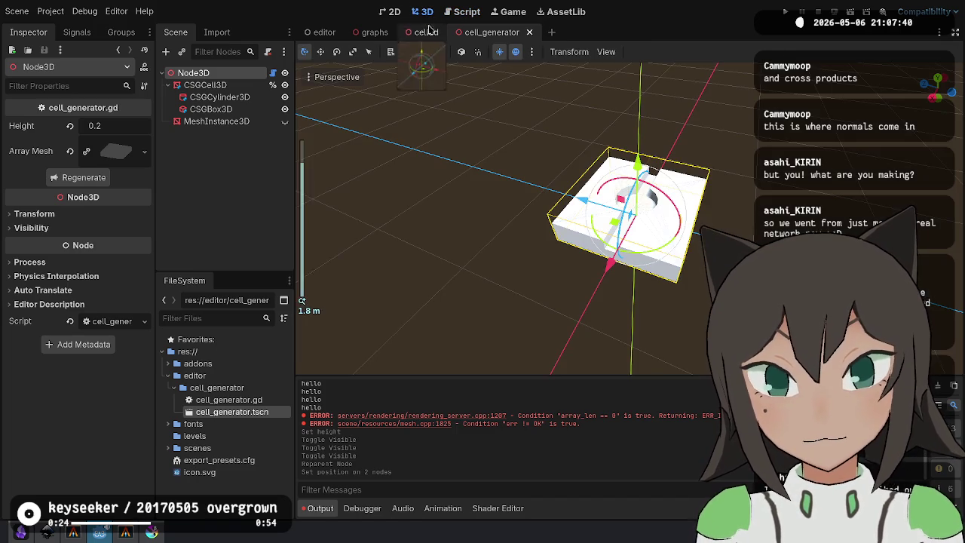
Switch to front view, save to regenerate the slab, then orbit and zoom to view it from above and below.
key("KP_1")
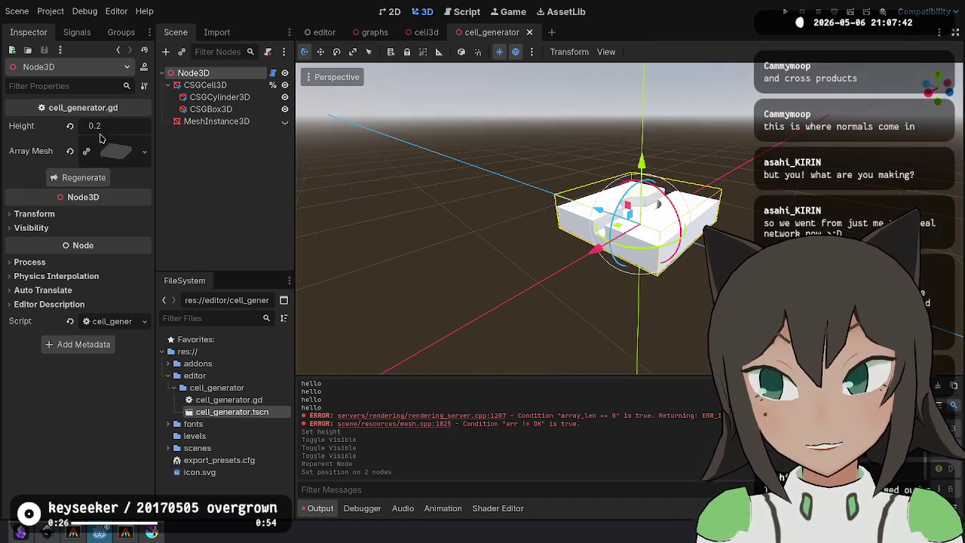
key("ctrl+s")
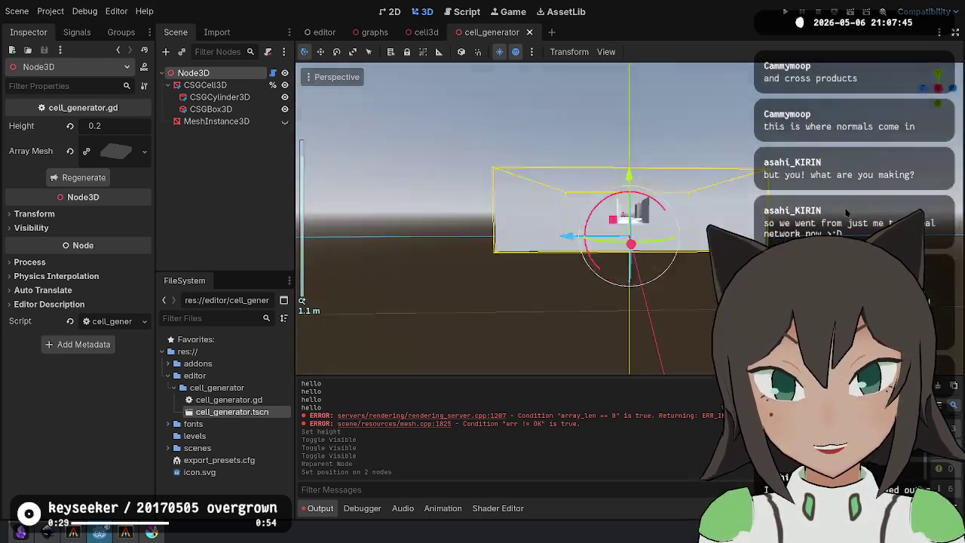
left_click_drag(846, 214, 716, 241)
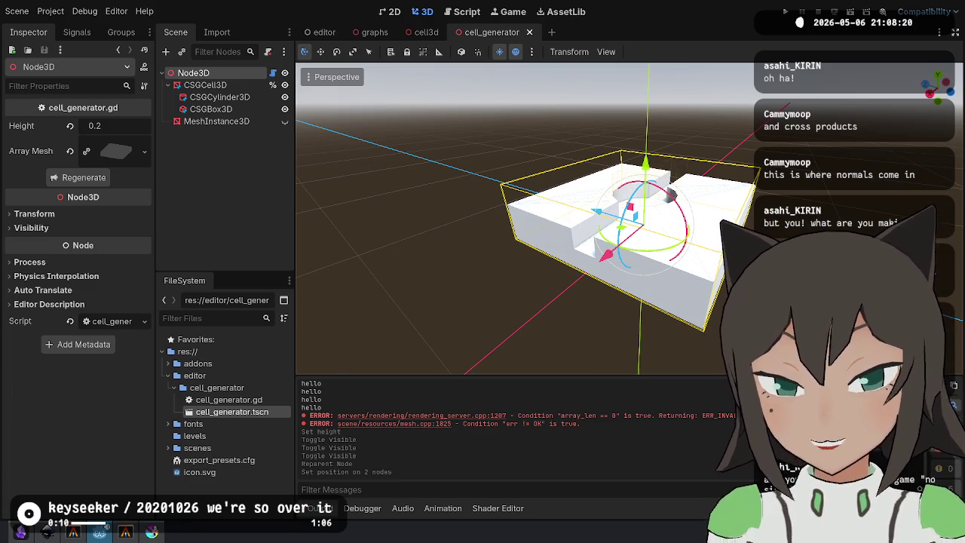
scroll(694, 276, "down", 3)
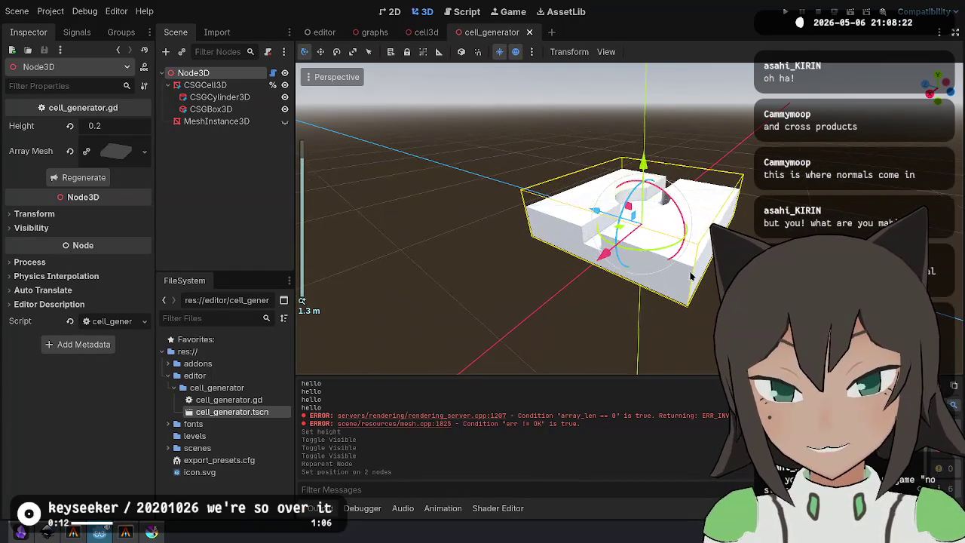
mouse_move(691, 272)
left_mouse_down()
mouse_move(707, 147)
mouse_move(603, 340)
mouse_move(545, 366)
mouse_move(504, 291)
mouse_move(599, 230)
mouse_move(620, 340)
mouse_move(664, 302)
mouse_move(693, 89)
mouse_move(662, 364)
mouse_move(633, 331)
mouse_move(648, 347)
mouse_move(668, 168)
mouse_move(679, 223)
left_mouse_up()
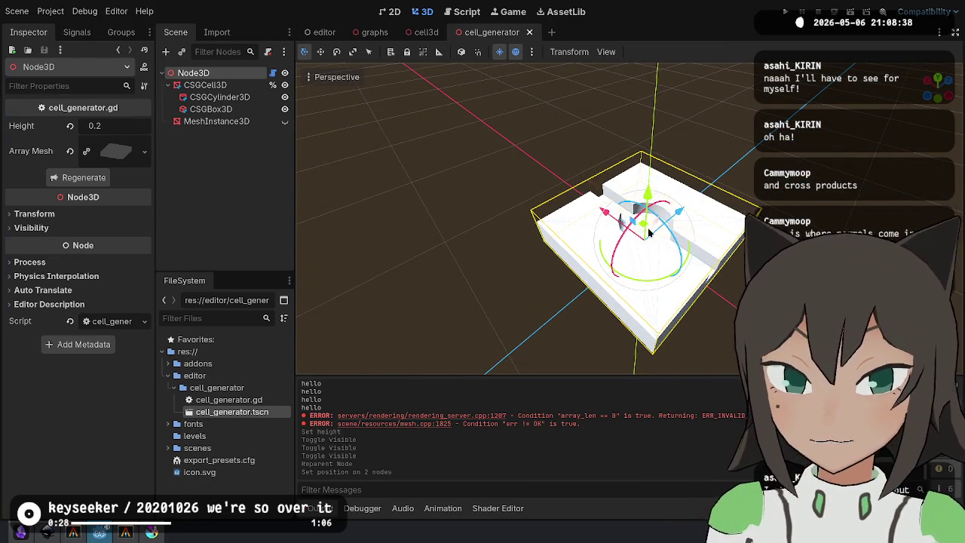
mouse_move(391, 216)
left_mouse_down()
mouse_move(473, 267)
mouse_move(543, 263)
mouse_move(526, 270)
mouse_move(605, 178)
mouse_move(595, 159)
left_mouse_up()
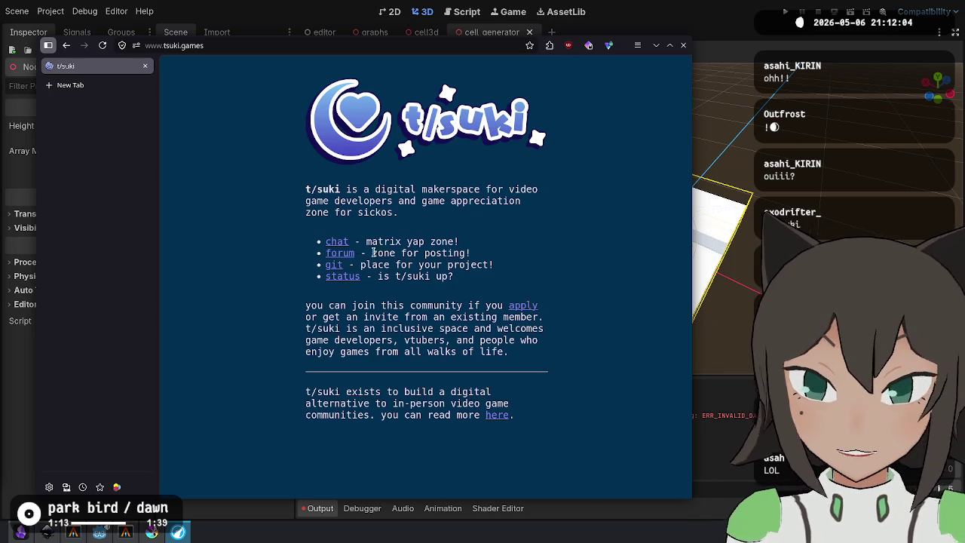
left_click(340, 253)
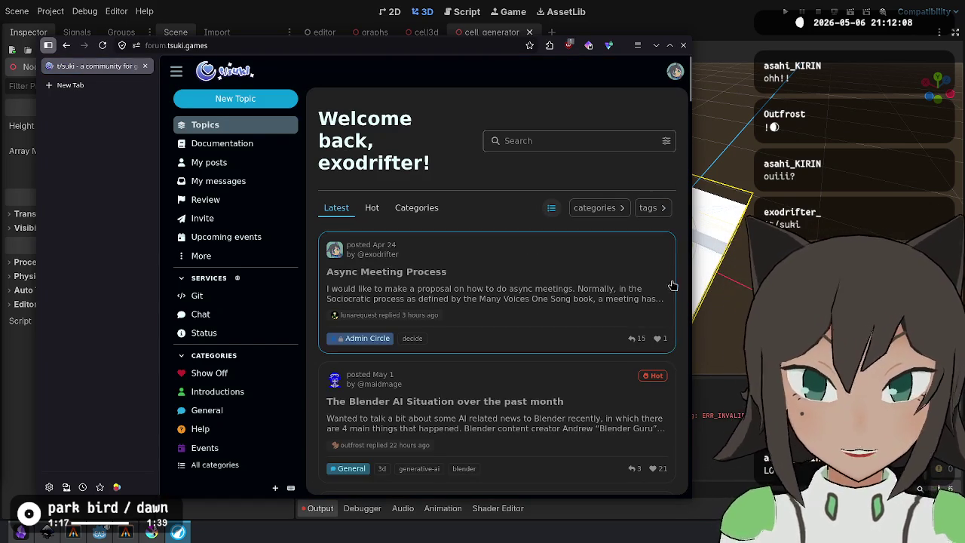
Scroll through the forum's Latest topics, then go back to the homepage and close the forum window.
scroll(577, 250, "down", 4)
scroll(507, 219, "up", 1)
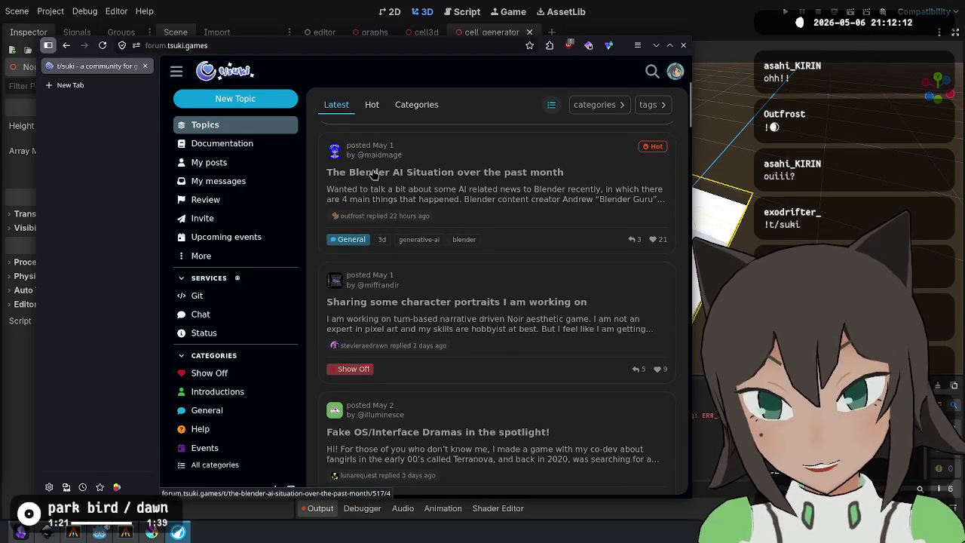
scroll(468, 272, "down", 2)
scroll(448, 258, "down", 1)
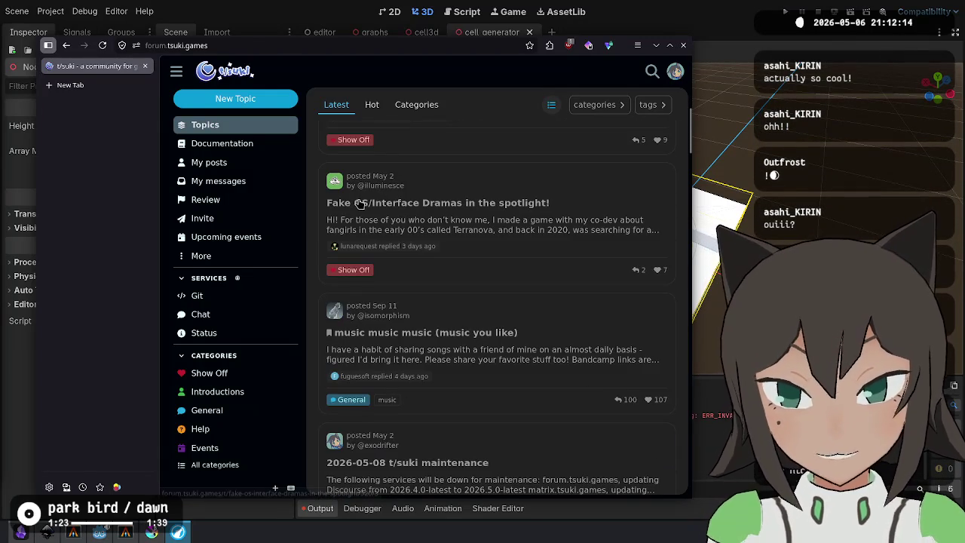
scroll(490, 286, "down", 2)
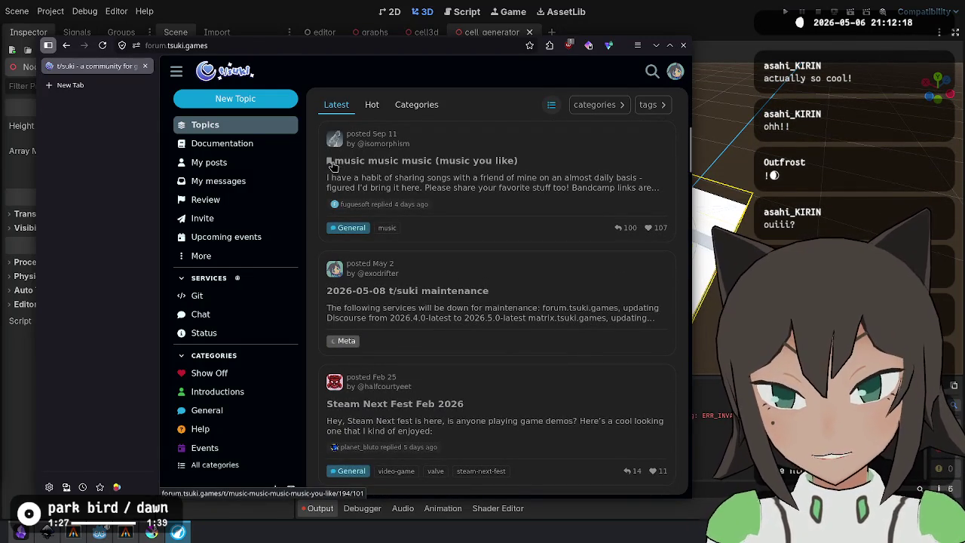
scroll(486, 205, "down", 1)
scroll(486, 206, "down", 1)
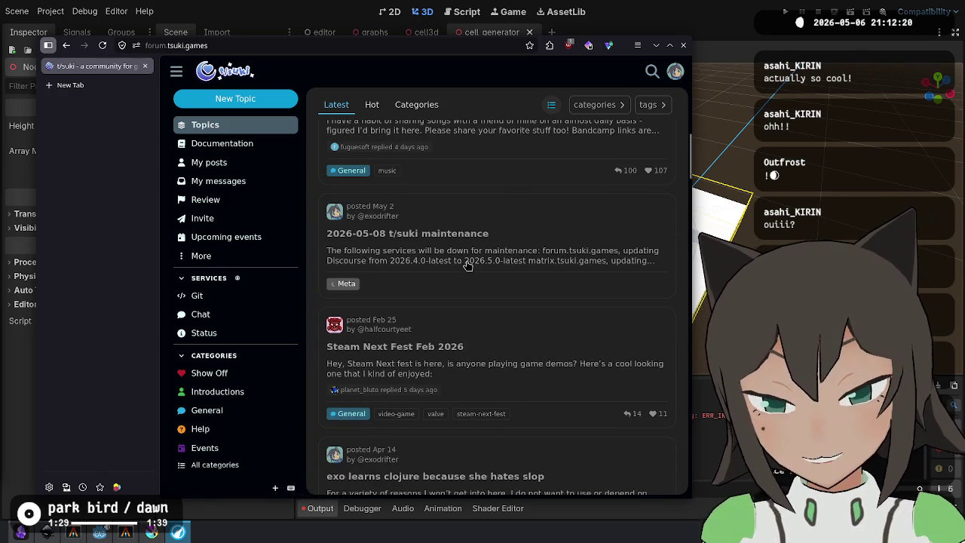
scroll(459, 224, "down", 2)
scroll(449, 228, "up", 1)
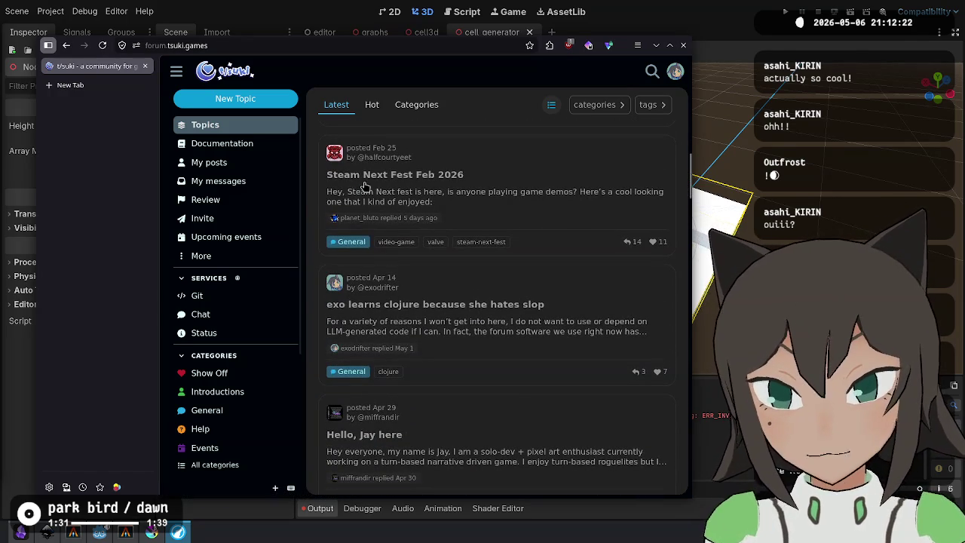
scroll(449, 257, "down", 3)
scroll(458, 258, "down", 7)
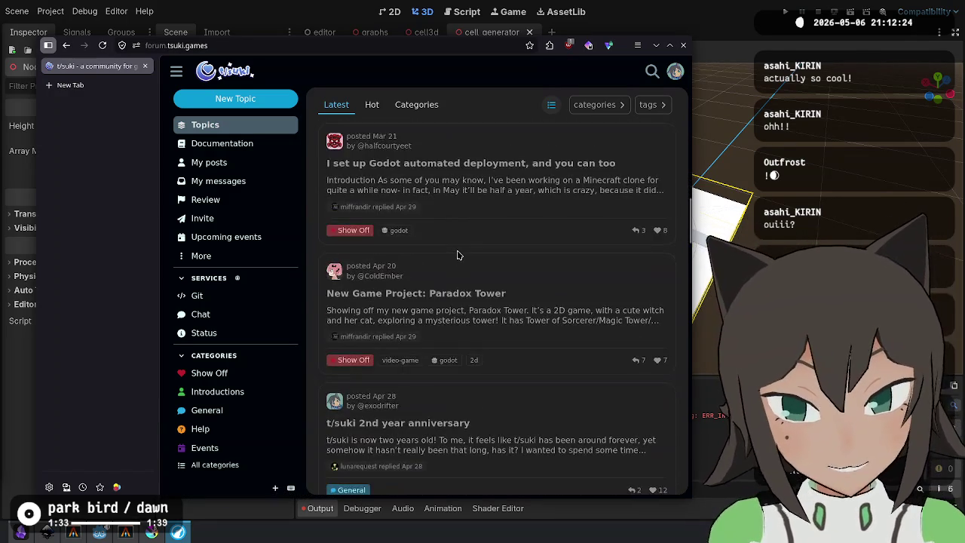
scroll(459, 255, "down", 5)
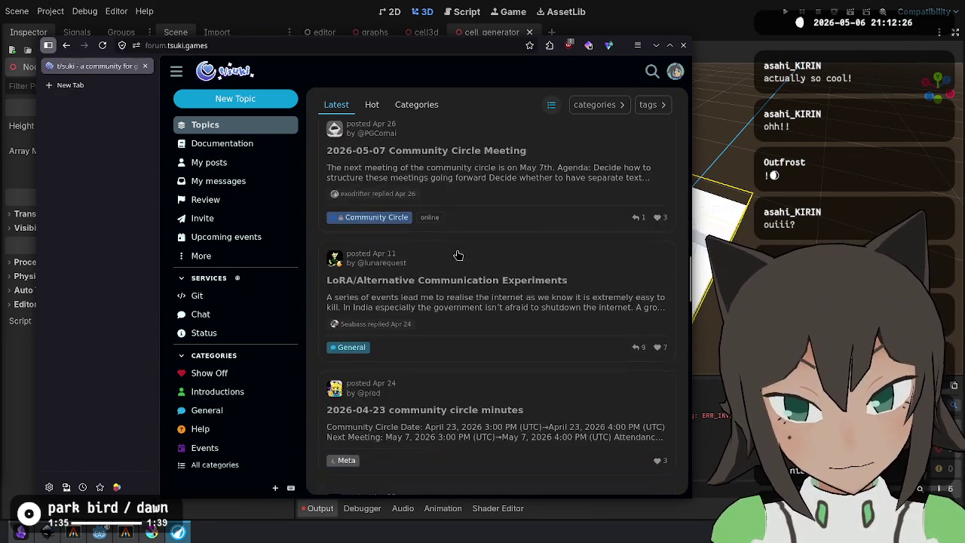
scroll(458, 255, "down", 4)
scroll(458, 255, "down", 7)
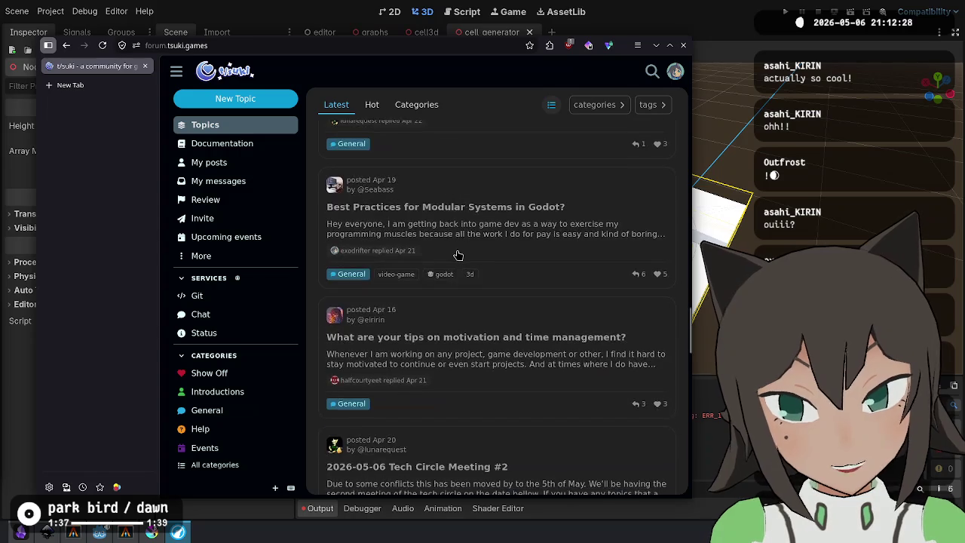
scroll(458, 255, "down", 3)
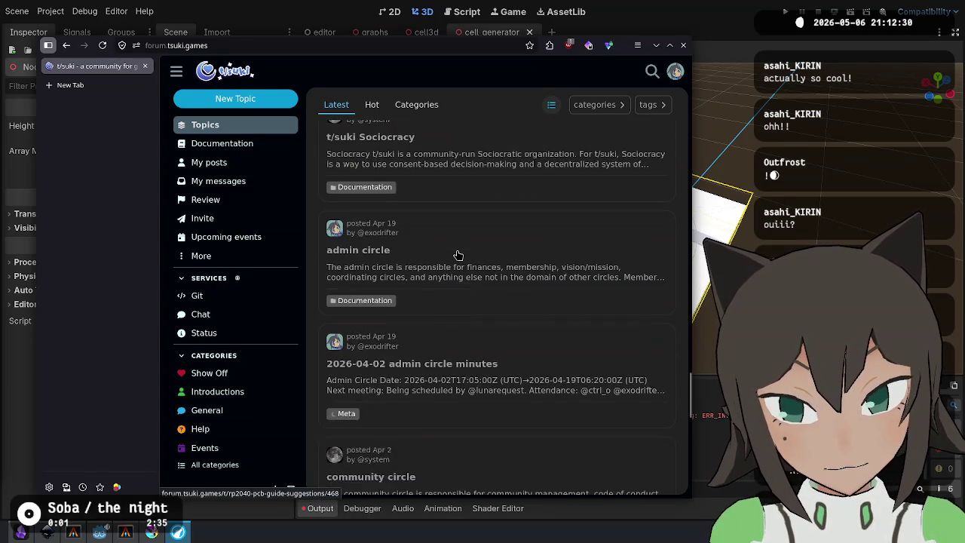
scroll(459, 255, "down", 2)
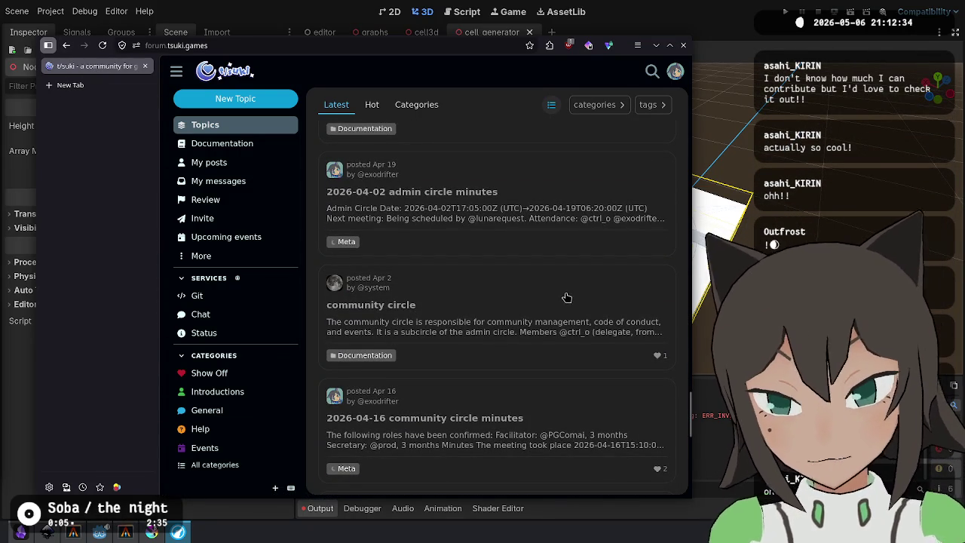
scroll(566, 295, "down", 5)
scroll(402, 223, "up", 7)
scroll(402, 224, "up", 15)
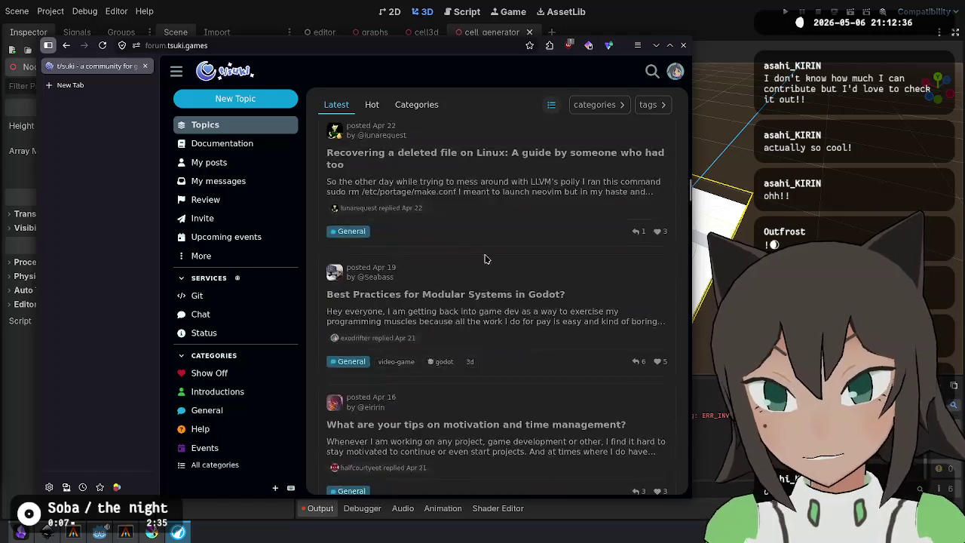
left_click(68, 46)
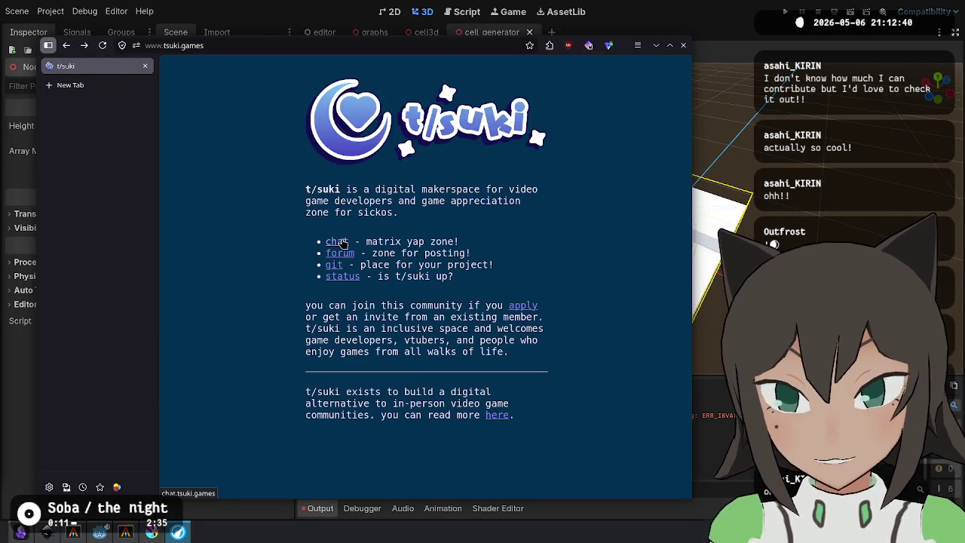
key("ctrl+w")
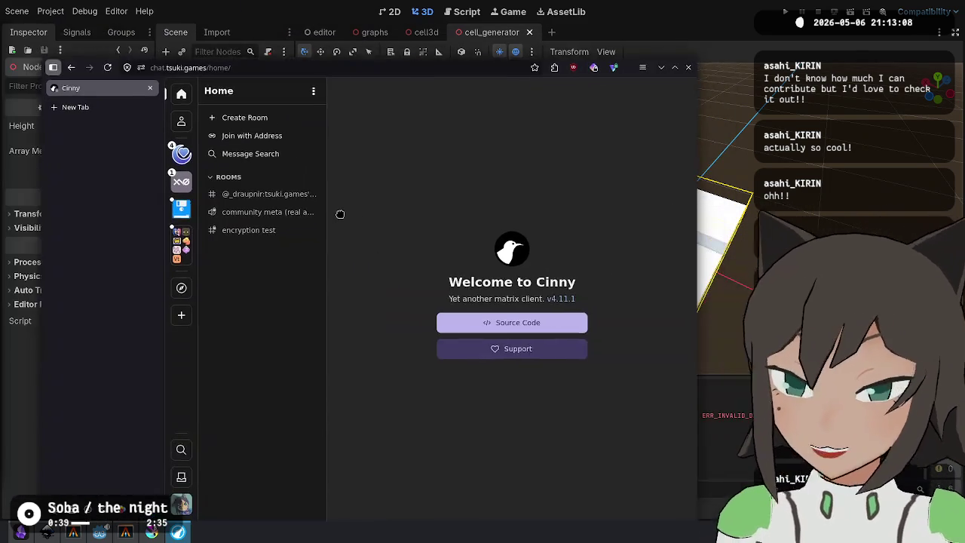
Scroll through the exodrifter announcements in Cinny, then bring the browser back up on tsuki.games.
key("alt+Tab")
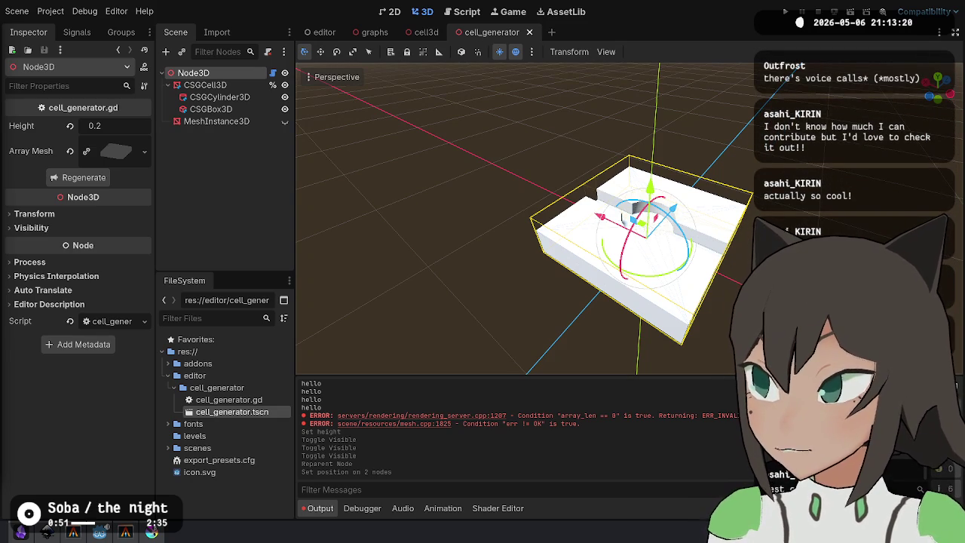
key("alt+Tab")
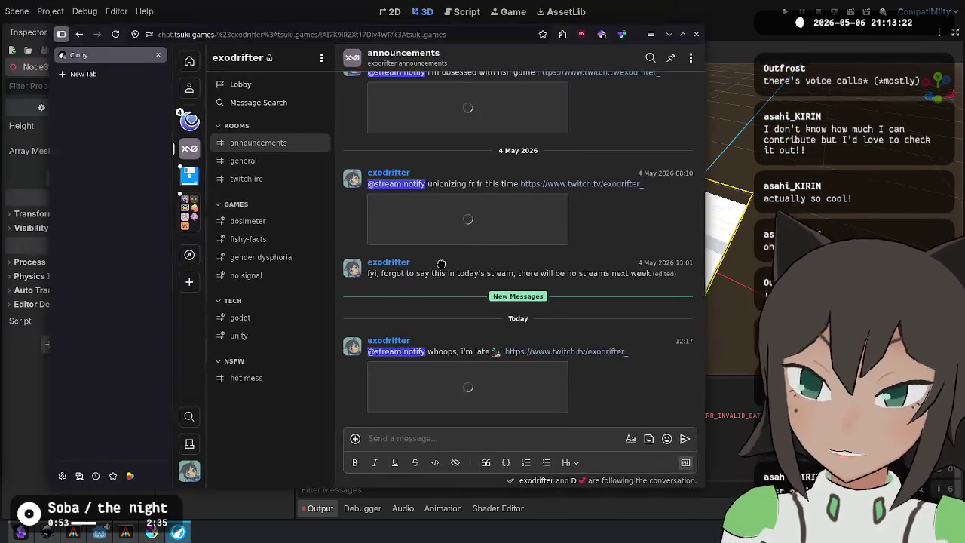
scroll(474, 218, "up", 5)
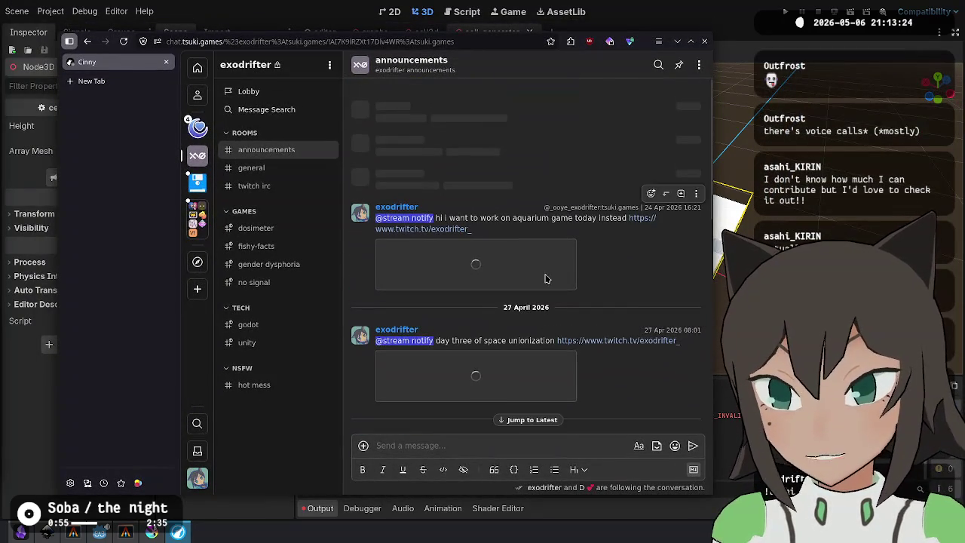
scroll(486, 153, "down", 3)
scroll(491, 211, "down", 3)
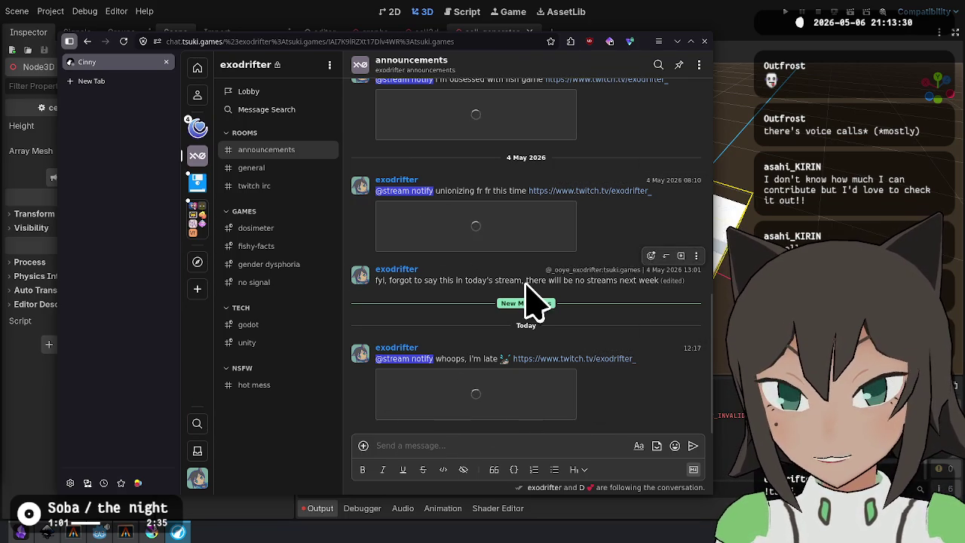
scroll(653, 316, "up", 3)
scroll(588, 298, "down", 3)
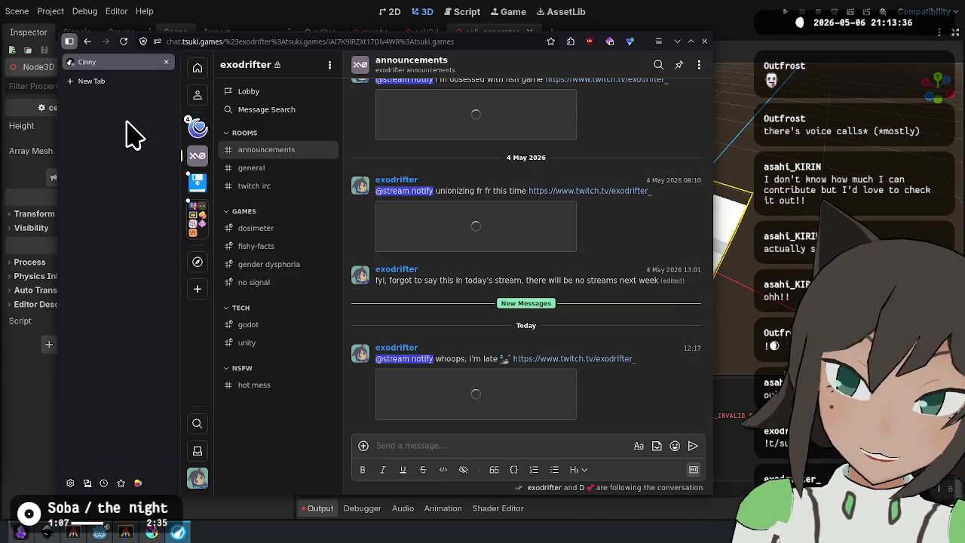
key("alt+Tab")
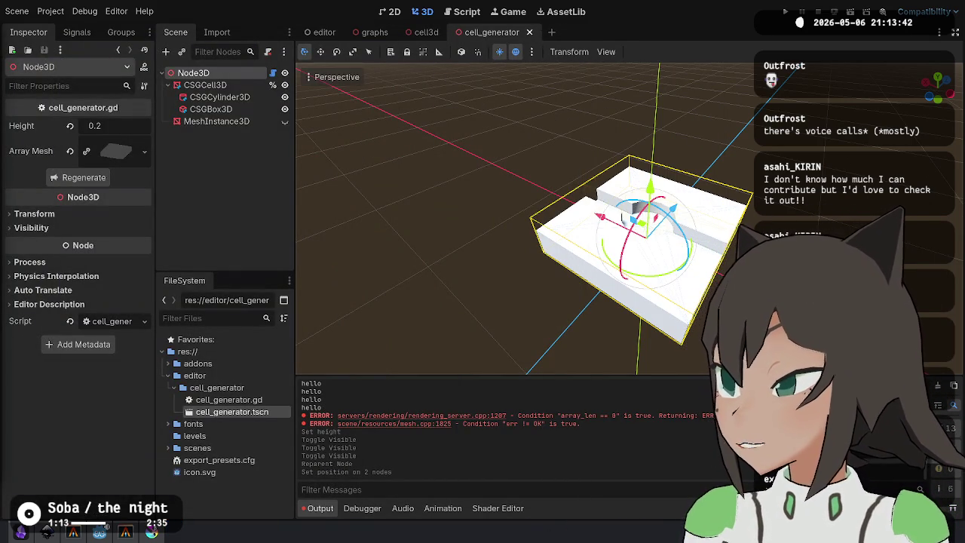
key("alt+Tab")
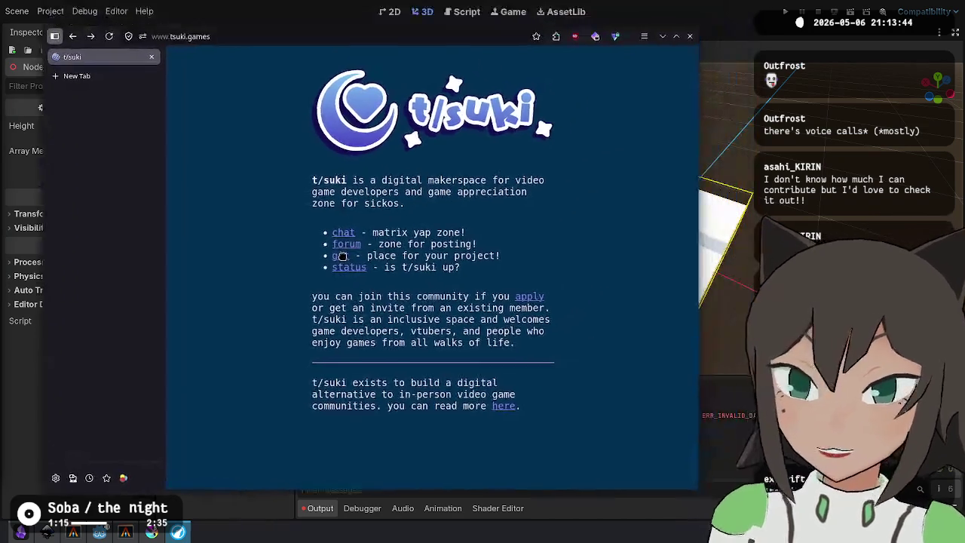
Open the t/suki git site and sign in with the tsuki account, dismissing the security-key prompt.
left_click(343, 260)
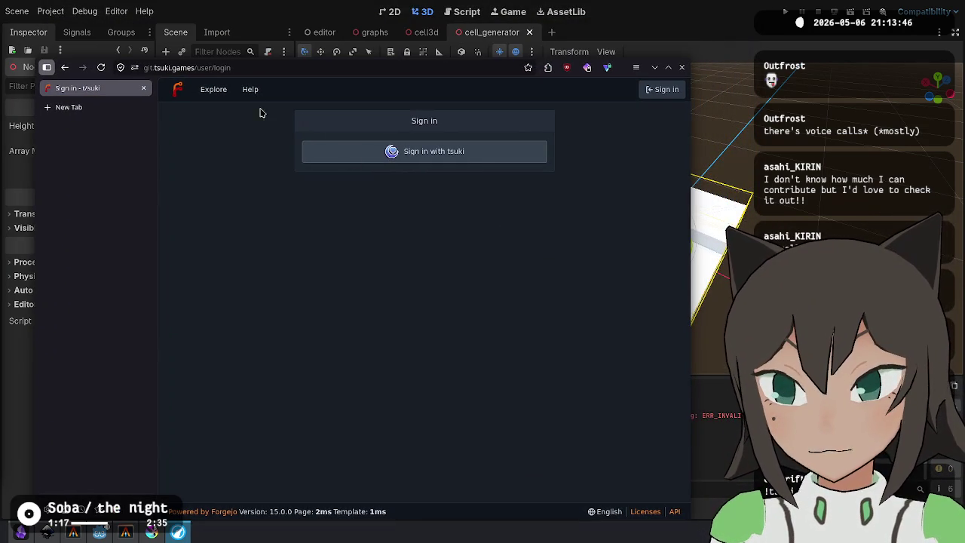
left_click(486, 151)
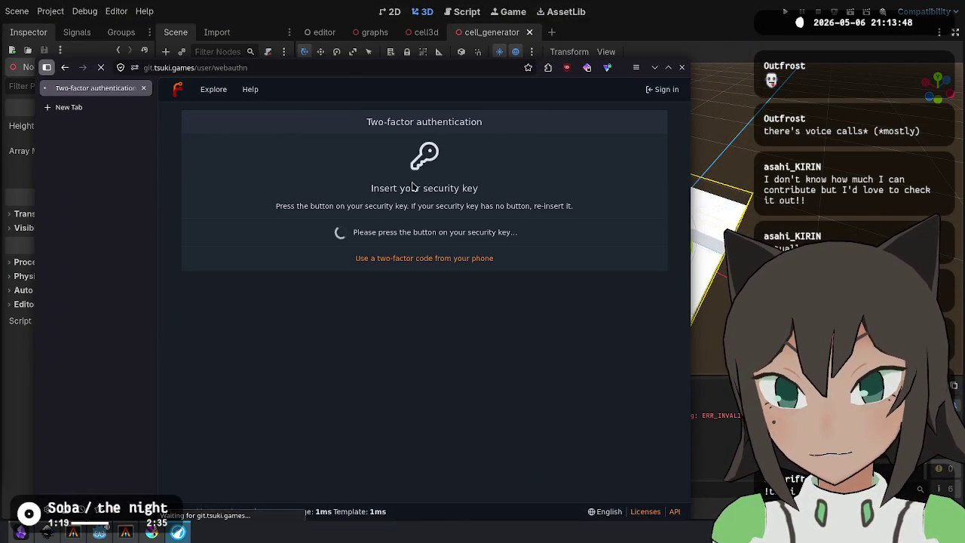
left_click(315, 103)
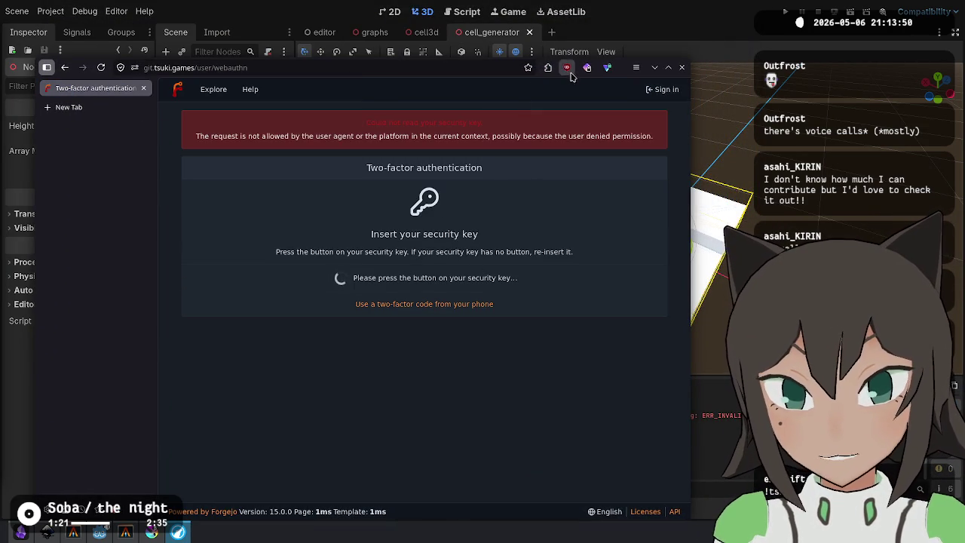
Drag the browser aside to reveal the Godot editor, then bring the wiki browser back up.
left_click_drag(584, 67, 0, 14)
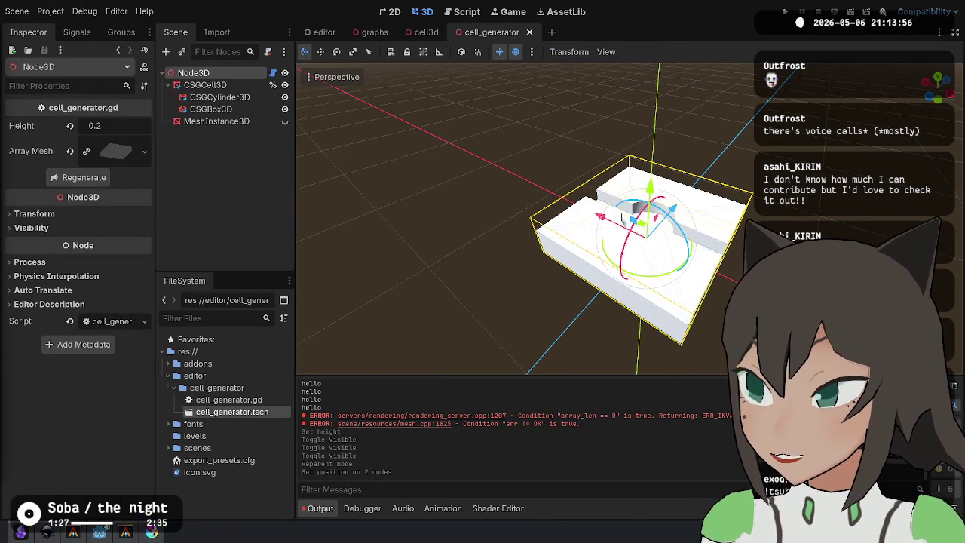
left_click_drag(0, 14, 584, 67)
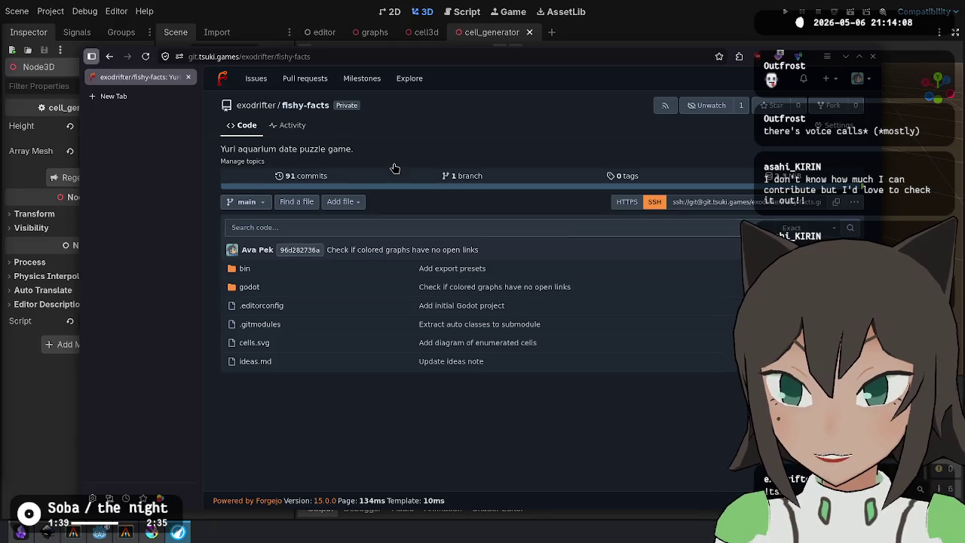
left_click_drag(511, 227, 0, 226)
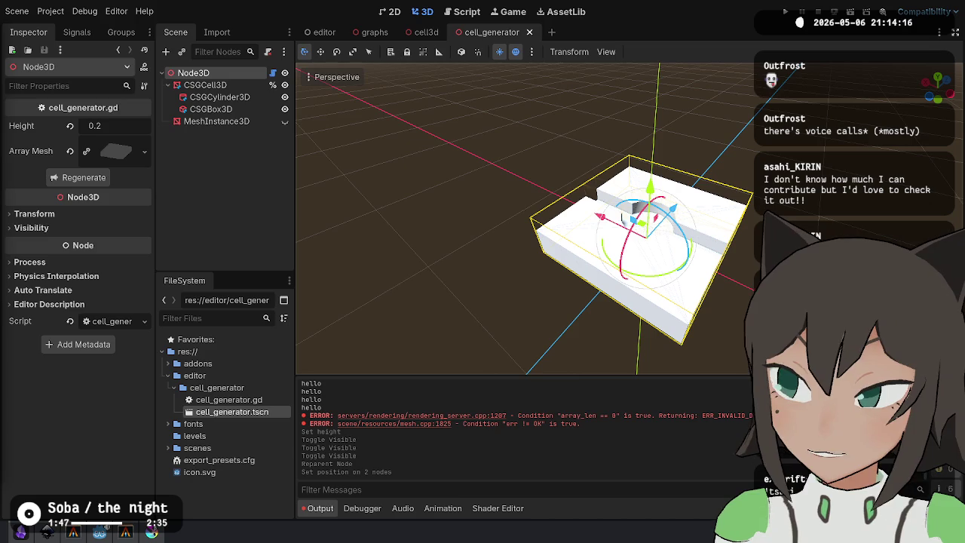
key("alt+Tab")
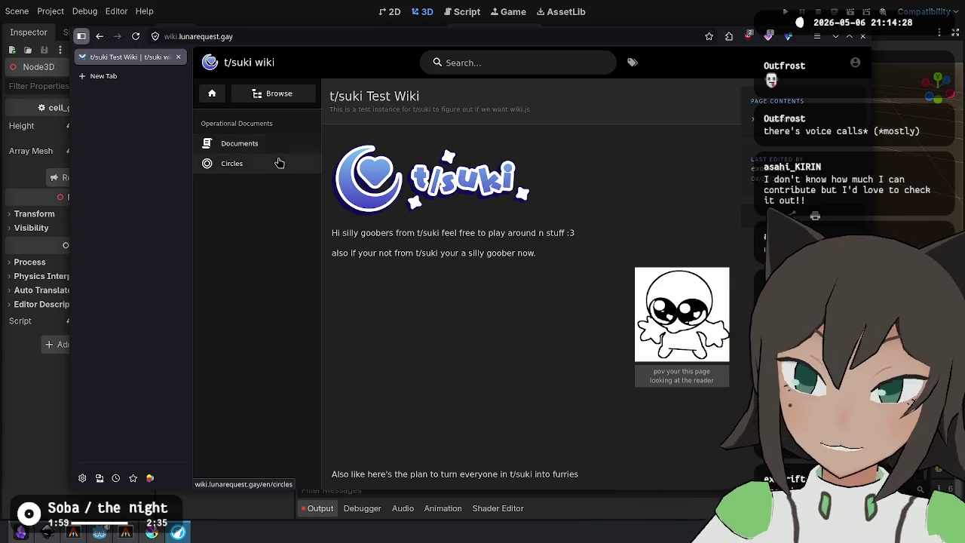
Open the Circles page from the t/suki wiki's left navigation.
left_click(279, 169)
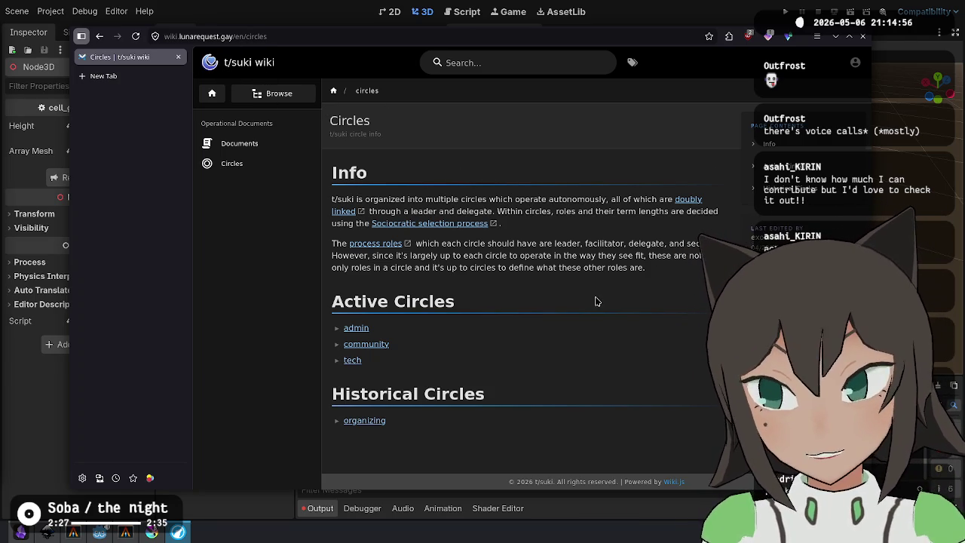
Shift the Wiki.js browser window aside and close it with Ctrl+W.
mouse_move(603, 315)
left_mouse_down()
mouse_move(566, 312)
mouse_move(564, 330)
left_mouse_up()
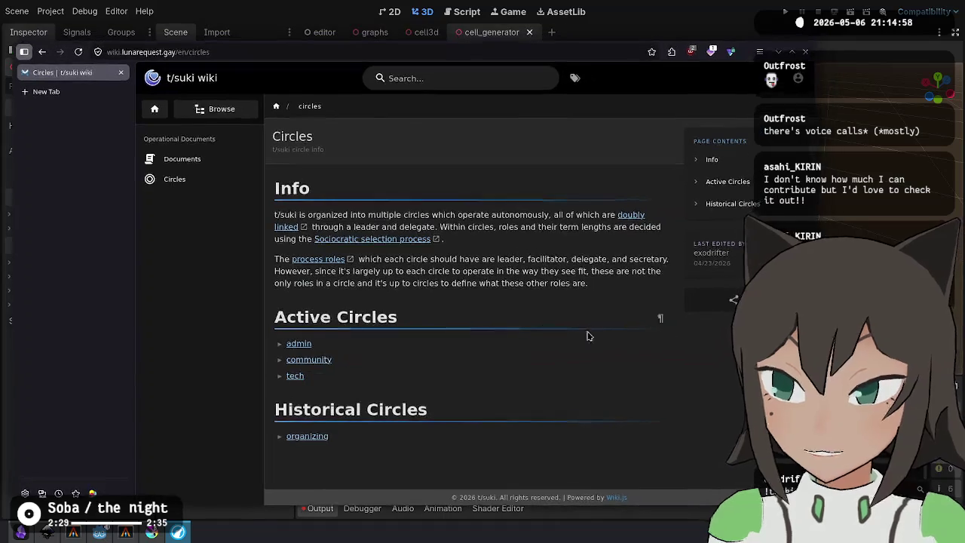
key("ctrl+w")
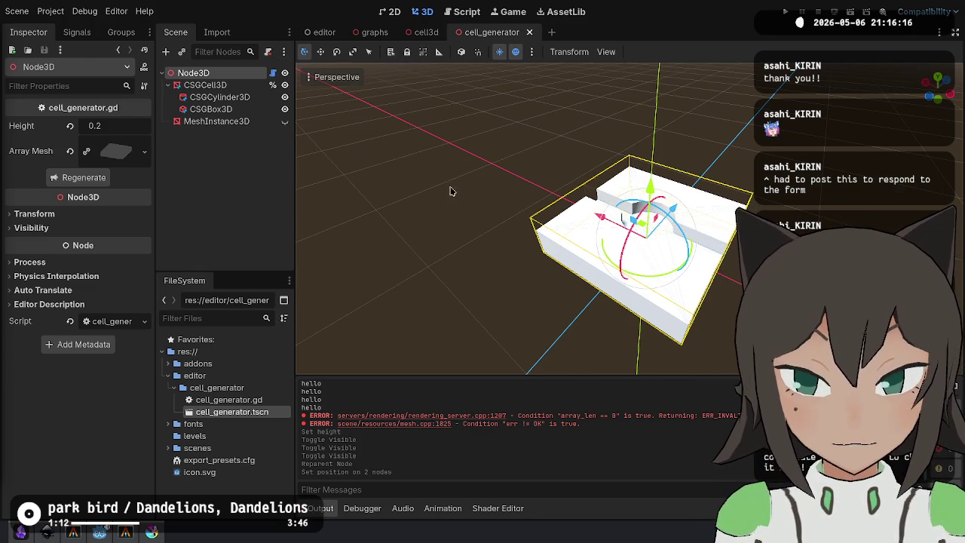
Orbit and zoom around the white cell slab to inspect its circular hole and notch, deselecting it.
mouse_move(538, 287)
left_mouse_down()
mouse_move(626, 226)
mouse_move(724, 291)
mouse_move(648, 256)
mouse_move(571, 243)
mouse_move(609, 218)
mouse_move(578, 204)
left_mouse_up()
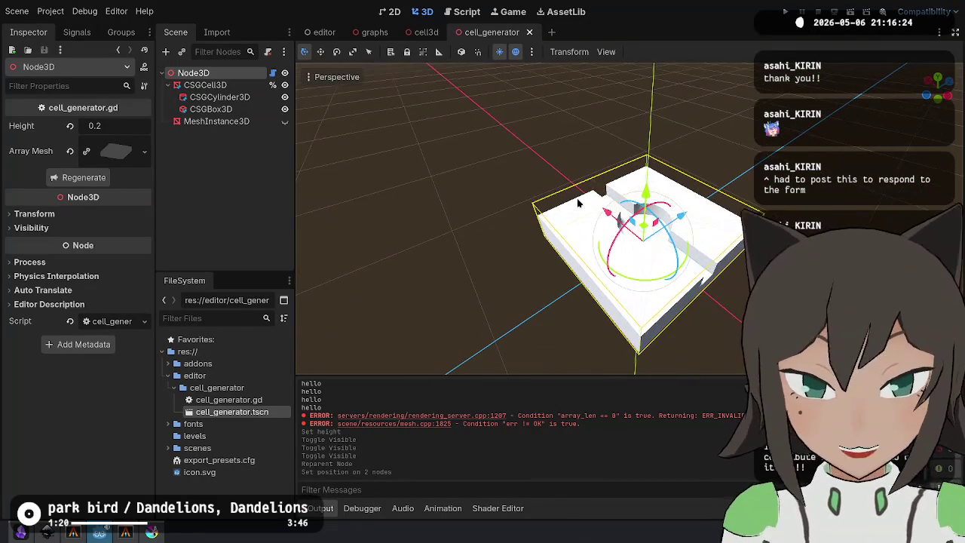
mouse_move(654, 178)
left_mouse_down()
mouse_move(526, 228)
mouse_move(458, 239)
mouse_move(453, 291)
left_mouse_up()
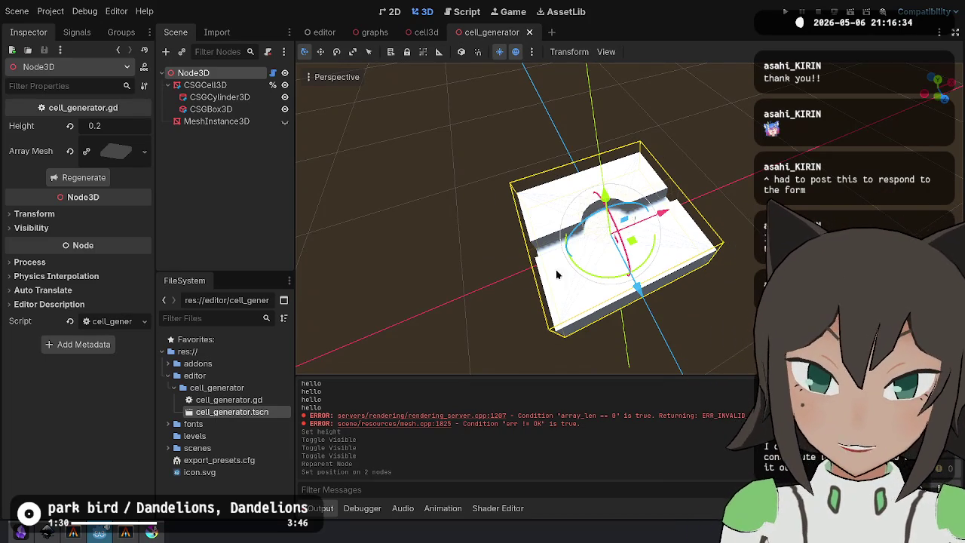
mouse_move(705, 255)
left_mouse_down()
mouse_move(681, 274)
mouse_move(678, 299)
mouse_move(681, 315)
mouse_move(701, 325)
mouse_move(635, 248)
left_mouse_up()
scroll(635, 248, "up", 4)
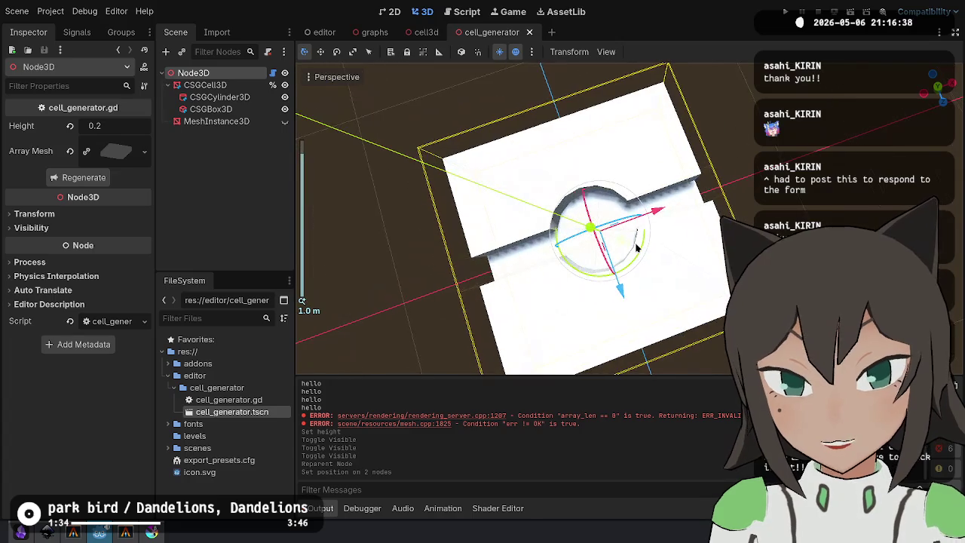
scroll(642, 254, "down", 5)
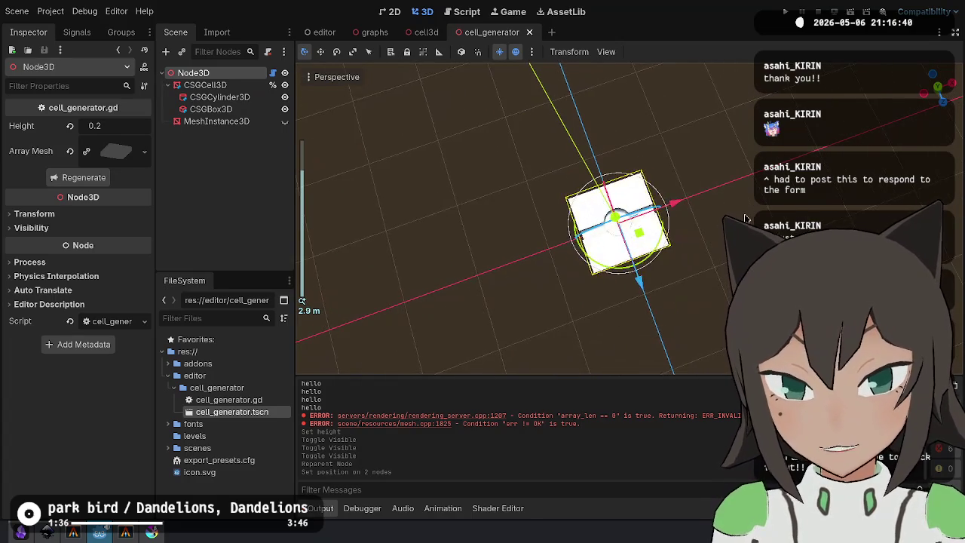
left_click(644, 284)
mouse_move(645, 284)
left_mouse_down()
mouse_move(602, 205)
mouse_move(654, 257)
mouse_move(727, 304)
left_mouse_up()
scroll(601, 206, "up", 5)
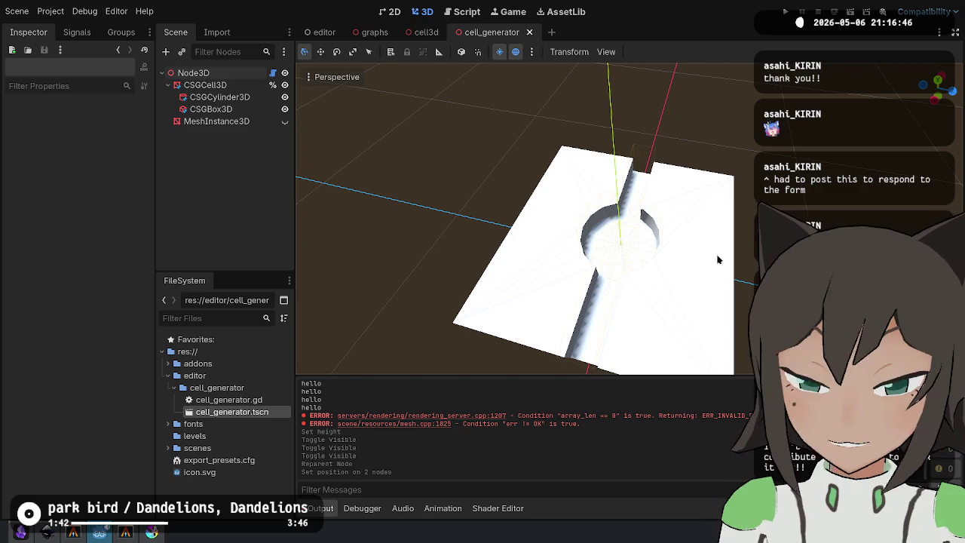
Orbit around the white CSG cell model to view its hole and slot from several angles.
mouse_move(685, 272)
left_mouse_down()
mouse_move(672, 286)
mouse_move(401, 248)
mouse_move(607, 226)
left_mouse_up()
scroll(687, 252, "down", 2)
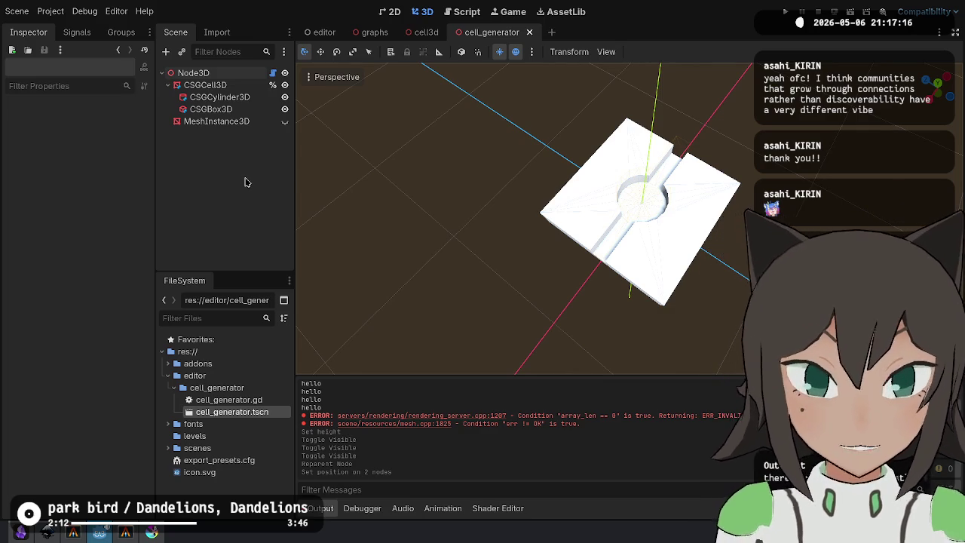
mouse_move(713, 226)
left_mouse_down()
mouse_move(719, 209)
mouse_move(638, 208)
mouse_move(604, 329)
mouse_move(724, 179)
mouse_move(679, 136)
mouse_move(649, 286)
mouse_move(674, 302)
mouse_move(705, 279)
mouse_move(712, 334)
mouse_move(724, 357)
mouse_move(731, 349)
left_mouse_up()
mouse_move(701, 260)
left_mouse_down()
mouse_move(694, 244)
mouse_move(673, 263)
mouse_move(750, 222)
left_mouse_up()
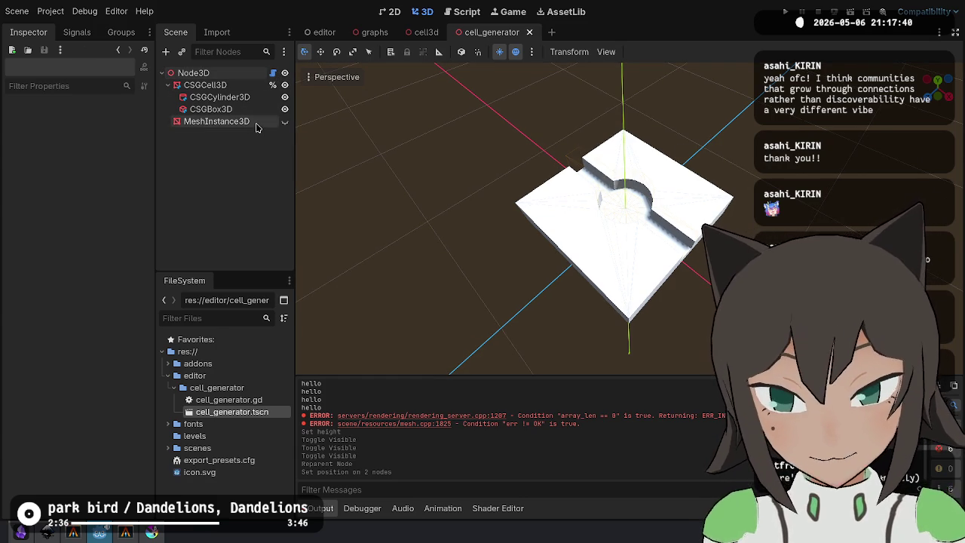
left_click(217, 122)
left_click(330, 194)
left_click_drag(330, 194, 264, 83)
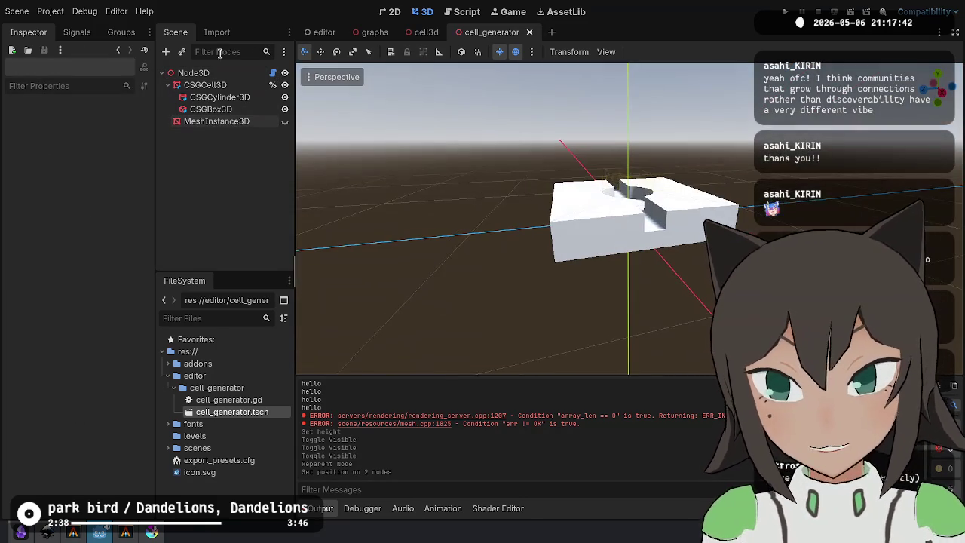
Hide CSGCell3D and show the MeshInstance3D, then orbit over the grey generated slab.
left_click(285, 85)
left_click(285, 122)
mouse_move(296, 132)
left_mouse_down()
mouse_move(713, 201)
mouse_move(647, 264)
left_mouse_up()
scroll(574, 255, "up", 3)
mouse_move(575, 254)
left_mouse_down()
mouse_move(550, 219)
mouse_move(408, 171)
left_mouse_up()
scroll(408, 171, "down", 3)
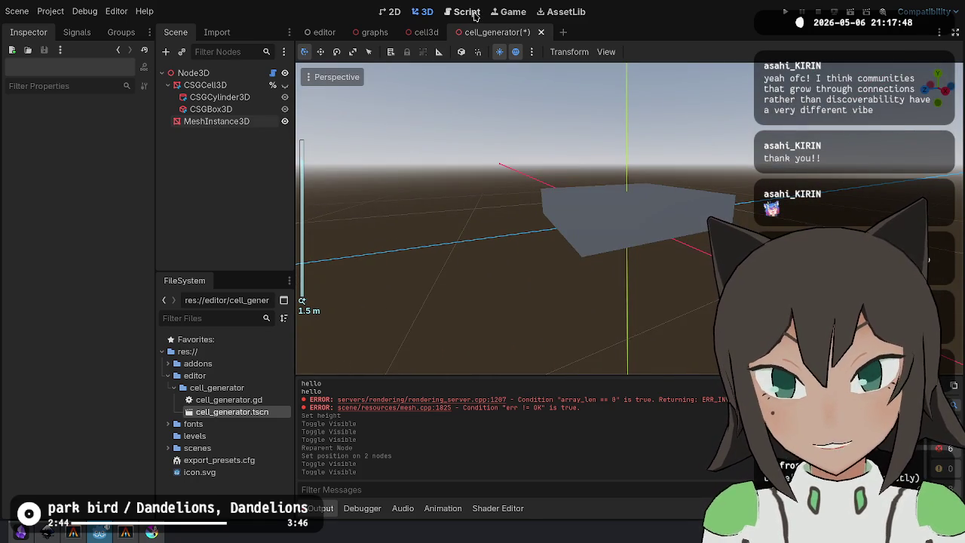
Open cell_generator.gd and select the bottom-of-cell quad code on lines 18–24.
left_click(476, 16)
scroll(549, 204, "up", 4)
scroll(550, 205, "up", 10)
left_click(596, 193)
left_click(632, 110, "shift")
left_click(606, 221)
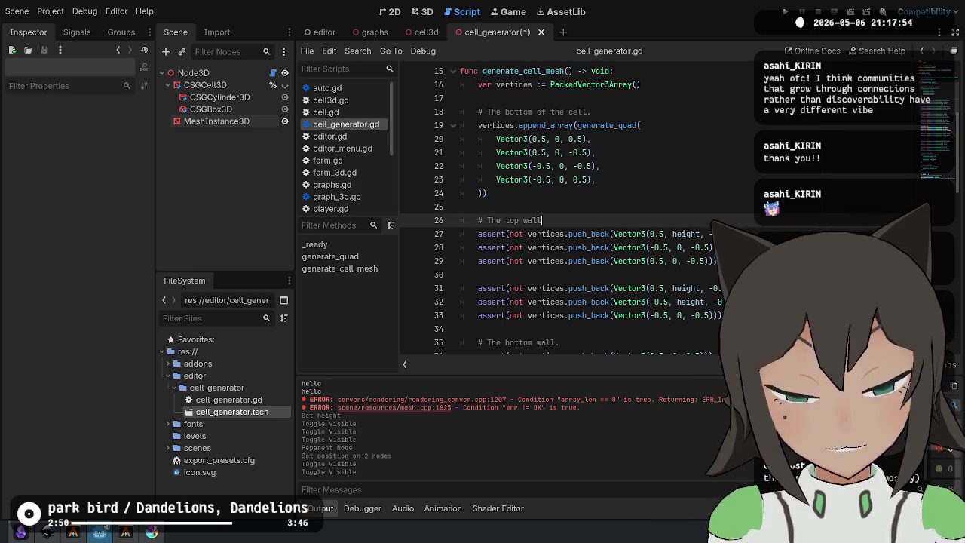
Paste the copied generate_quad block under the top wall comment.
type("vertices.append_array(generate_quad( \t\tVector3(0.5, 0, 0.5), \t\tVector3(0.5, 0, -0.5), \t\tVector3(-0.5, 0, -0.5), \t\tVector3(-0.5, 0, 0.5), \t))")
key("Up")
key("Home")
scroll(697, 214, "down", 2)
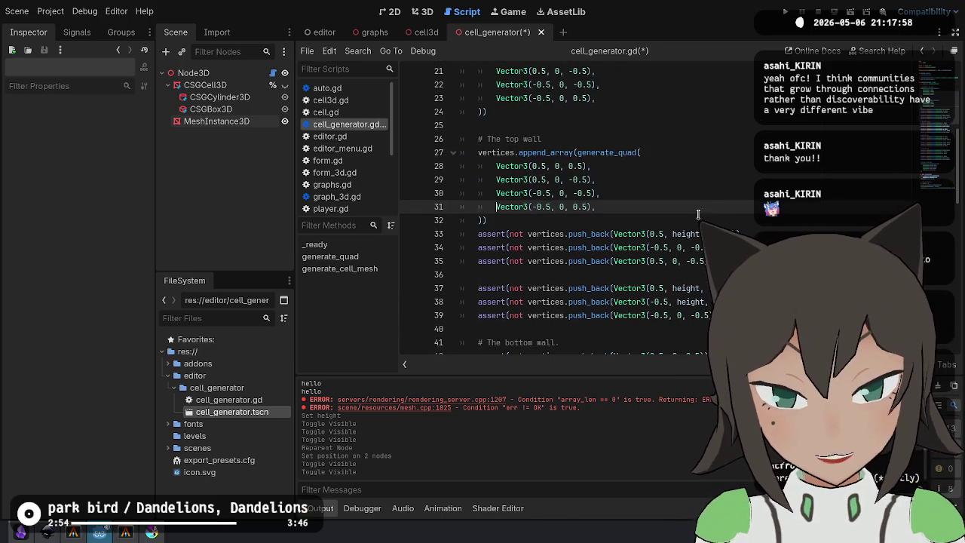
Try moving the top wall's first assert vector into the quad's first corner, then undo it.
left_click(741, 234)
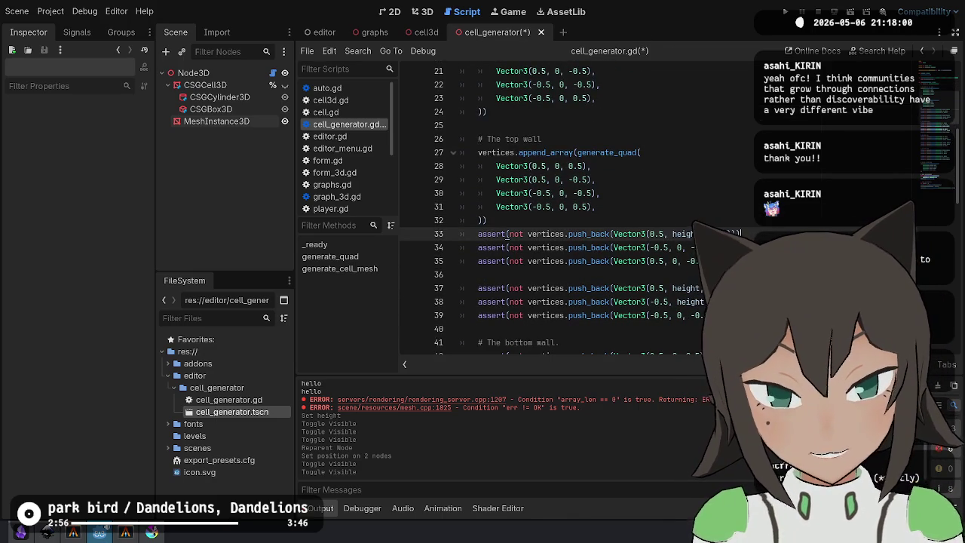
key("Down")
key("Down")
key("Up")
key("Up")
key("shift+Up")
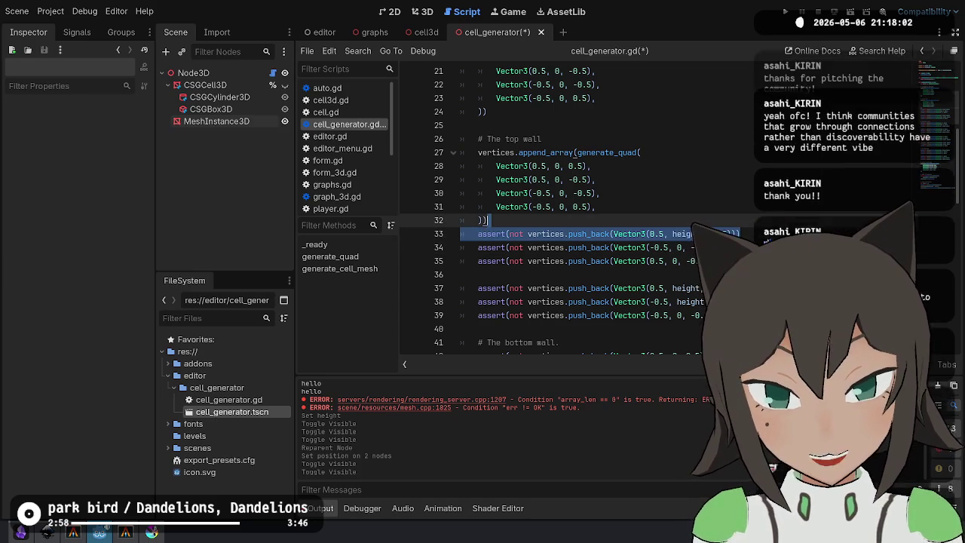
left_click(611, 234)
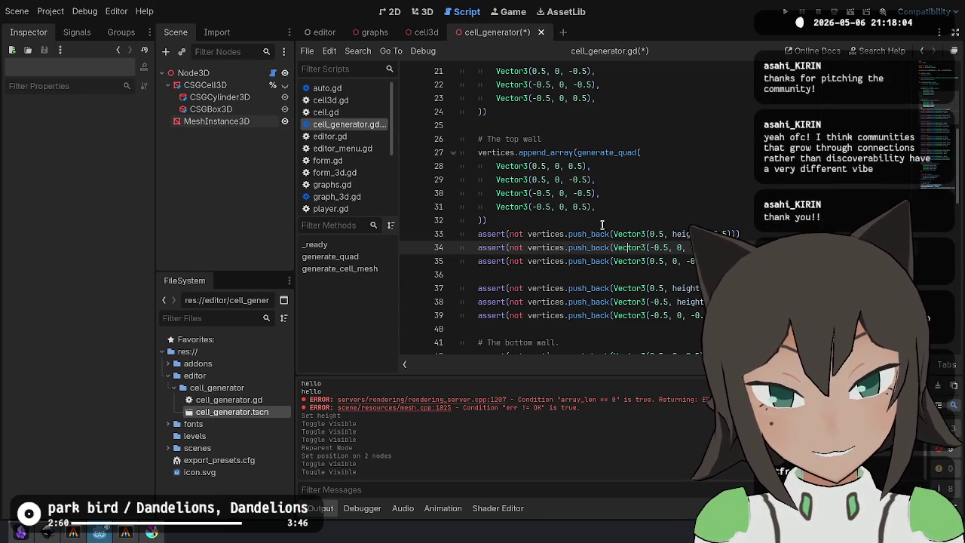
left_click_drag(611, 234, 829, 232)
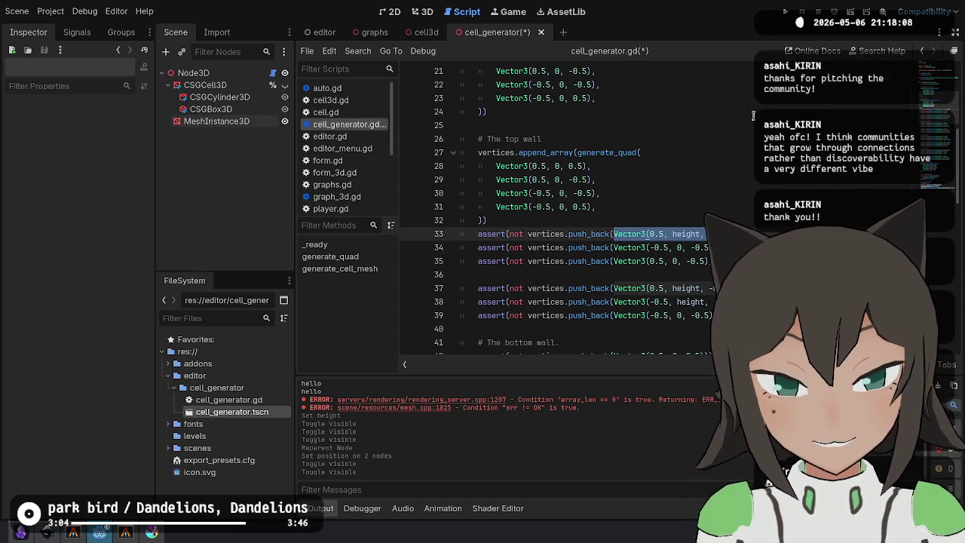
key("ctrl+x")
key("Up")
key("Up")
key("Up")
key("Left")
key("shift+Home")
key("ctrl+v")
key("ctrl+Left")
key("ctrl+Left")
key("ctrl+Left")
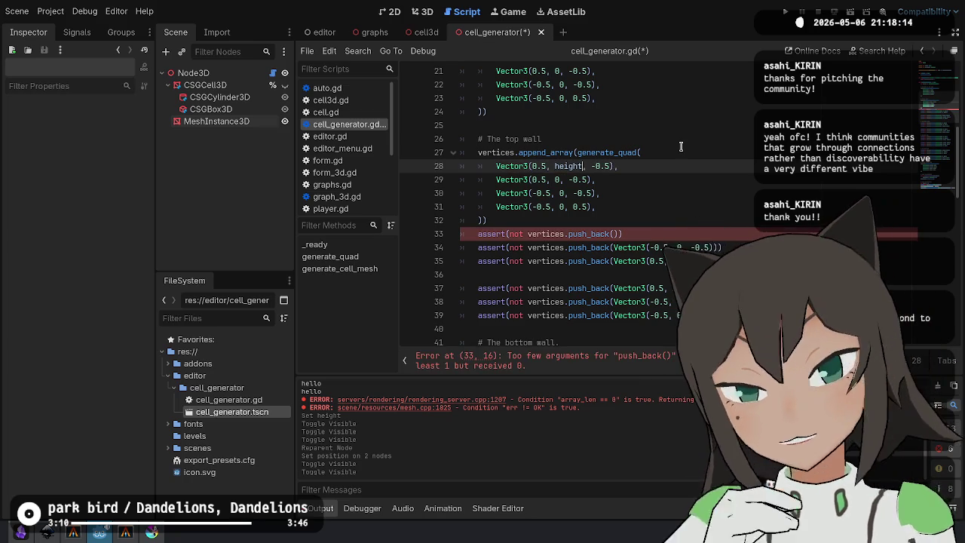
key("Down")
key("Down")
key("Down")
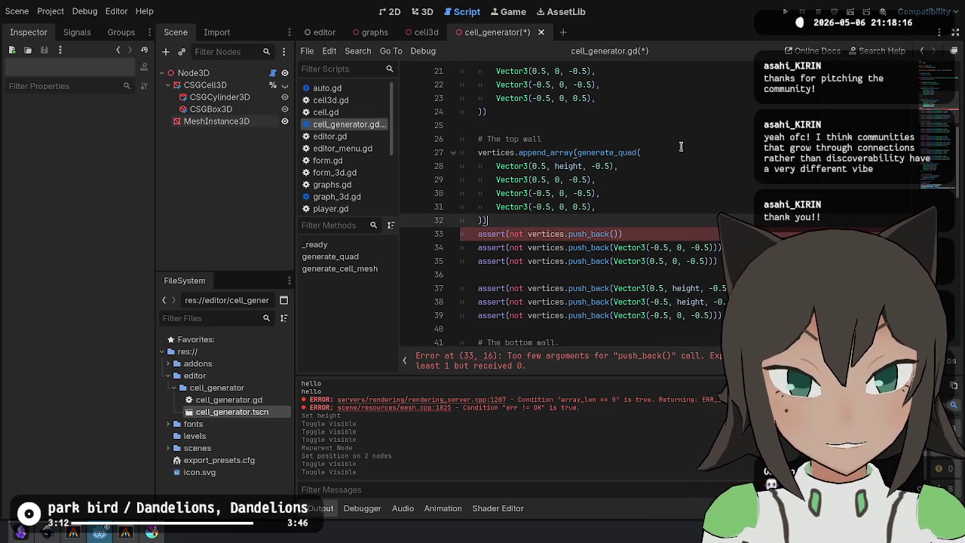
key("ctrl+z")
key("ctrl+z")
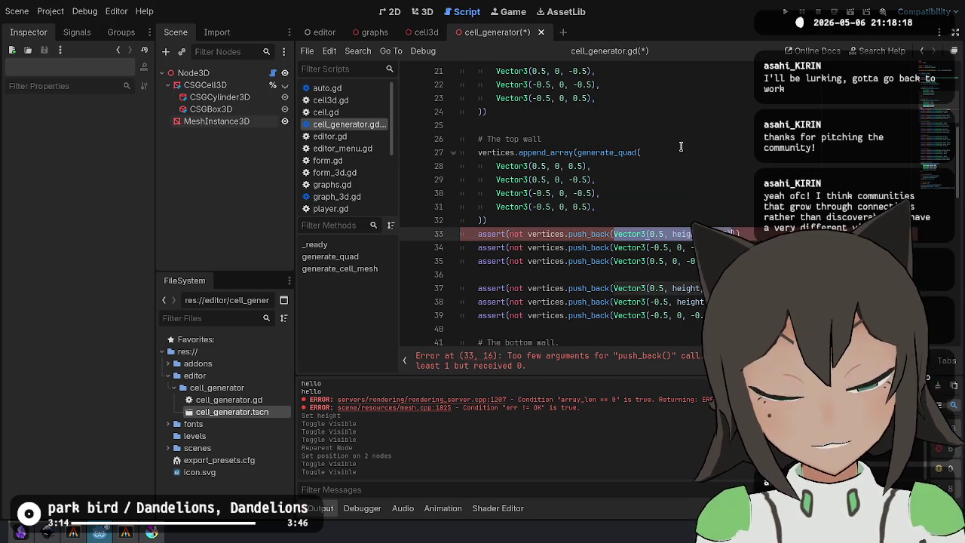
scroll(594, 201, "up", 1)
scroll(593, 200, "up", 4)
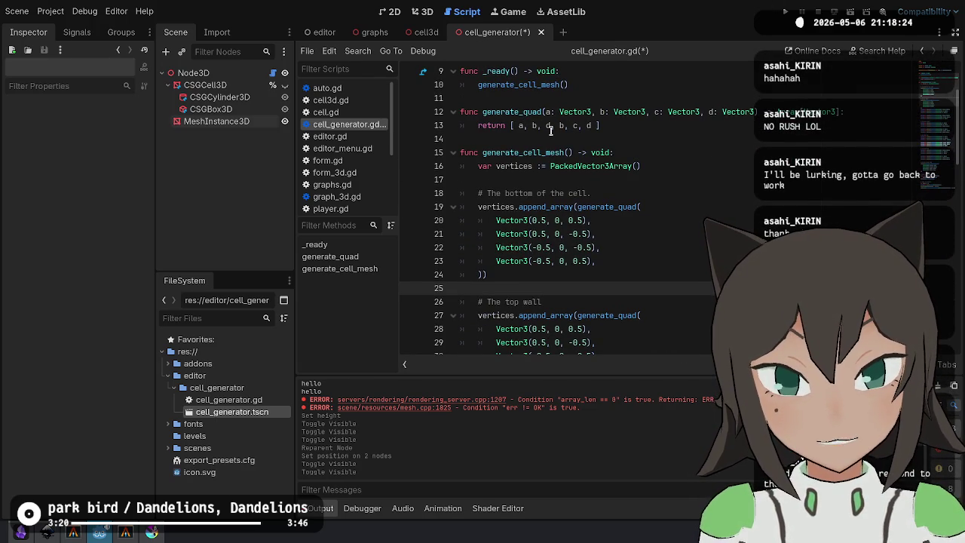
scroll(665, 263, "down", 4)
key("ctrl+z")
key("ctrl+shift+z")
Select the top wall quad block and remove the blank line between the top wall asserts.
left_click(548, 219)
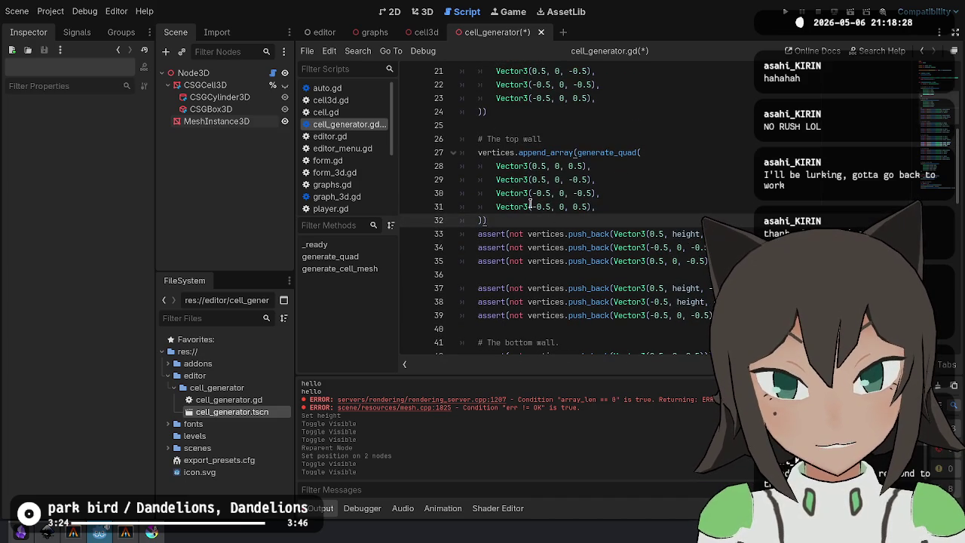
left_click(565, 142, "shift")
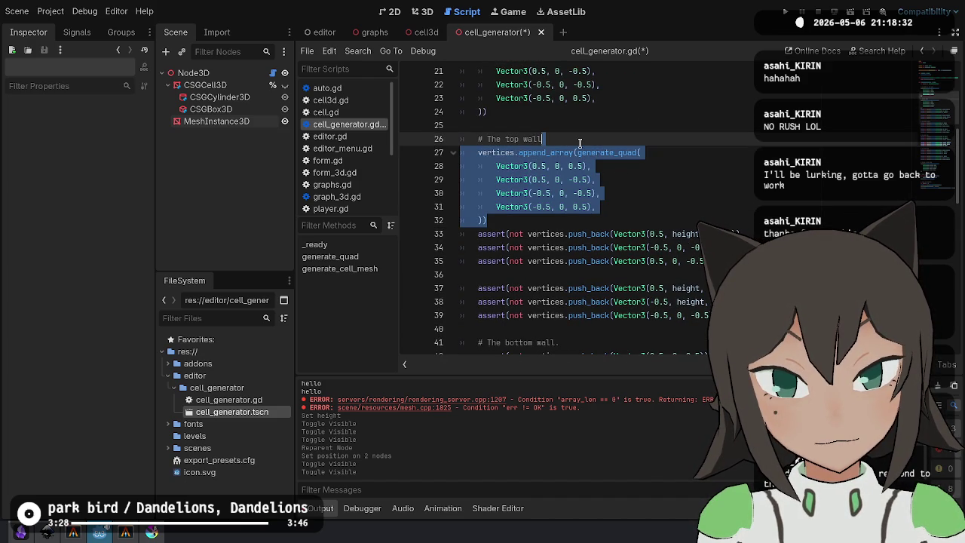
double_click(604, 232)
scroll(603, 232, "down", 7)
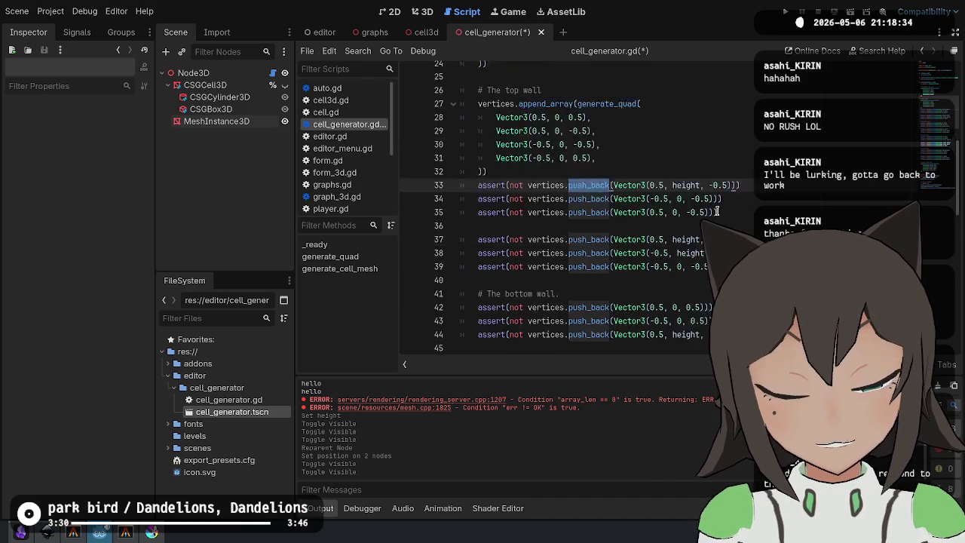
scroll(717, 211, "up", 6)
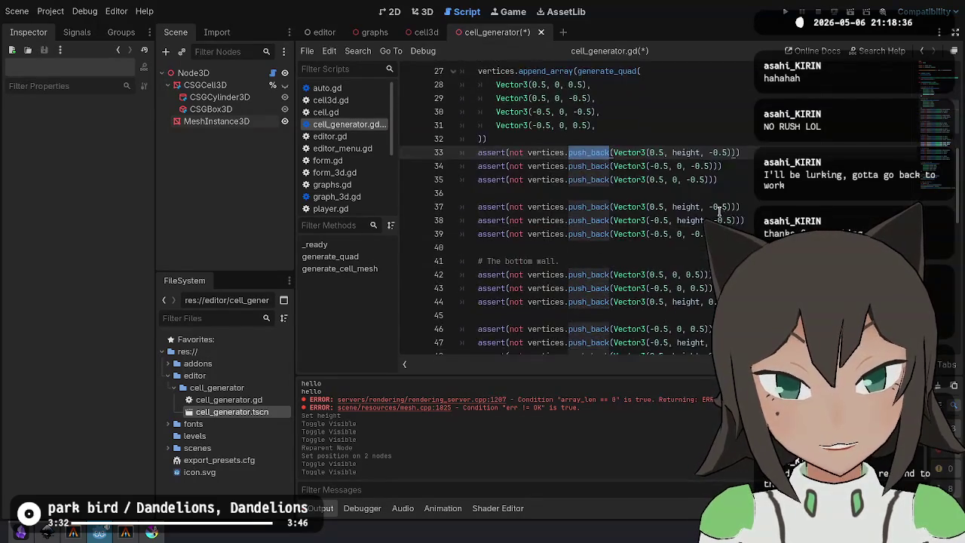
key("ctrl+d")
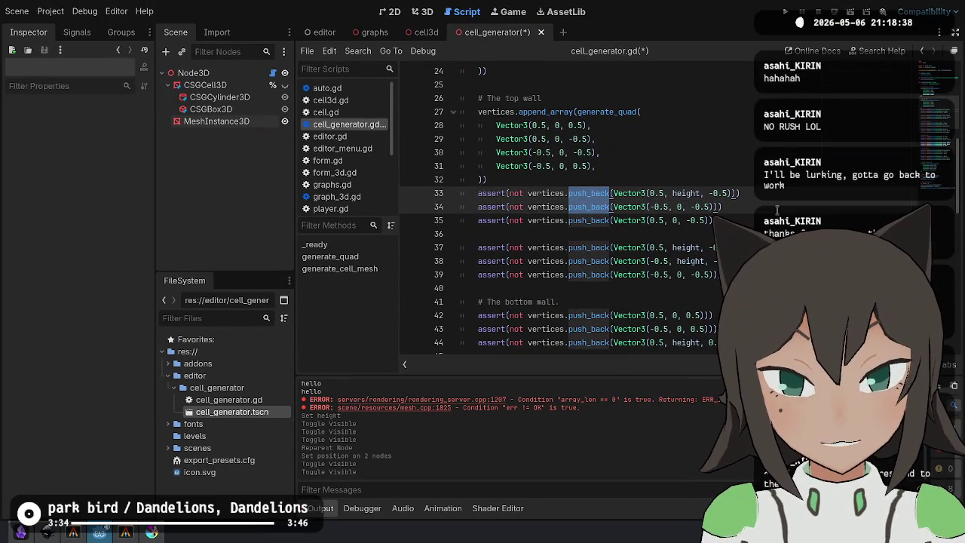
key("Escape")
key("Down")
key("Down")
key("BackSpace")
key("Up")
key("Up")
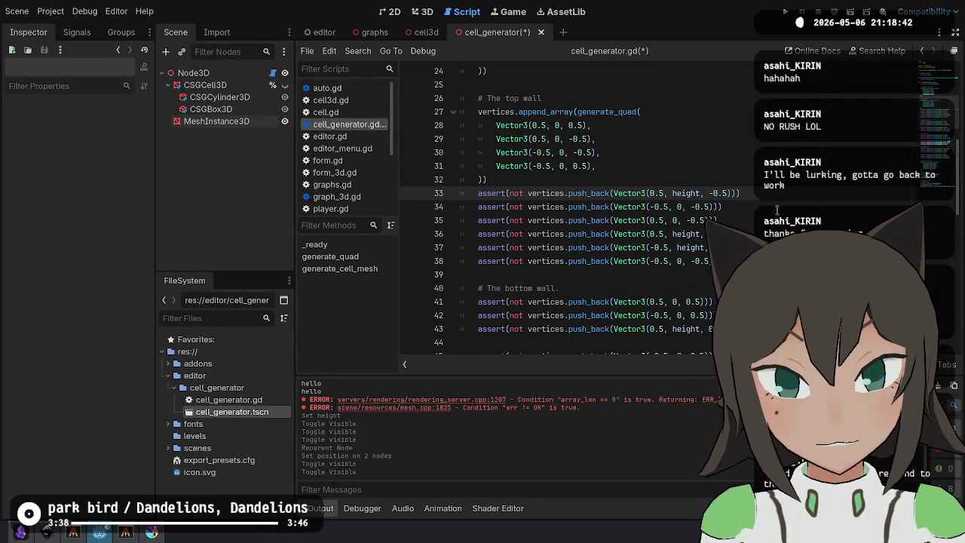
Delete the top wall's placeholder quad and put carets on every wall comment's #.
left_click(479, 98)
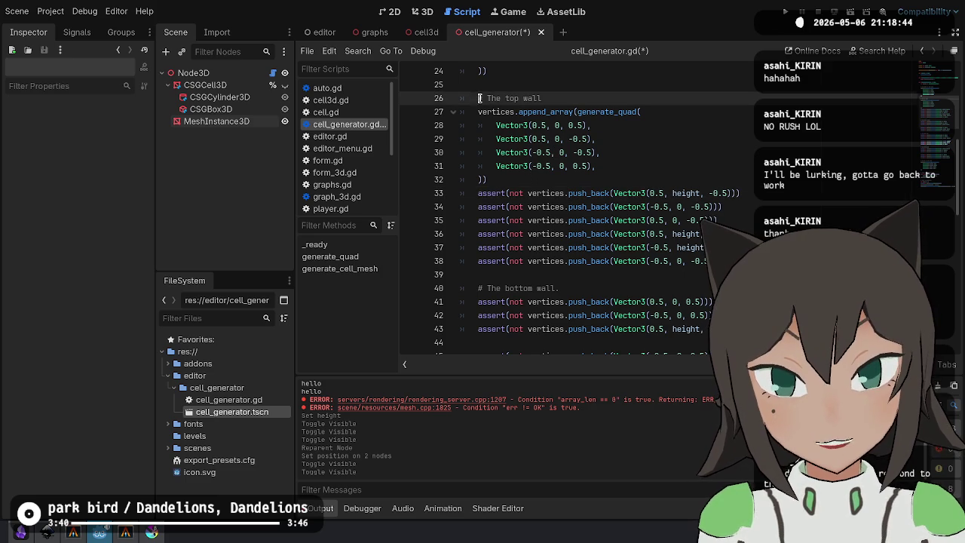
mouse_move(528, 181)
left_mouse_down()
mouse_move(596, 96)
mouse_move(544, 98)
left_mouse_up()
key("BackSpace")
left_click_drag(477, 98, 487, 98)
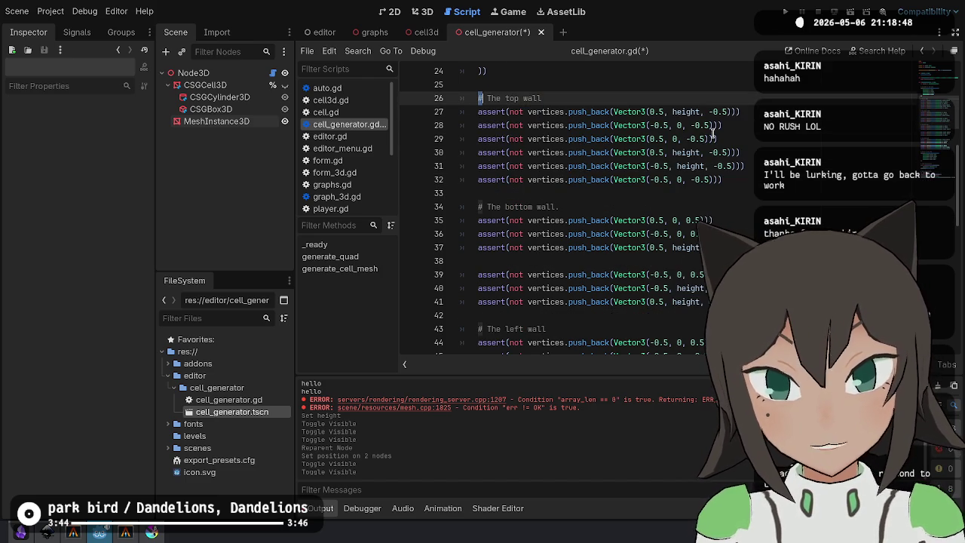
key("ctrl+d")
key("ctrl+d")
scroll(698, 134, "down", 8)
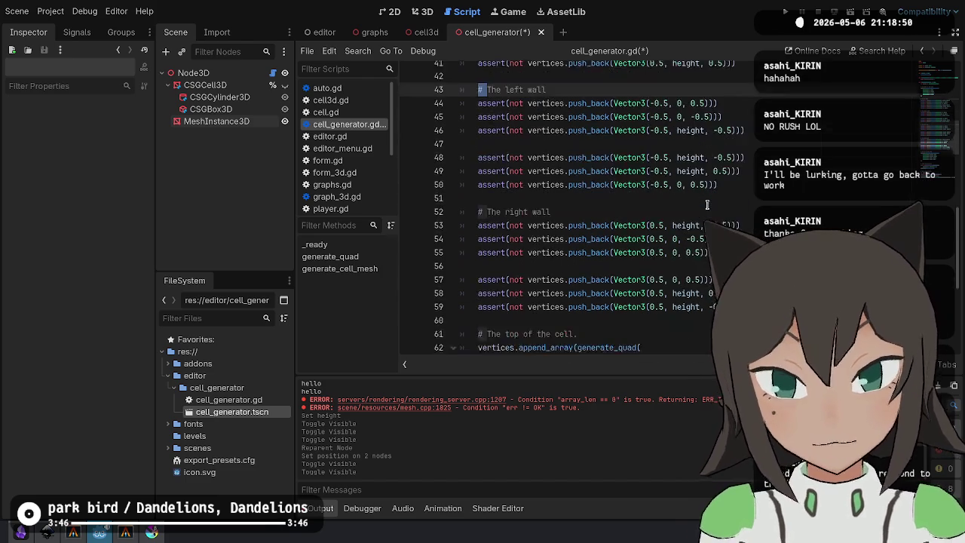
key("ctrl+d")
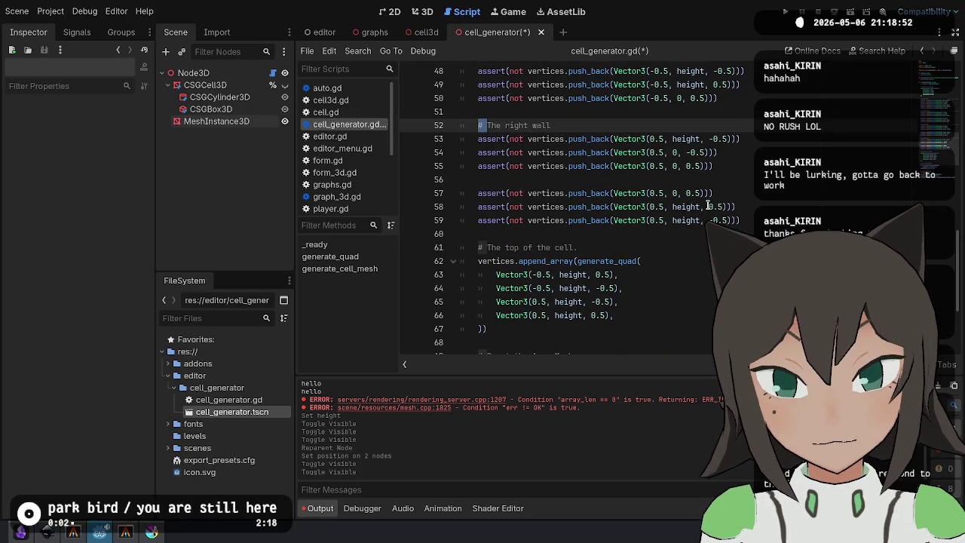
scroll(707, 205, "down", 3)
scroll(707, 205, "up", 14)
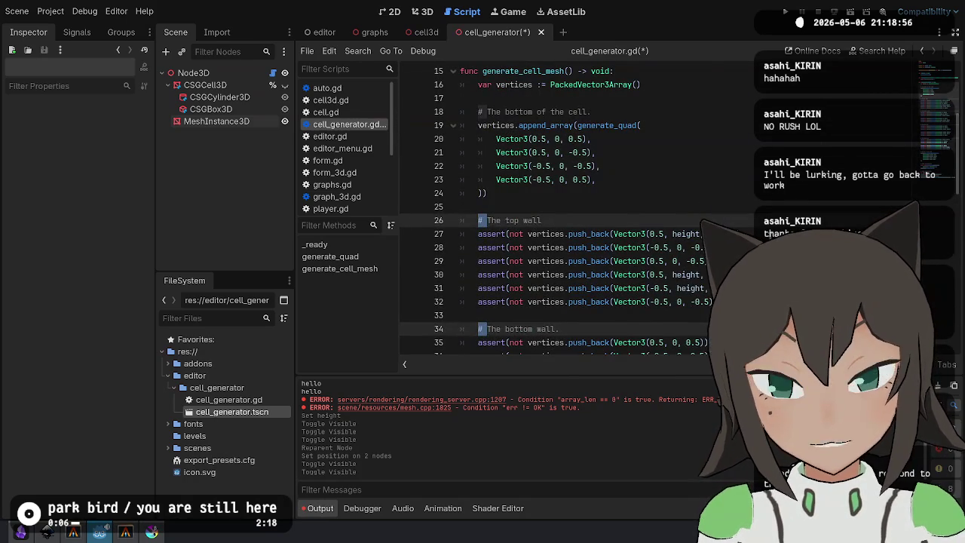
Paste a generate_quad block under each wall comment and strip the empty and copied corner lines.
key("End")
key("Return")
key("ctrl+v")
key("Return")
key("Up")
key("Up")
key("Up")
key("ctrl+shift+k")
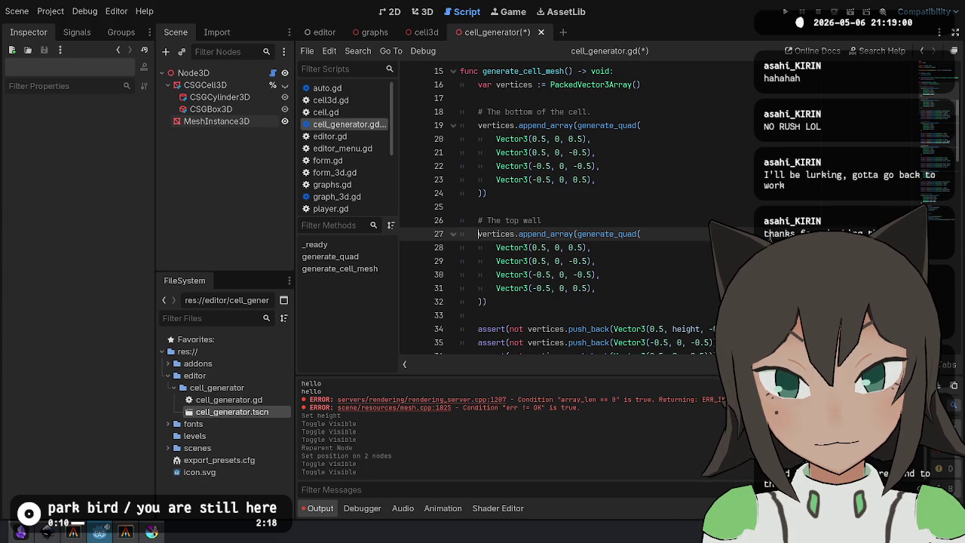
key("Down")
key("ctrl+shift+k")
key("ctrl+shift+k")
key("ctrl+shift+k")
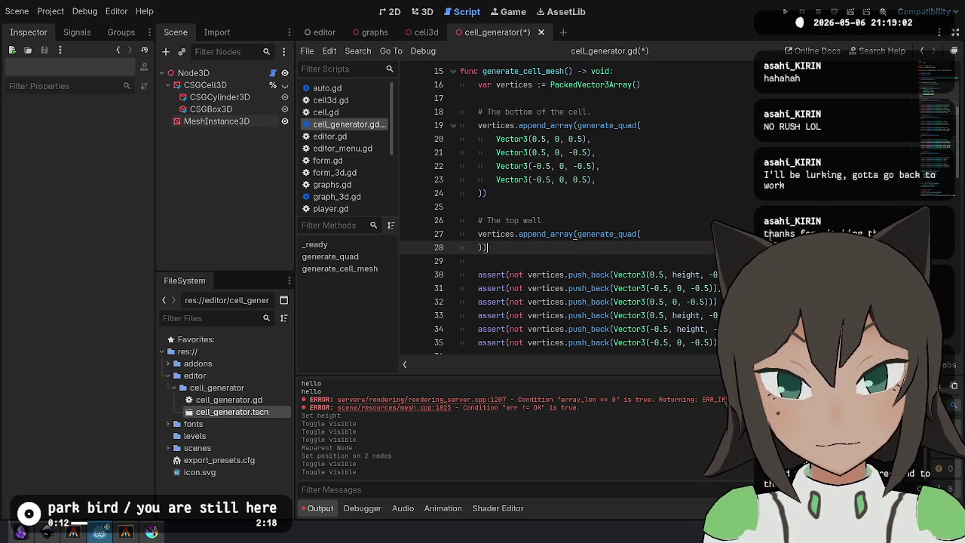
scroll(675, 174, "down", 4)
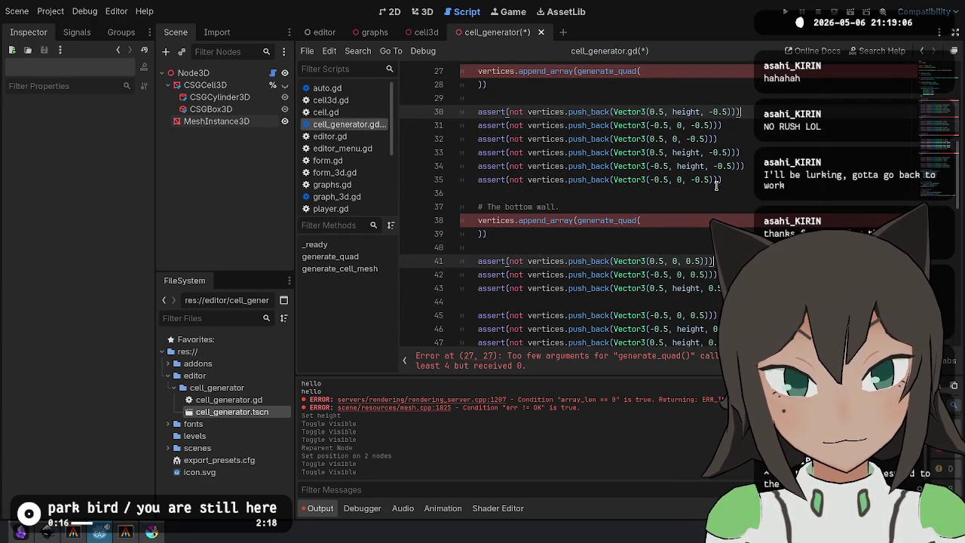
Move each wall's first assert corner vector into its generate_quad call.
key("ctrl+Right")
key("ctrl+Right")
key("ctrl+Right")
key("shift+End")
key("shift+Left")
key("shift+Left")
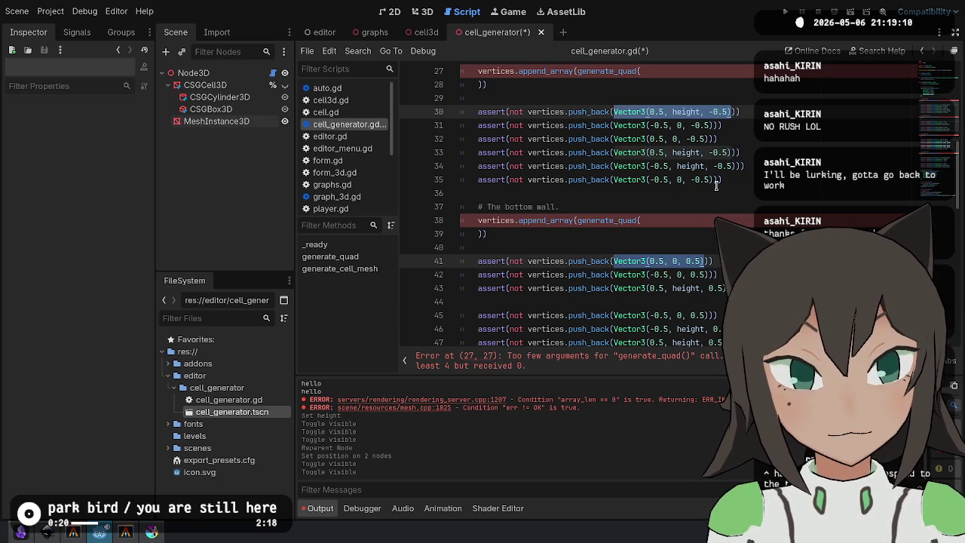
key("ctrl+x")
key("Up")
key("Up")
key("Up")
key("End")
key("Return")
key("ctrl+v")
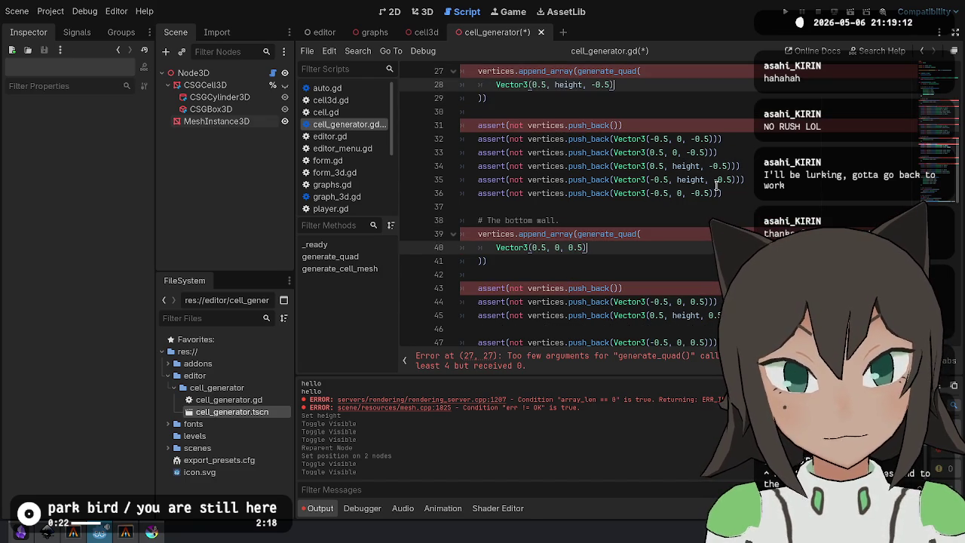
Move the second assert corner vectors into the quad calls and add commas after the corners.
key("Down")
key("Down")
key("Down")
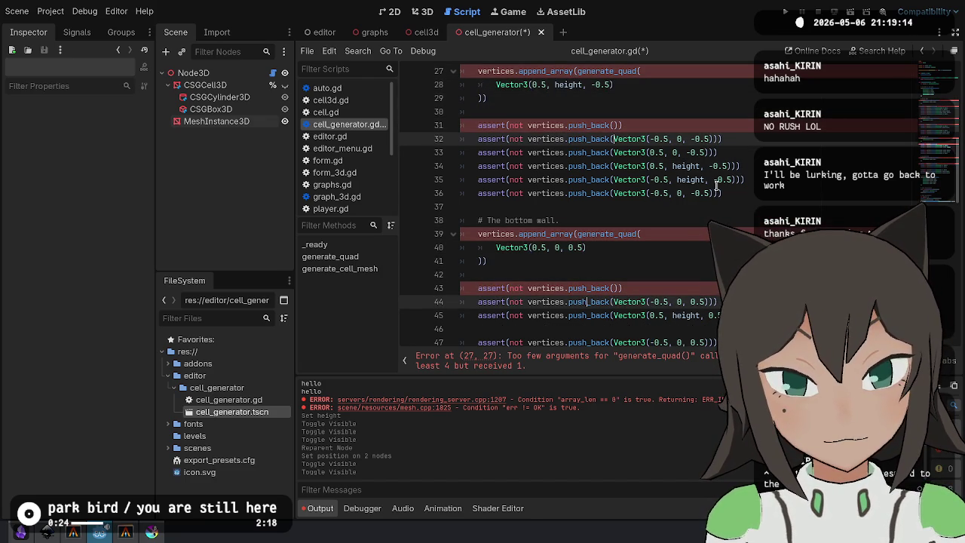
key("ctrl+Right")
key("ctrl+Right")
key("ctrl+Right")
key("shift+End")
key("shift+Left")
key("ctrl+x")
key("ctrl+z")
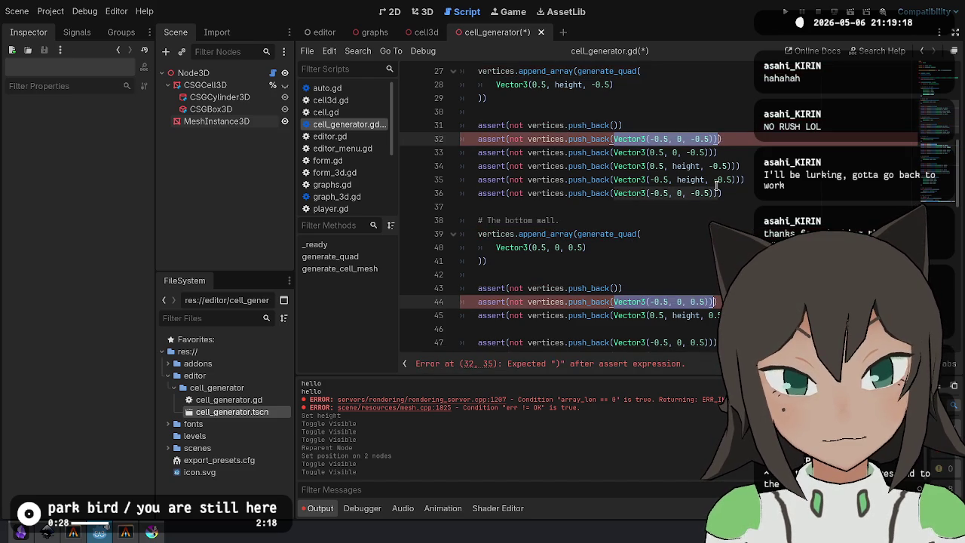
key("ctrl+x")
key("Up")
key("Up")
key("Up")
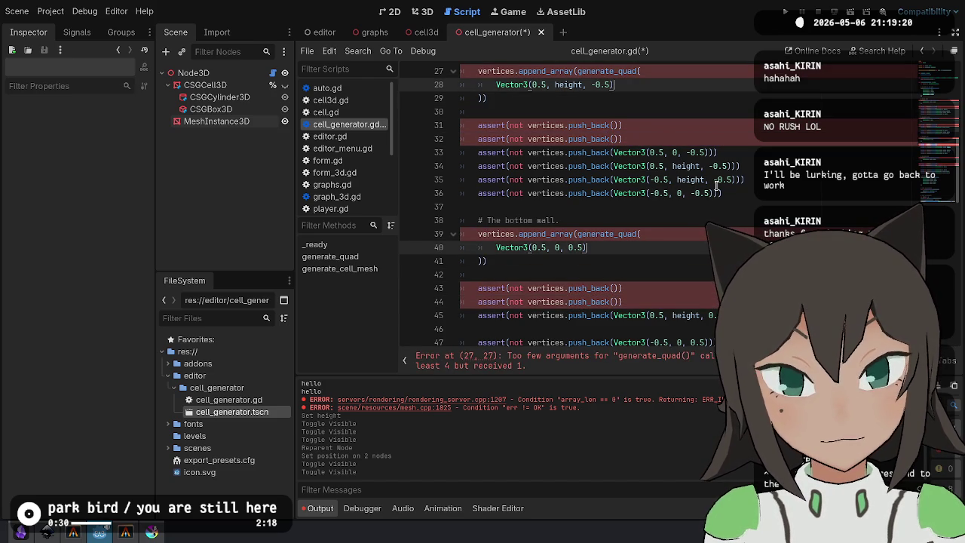
key("End")
key("Return")
key("ctrl+v")
key("Up")
type(",")
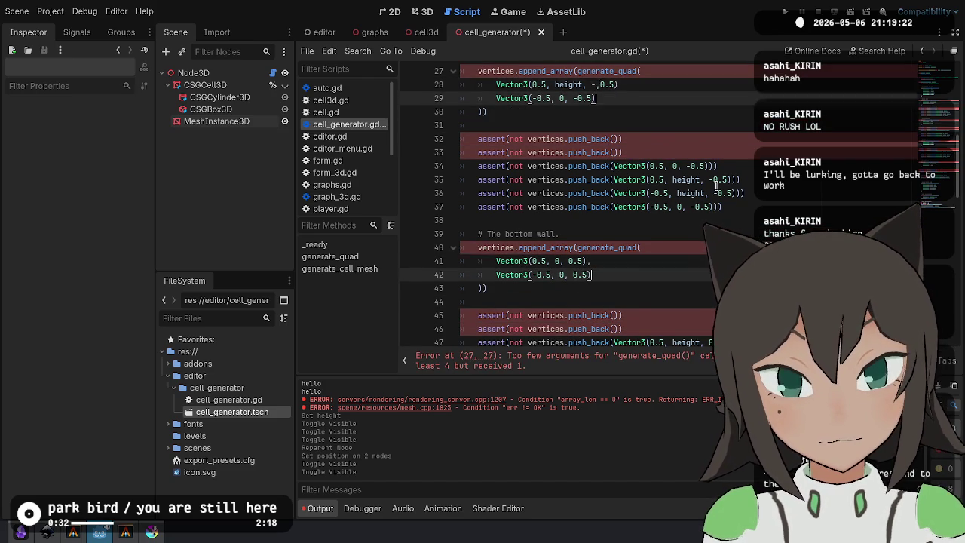
key("Down")
type(",")
Move the third assert corner vectors into the generate_quad calls.
key("Down")
key("Down")
key("Down")
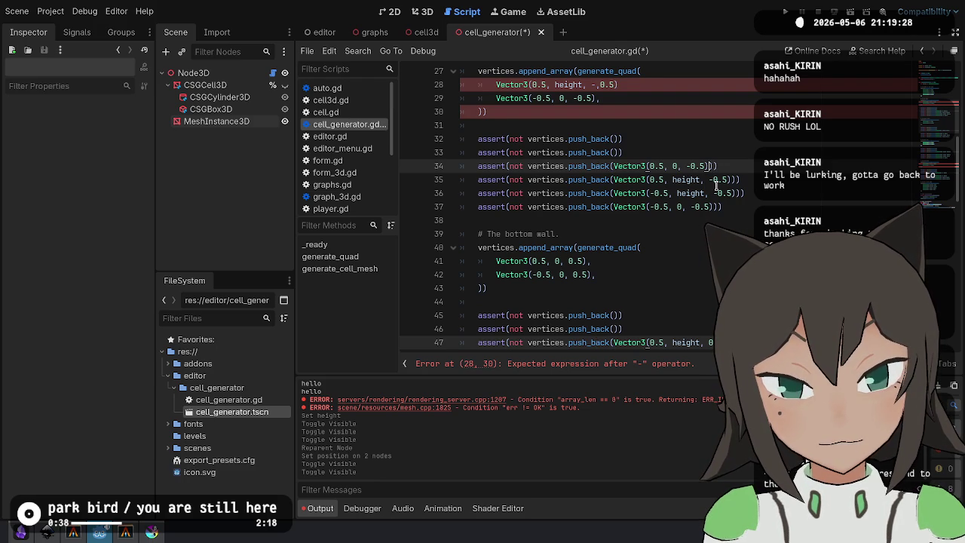
key("ctrl+shift+Left")
key("ctrl+shift+Left")
key("ctrl+shift+Left")
key("End")
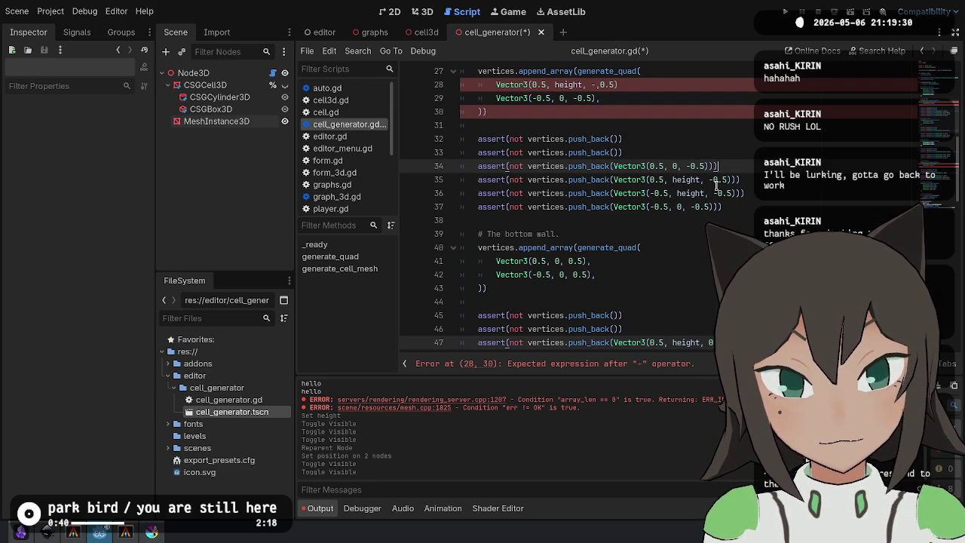
key("ctrl+shift+Left")
key("ctrl+shift+Left")
key("ctrl+shift+Left")
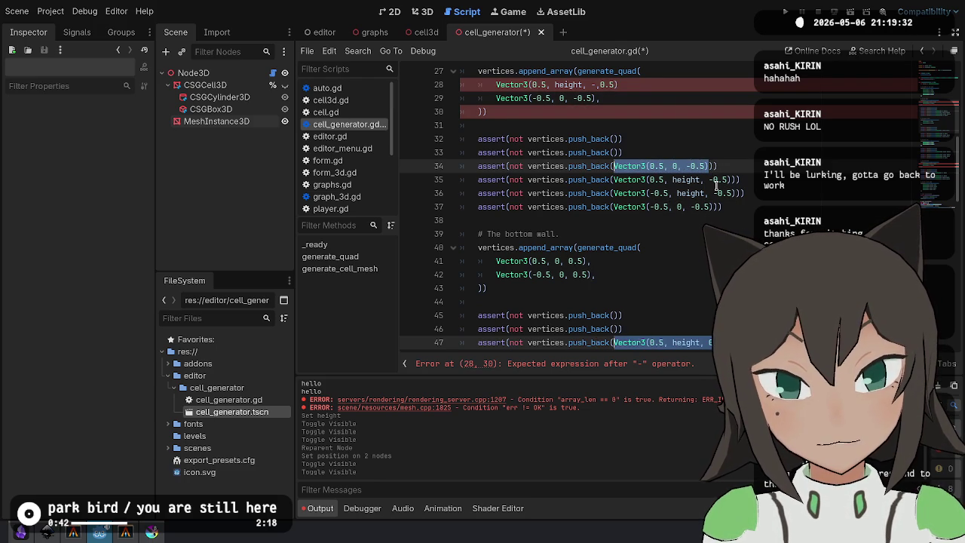
key("ctrl+x")
key("Up")
key("Up")
key("Up")
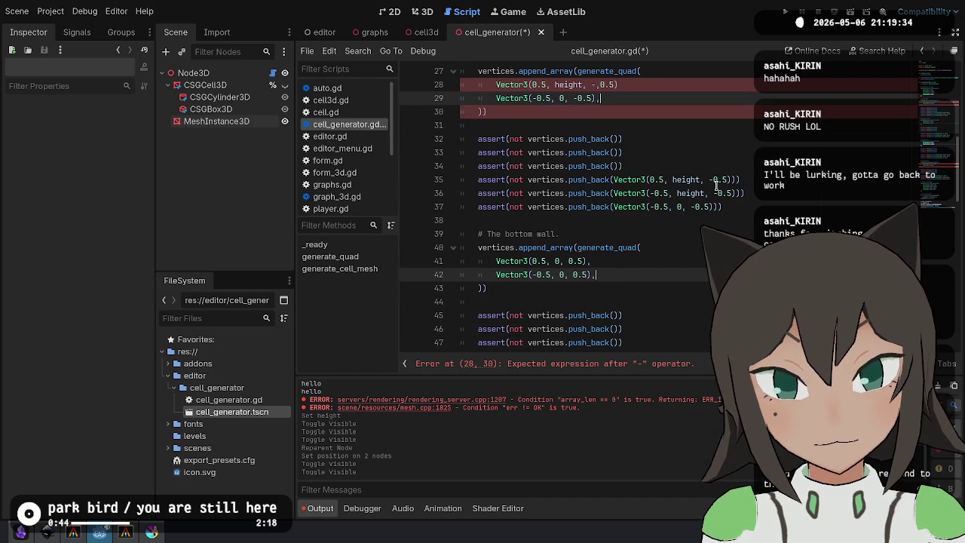
key("Return")
key("Return")
key("ctrl+v")
Multi-select the leftover Vector3 corner values in the assert push_back lines.
type(",")
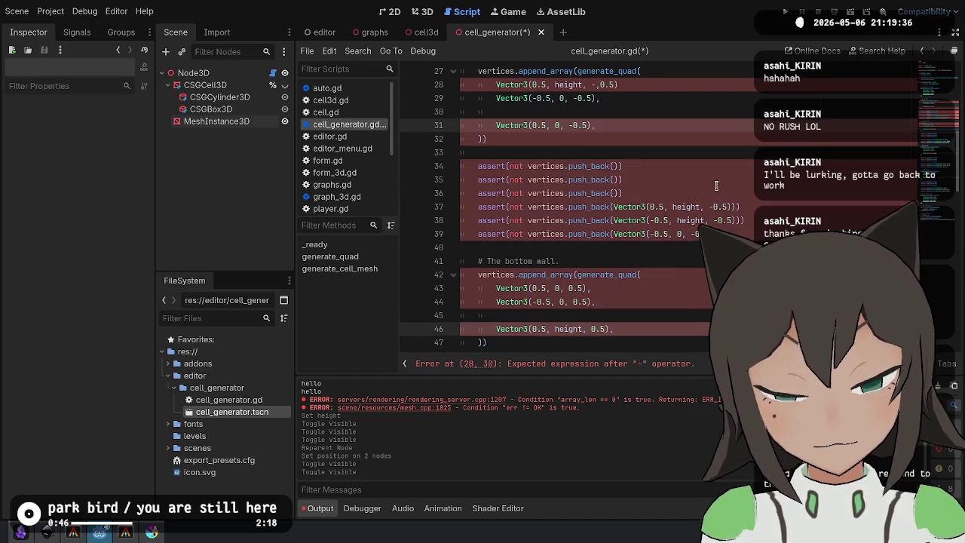
scroll(651, 231, "up", 7)
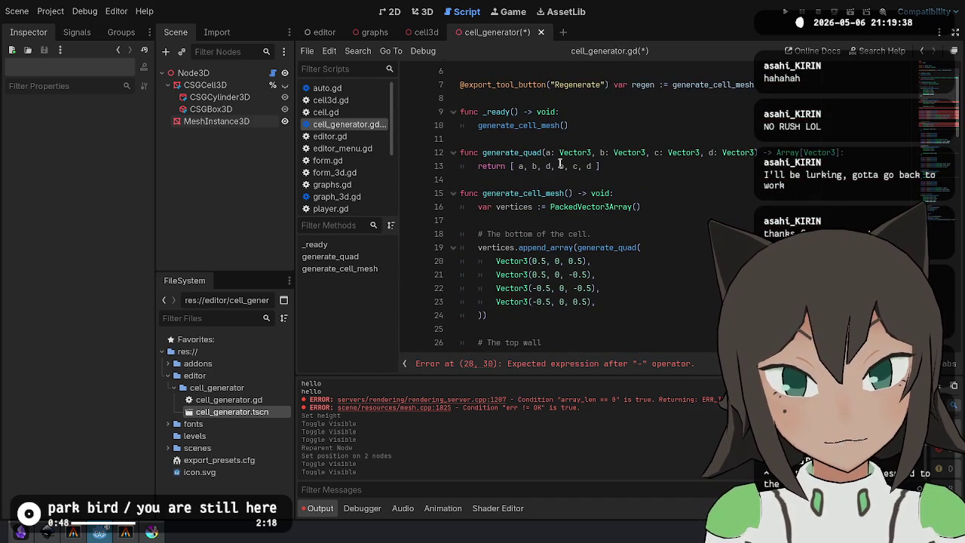
scroll(579, 165, "down", 8)
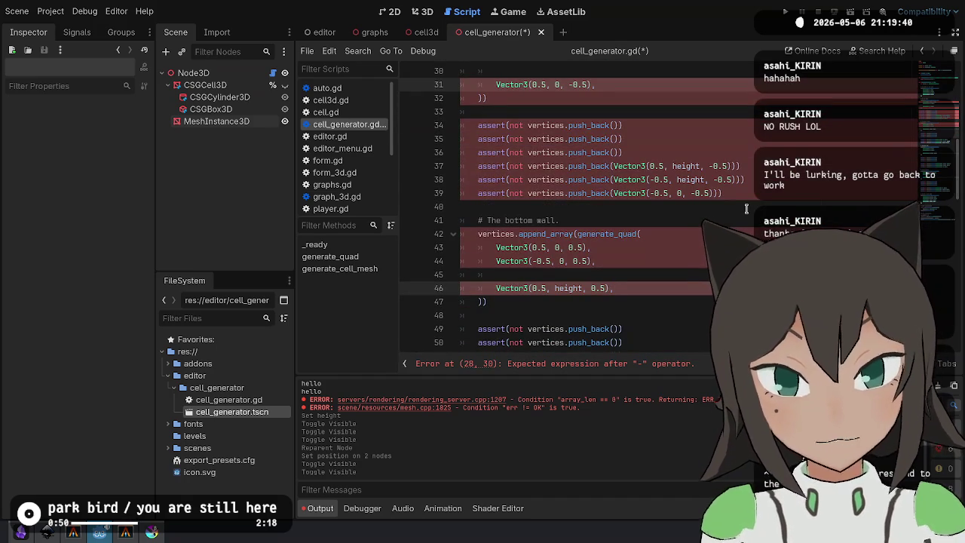
key("Down")
key("Down")
key("Down")
key("End")
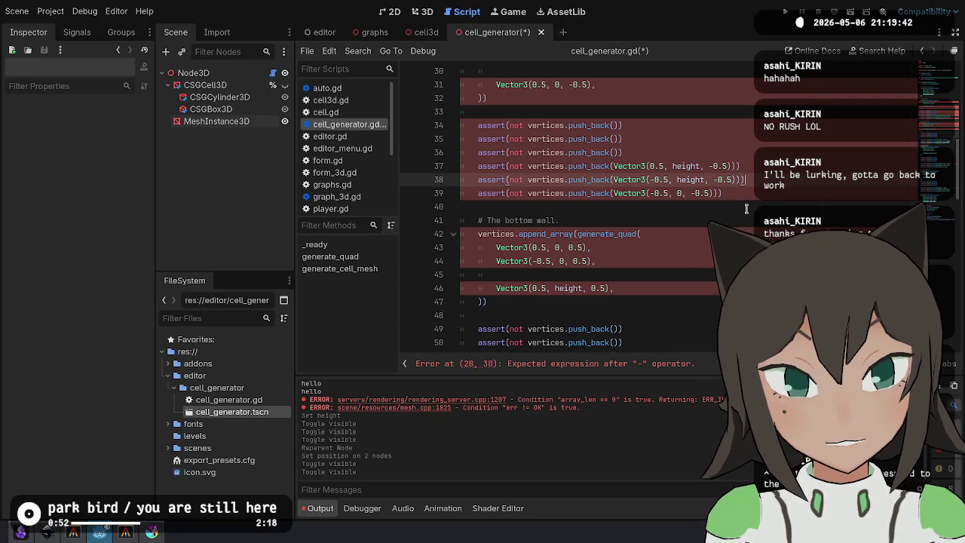
key("Left")
key("ctrl+shift+Left")
key("ctrl+shift+Left")
key("ctrl+shift+Left")
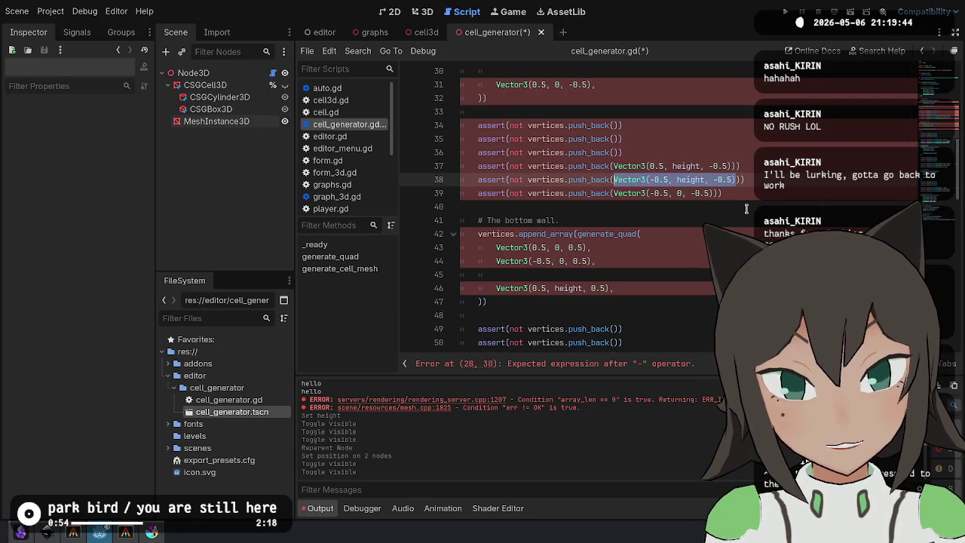
key("ctrl+d")
key("ctrl+d")
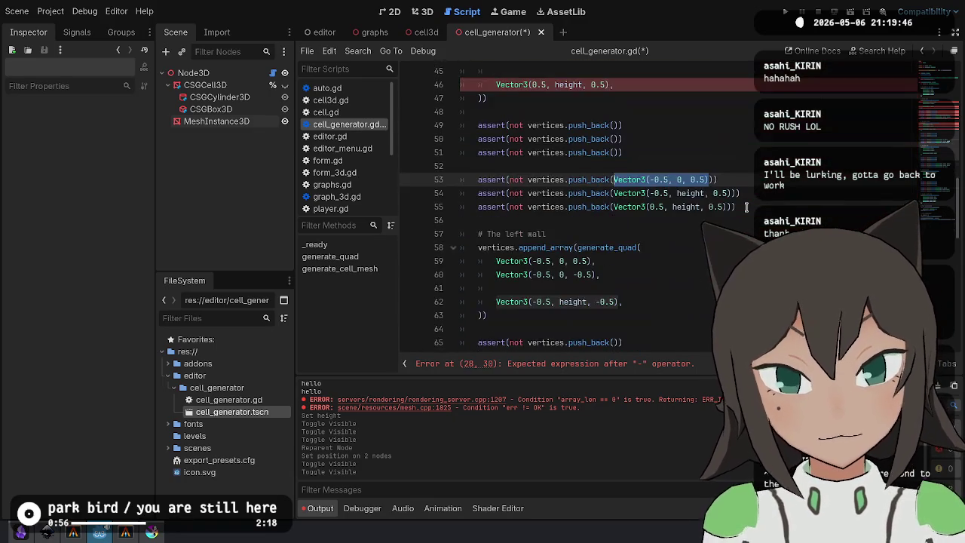
key("ctrl+d")
key("ctrl+d")
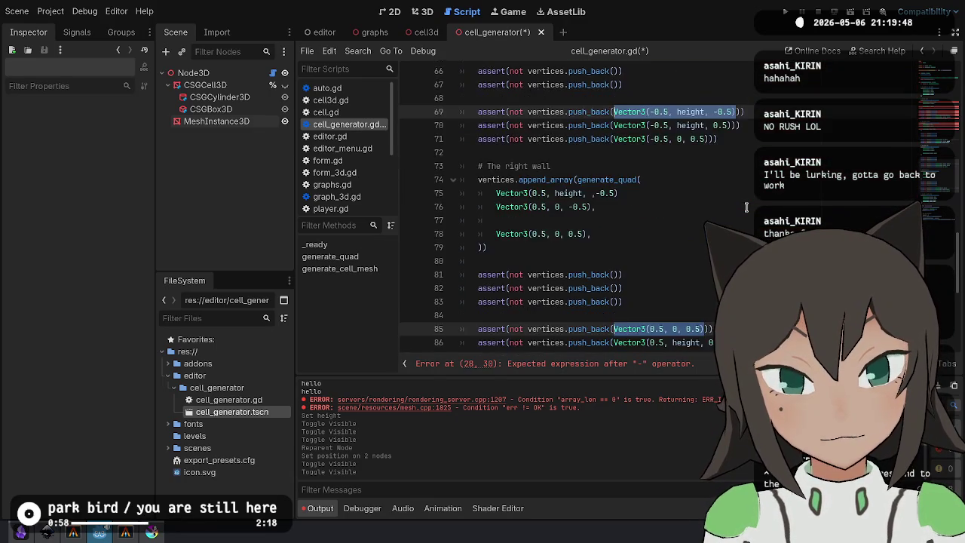
Move those Vector3 corners into the empty generate_quad vertex lines, adding trailing commas.
key("BackSpace")
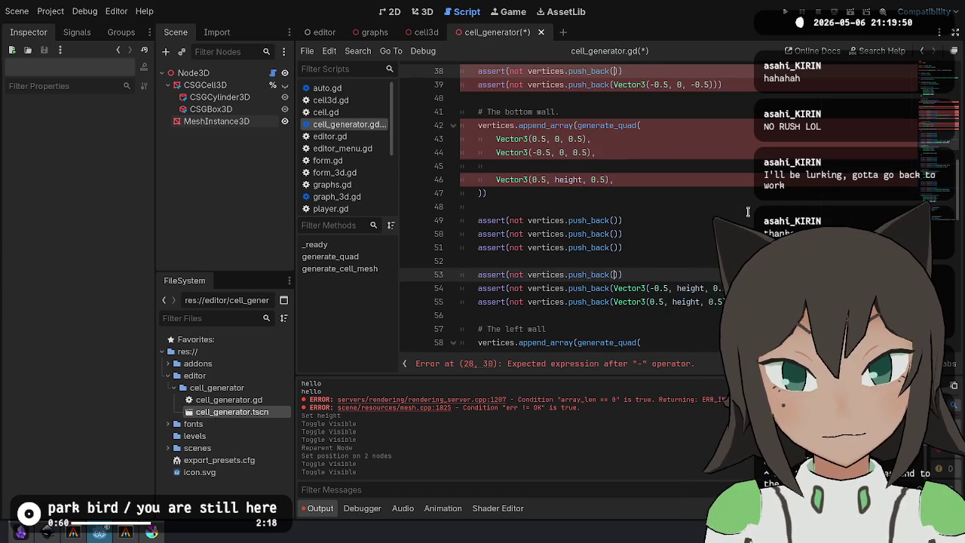
key("ctrl+v")
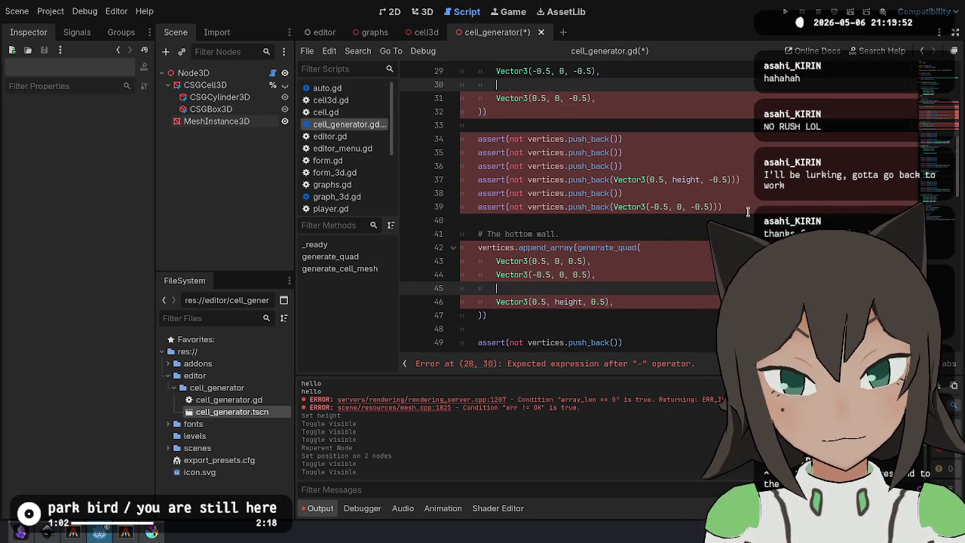
type(",")
scroll(545, 89, "up", 5)
key("Up")
key("Up")
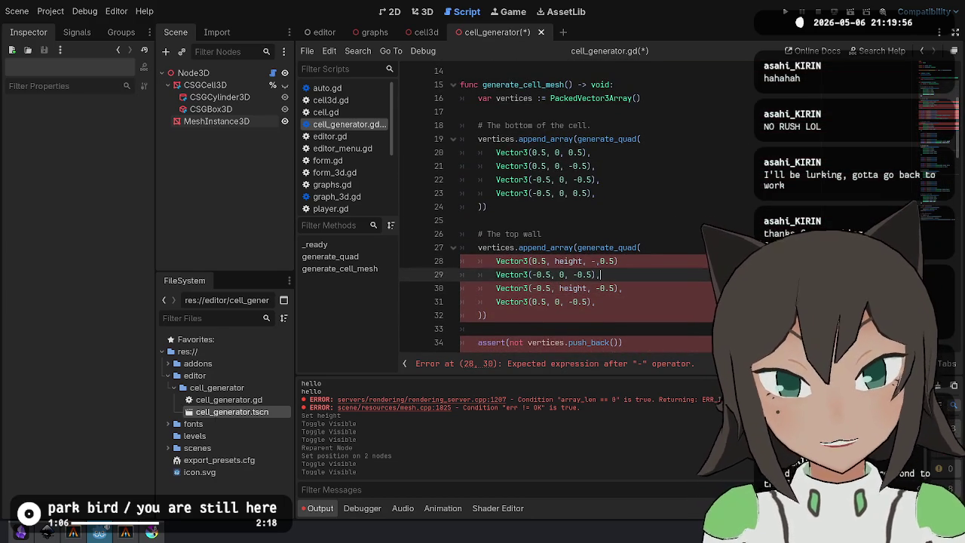
type(", 0, 0.5),,")
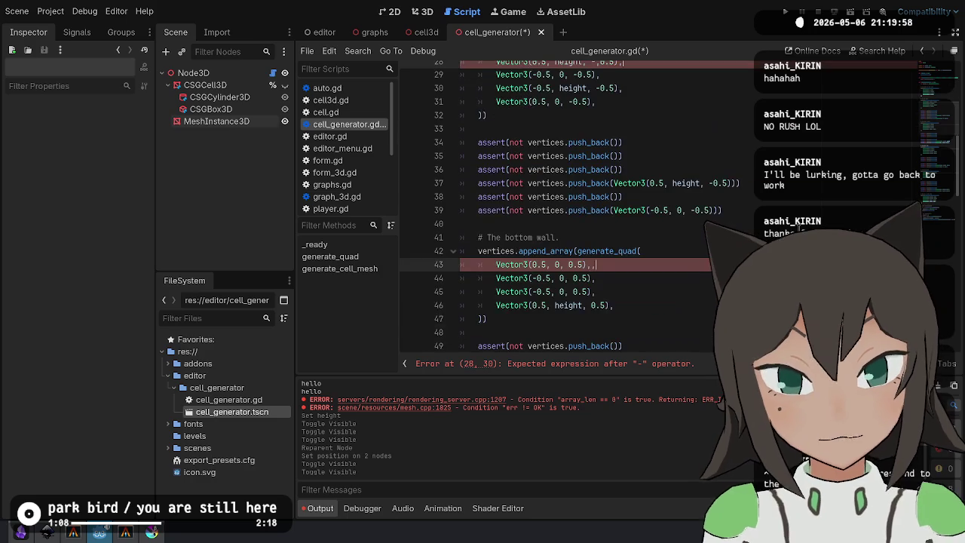
Select the leftover assert blocks that follow each wall's quad.
key("Down")
key("Down")
key("Down")
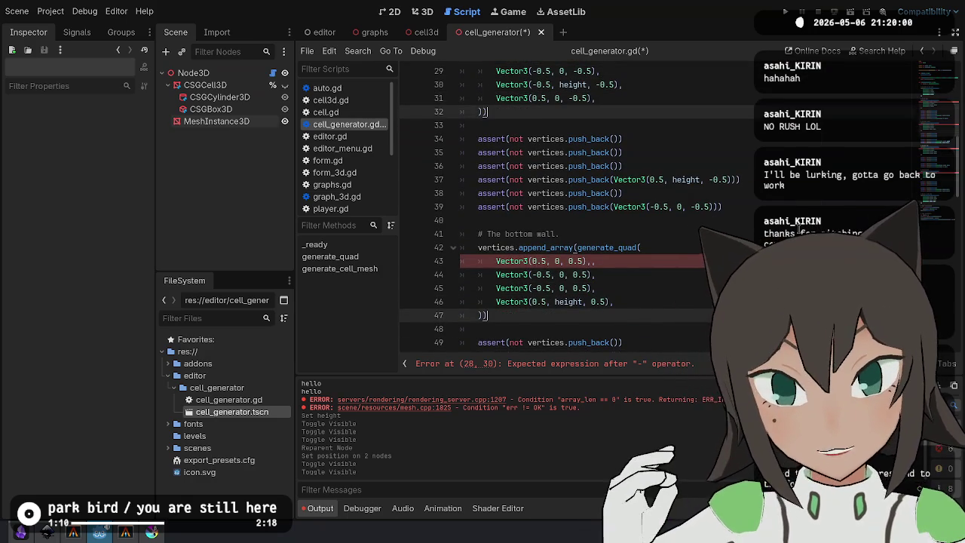
key("shift+Down")
key("shift+Down")
key("shift+Down")
key("shift+Down")
key("shift+Down")
key("shift+Down")
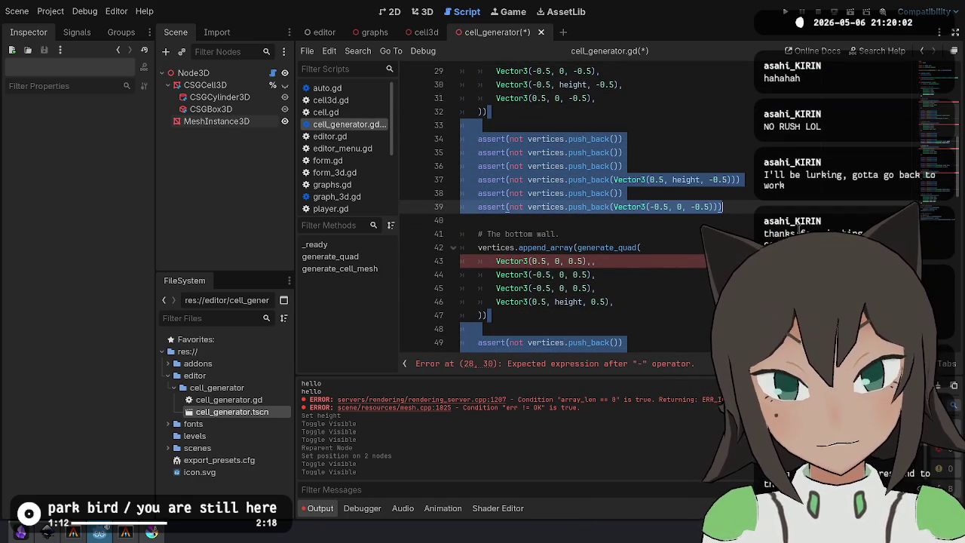
key("shift+Down")
Delete the selected assert blocks, leaving a blank line before the bottom wall comment.
scroll(584, 204, "up", 3)
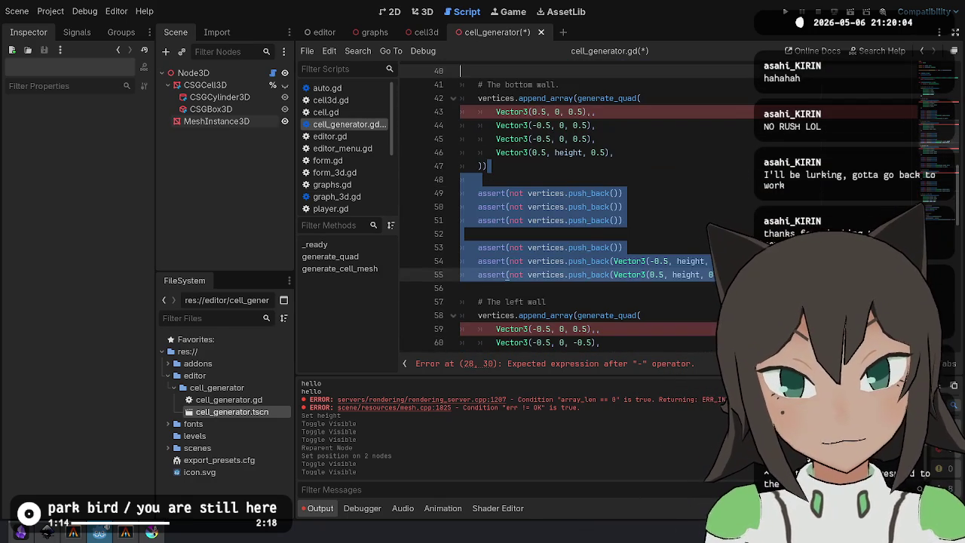
key("Delete")
key("Return")
Remove the stray doubled commas in the wall vertices, including line 28, and save the script.
scroll(672, 166, "up", 2)
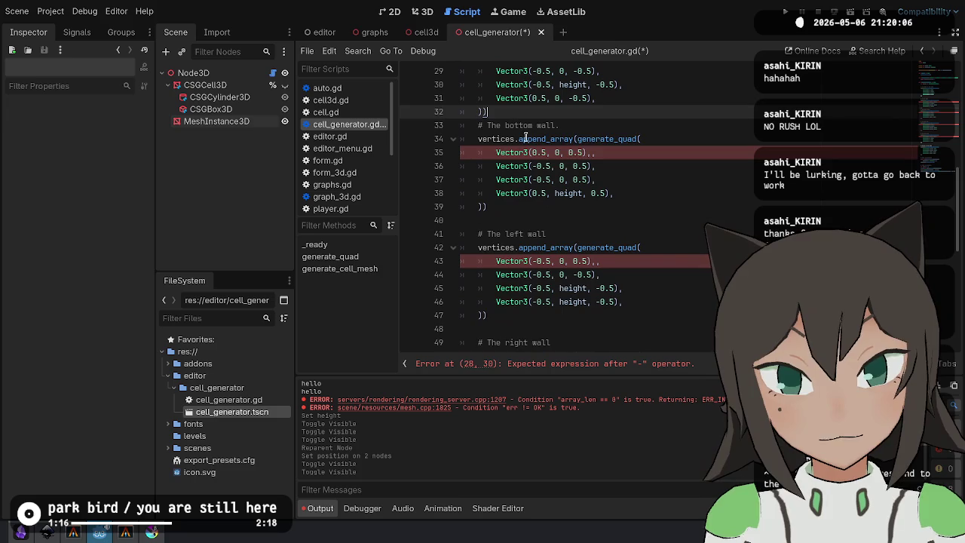
left_click(672, 166)
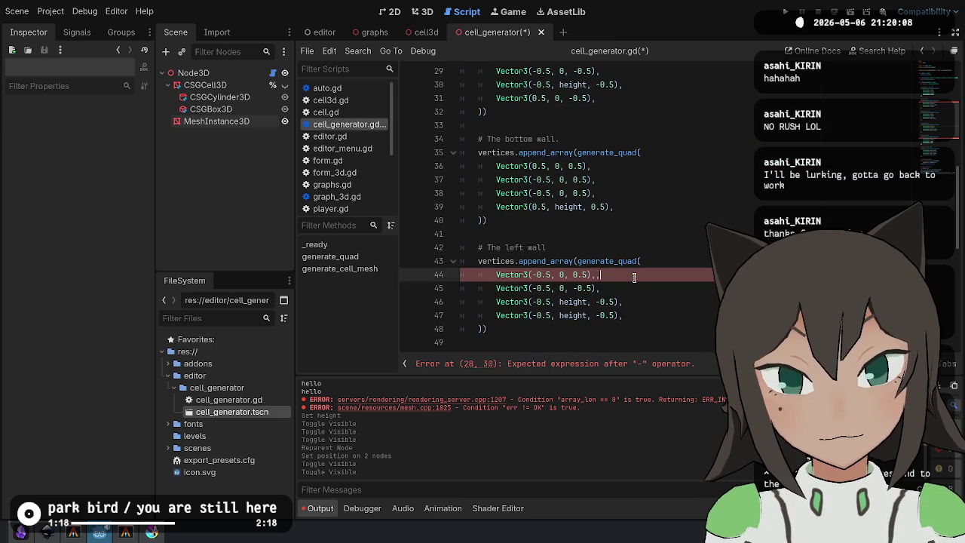
scroll(670, 189, "up", 4)
left_click(668, 221)
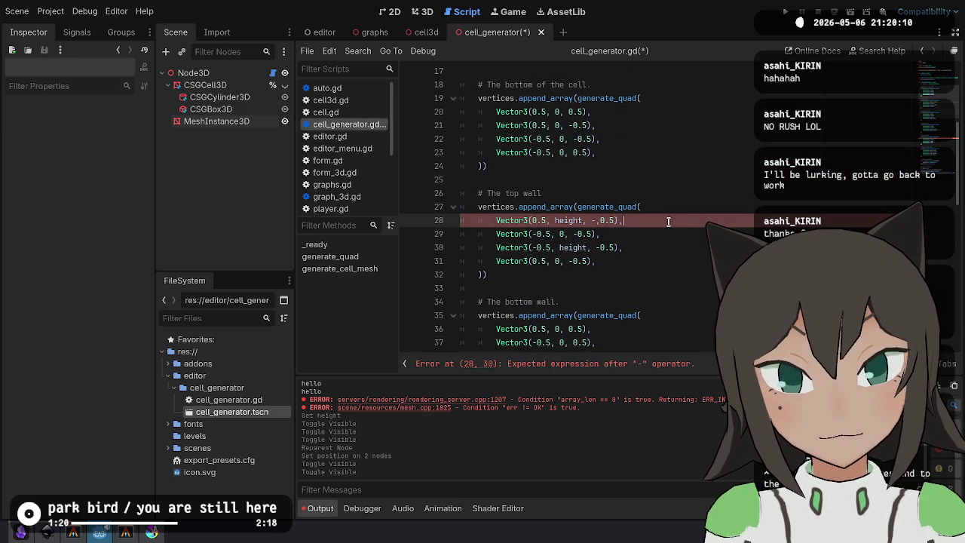
left_click(601, 219)
key("Delete")
scroll(641, 161, "up", 3)
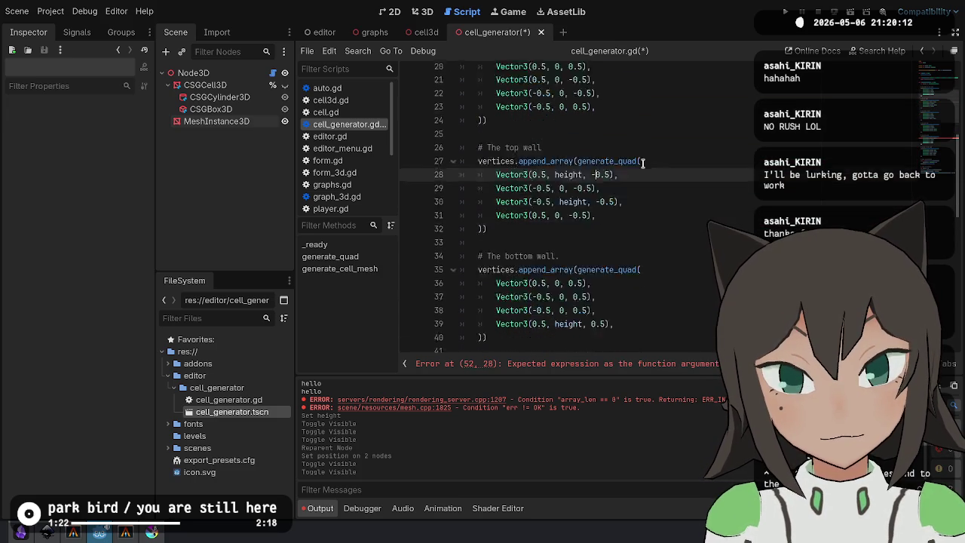
scroll(642, 162, "down", 12)
left_click(592, 188)
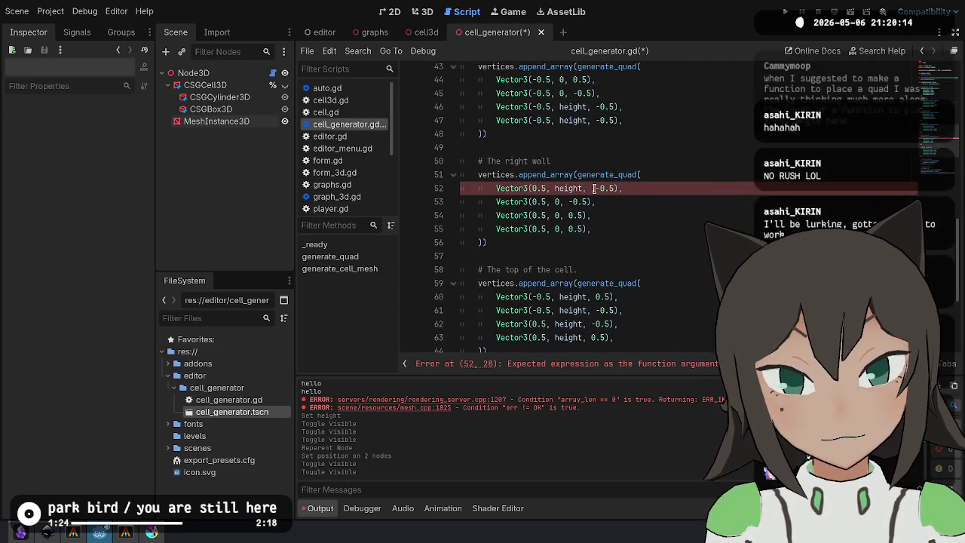
scroll(661, 192, "down", 4)
key("ctrl+s")
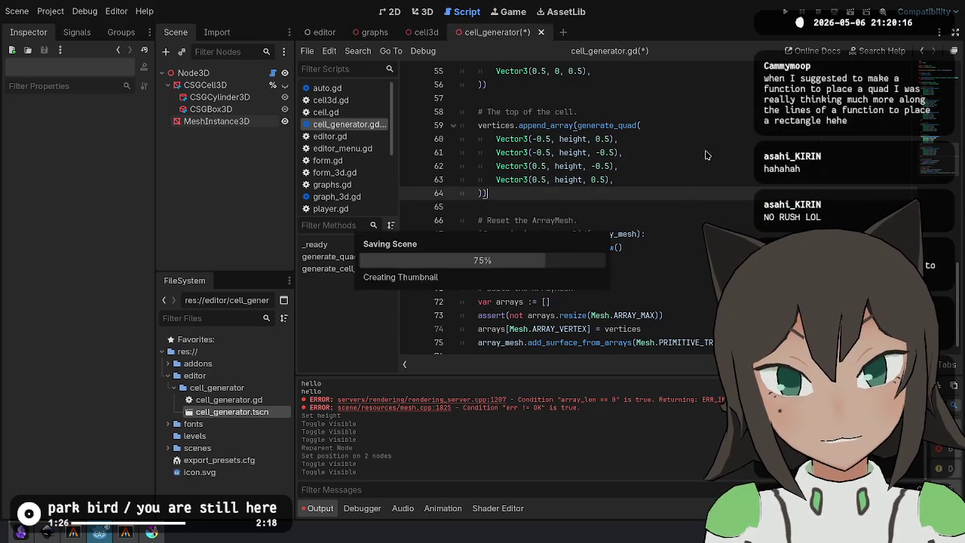
left_click(427, 11)
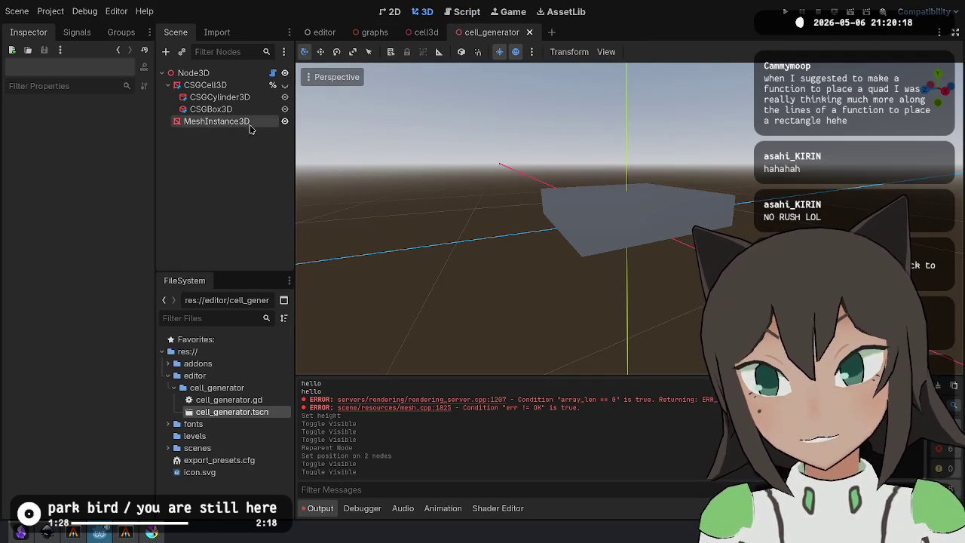
left_click(194, 73)
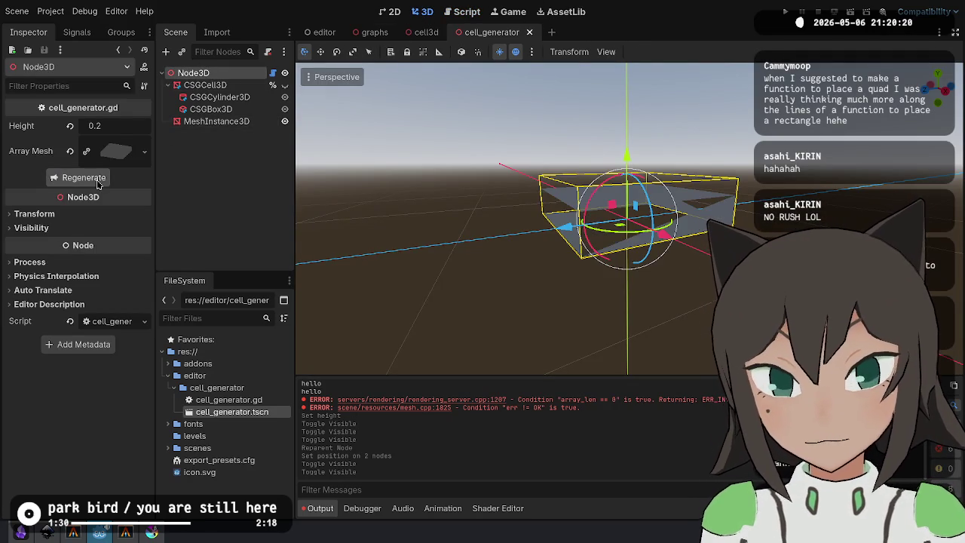
mouse_move(384, 212)
left_mouse_down()
mouse_move(398, 264)
mouse_move(327, 263)
mouse_move(392, 241)
mouse_move(640, 284)
mouse_move(468, 272)
mouse_move(483, 234)
left_mouse_up()
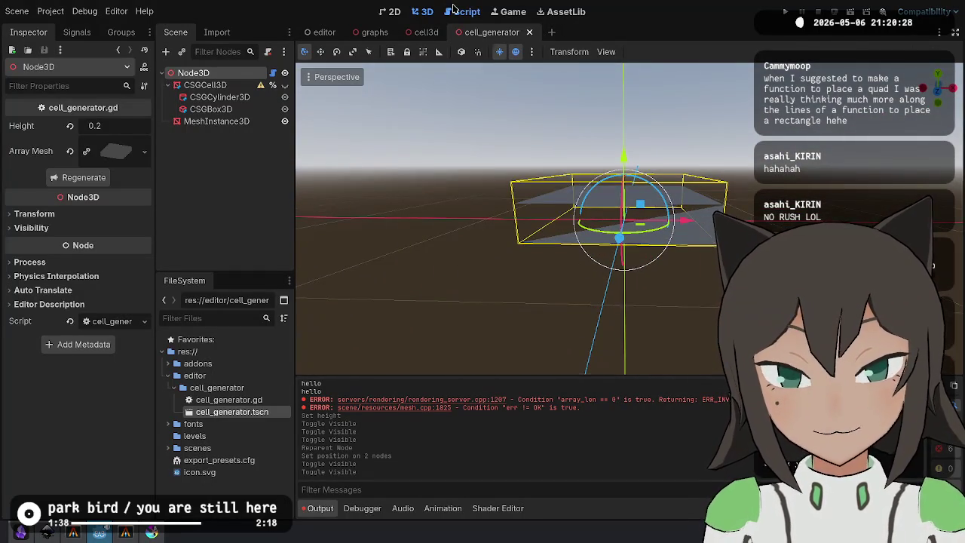
left_click(462, 11)
left_click(649, 152)
scroll(534, 169, "up", 3)
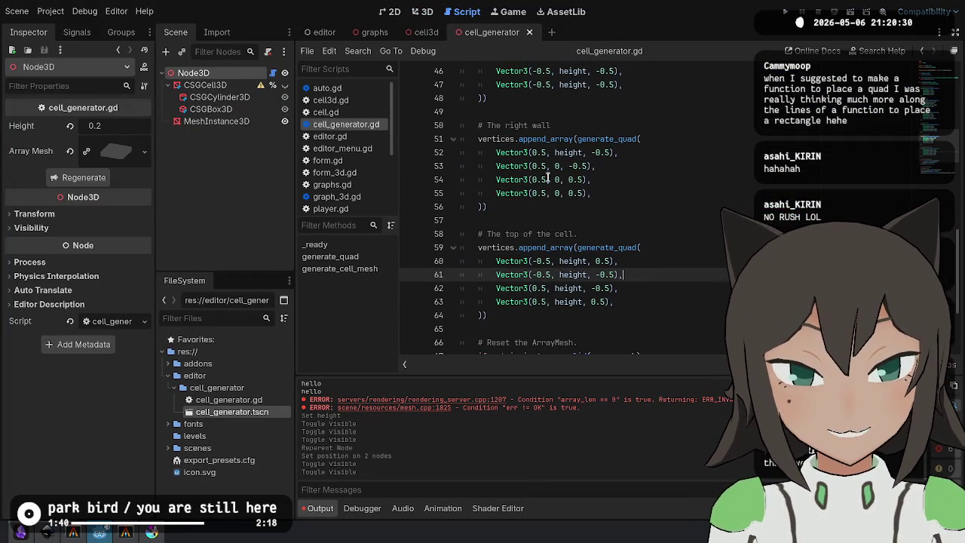
scroll(673, 204, "up", 3)
mouse_move(537, 234)
left_mouse_down()
mouse_move(483, 220)
mouse_move(547, 220)
left_mouse_up()
scroll(679, 197, "up", 3)
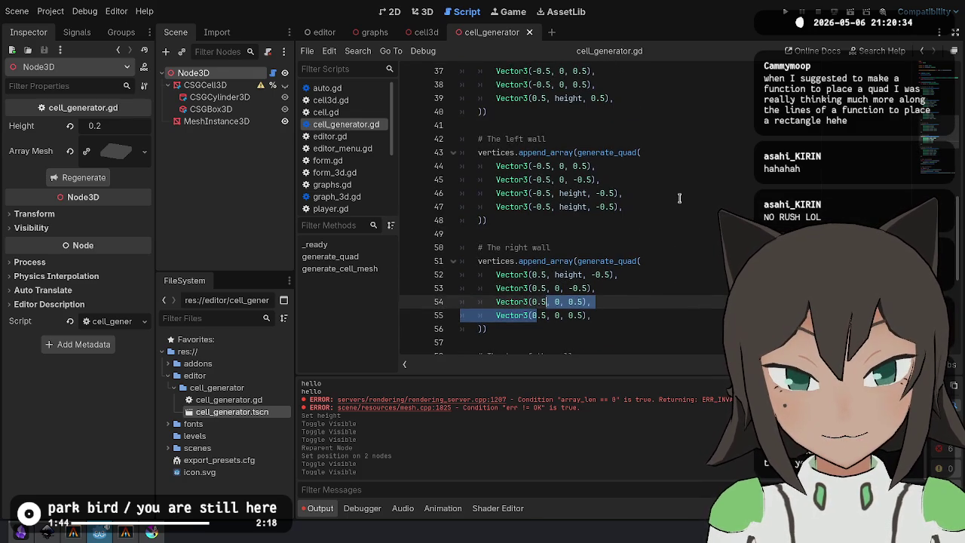
scroll(678, 198, "down", 1)
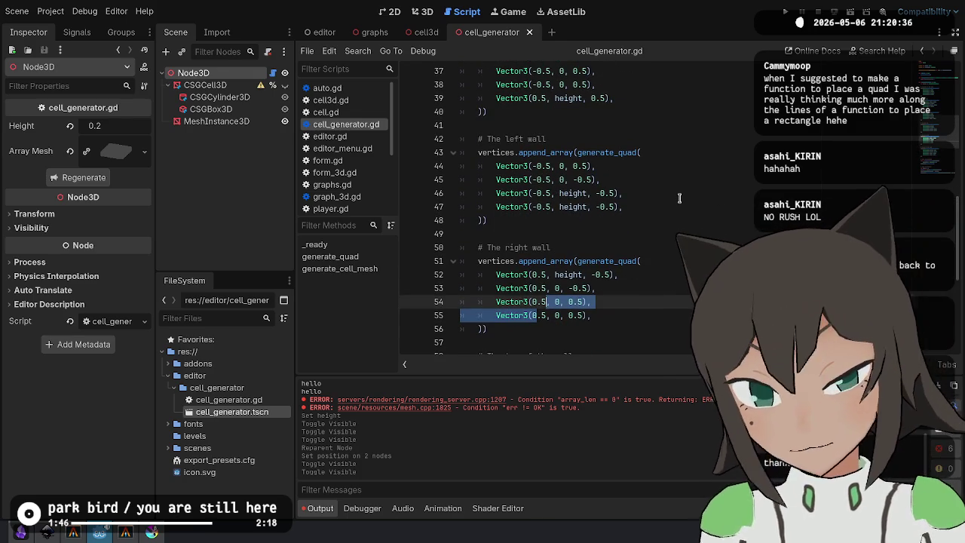
left_click(537, 302)
left_click(519, 261)
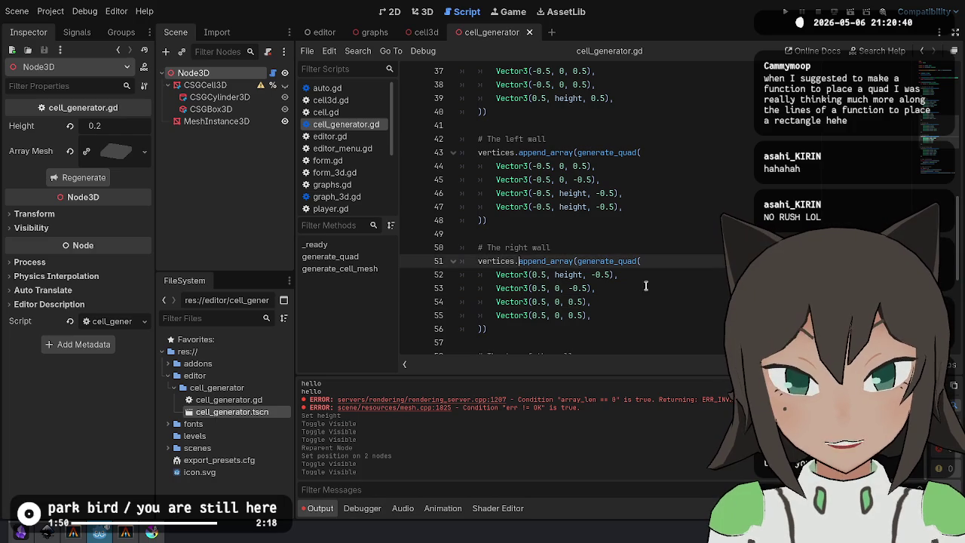
left_click(558, 288)
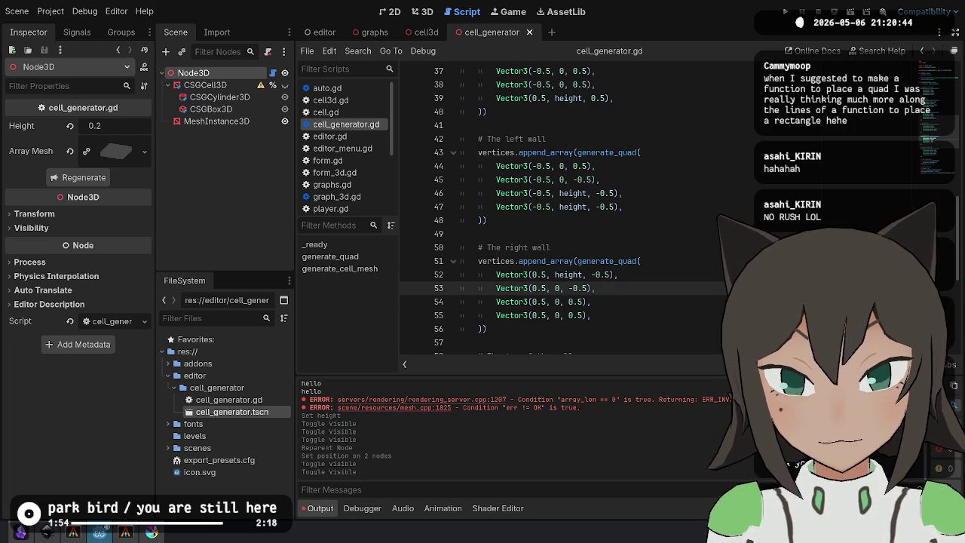
key("Down")
key("Down")
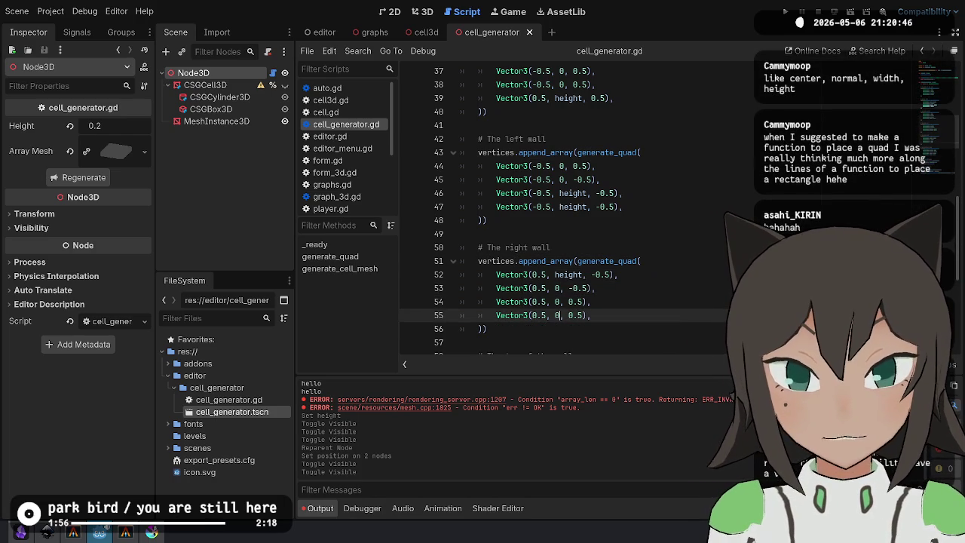
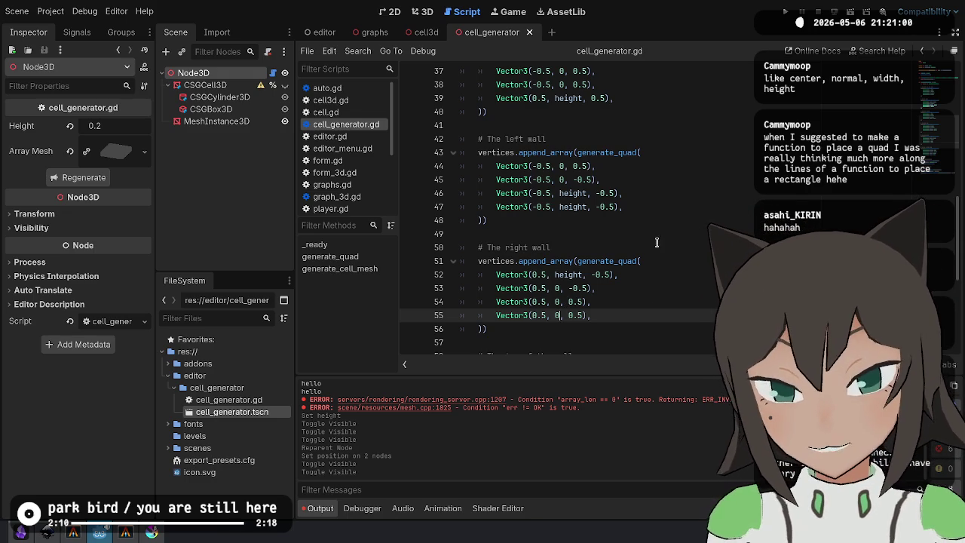
Change line 55's last right-wall y value from 0 to height, then orbit the 3D view.
scroll(711, 217, "down", 5)
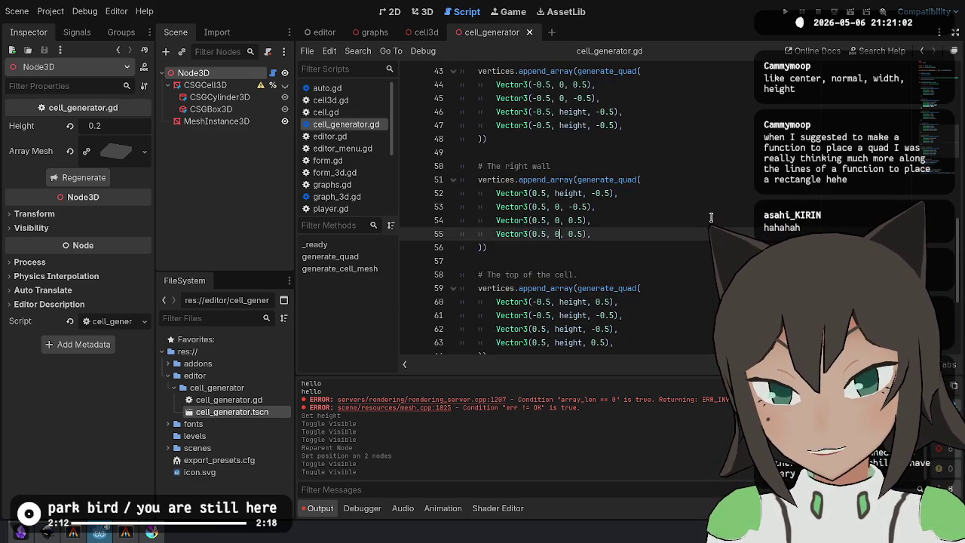
scroll(681, 216, "up", 8)
scroll(679, 217, "up", 5)
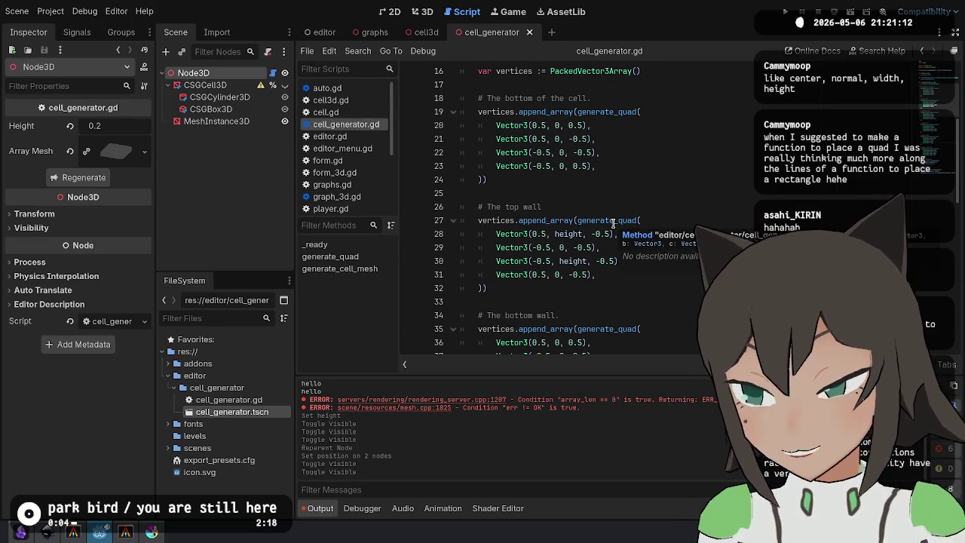
scroll(637, 179, "down", 4)
scroll(637, 250, "down", 9)
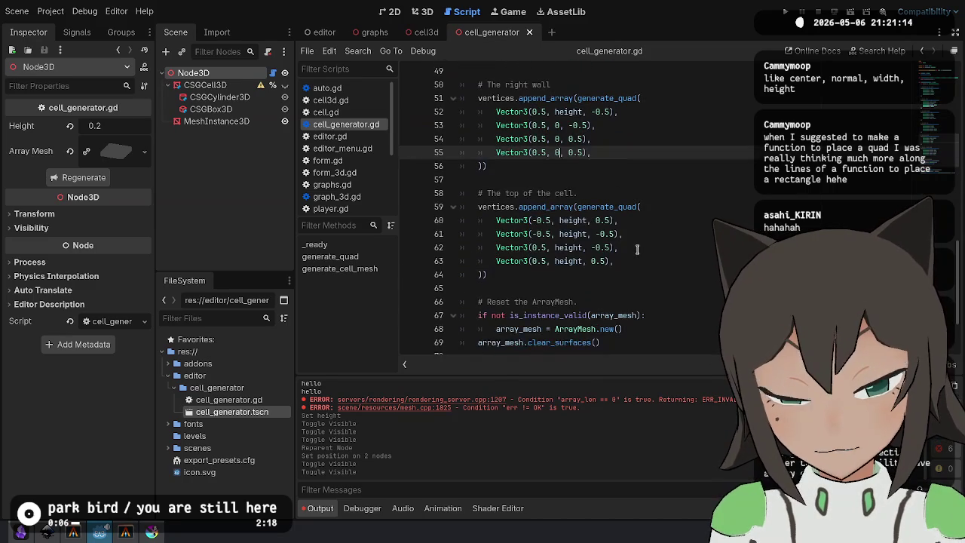
scroll(637, 249, "up", 4)
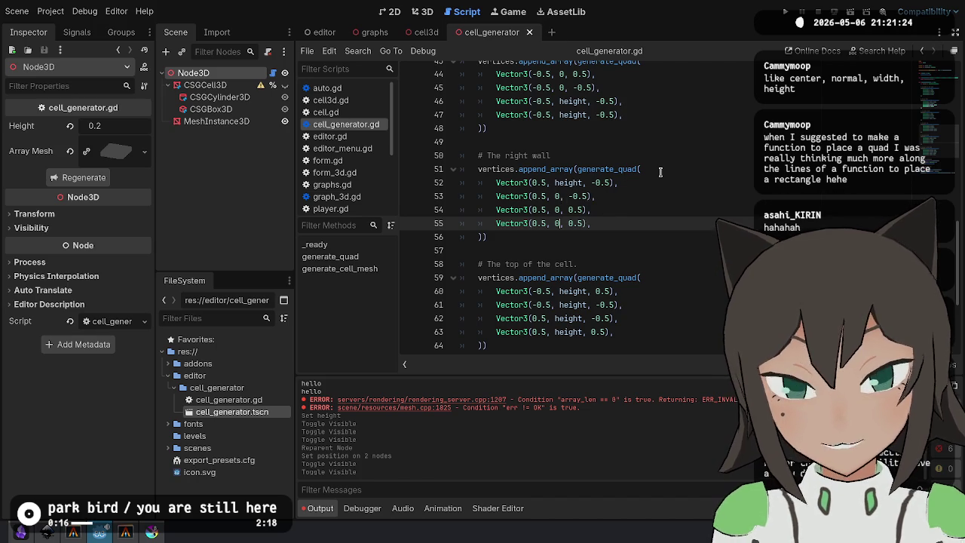
type("height")
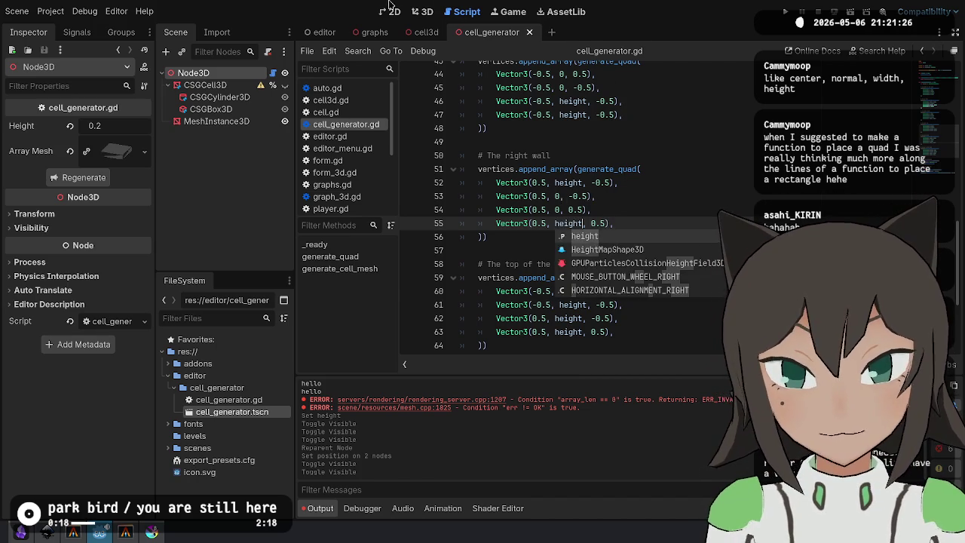
key("ctrl+F2")
mouse_move(705, 187)
left_mouse_down()
mouse_move(689, 250)
mouse_move(543, 276)
mouse_move(656, 232)
mouse_move(468, 257)
mouse_move(327, 239)
mouse_move(520, 168)
left_mouse_up()
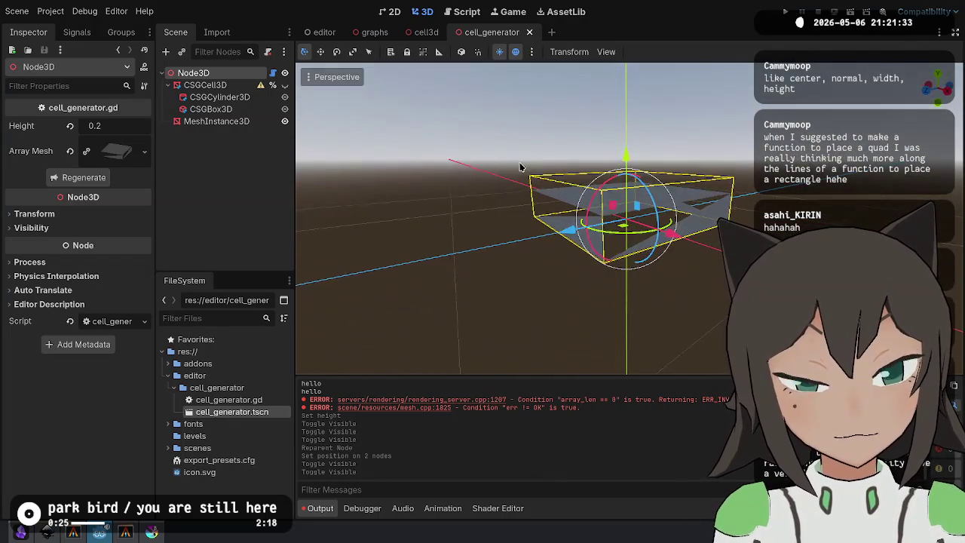
Regenerate the cell mesh, then return to cell_generator.gd and locate the left wall lines.
left_click(81, 177)
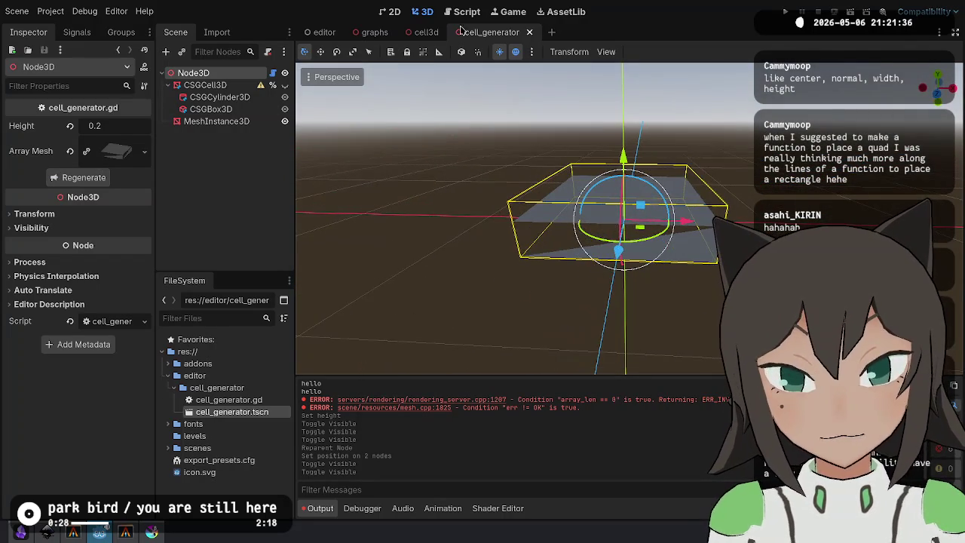
left_click(466, 11)
double_click(570, 236)
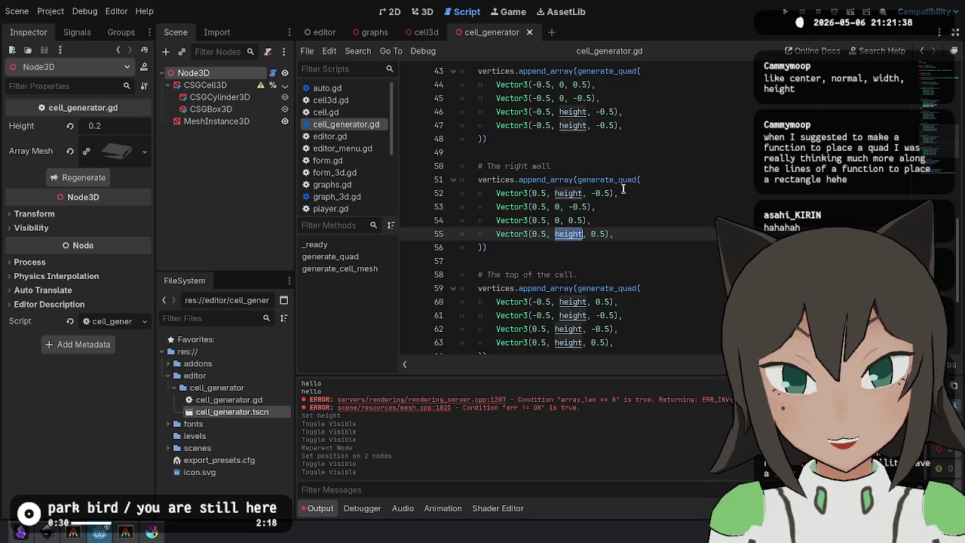
scroll(567, 181, "up", 3)
scroll(567, 160, "down", 5)
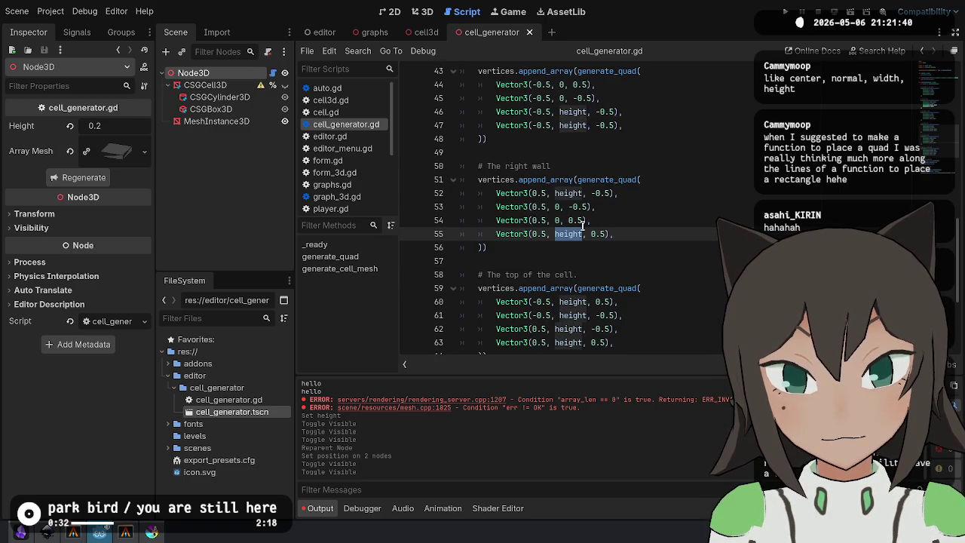
scroll(575, 253, "up", 5)
scroll(576, 252, "up", 5)
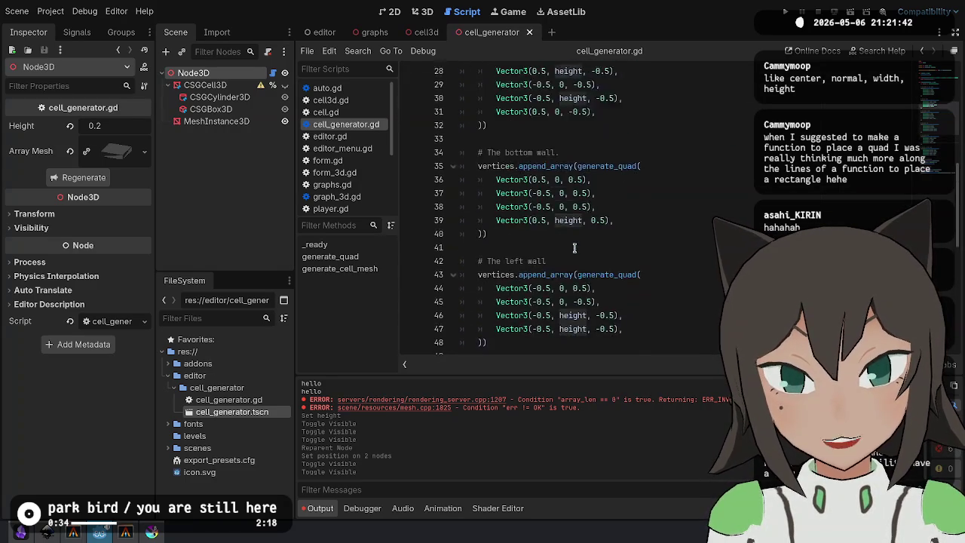
scroll(567, 175, "up", 2)
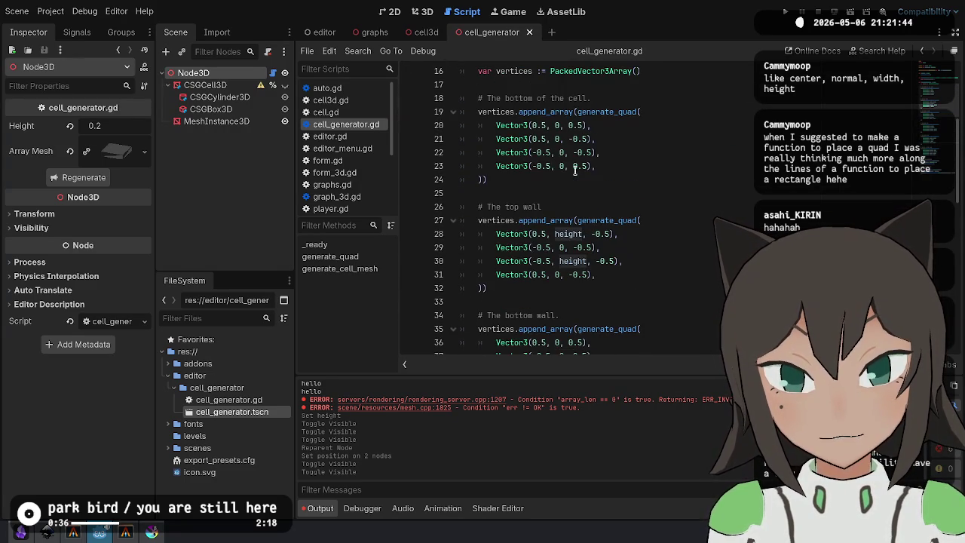
scroll(567, 167, "down", 3)
scroll(567, 169, "down", 2)
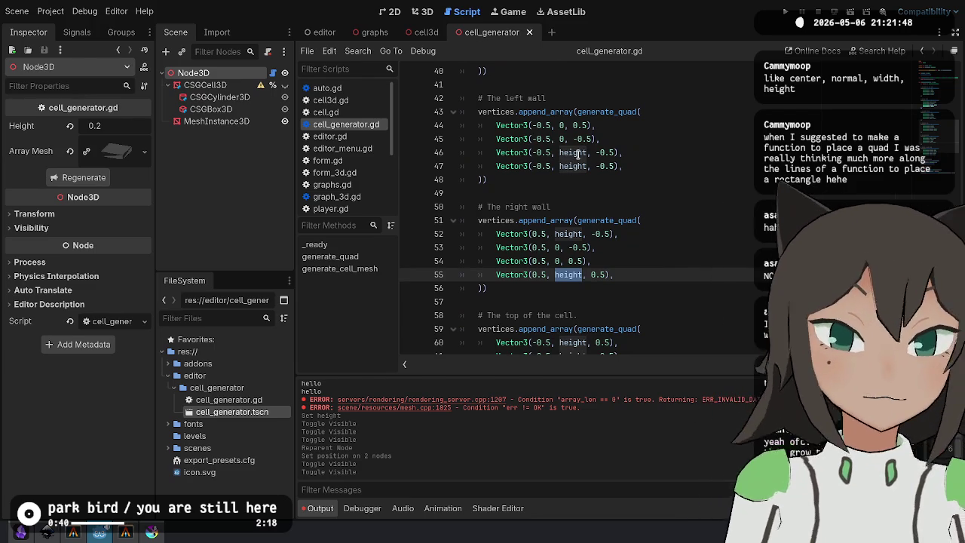
Set line 46's y to 0 and line 44's y to height, save, and inspect in 3D.
double_click(577, 152)
key("BackSpace")
type("0")
key("Up")
key("Up")
key("BackSpace")
type("height")
key("ctrl+s")
left_click(420, 11)
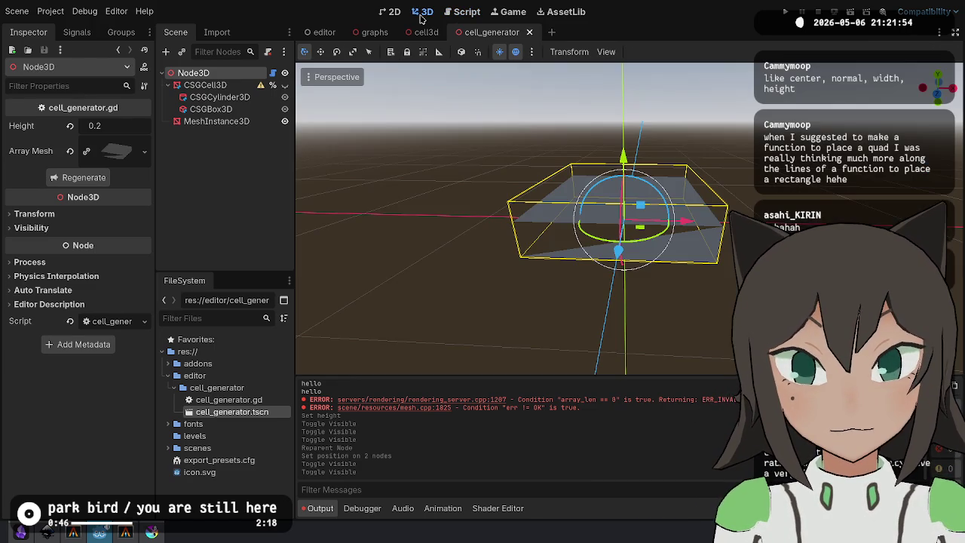
mouse_move(354, 203)
left_mouse_down()
mouse_move(579, 164)
mouse_move(610, 236)
mouse_move(520, 264)
mouse_move(573, 249)
mouse_move(573, 234)
left_mouse_up()
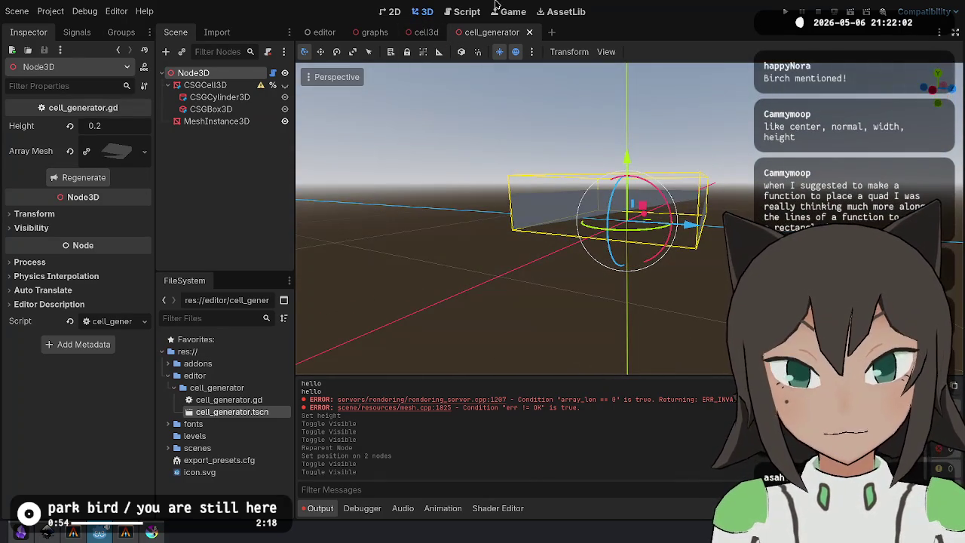
Back in the script, restore the original left wall values on lines 44–46.
left_click(457, 15)
left_click(666, 152)
key("Up")
key("Up")
key("ctrl+x")
type("0")
key("Down")
key("Down")
key("ctrl+v")
left_click(624, 165)
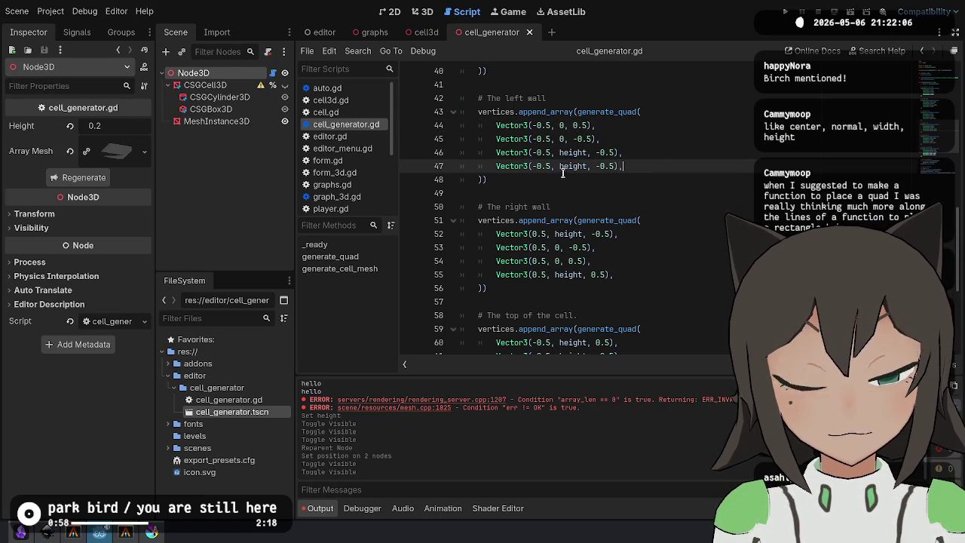
Put height on line 45, save, and regenerate to see the wedge-shaped mesh.
double_click(570, 168)
double_click(561, 139)
key("ctrl+v")
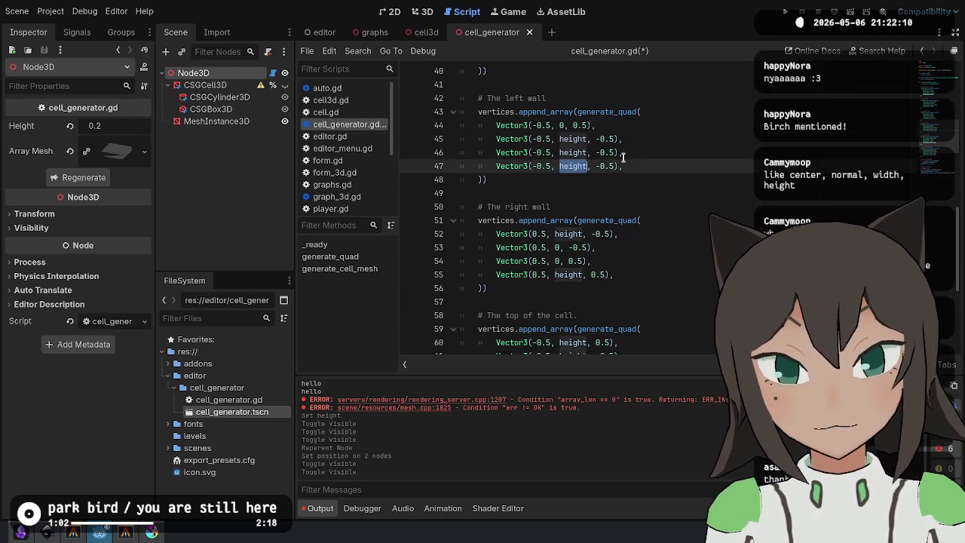
type("0")
key("ctrl+s")
left_click(426, 11)
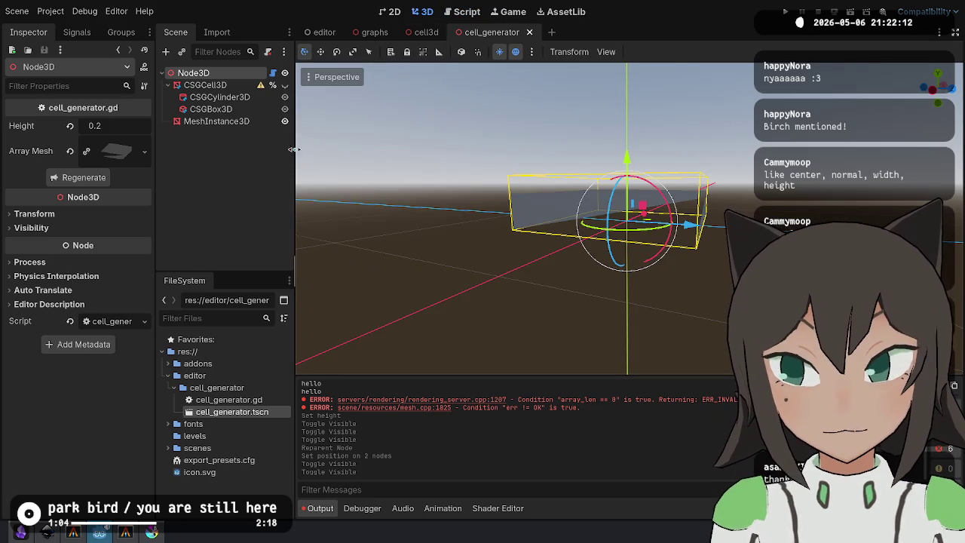
left_click(96, 177)
left_click_drag(423, 151, 497, 143)
Revert line 45 to 0 and retype height on line 55.
left_click(462, 11)
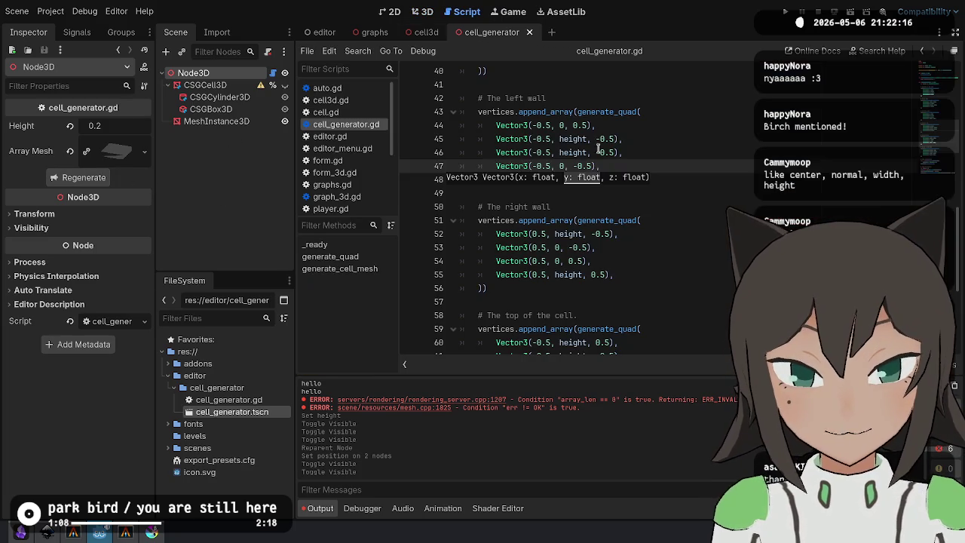
key("BackSpace")
type("0")
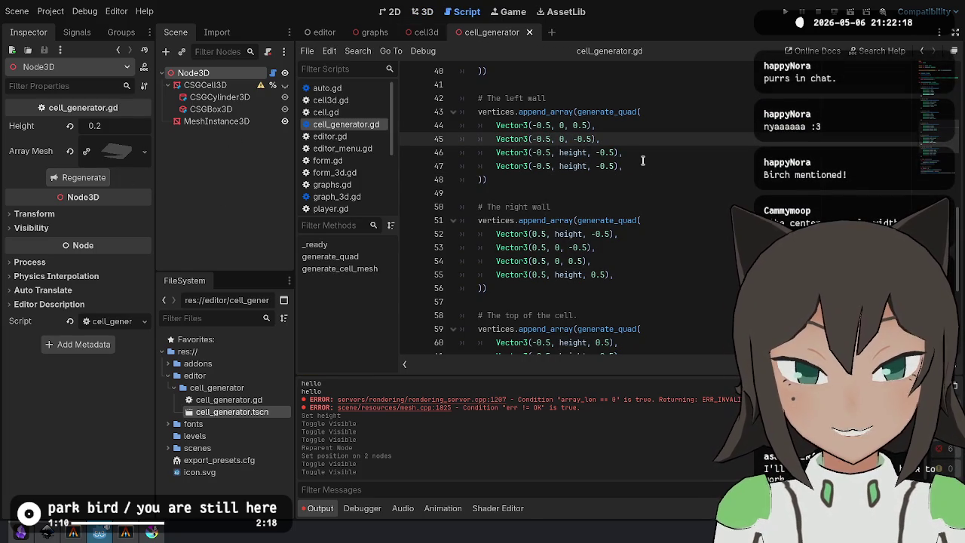
key("Down")
key("Down")
key("Down")
key("ctrl+Right")
key("ctrl+BackSpace")
type("height")
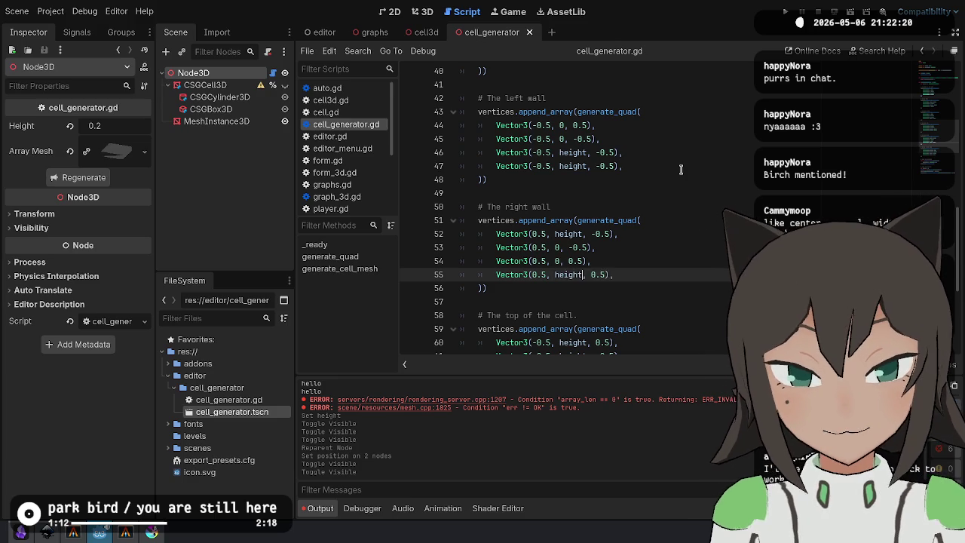
Change line 45's y value from 0 to height using autocomplete.
key("Down")
key("Up")
key("Up")
key("Up")
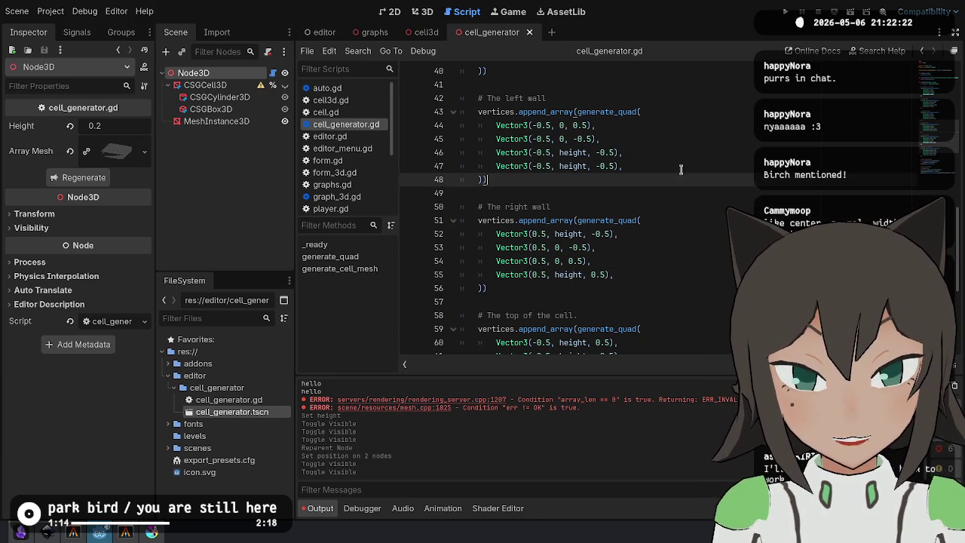
key("shift+End")
key("Right")
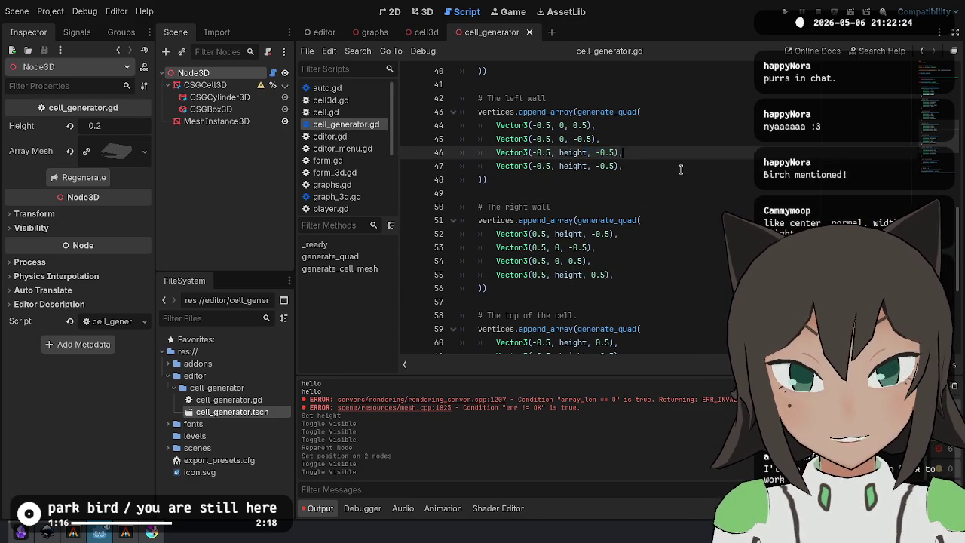
key("Up")
key("Up")
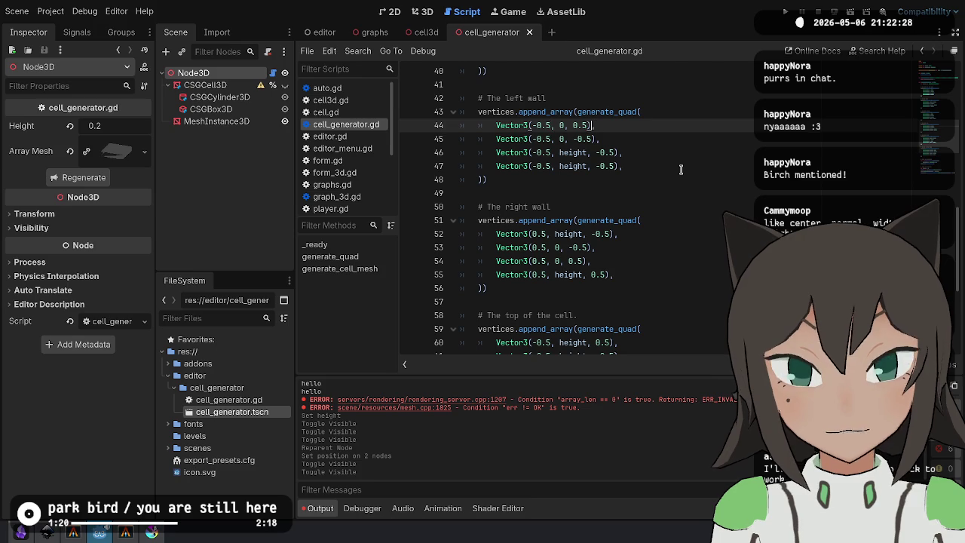
key("shift+Left")
key("shift+Left")
key("shift+Left")
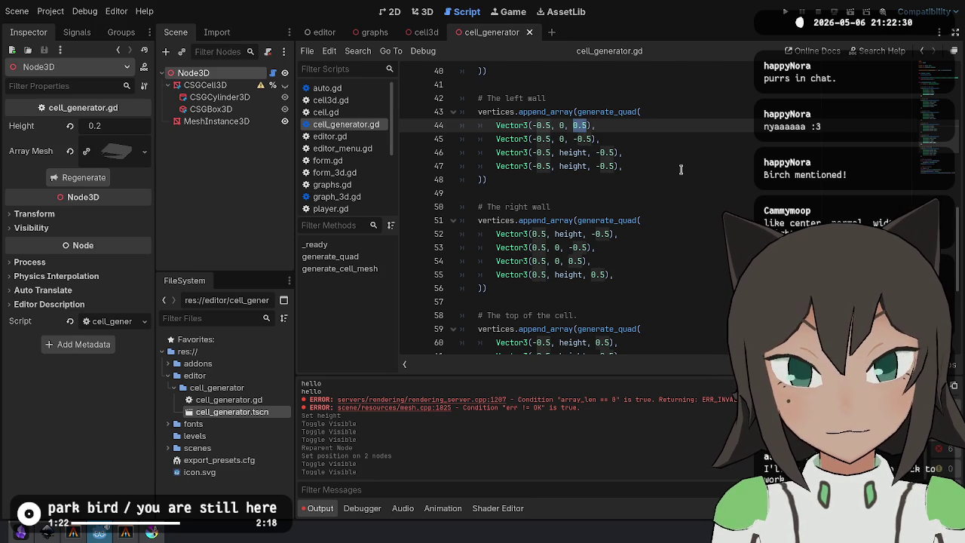
key("Down")
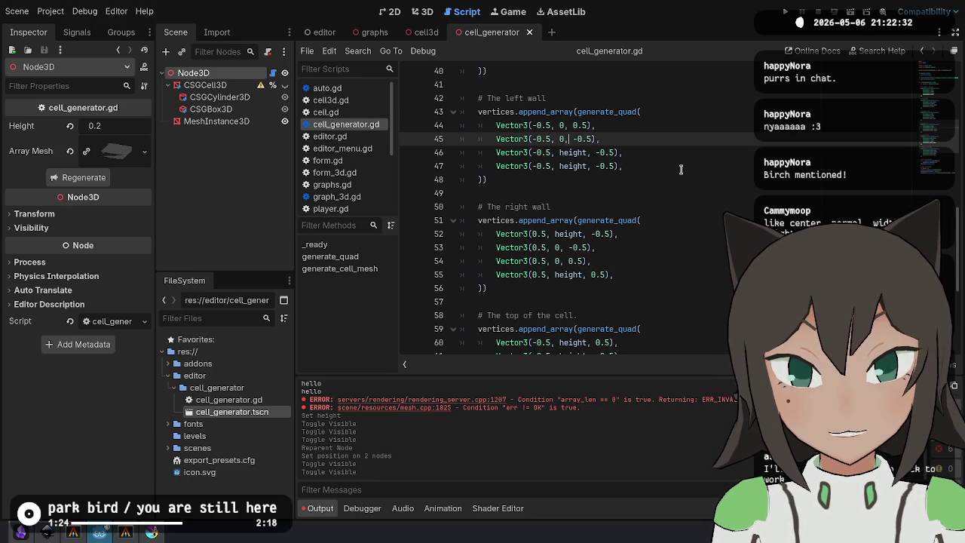
key("Left")
key("Left")
key("BackSpace")
type("hei")
key("Return")
Save the script and regenerate the cell mesh in the 3D view.
key("Down")
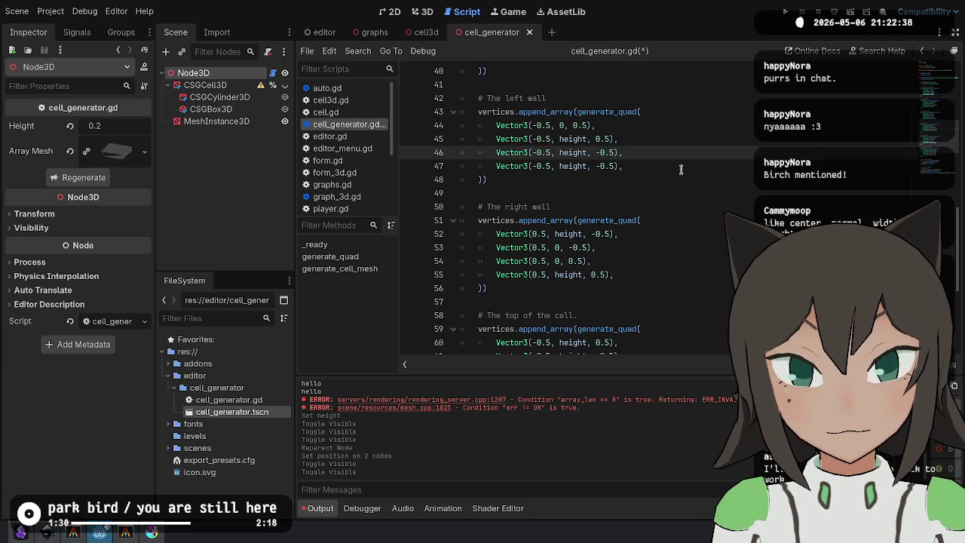
key("Down")
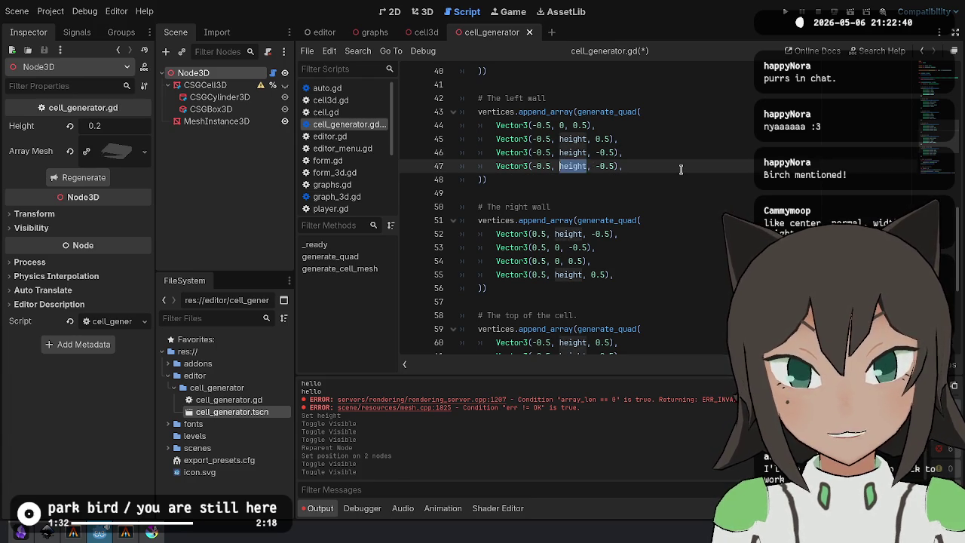
key("ctrl+s")
left_click(427, 13)
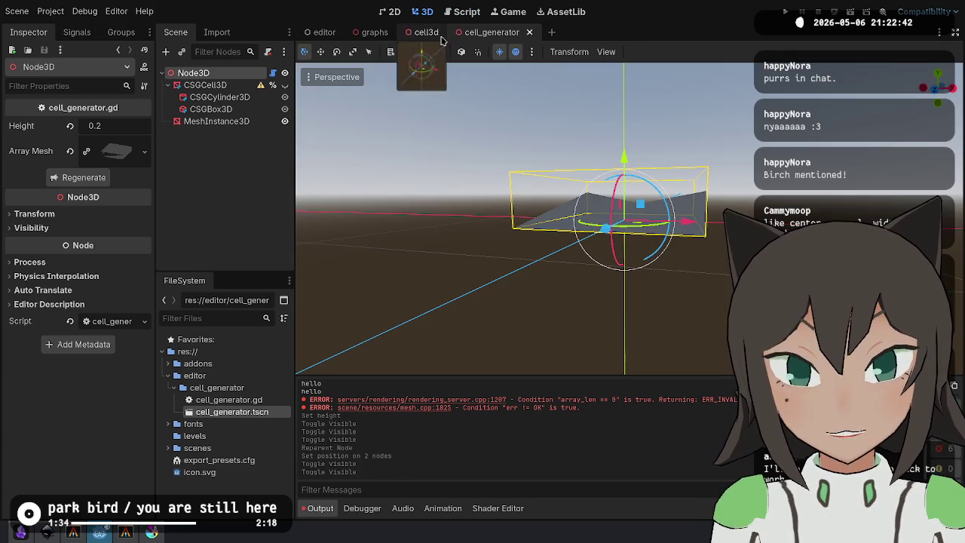
left_click(78, 179)
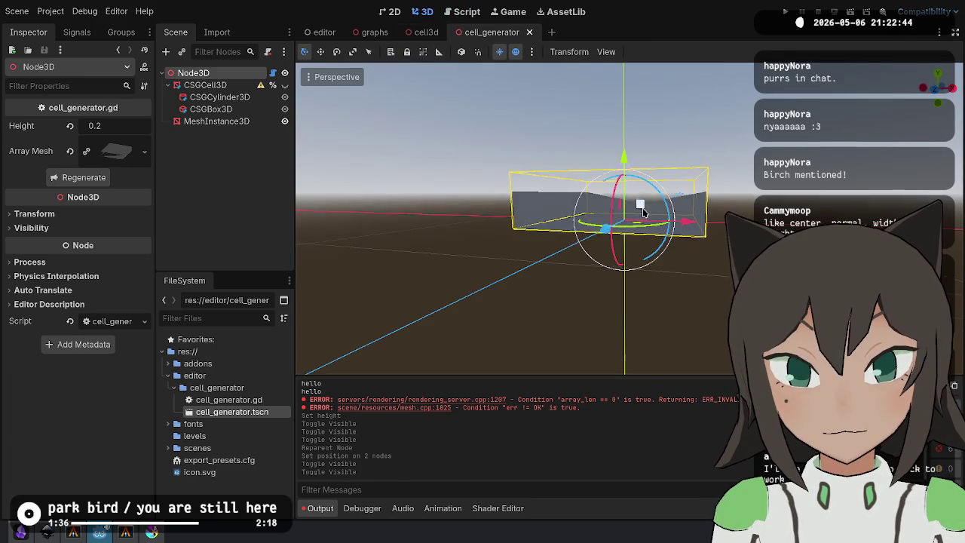
Move height from line 45 to line 44, set line 45 to 0, and swap lines 46–47.
key("ctrl+F3")
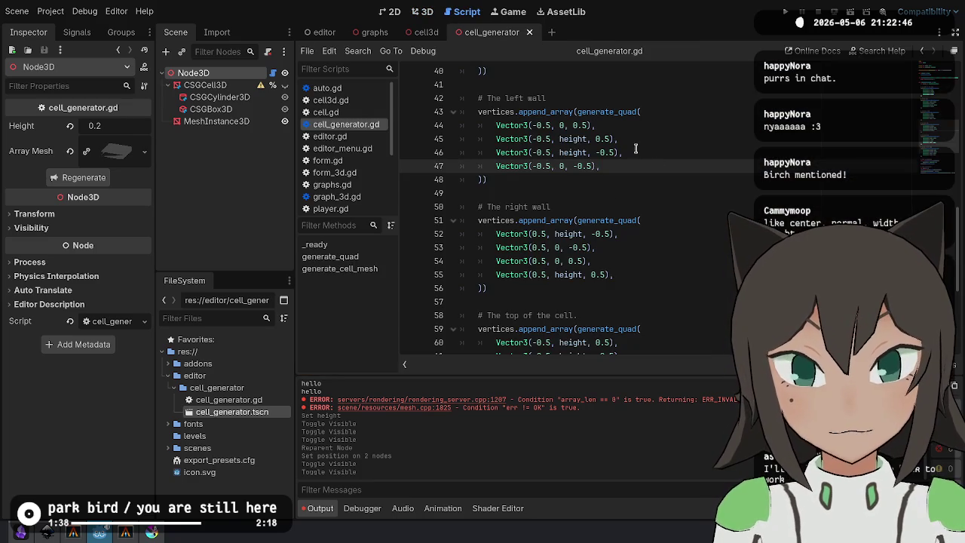
key("Up")
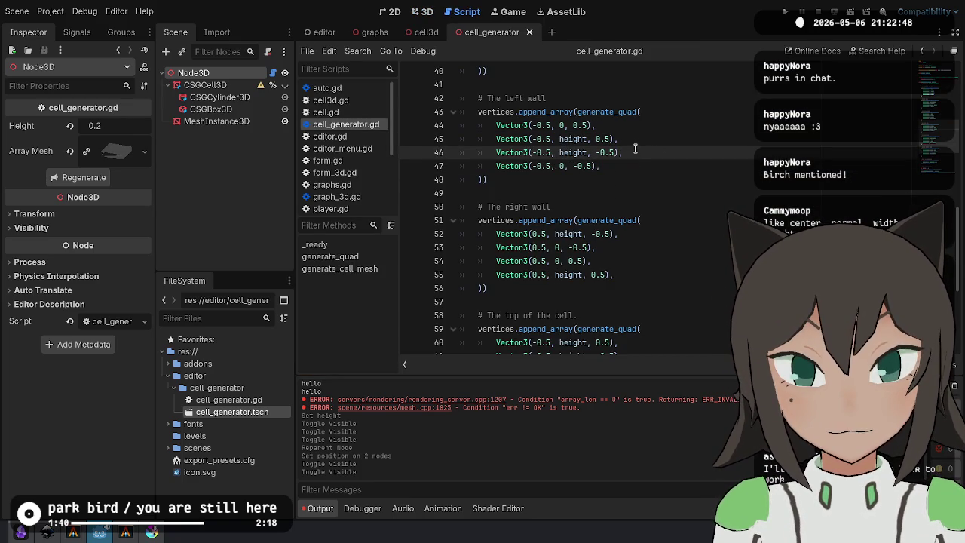
key("Up")
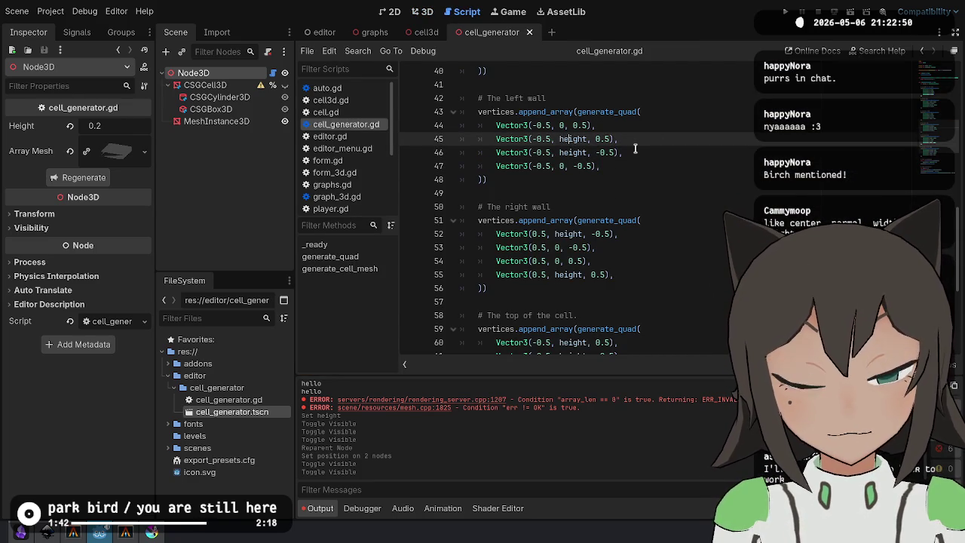
key("ctrl+d")
key("ctrl+x")
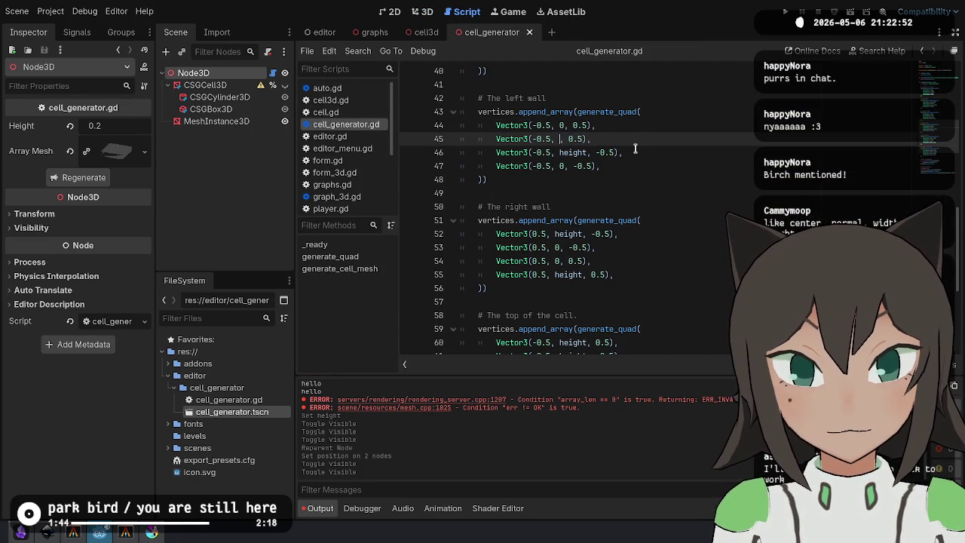
key("Up")
key("Delete")
key("ctrl+v")
key("Down")
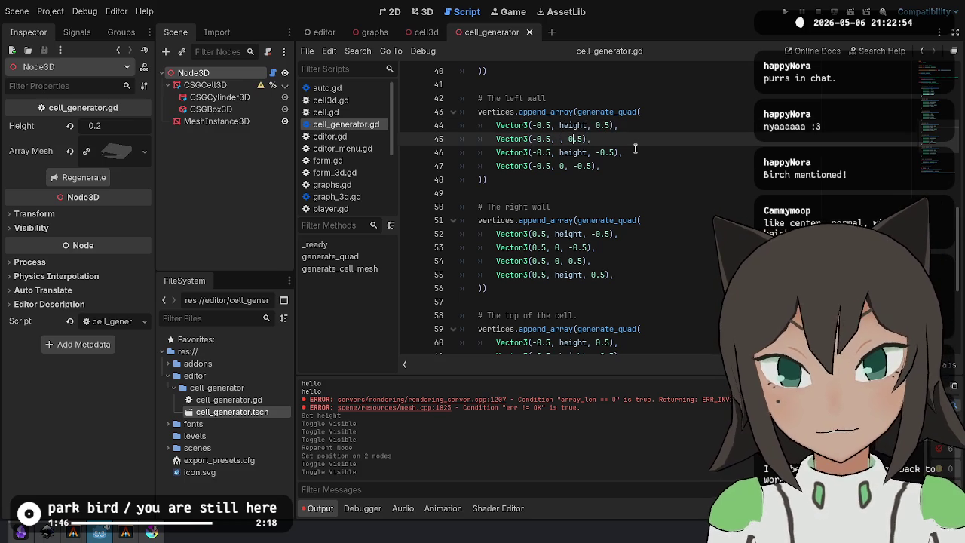
type("0")
key("Down")
key("ctrl+d")
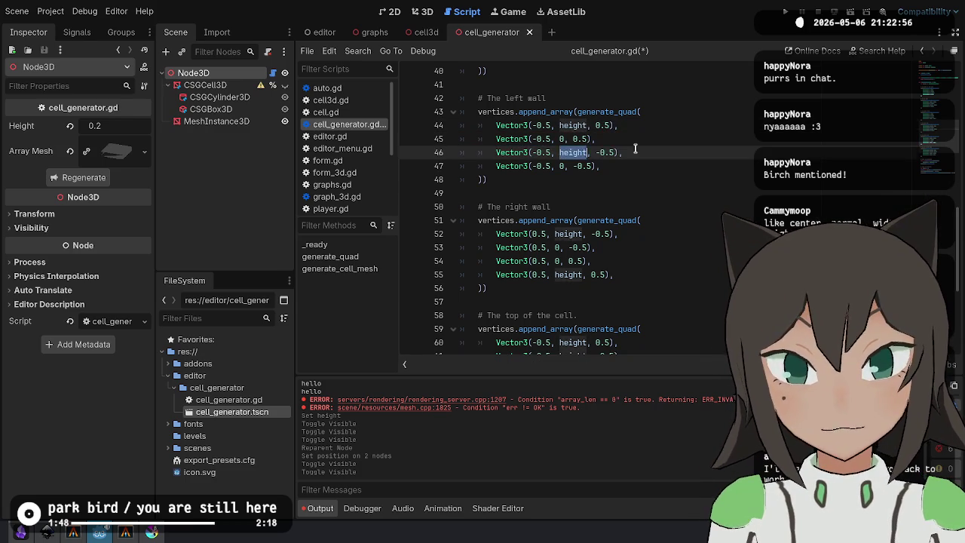
key("alt+Down")
Save and regenerate the mesh to check the reordered left wall.
key("ctrl+s")
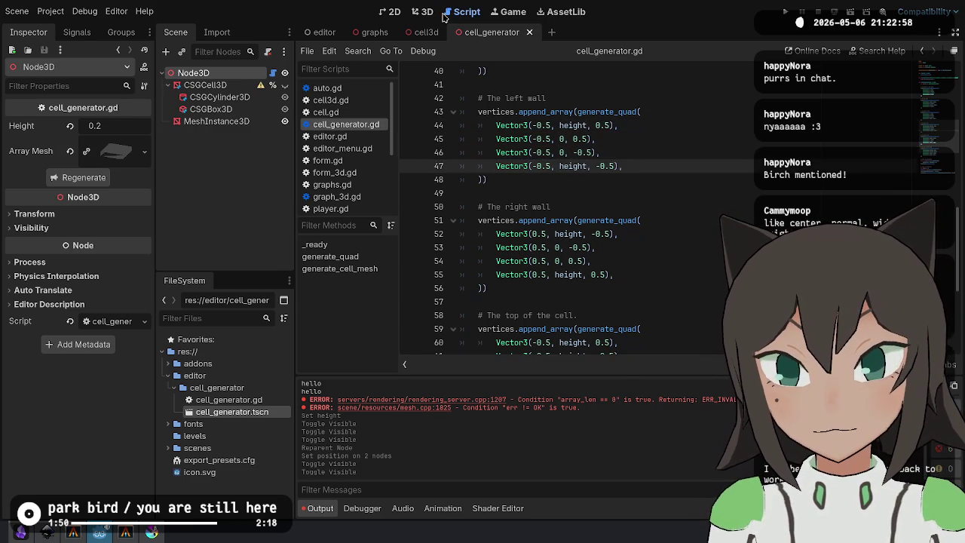
left_click(424, 11)
left_click(80, 179)
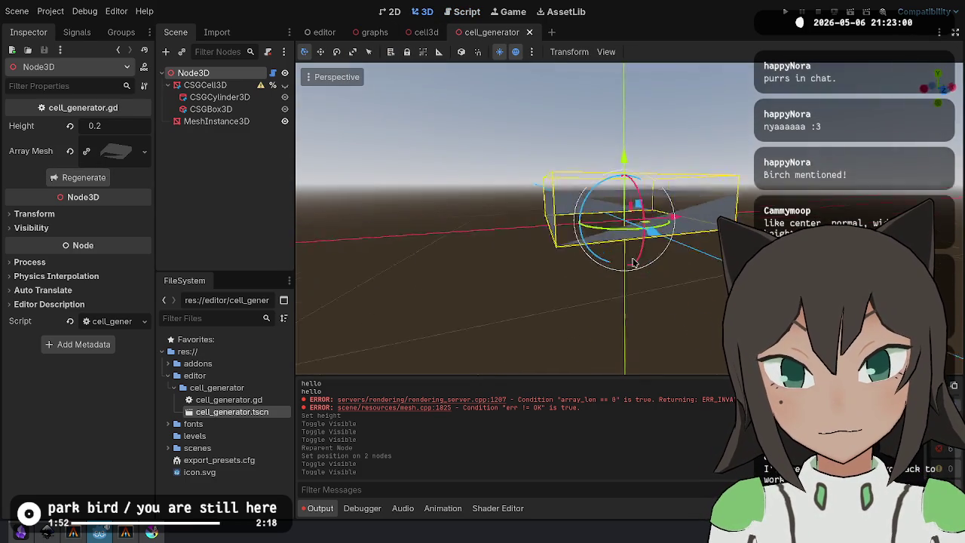
key("ctrl+F3")
left_click(697, 306)
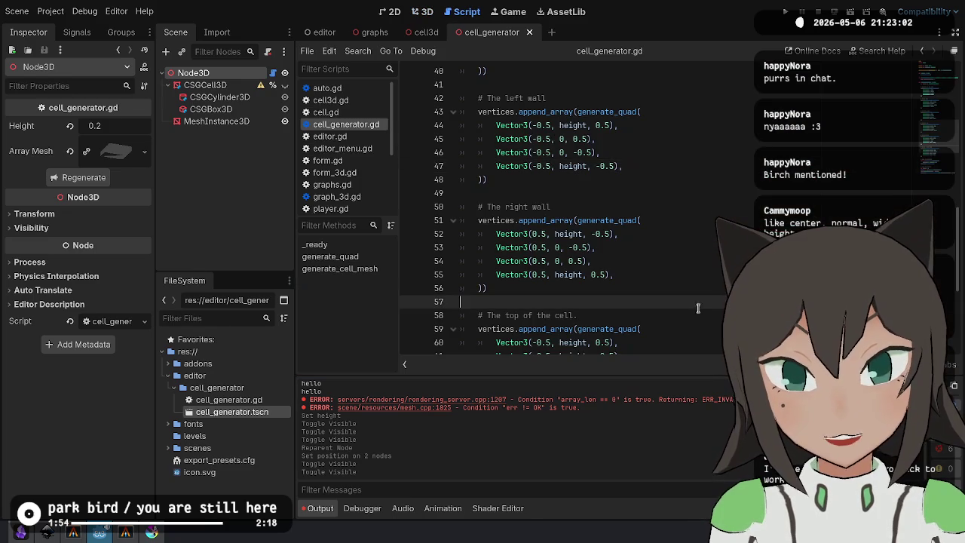
Inspect the bottom wall vertices on lines 36–39.
left_click(649, 195)
scroll(648, 226, "up", 4)
left_click(649, 233)
left_click(597, 205)
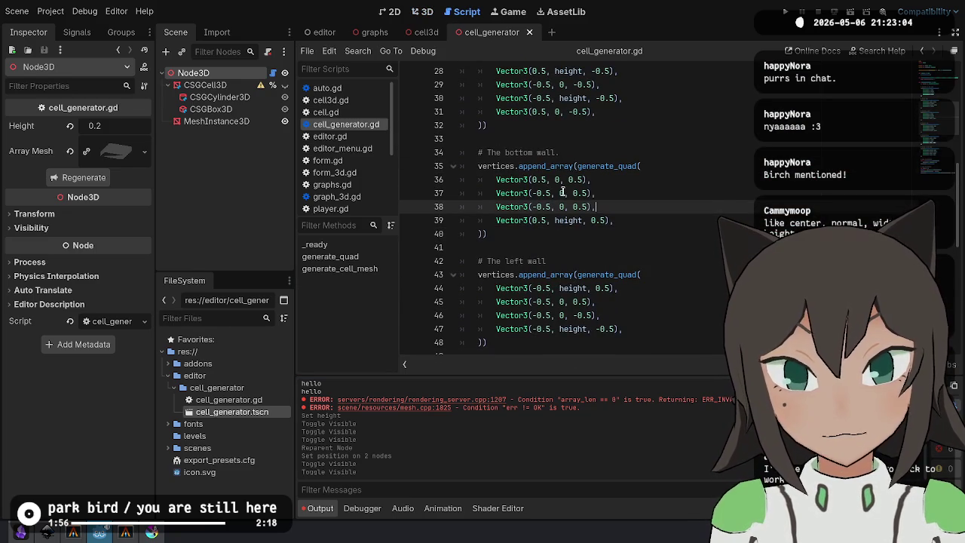
left_click(564, 180)
key("Down")
key("Down")
key("Down")
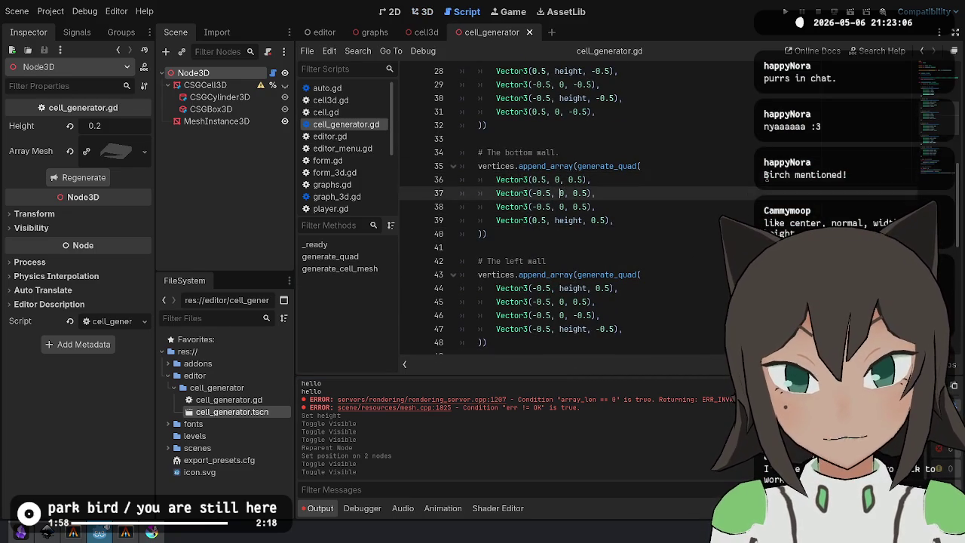
key("ctrl+d")
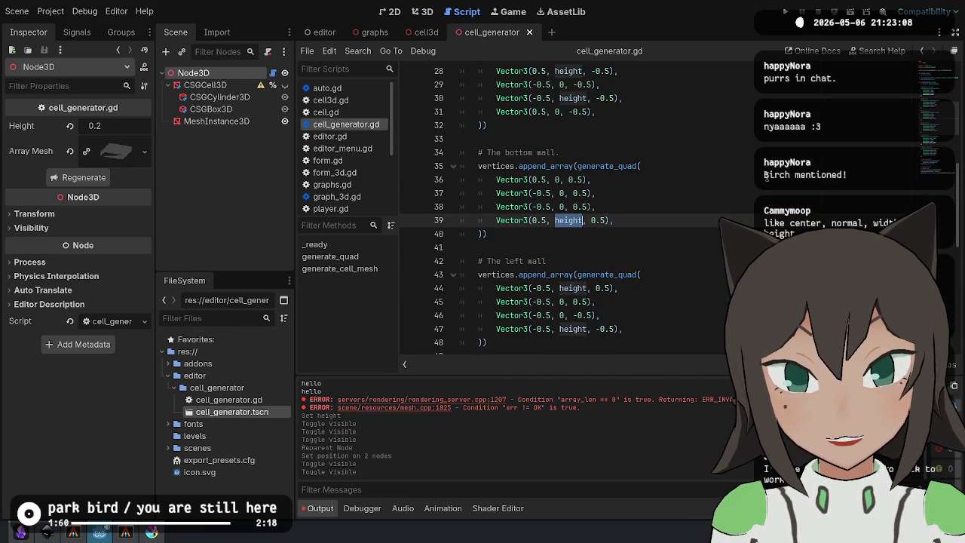
key("Up")
key("Up")
key("Up")
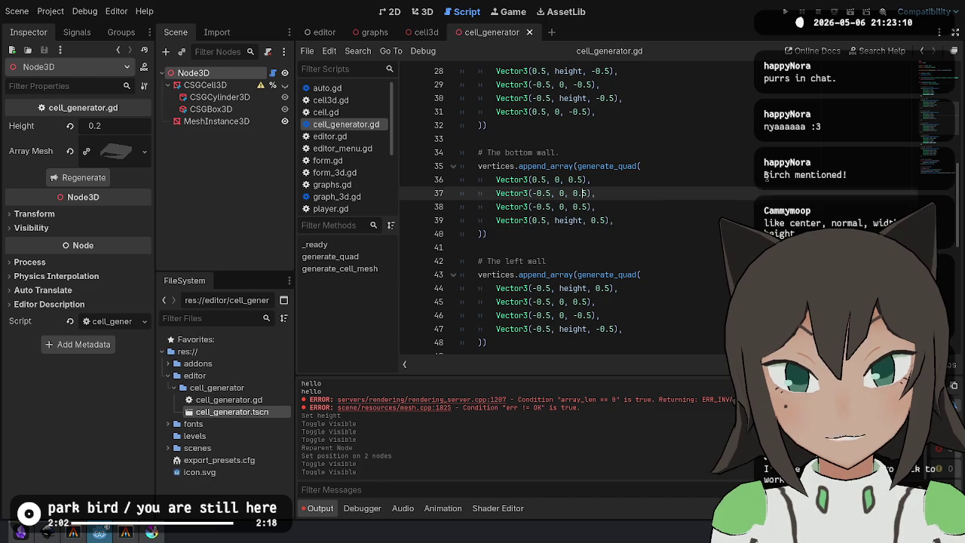
key("shift+End")
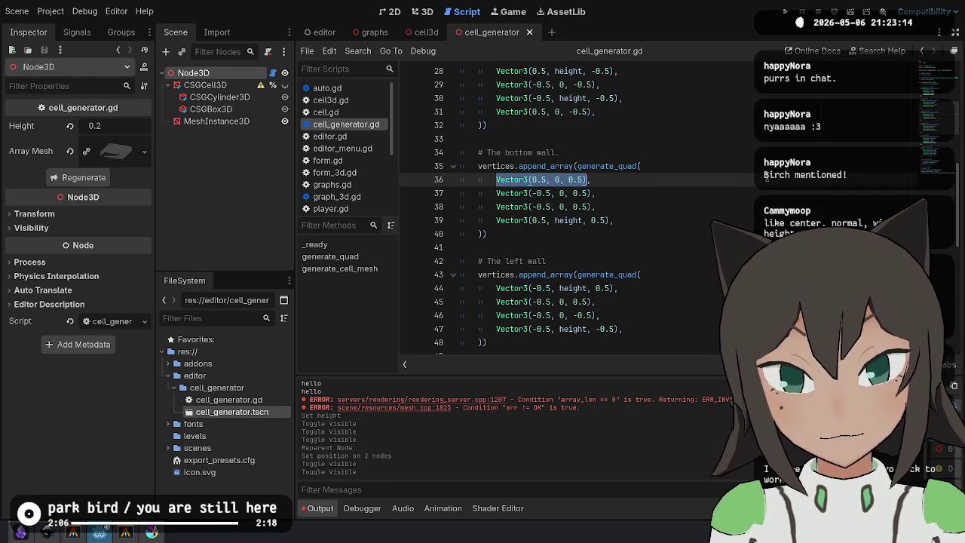
Replace line 36's 0 with height copied from line 39, then regenerate and orbit the mesh.
key("Down")
key("Down")
key("Down")
key("ctrl+shift+Left")
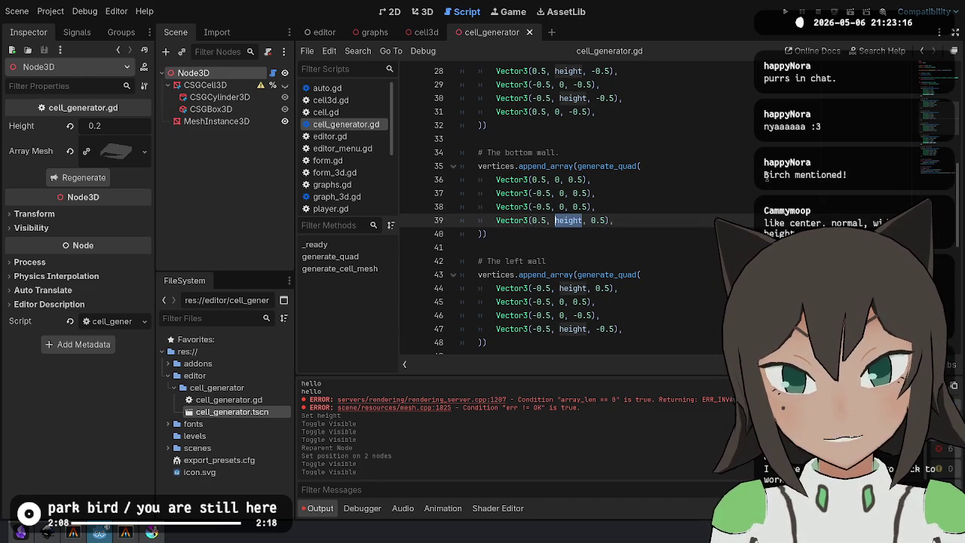
key("Up")
key("Up")
key("Up")
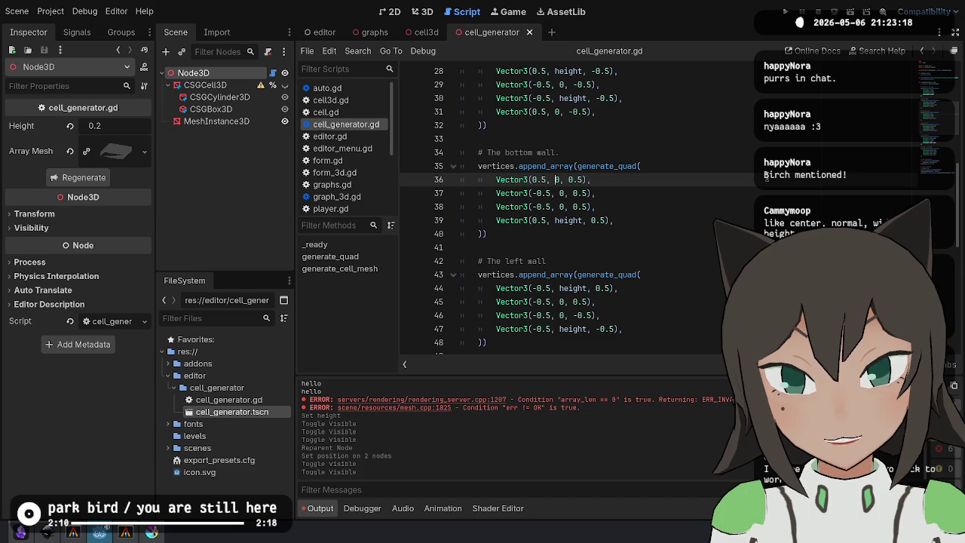
key("Down")
key("Down")
key("Down")
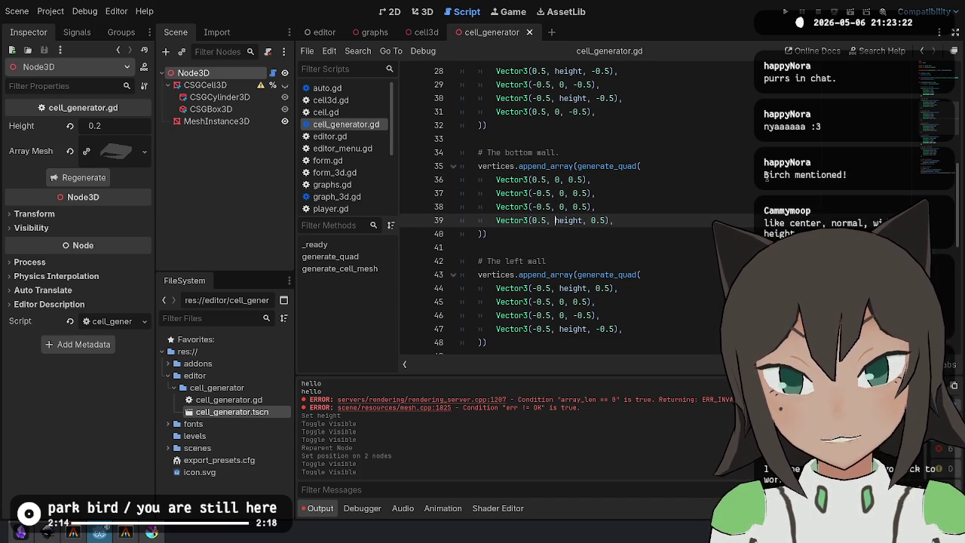
key("ctrl+shift+Right")
key("Up")
key("Up")
key("Up")
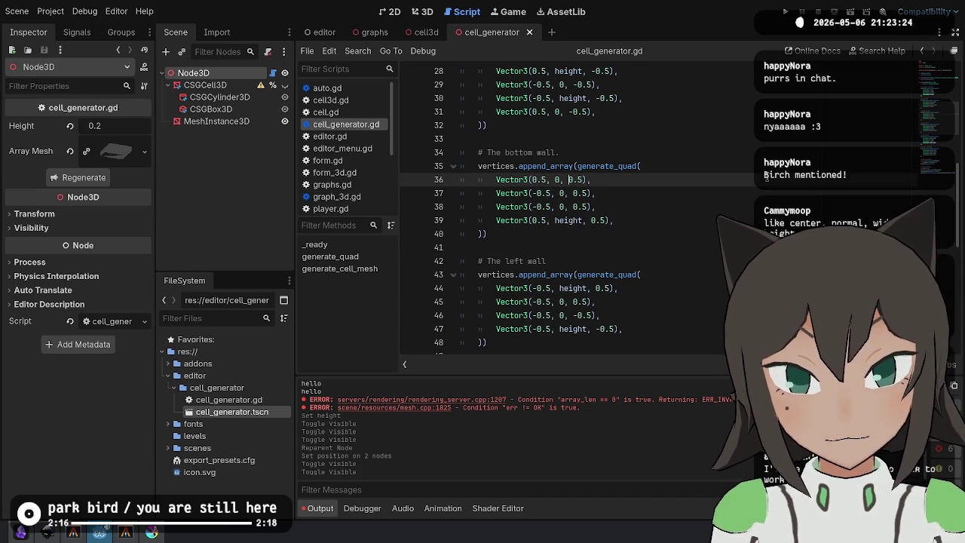
key("BackSpace")
key("ctrl+v")
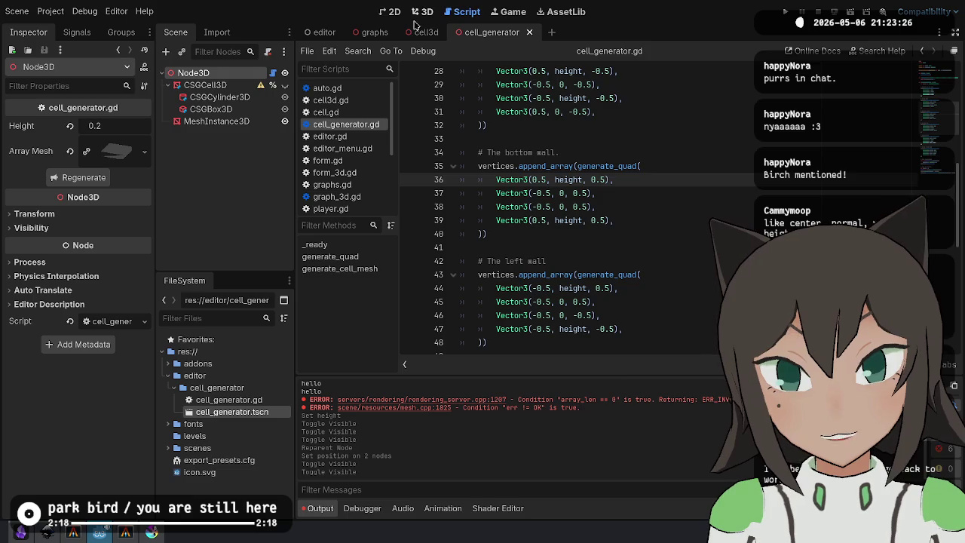
left_click(423, 11)
left_click(84, 177)
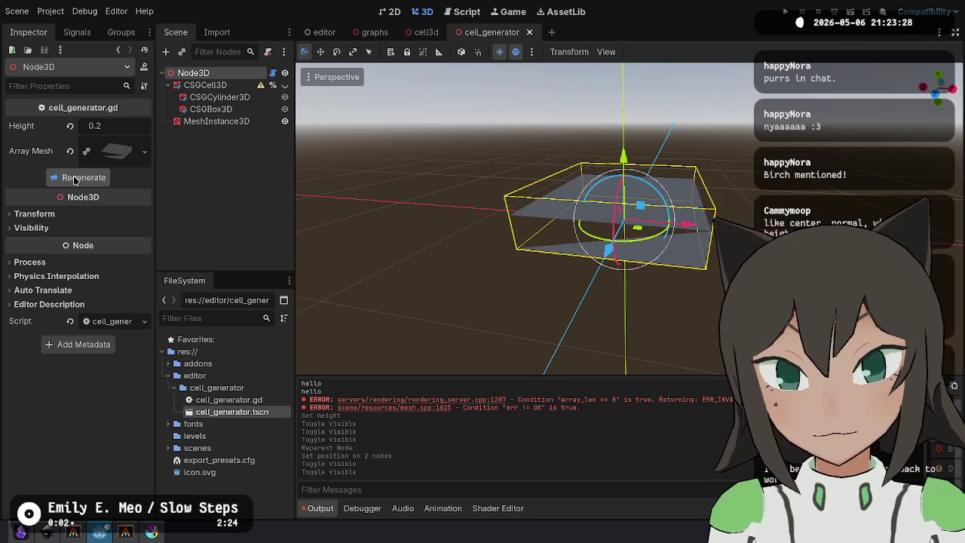
mouse_move(483, 264)
left_mouse_down()
mouse_move(560, 266)
mouse_move(338, 241)
mouse_move(648, 264)
left_mouse_up()
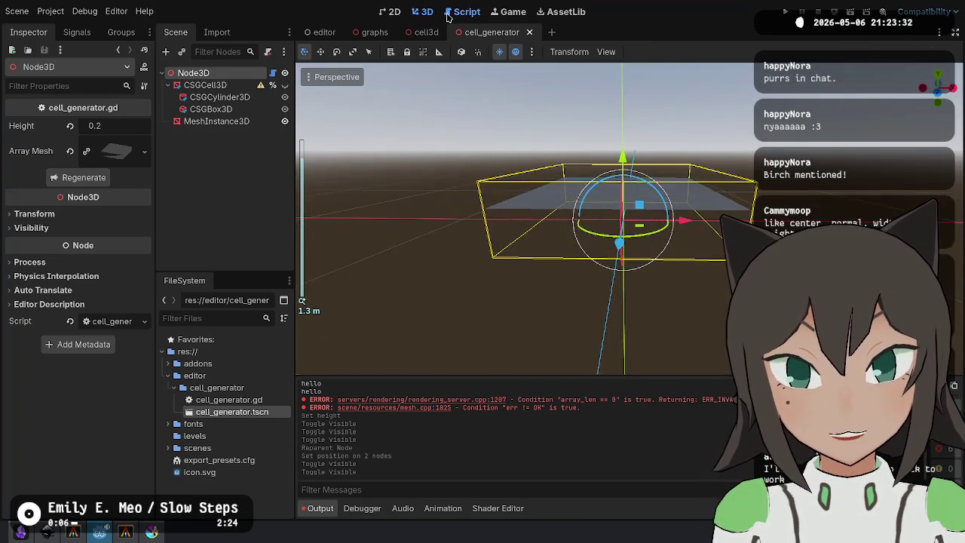
Restore line 36's y to 0 and change line 37's x to 0.5.
key("ctrl+F3")
double_click(568, 180)
key("BackSpace")
type("0")
left_click(631, 190)
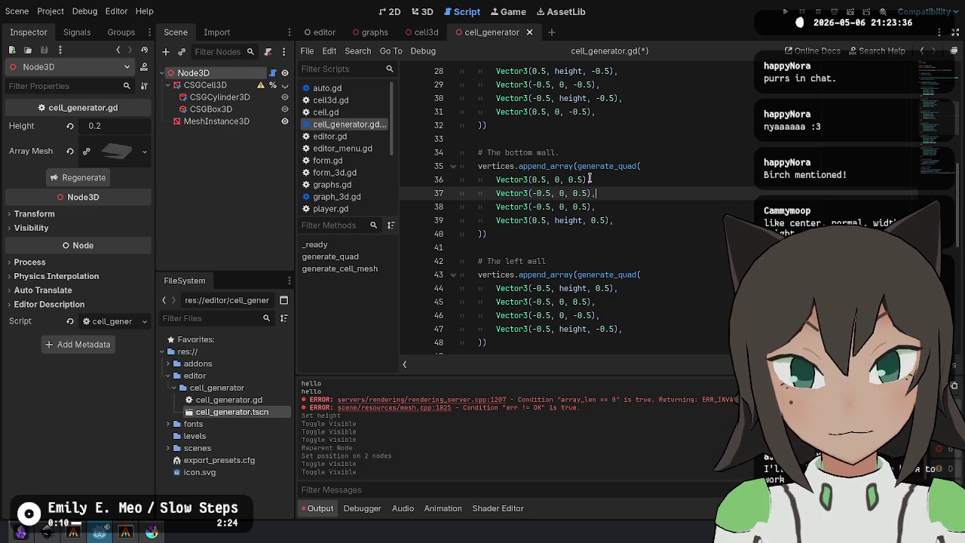
left_click(535, 180)
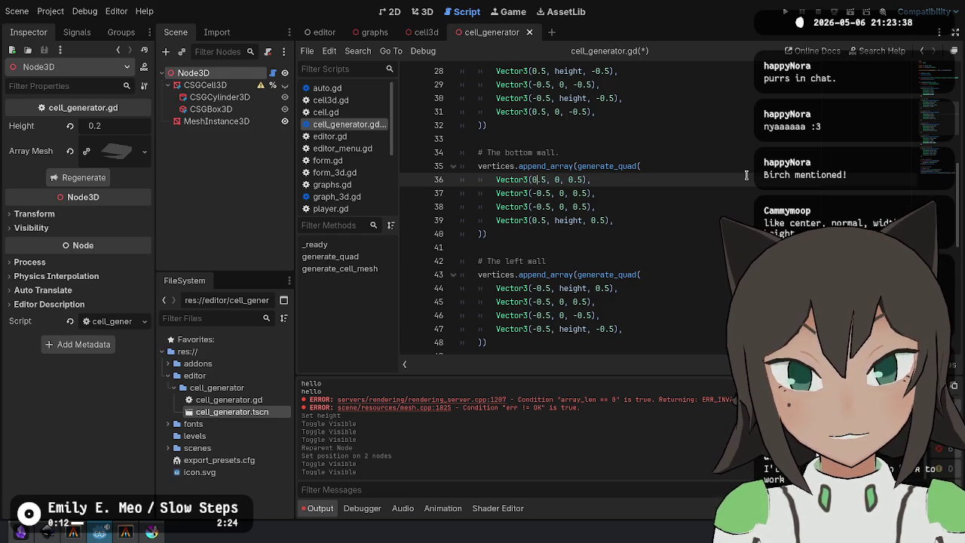
key("Down")
key("BackSpace")
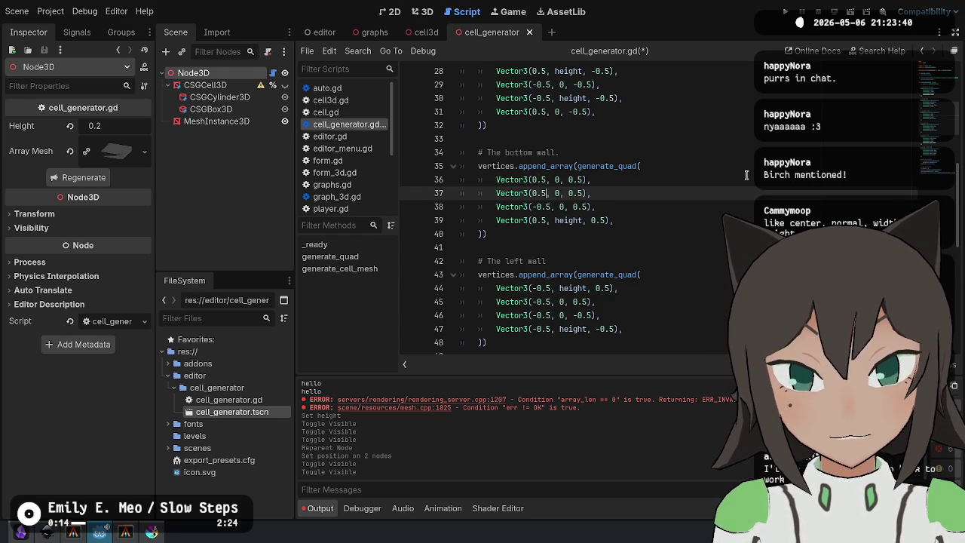
Set line 36's y to height and line 39's x to -0.5, then save.
key("Up")
key("Delete")
type("height")
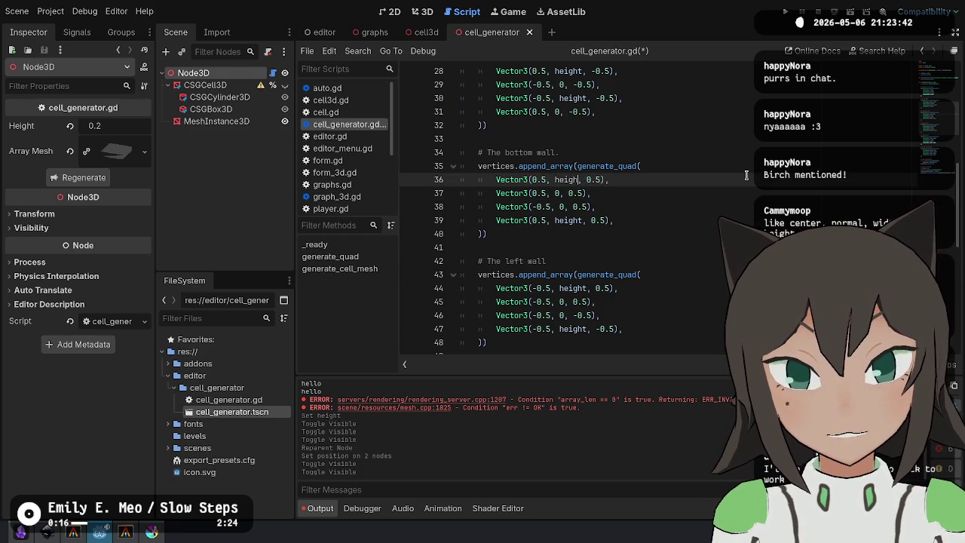
key("Escape")
key("Down")
key("Down")
key("Left")
key("Left")
key("Left")
key("Down")
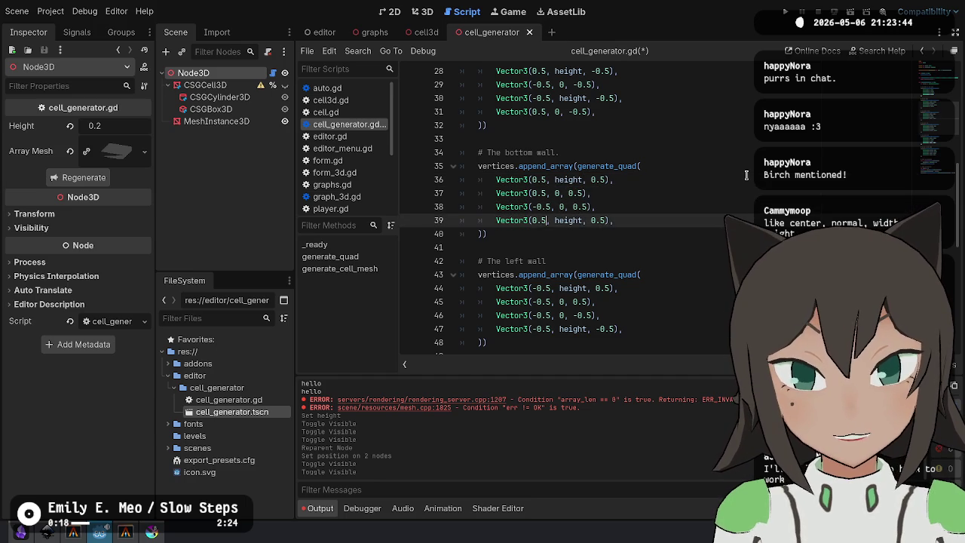
type("-")
key("Up")
key("ctrl+s")
Regenerate the mesh in 3D to check the fixed bottom wall, then return to the script.
left_click(423, 12)
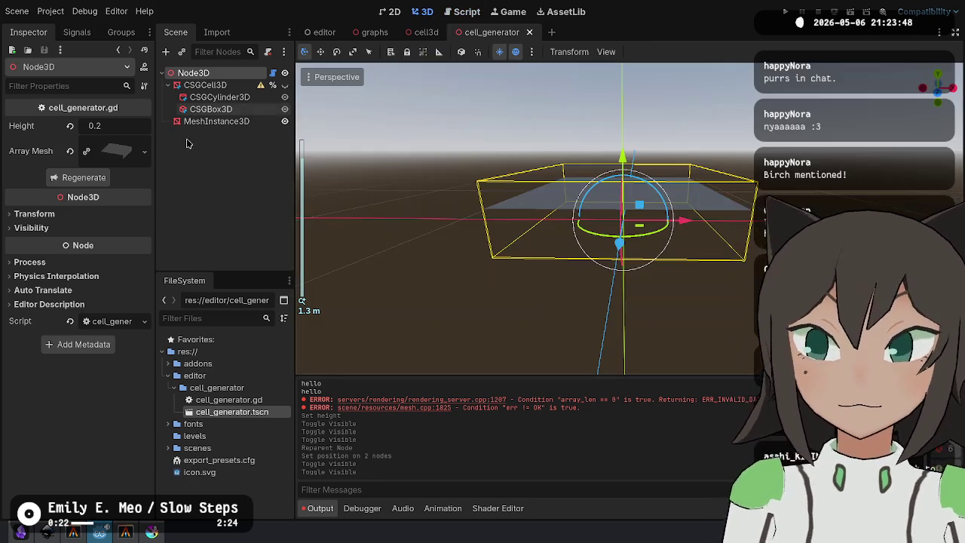
left_click(75, 178)
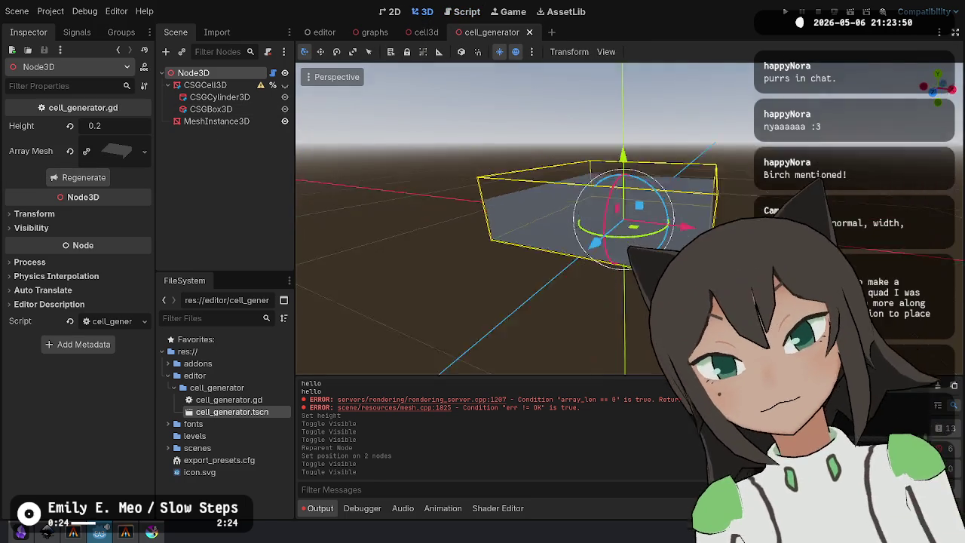
left_click(465, 12)
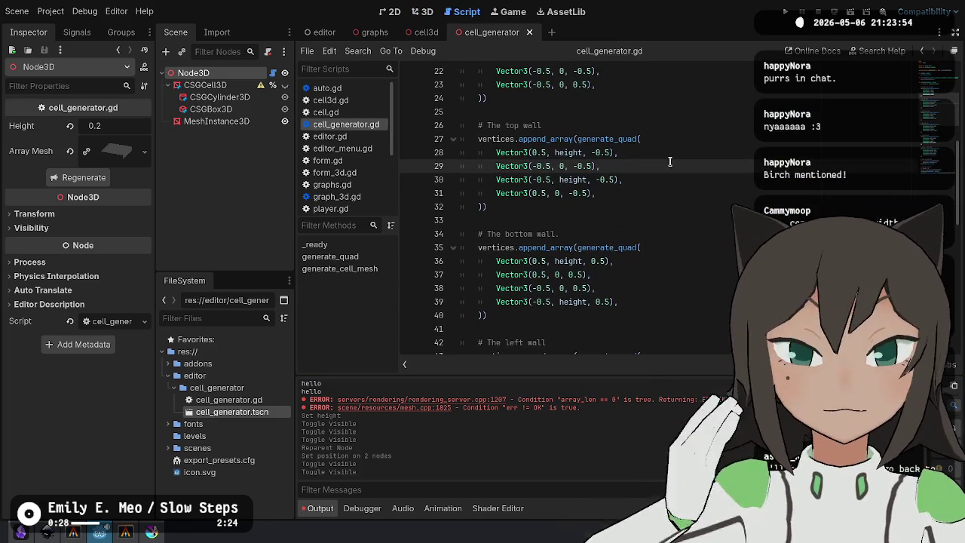
Move height from line 30 to line 31, make that vertex's x coordinate negative, and save.
key("shift+ctrl+Right")
key("ctrl+x")
key("Down")
key("BackSpace")
key("ctrl+v")
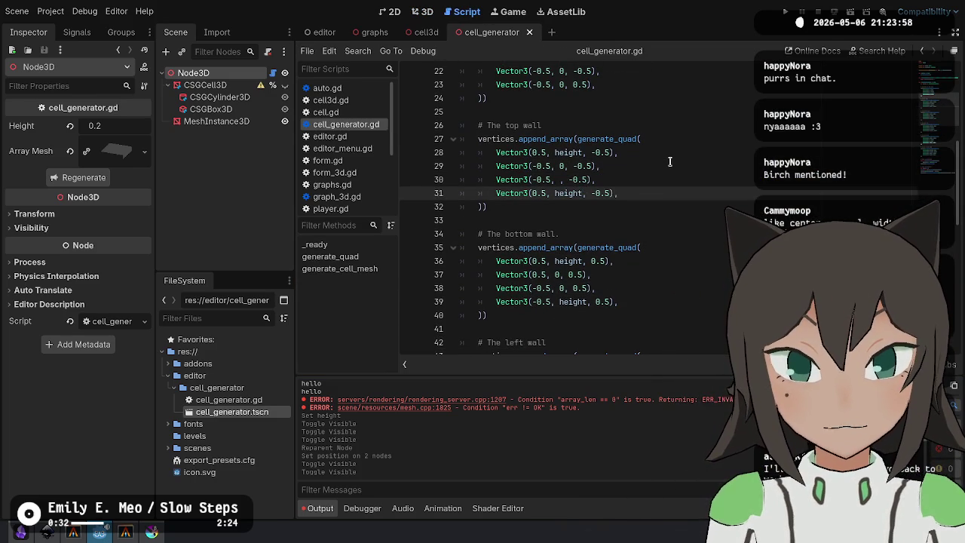
key("Up")
key("Up")
key("Down")
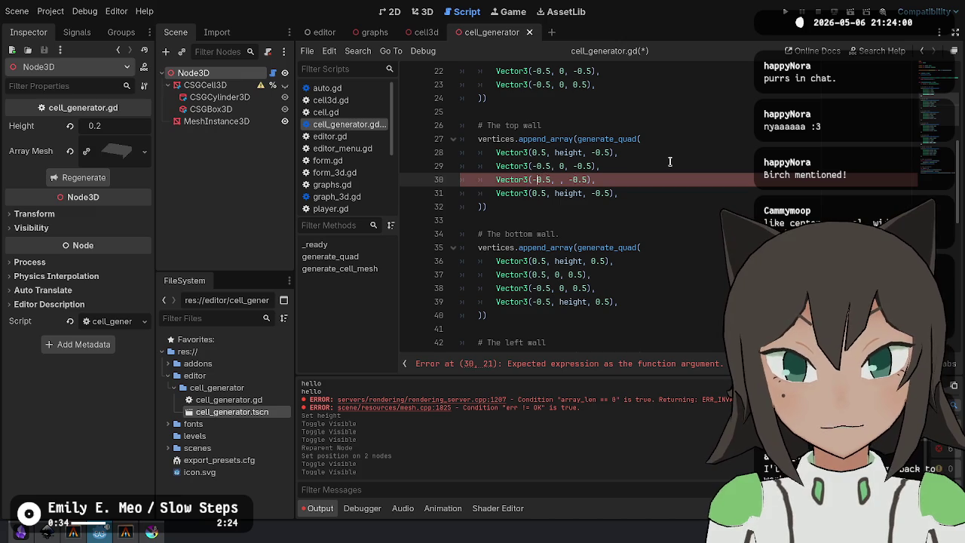
key("Up")
key("BackSpace")
key("Down")
key("Down")
type("-")
key("ctrl+s")
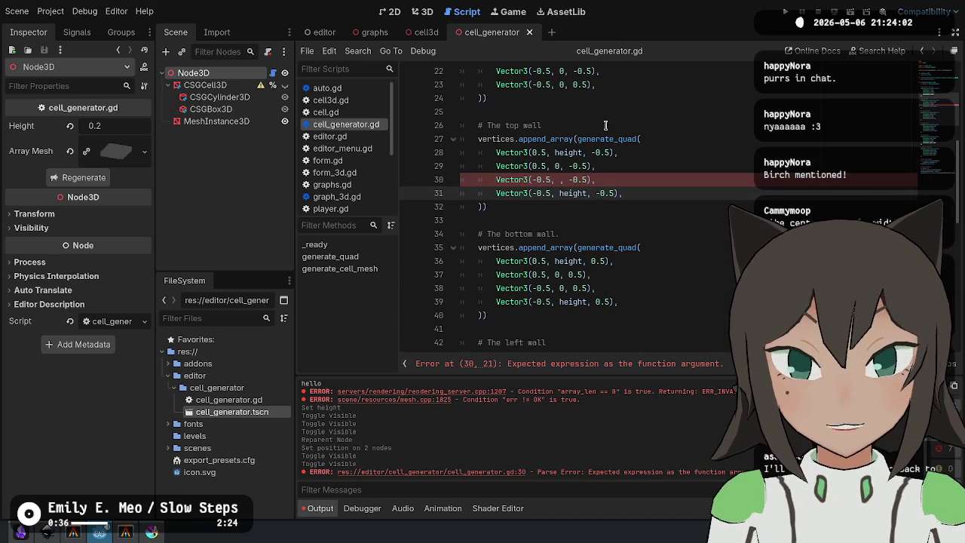
type("0")
key("ctrl+s")
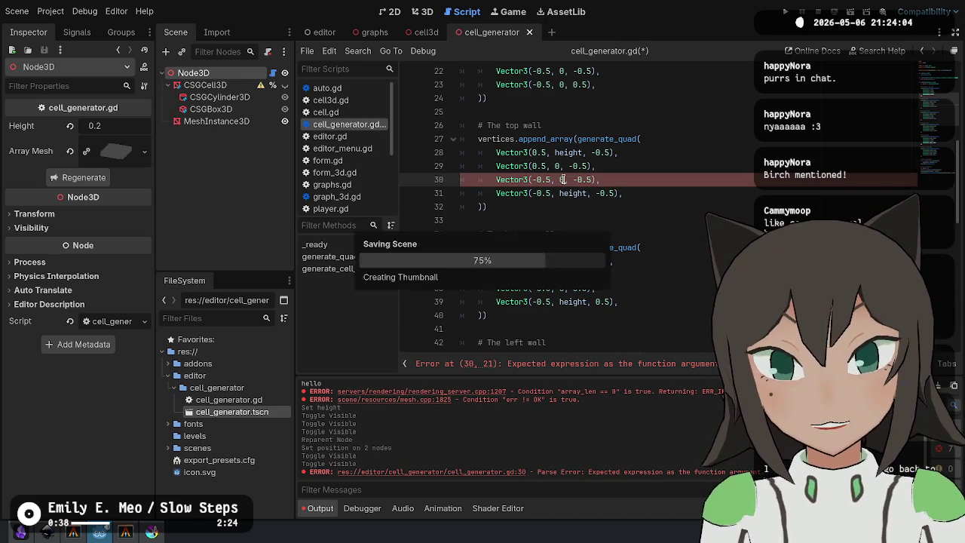
key("Up")
key("Up")
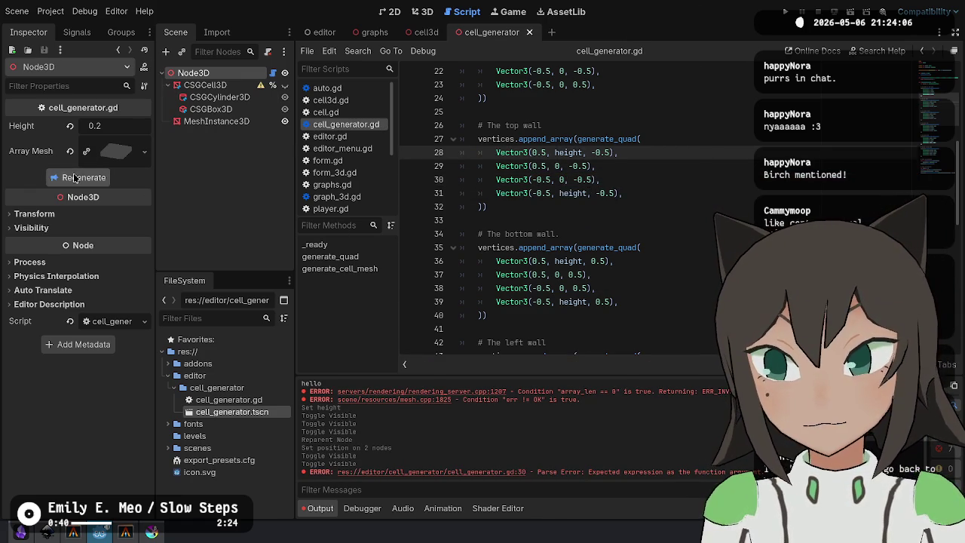
View the cell in 3D, zoom in, then go back to cell_generator.gd.
left_click(76, 178)
left_click(423, 11)
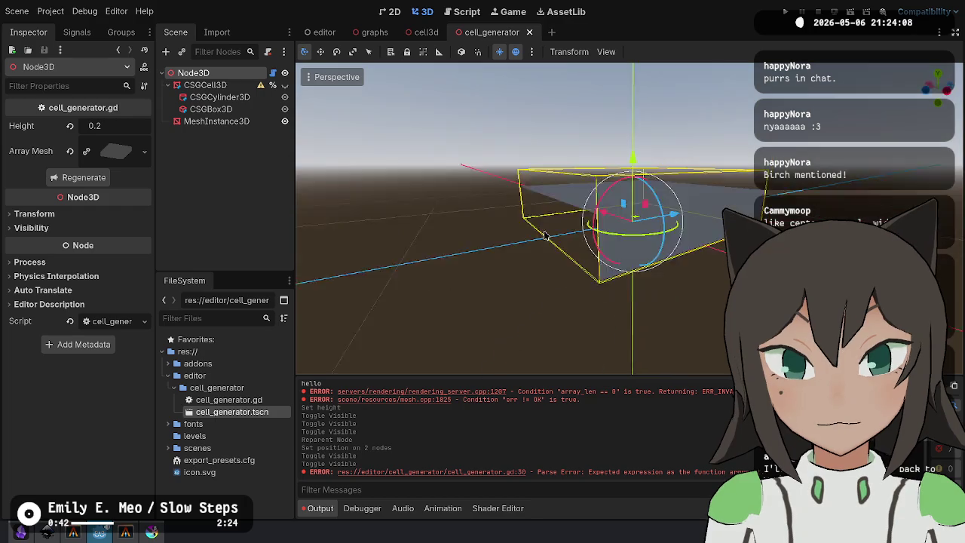
scroll(653, 217, "up", 3)
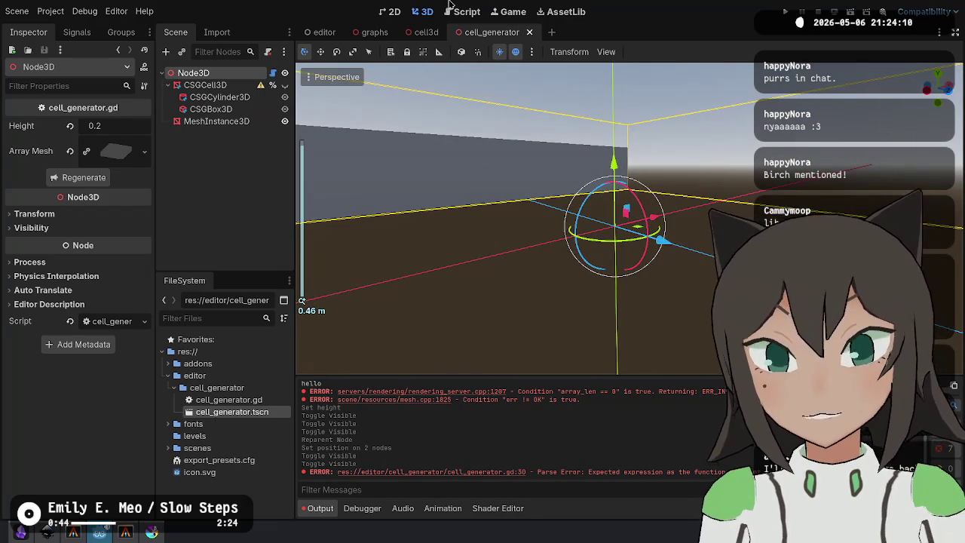
left_click(464, 11)
Flip the x signs of the top wall vertices and repair the broken Vector3 call on line 31.
left_click(551, 139)
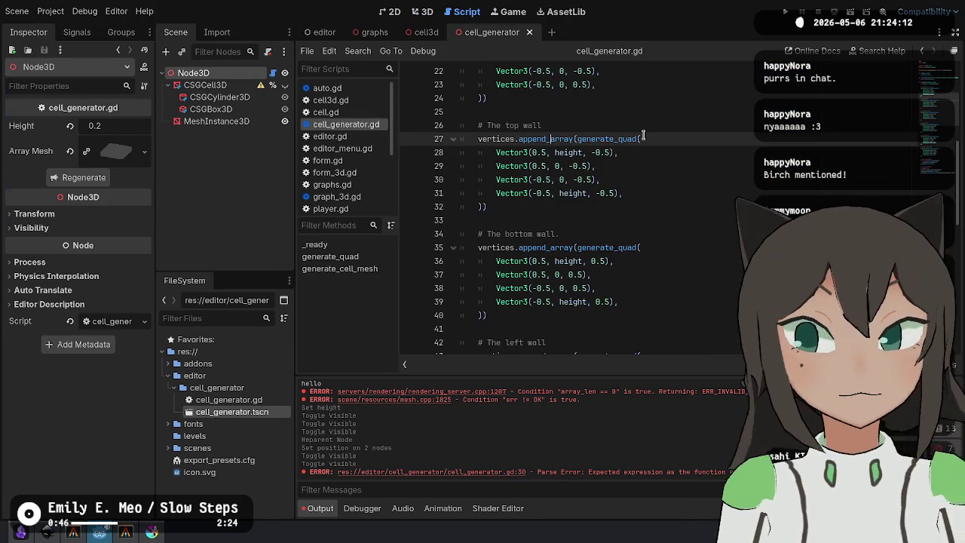
key("Down")
key("Right")
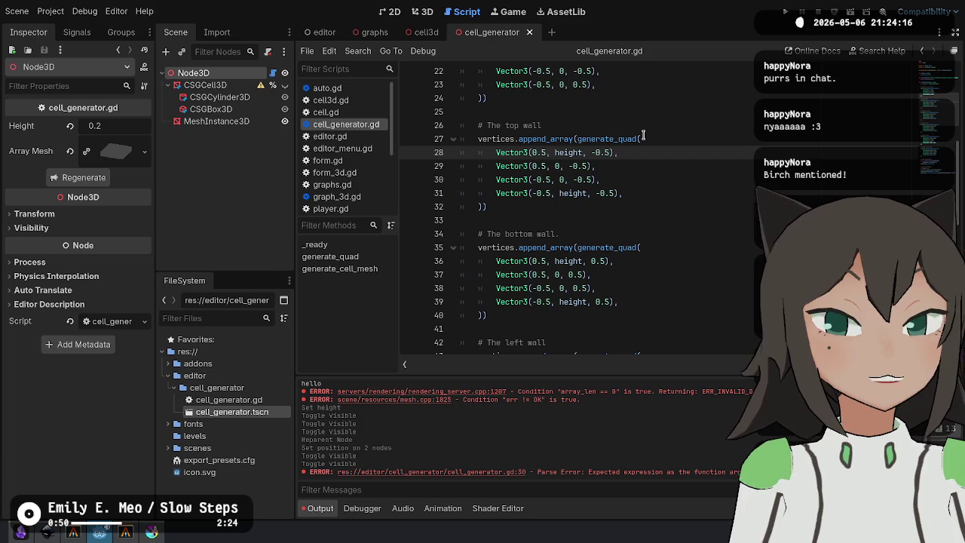
type("-")
key("Down")
type("-")
key("Down")
key("Delete")
key("Down")
key("Delete")
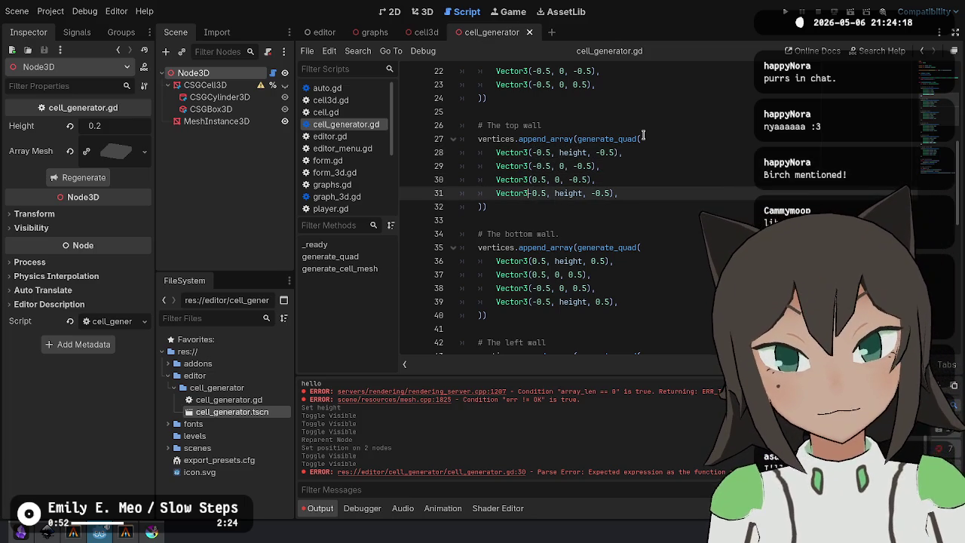
key("BackSpace")
type("(")
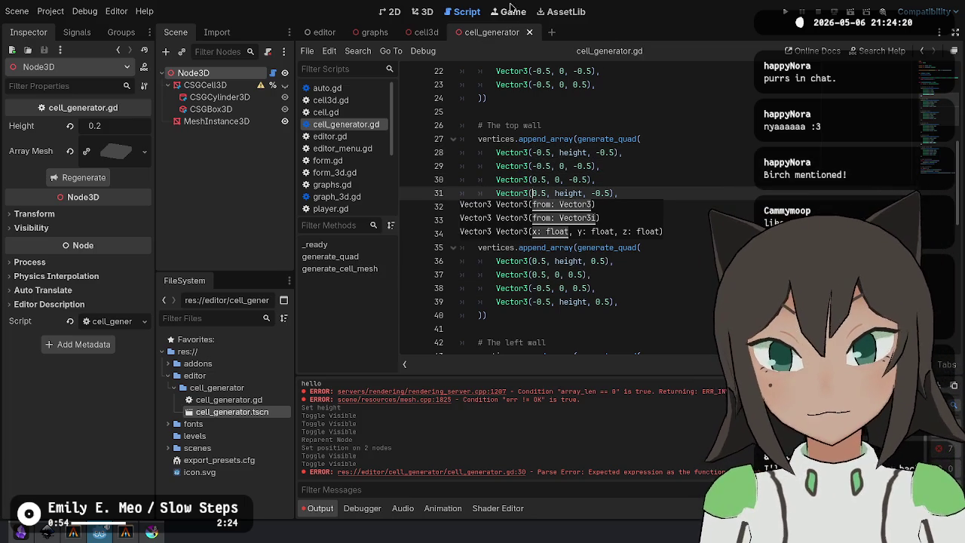
Regenerate the cell mesh in 3D and zoom in to inspect the box-shaped result.
left_click(422, 12)
left_click(89, 180)
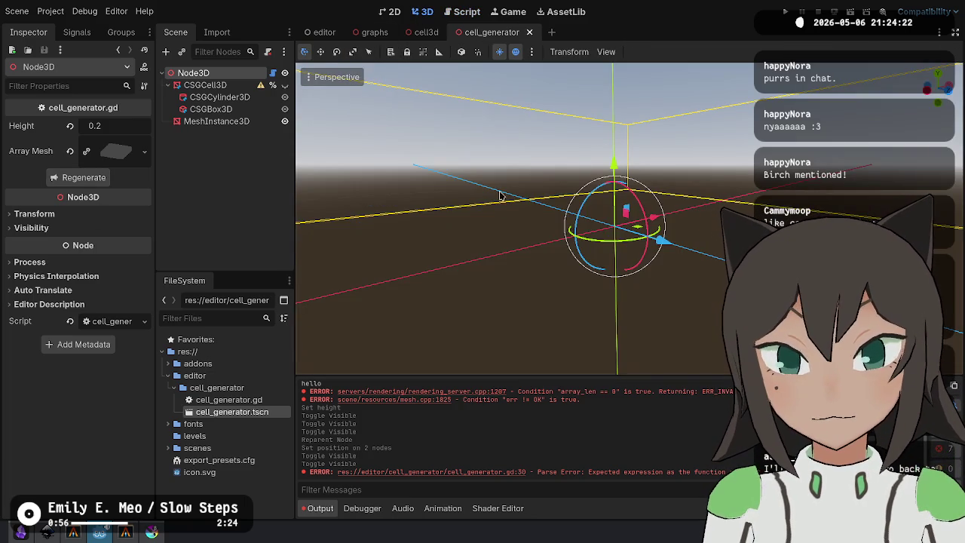
scroll(527, 226, "down", 3)
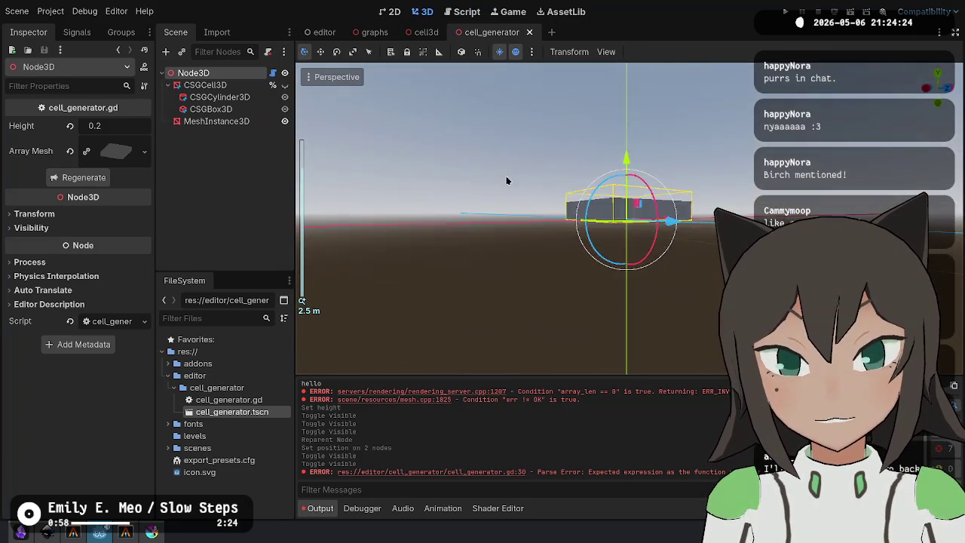
scroll(640, 144, "up", 2)
scroll(640, 144, "up", 4)
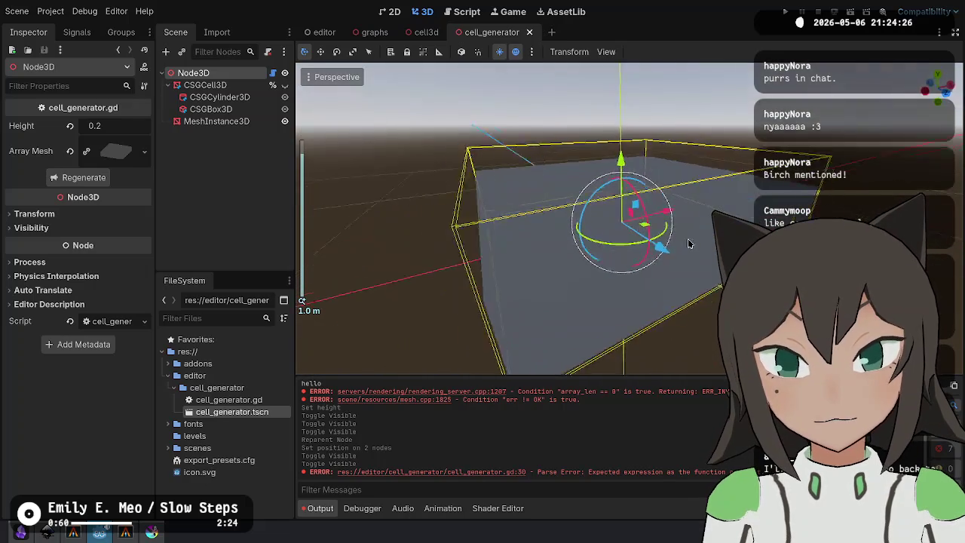
left_click(466, 11)
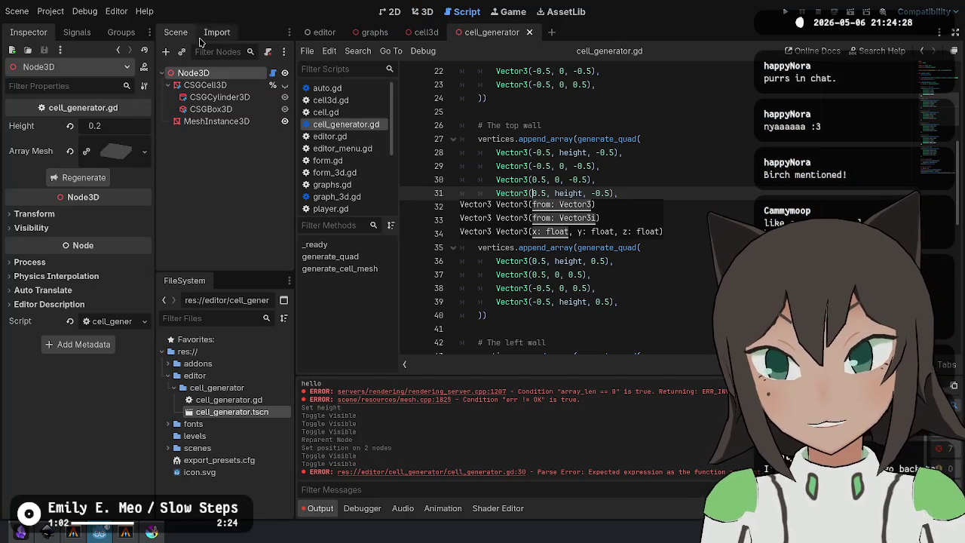
scroll(654, 172, "up", 6)
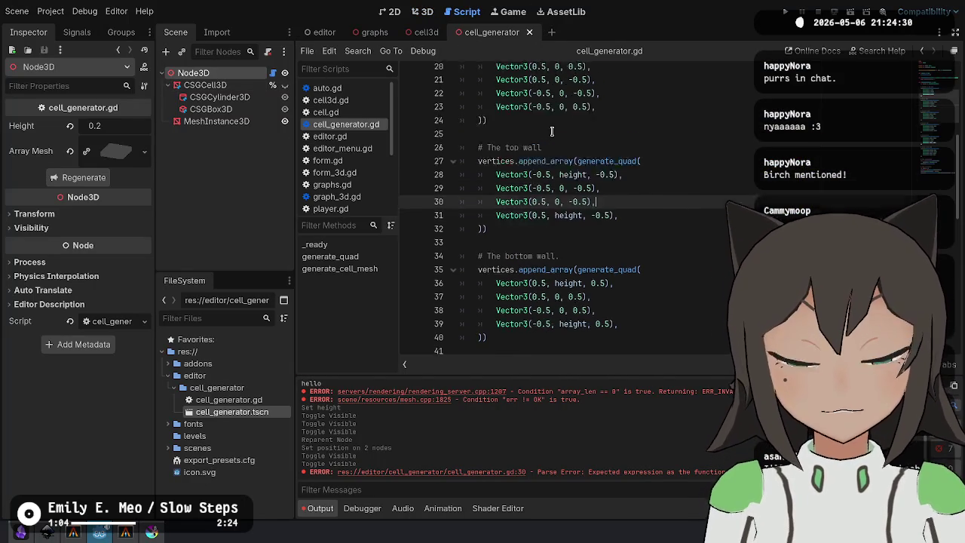
scroll(654, 172, "up", 1)
Add a bevel export variable below the height export and save the script.
left_click(653, 112)
key("Return")
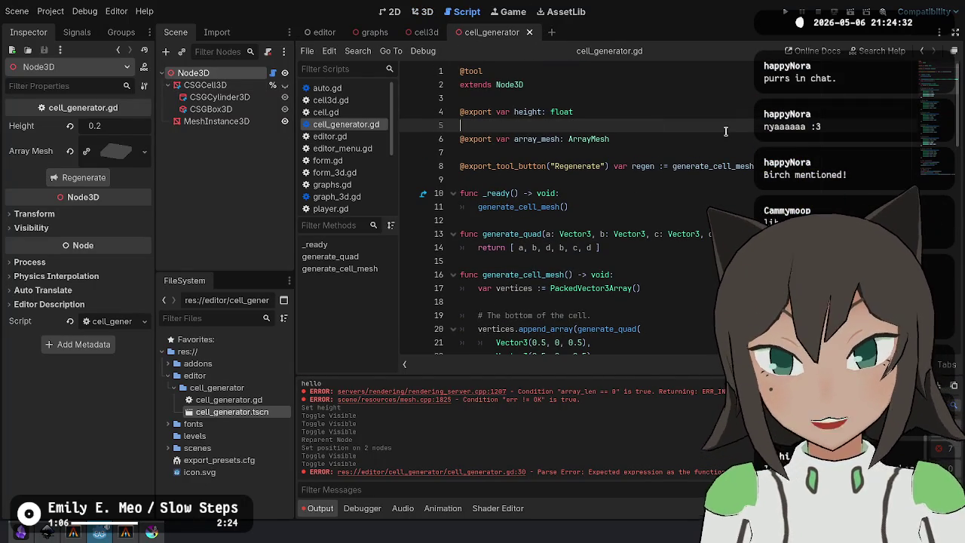
type("@export var bevel: float")
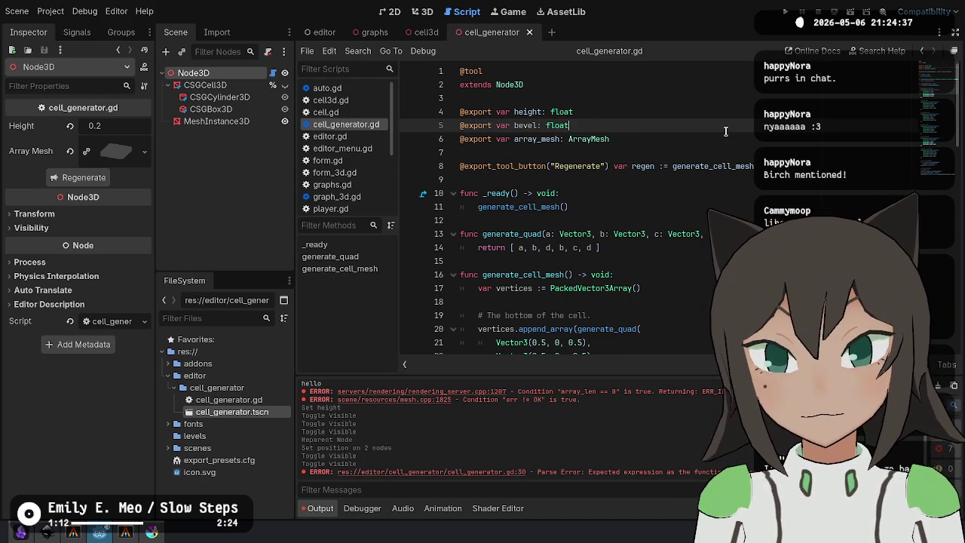
key("ctrl+s")
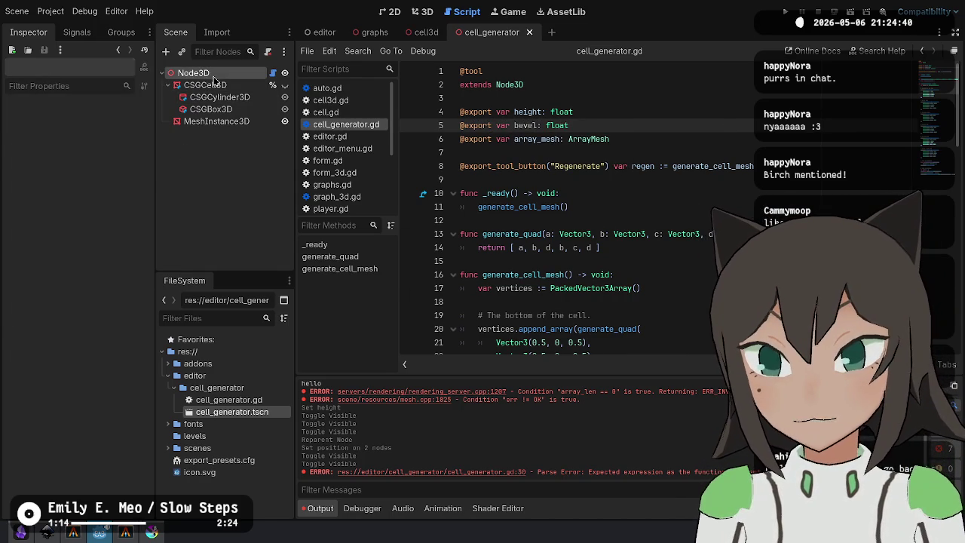
Set the cell node's Bevel property to 0.05 and save the script.
left_click(109, 142)
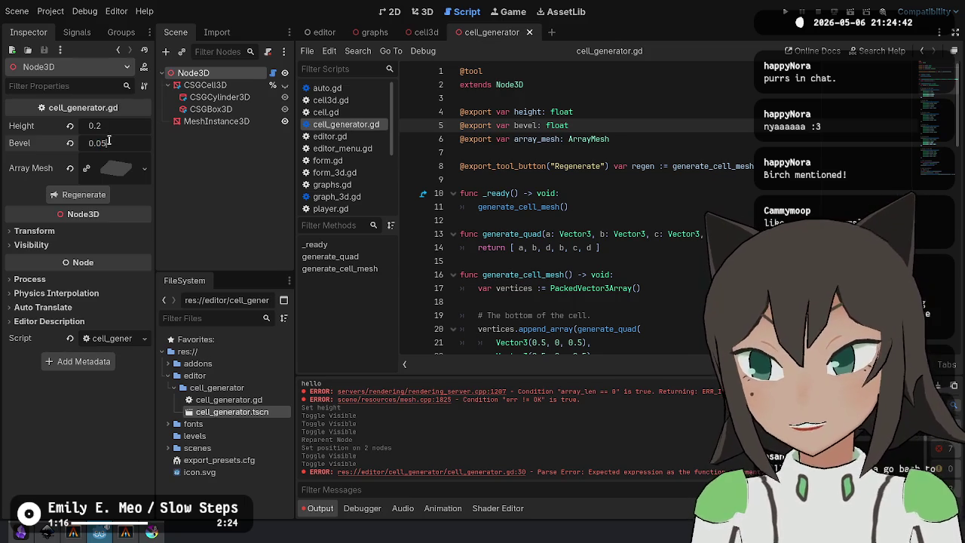
key("Return")
double_click(528, 126)
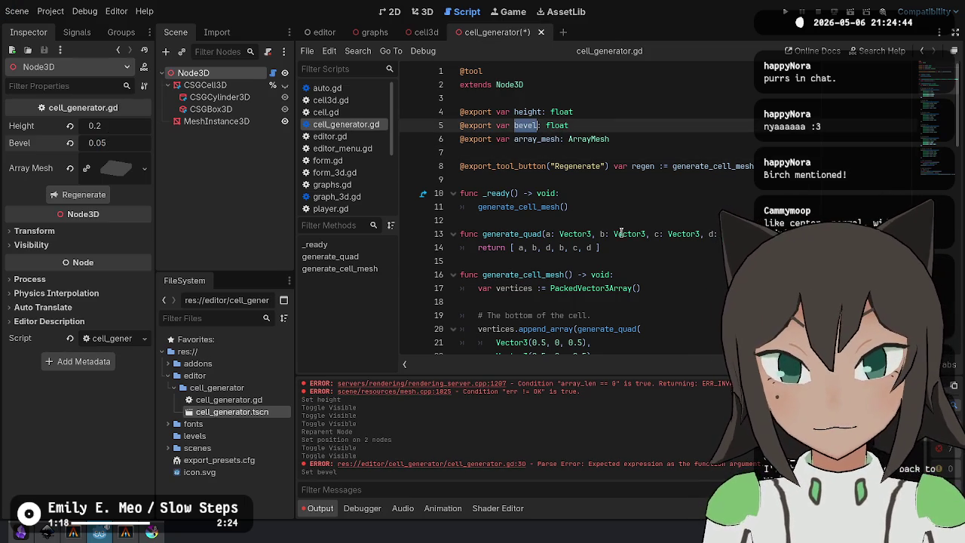
key("ctrl+s")
scroll(596, 181, "down", 7)
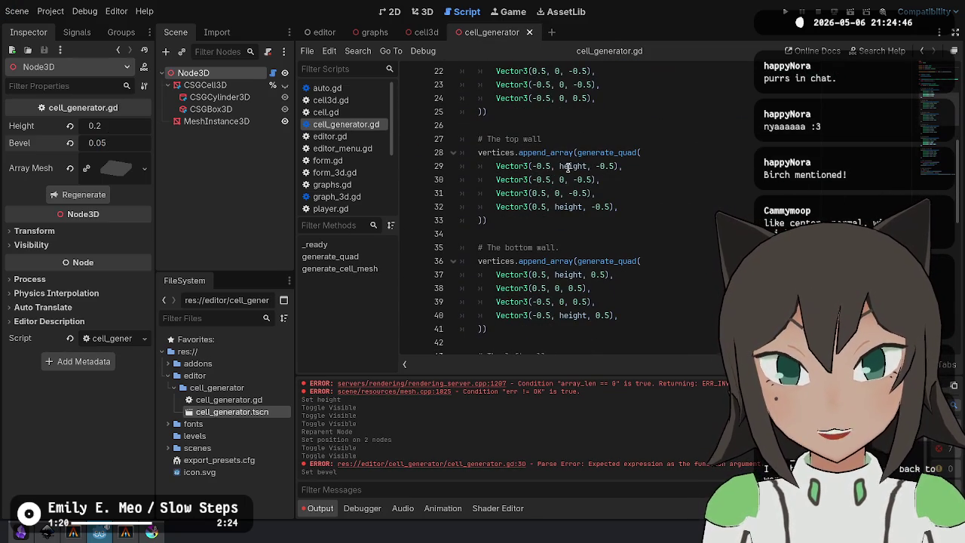
Change height to height - bevel on the top and bottom wall vertex lines.
left_click(568, 168)
key("End")
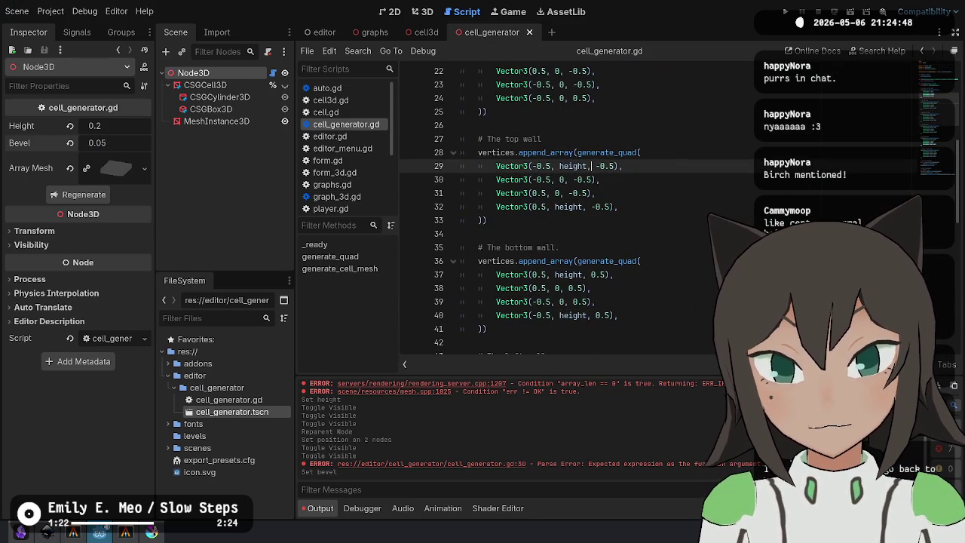
type("- bevel")
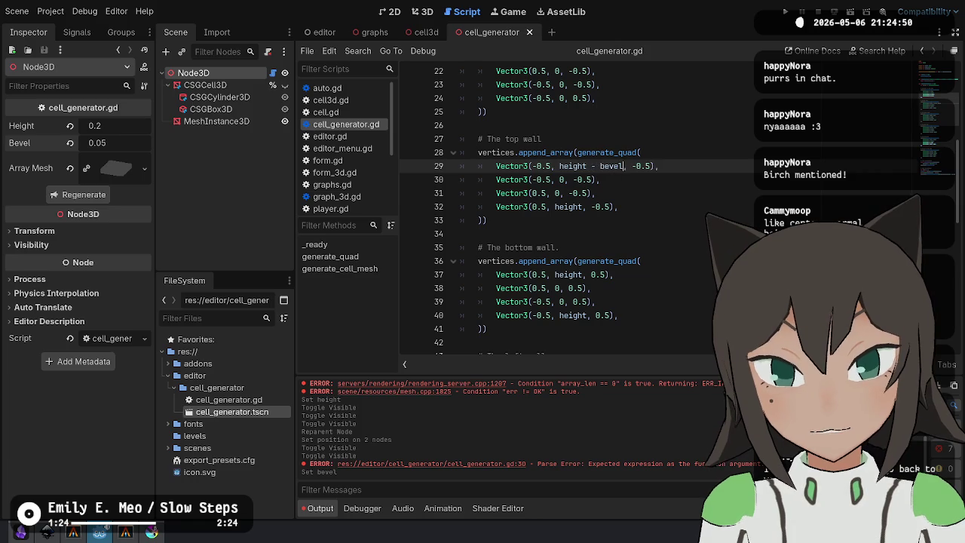
key("ctrl+shift+Left")
key("ctrl+shift+Left")
key("ctrl+shift+Left")
key("ctrl+c")
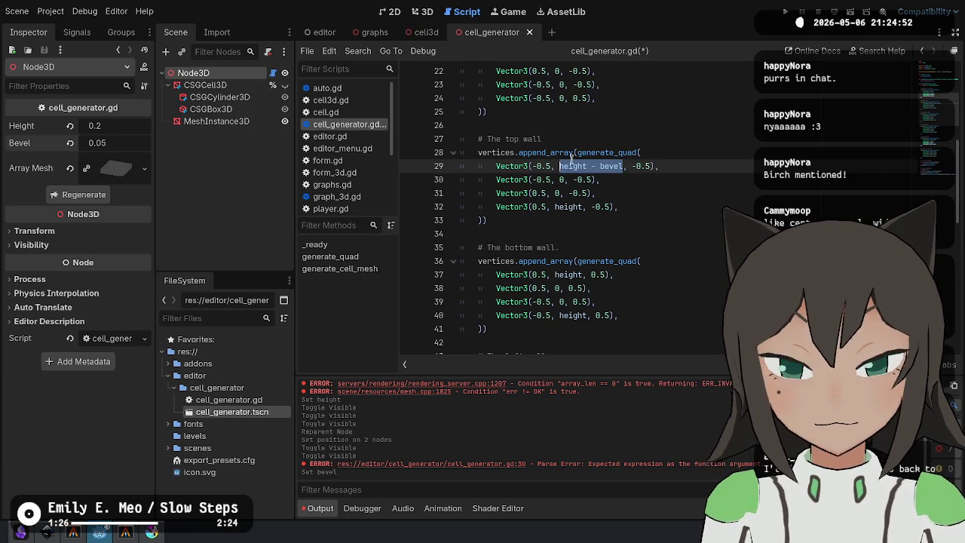
double_click(568, 207)
key("ctrl+v")
double_click(567, 275)
key("ctrl+v")
double_click(570, 315)
key("ctrl+v")
Use height - bevel on the left and right wall lines, keeping the top face at height, and save.
scroll(571, 315, "down", 4)
double_click(571, 220)
left_click(571, 261)
double_click(571, 261)
key("ctrl+v")
scroll(571, 261, "down", 2)
double_click(570, 249)
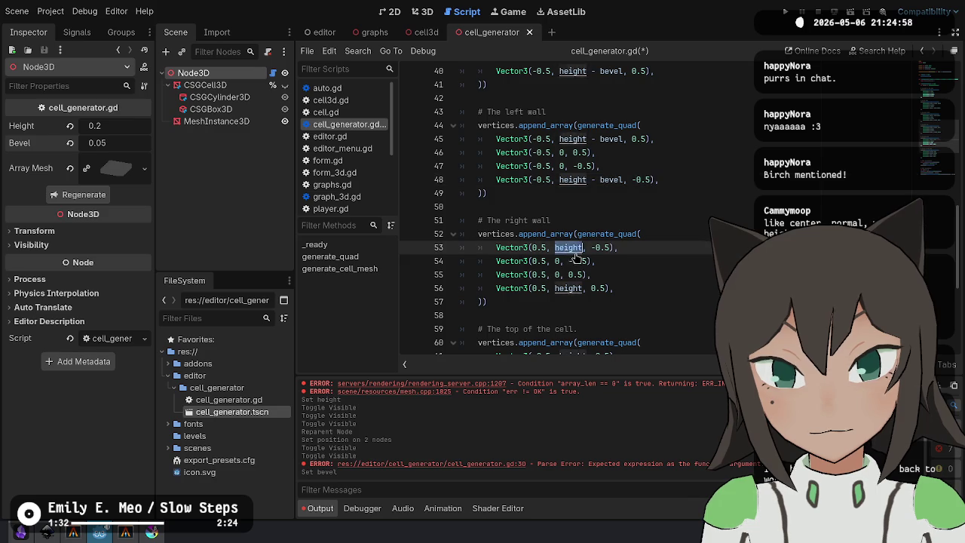
key("ctrl+v")
scroll(531, 220, "down", 2)
scroll(530, 221, "down", 1)
double_click(567, 207)
key("ctrl+v")
double_click(569, 274)
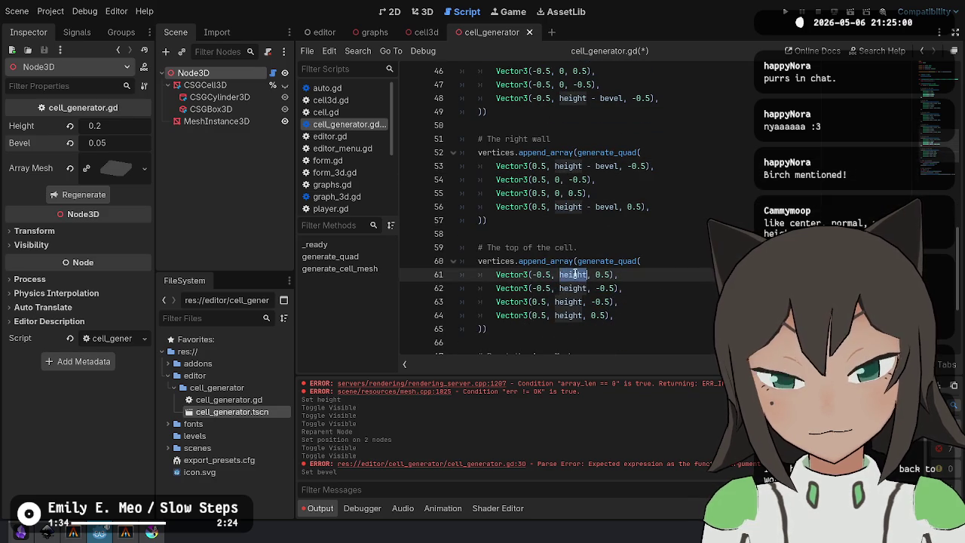
mouse_move(549, 261)
left_mouse_down()
mouse_move(581, 309)
mouse_move(579, 328)
left_mouse_up()
left_click(619, 301)
key("ctrl+s")
Regenerate the bevelled cell mesh in 3D and orbit to look down on the box.
left_click(432, 11)
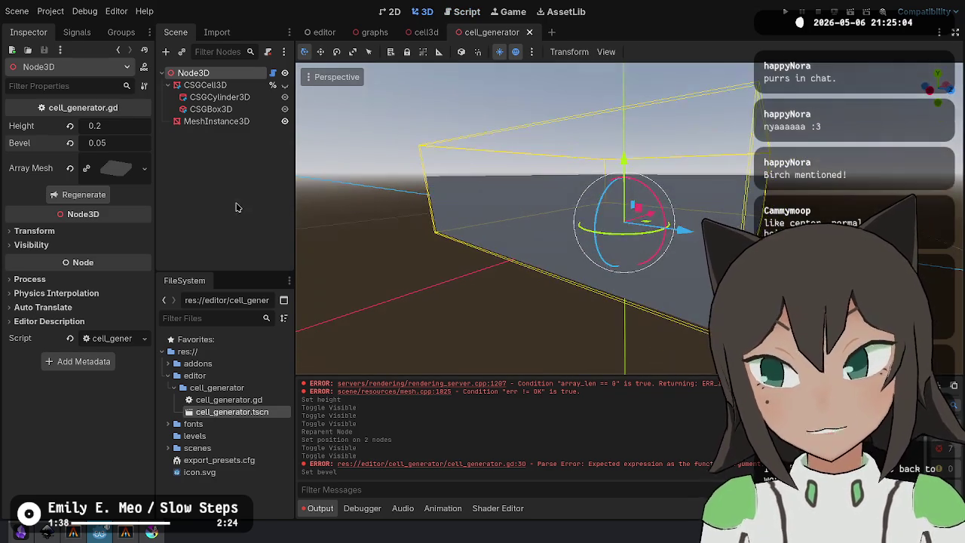
left_click(85, 195)
mouse_move(509, 179)
left_mouse_down()
mouse_move(494, 243)
mouse_move(528, 252)
left_mouse_up()
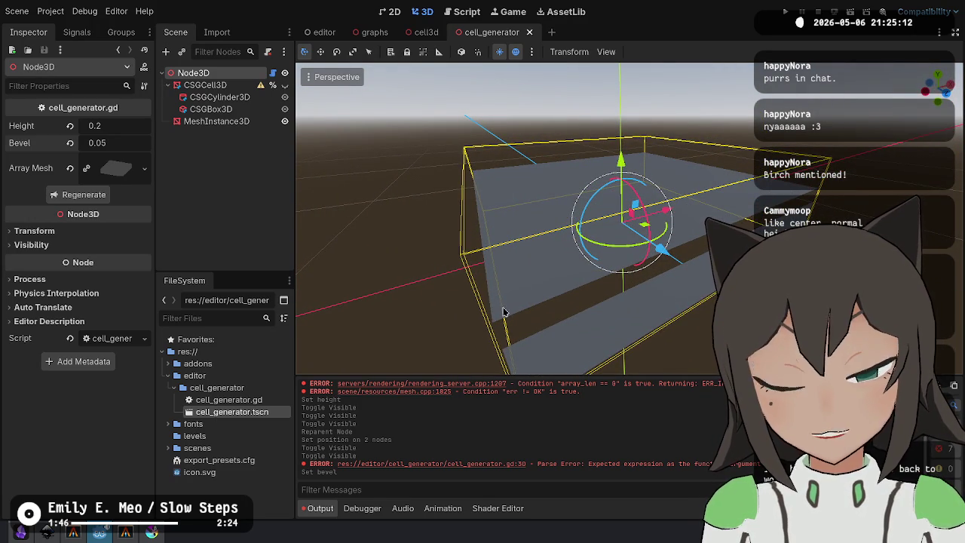
left_click(461, 14)
left_click(666, 314)
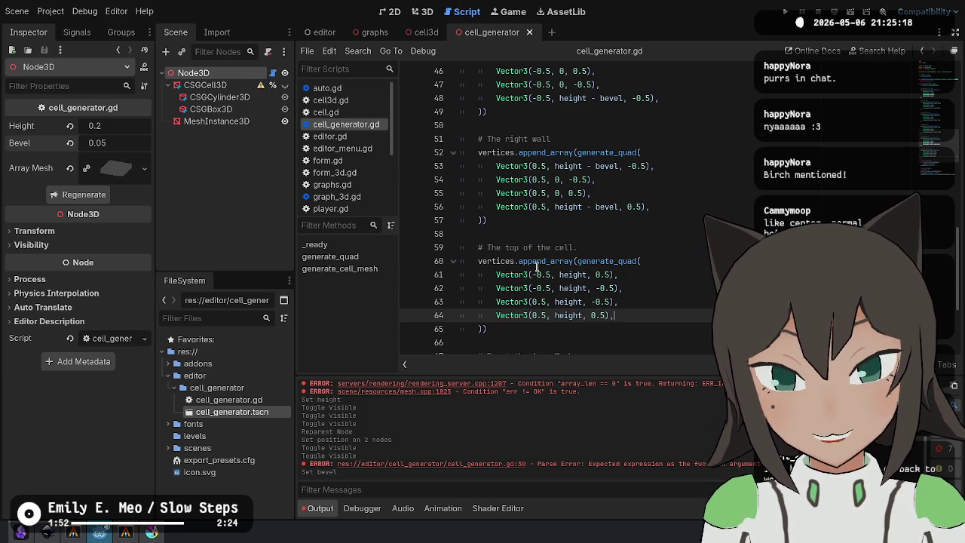
Append - bevel to the x values of the top-quad corners on lines 61–64.
left_click(589, 172)
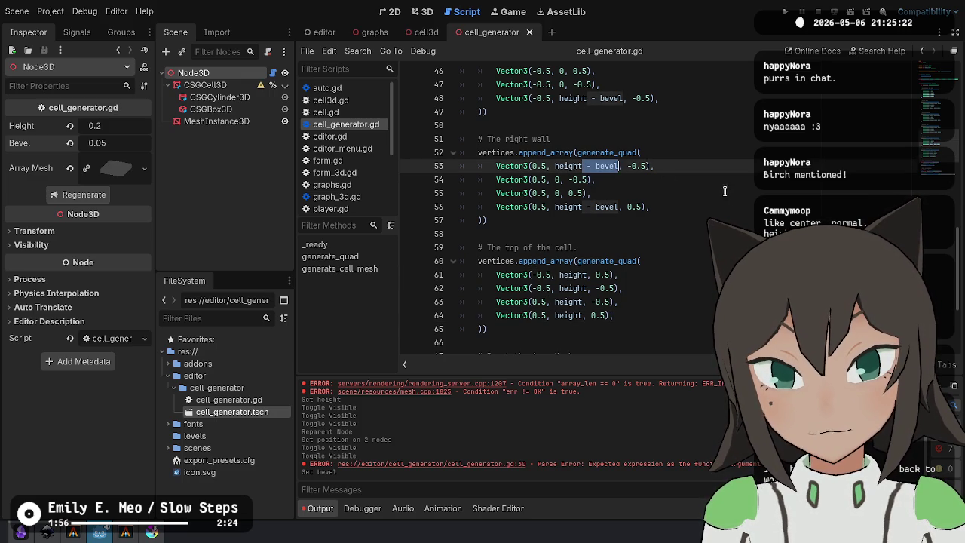
left_click(694, 180)
left_click_drag(682, 154, 755, 145)
left_click(605, 287)
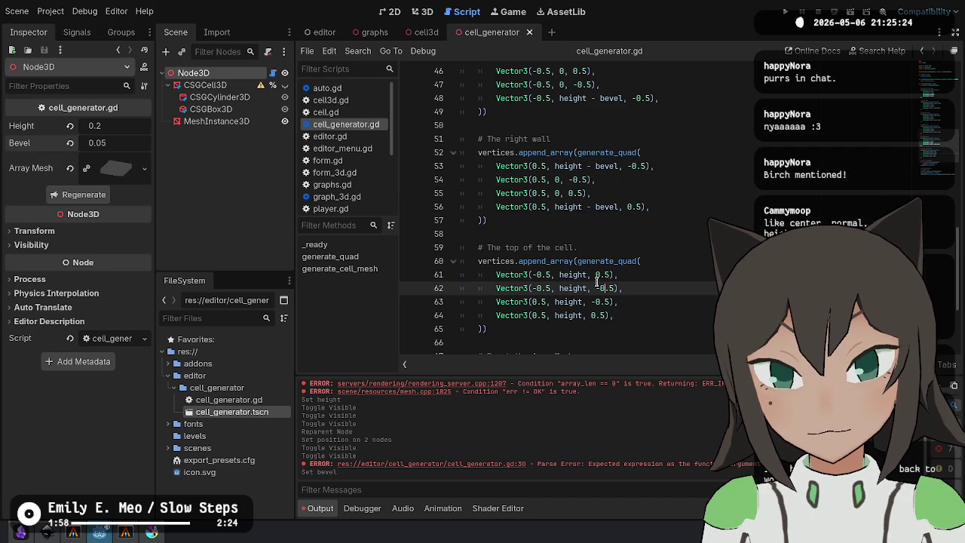
left_click(554, 274)
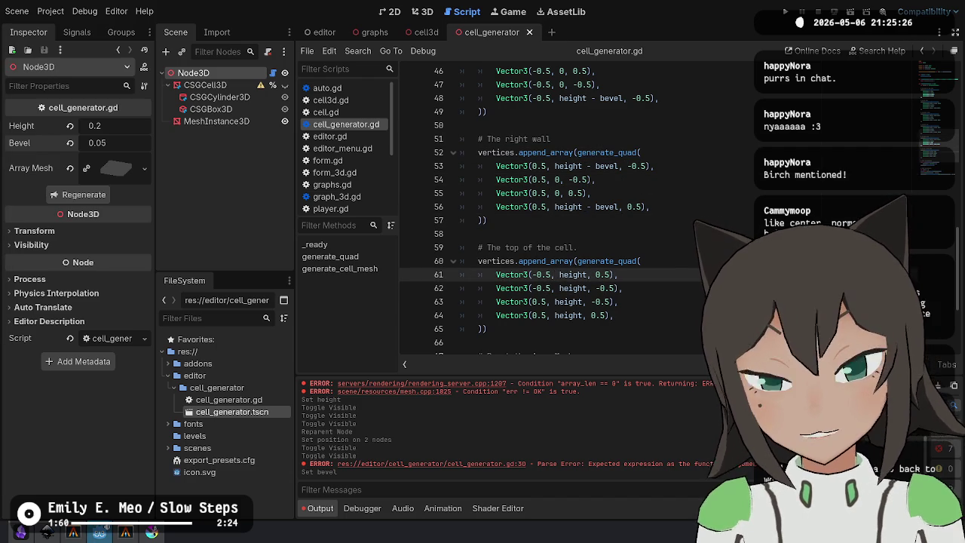
type("- bevel")
key("Down")
type("- bevel")
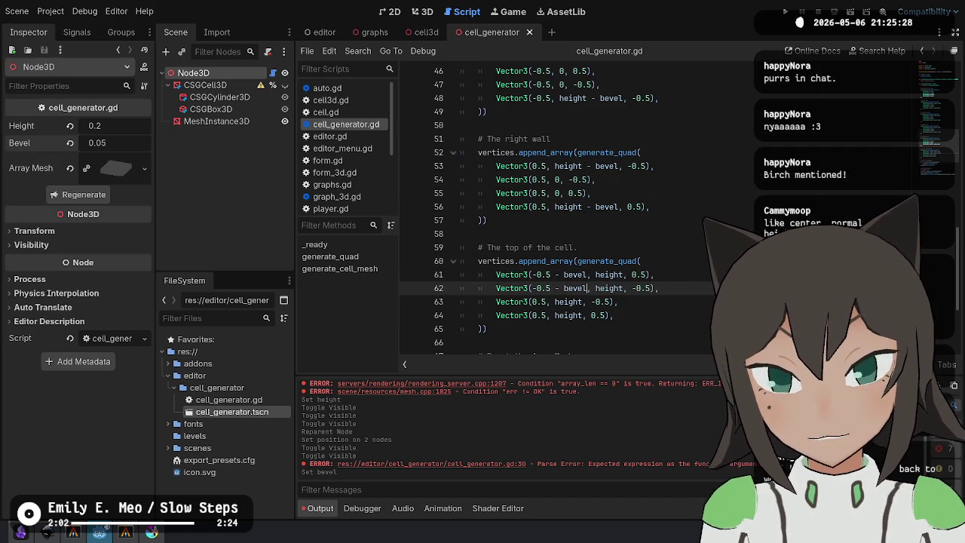
key("Down")
type("- bevel")
key("Down")
type("- bevel")
key("End")
type("- bevel")
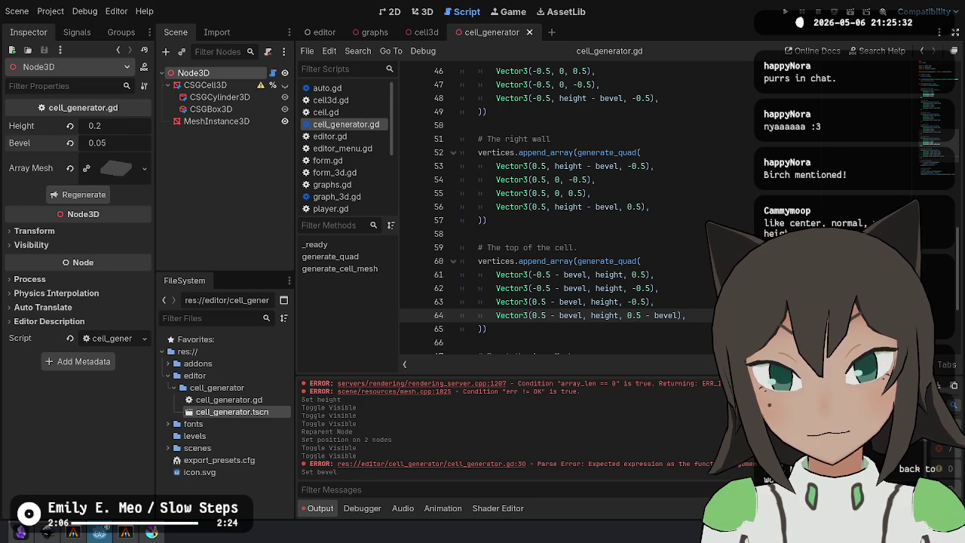
Change the x offsets on lines 61 and 62 to + bevel.
key("Up")
key("Up")
key("ctrl+Left")
key("ctrl+Left")
key("ctrl+Left")
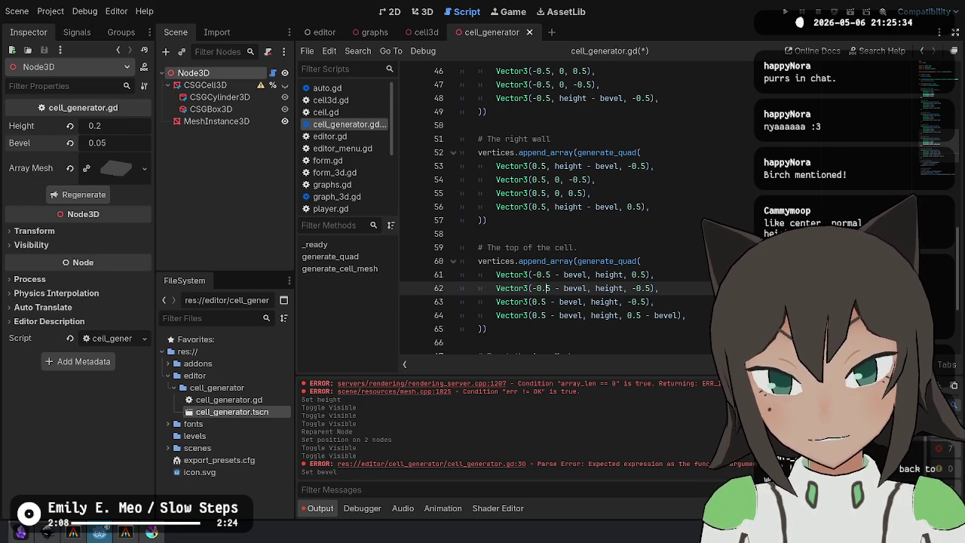
key("Right")
key("Right")
key("Right")
key("BackSpace")
type("+")
key("Up")
key("BackSpace")
type("+")
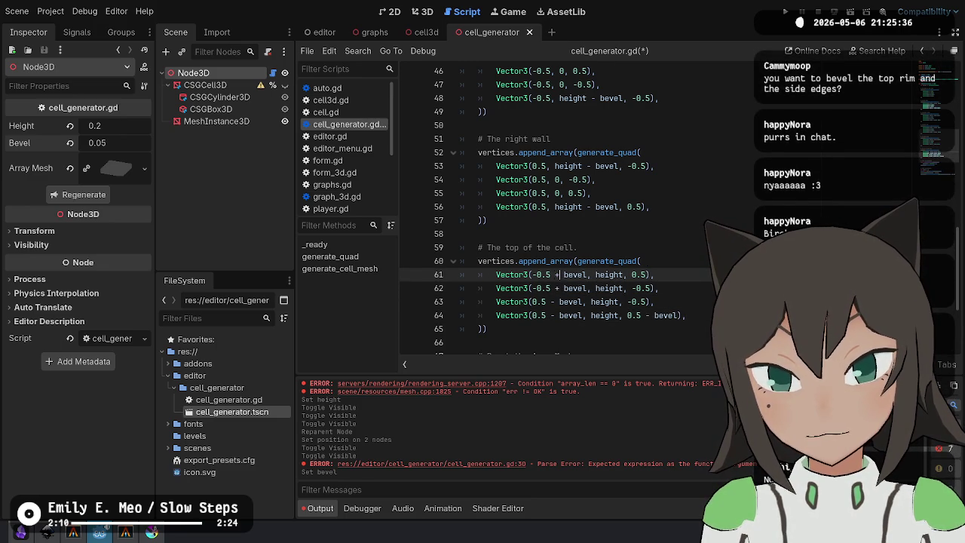
Offset the top-quad corners' z values by ± bevel and save the script.
key("End")
key("Left")
key("Left")
type("- bevel")
key("Down")
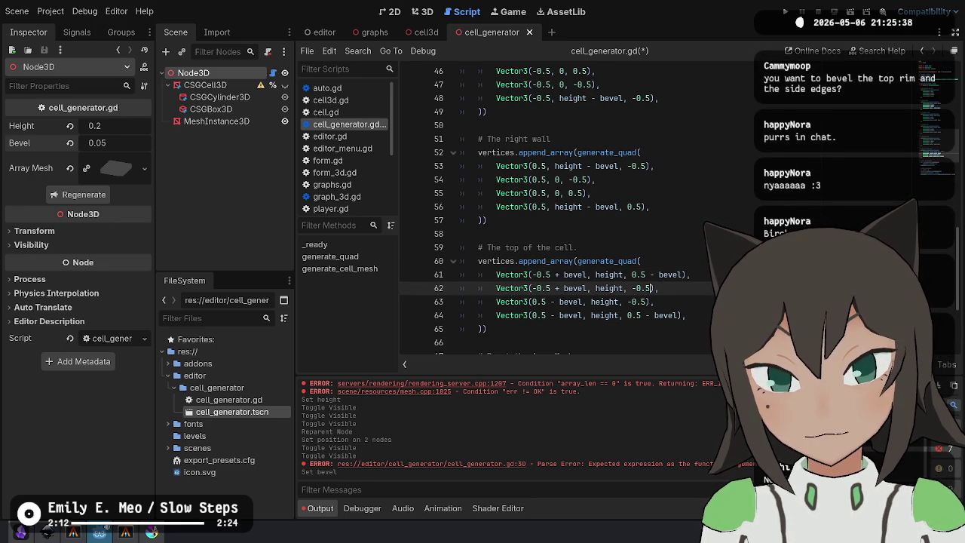
key("Down")
key("Left")
key("Left")
type("+ v")
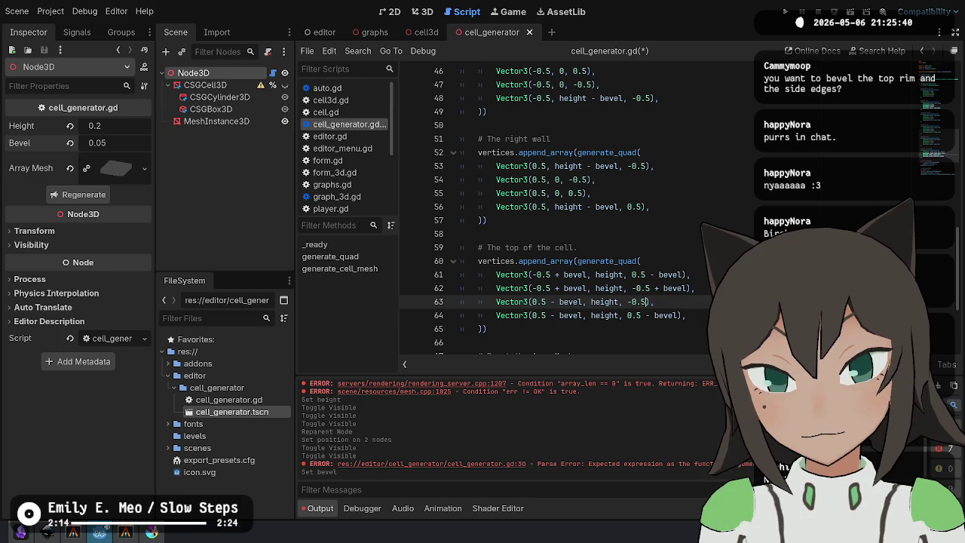
type("+ bevel")
key("ctrl+s")
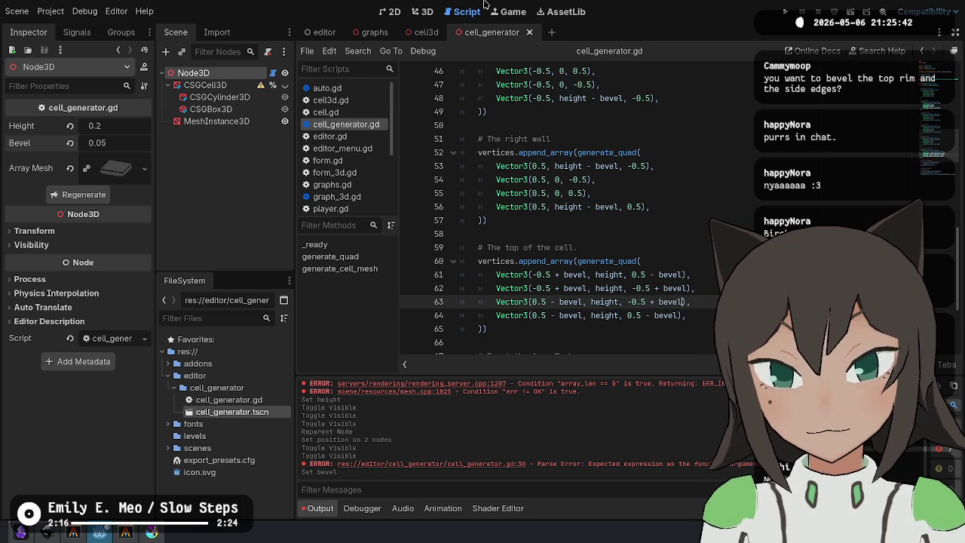
Regenerate the cell mesh in 3D and orbit around to check the inset top face.
left_click(423, 12)
left_click(84, 195)
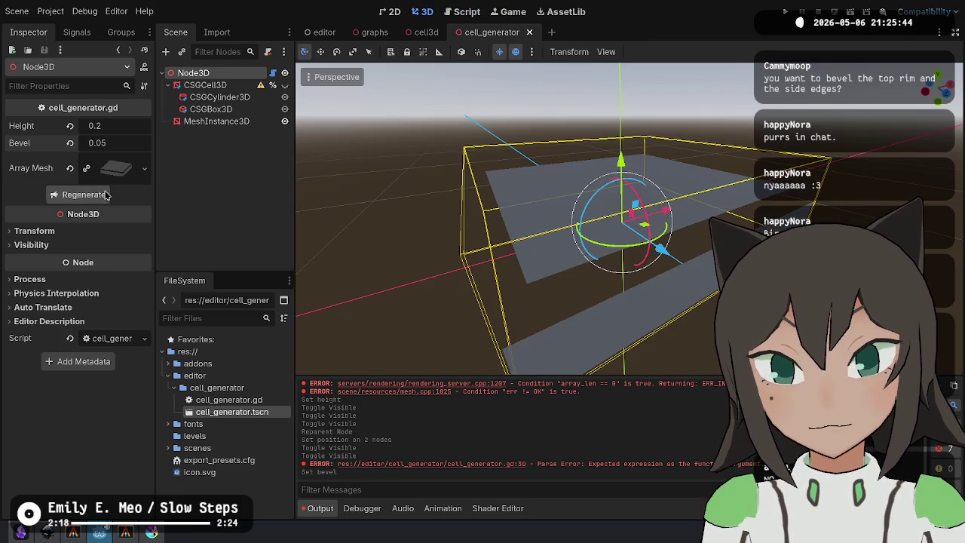
left_click_drag(696, 235, 760, 202)
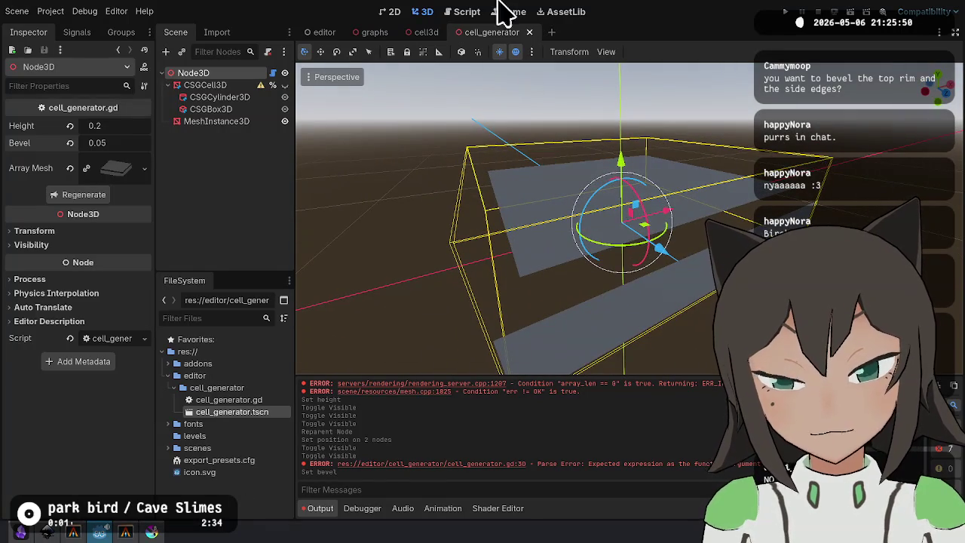
left_click(467, 12)
Append - bevel to line 53's x value and copy that offset.
left_click(615, 181)
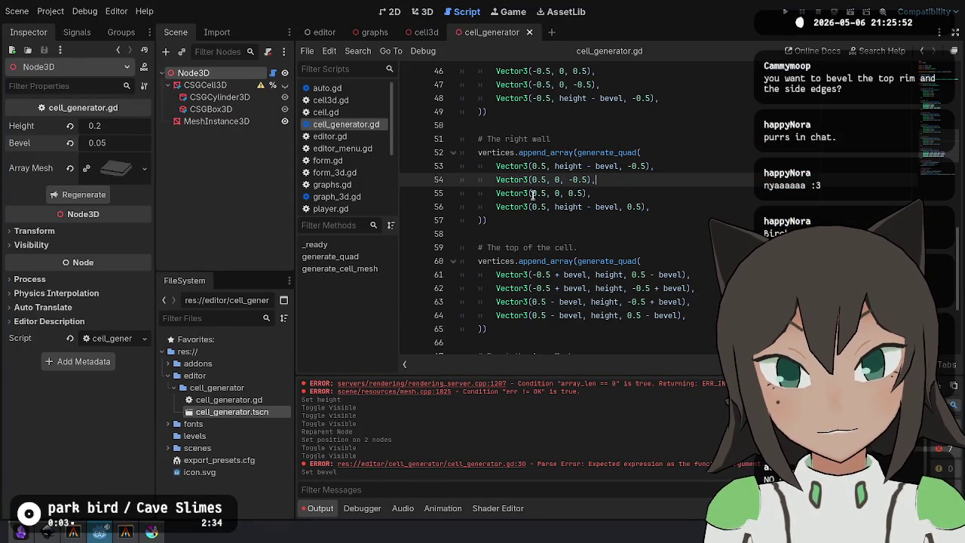
left_click(542, 167)
type("- bevel")
key("ctrl+shift+Left")
key("ctrl+shift+Left")
key("ctrl+shift+Left")
key("ctrl+c")
Paste the - bevel offset into the x values on lines 54, 55 and 56.
key("Down")
key("shift+Right")
key("ctrl+v")
key("Down")
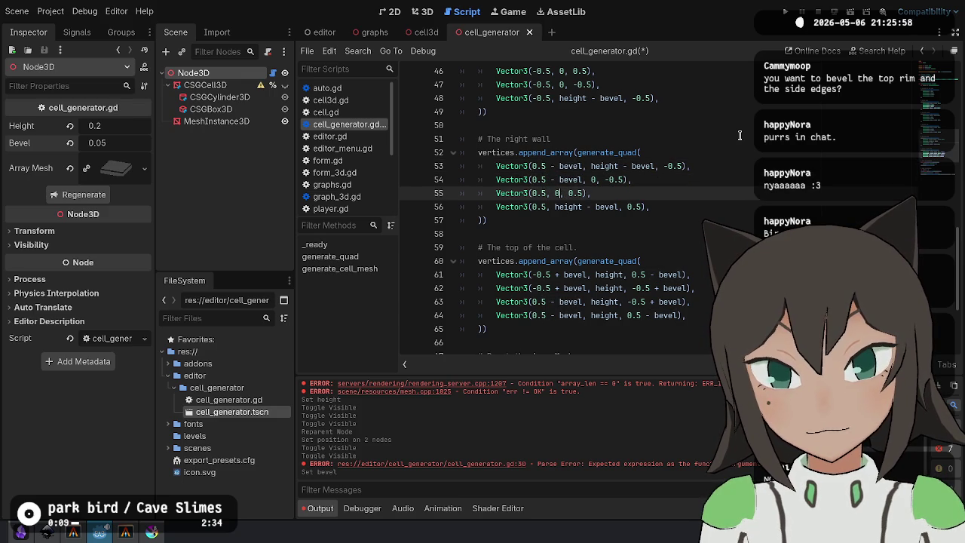
key("shift+Left")
key("ctrl+v")
key("Down")
key("shift+Right")
key("ctrl+v")
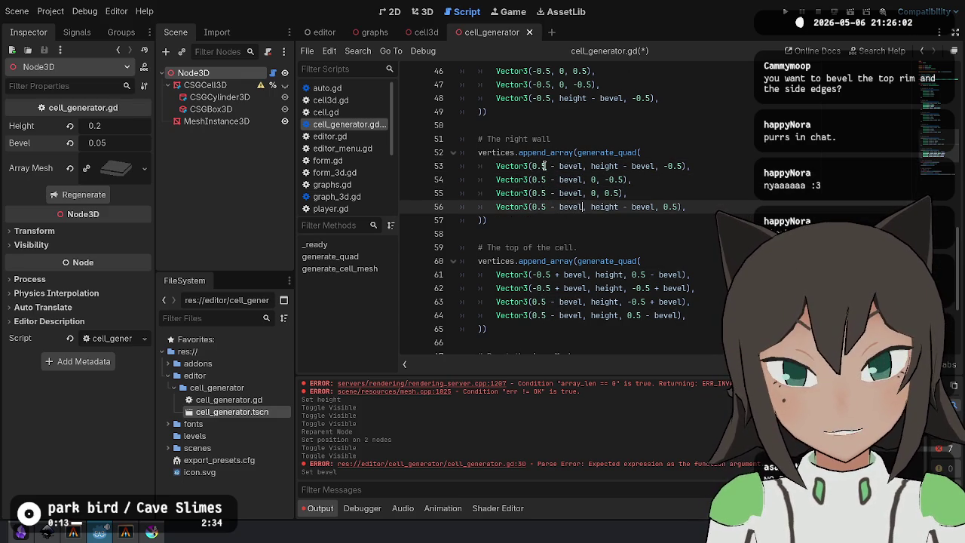
Select line 53's x expression to check it, then scroll up to the vertices declaration.
left_click(686, 166)
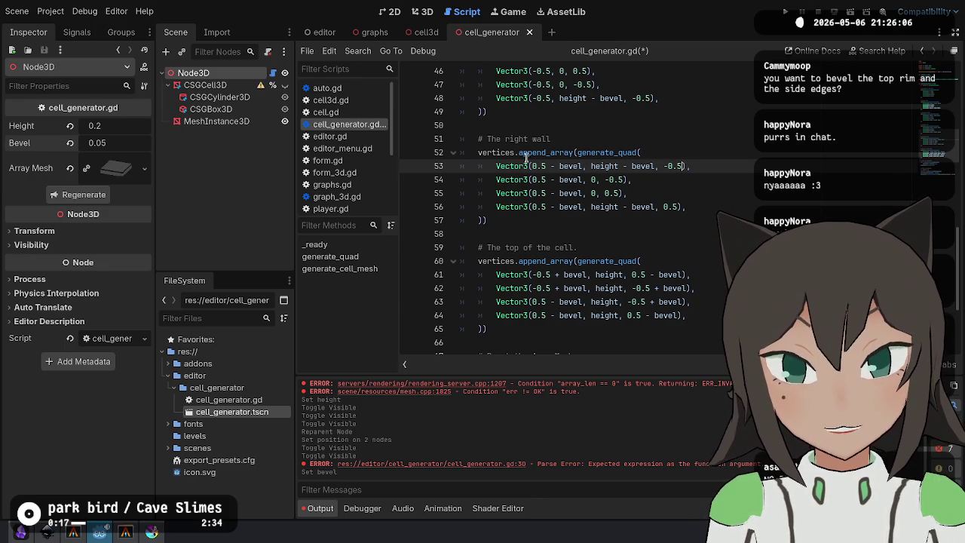
left_click_drag(532, 165, 582, 166)
scroll(589, 189, "up", 5)
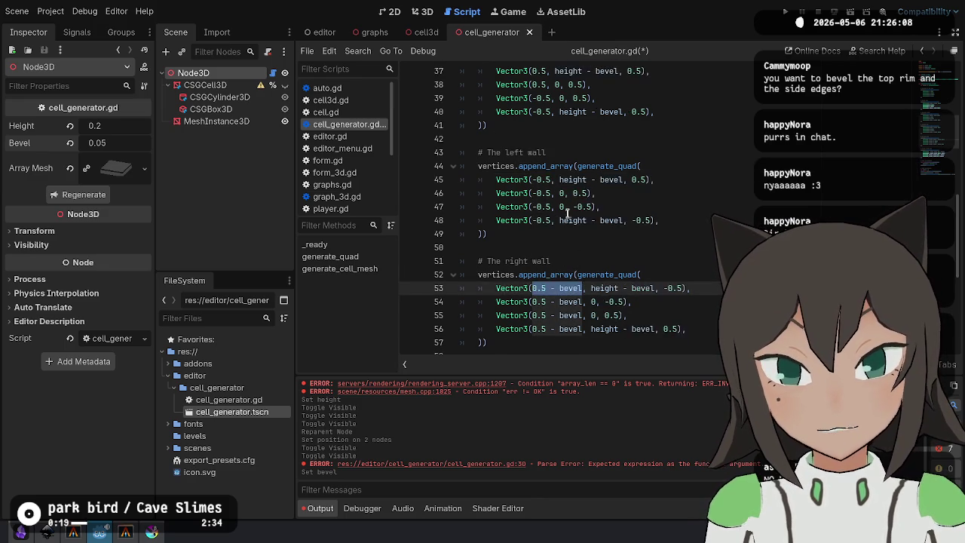
scroll(588, 196, "up", 7)
left_click(603, 181)
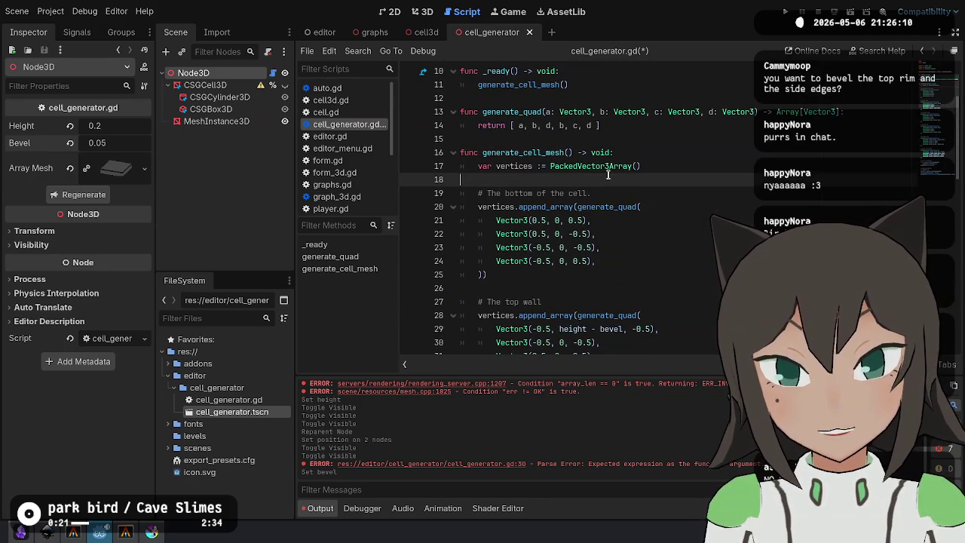
Declare extant := 0.5 - bevel and replace the bottom quad's 0.5 values on line 23 with extant.
key("Return")
key("Return")
type("var extant :")
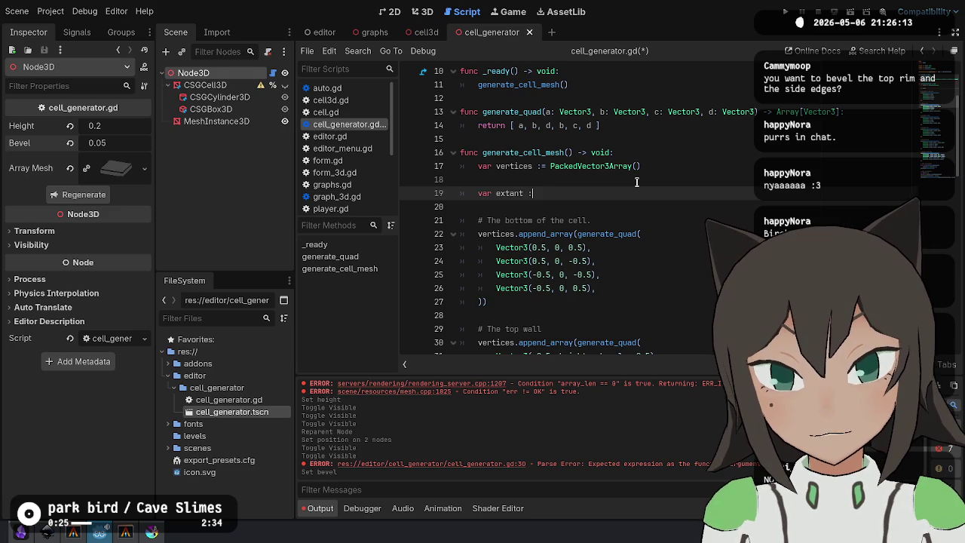
type("=")
key("ctrl+v")
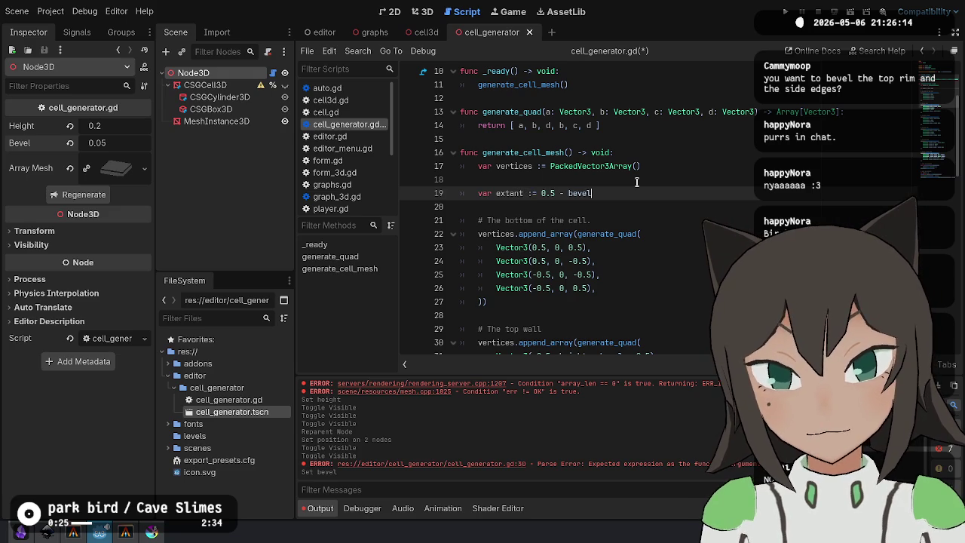
key("Left")
key("Left")
key("Left")
key("Down")
key("Down")
key("Down")
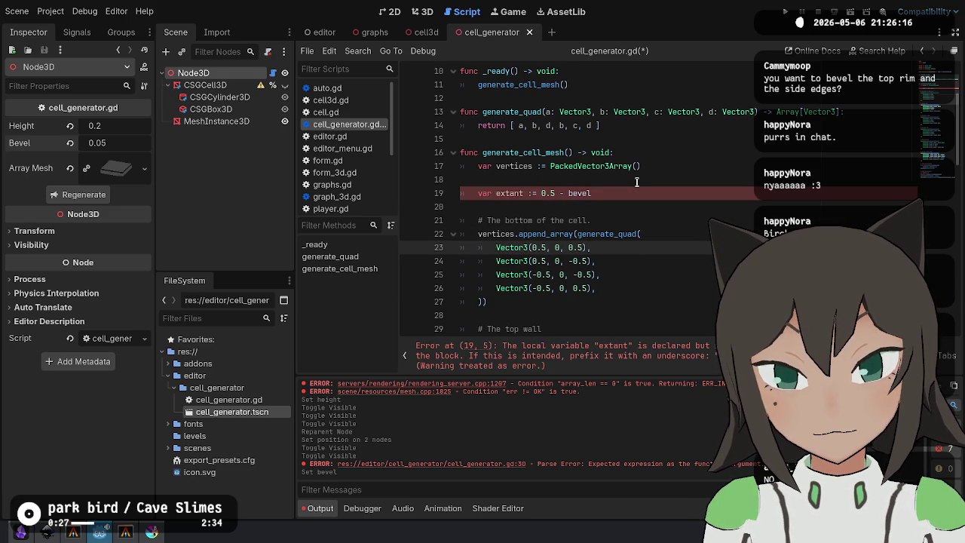
key("shift+Left")
key("shift+Left")
key("shift+Left")
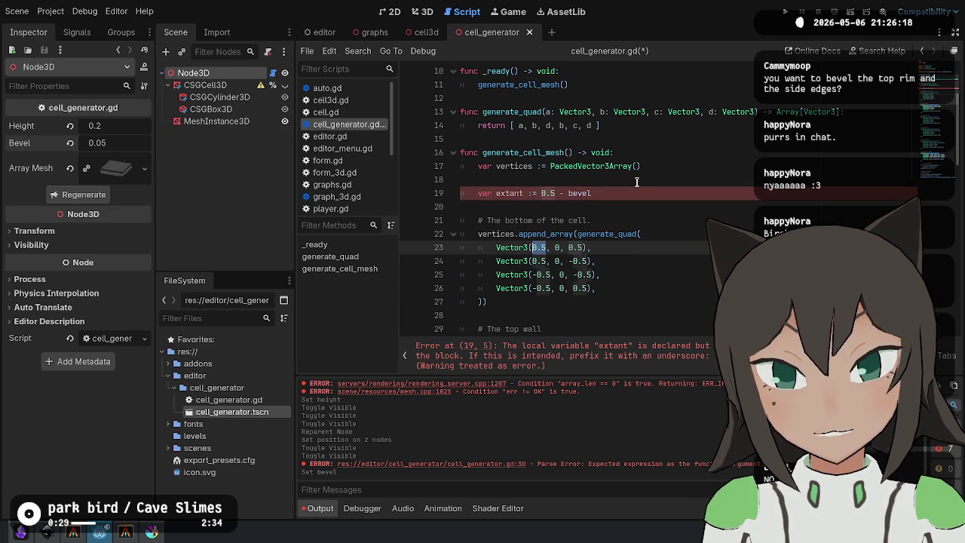
key("ctrl+d")
key("ctrl+d")
key("ctrl+d")
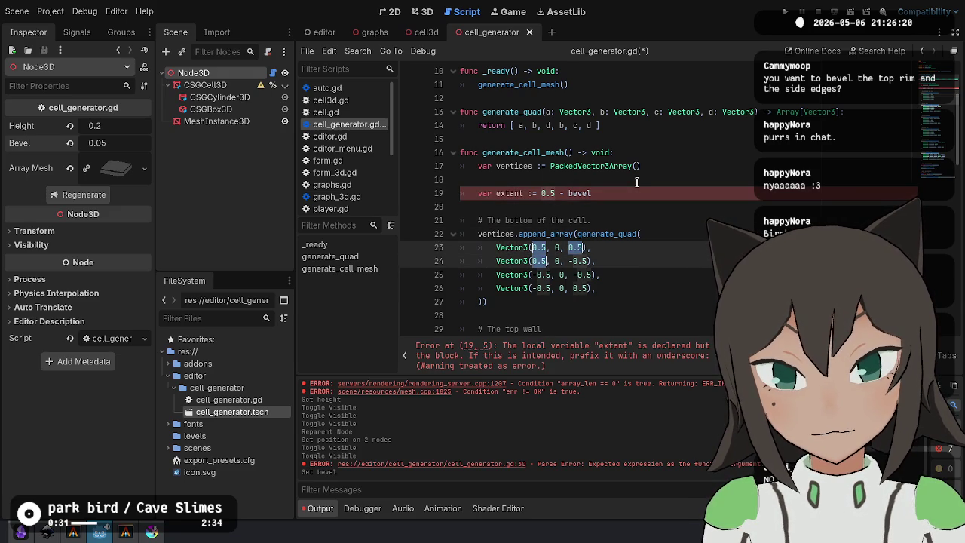
type("extant")
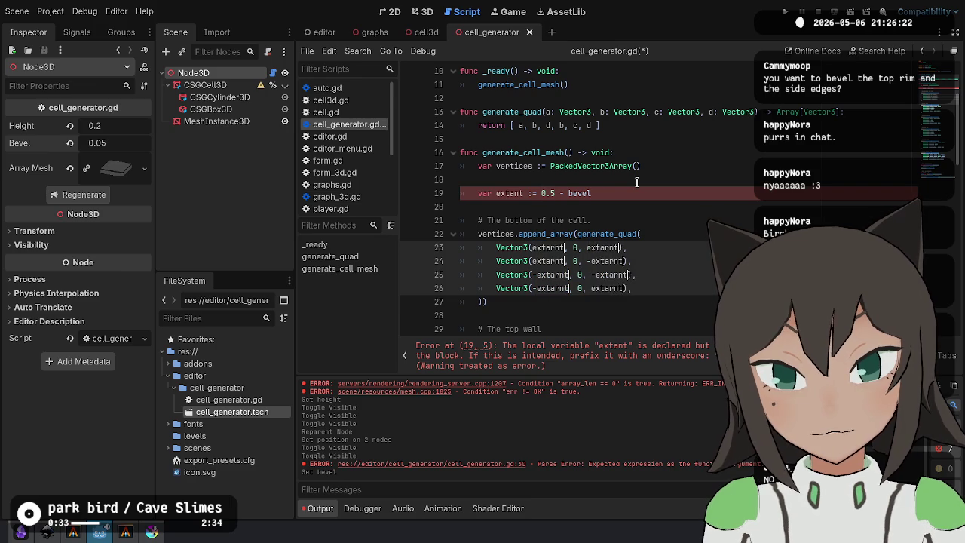
Restore the bottom-quad edit and multi-select the top wall's 0.5 values starting on line 31.
scroll(576, 131, "down", 3)
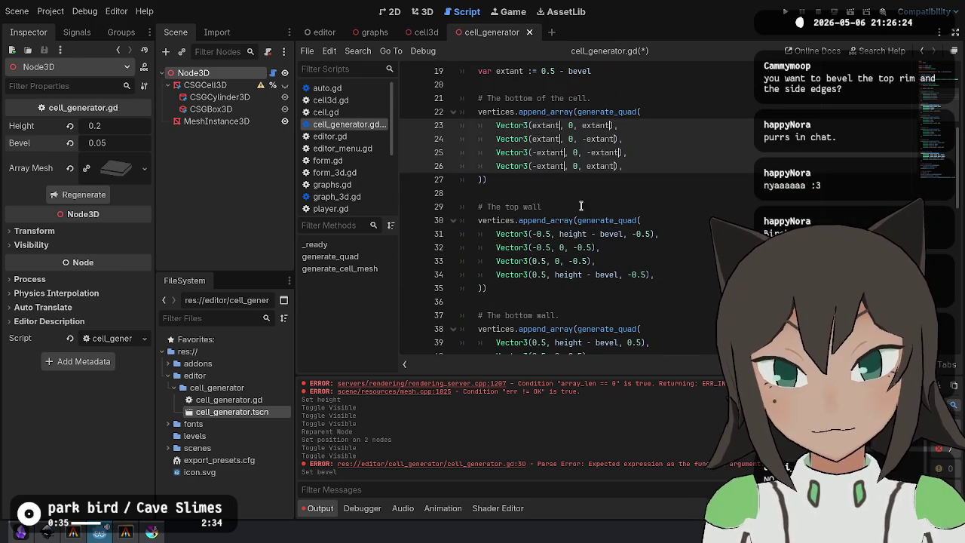
left_click(545, 234)
key("Up")
key("Up")
key("Up")
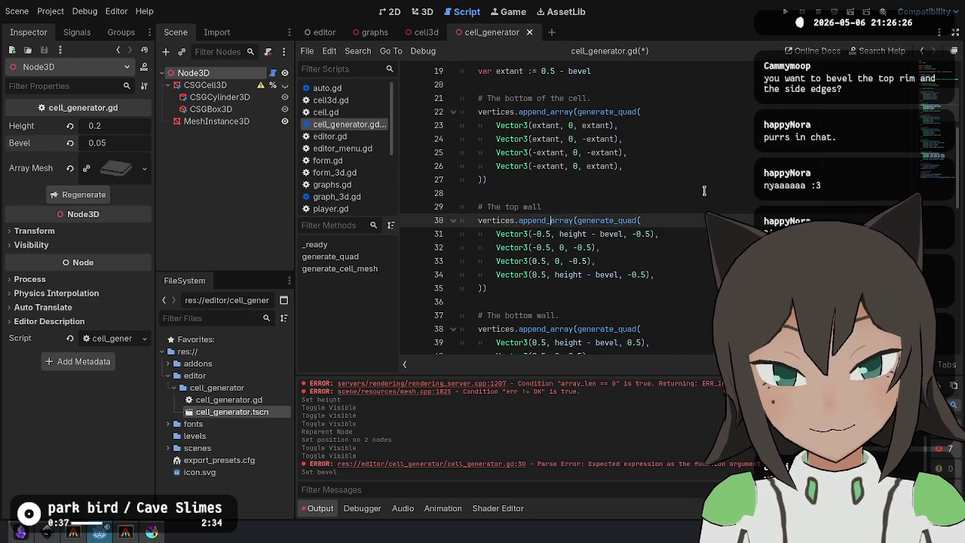
key("ctrl+z")
key("ctrl+z")
key("ctrl+z")
key("ctrl+z")
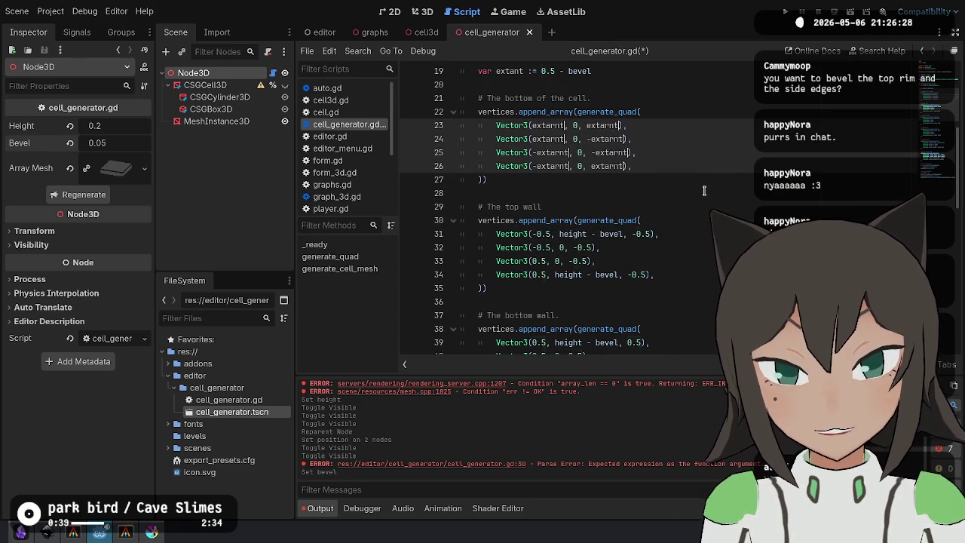
key("Down")
key("Down")
key("Down")
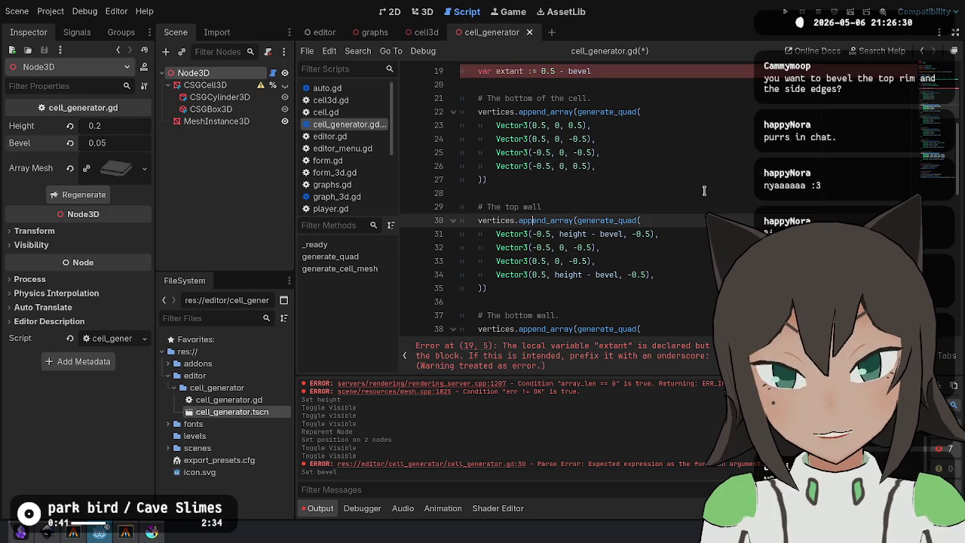
key("Up")
key("Up")
key("Up")
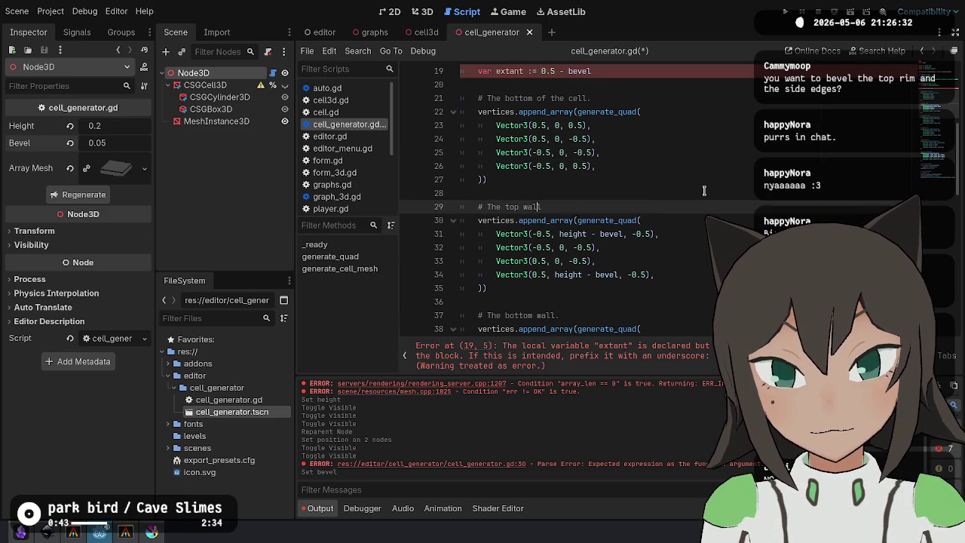
key("Down")
key("Down")
key("Down")
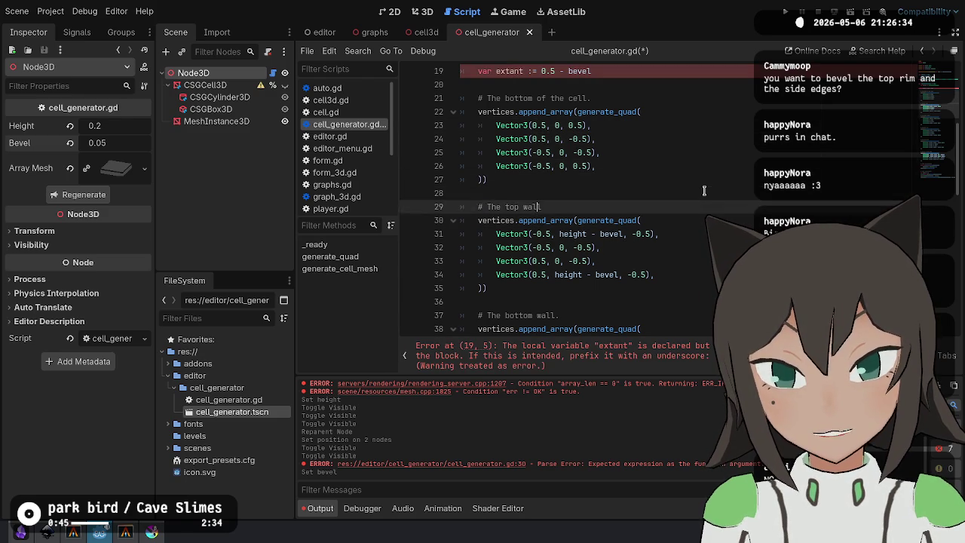
key("shift+Right")
key("shift+Right")
key("shift+Right")
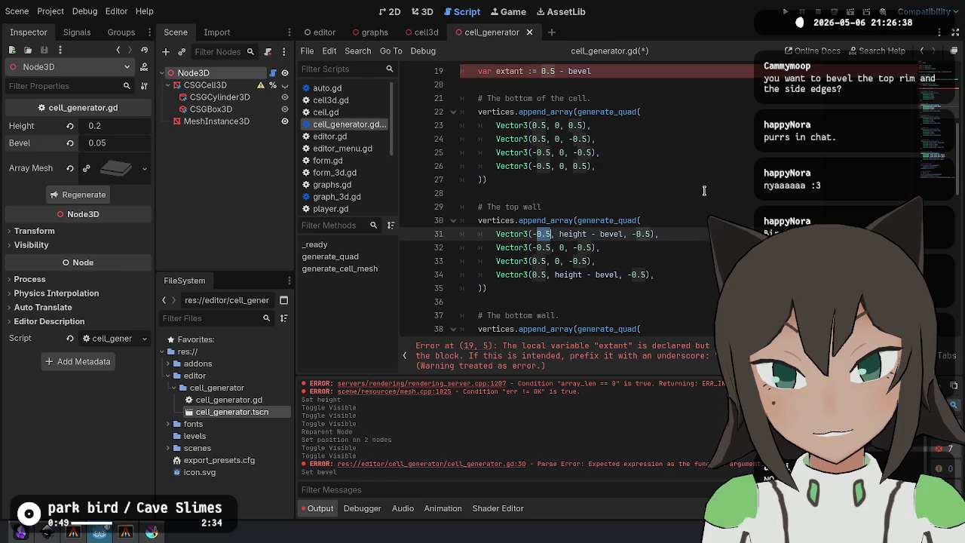
key("ctrl+d")
key("ctrl+d")
key("ctrl+d")
Replace the top wall's 0.5 corner coordinates with extant and save cell_generator.gd.
key("Right")
type("- bevel")
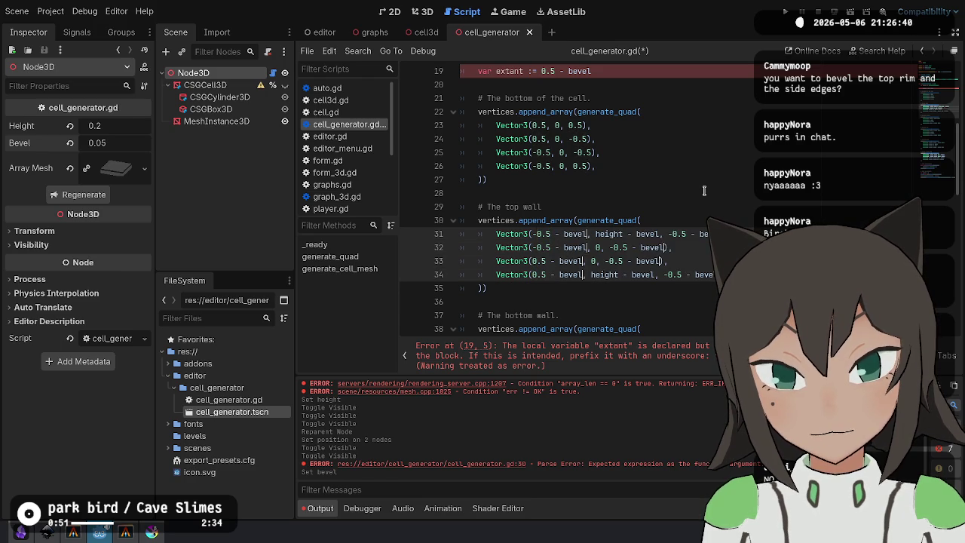
key("Escape")
key("Down")
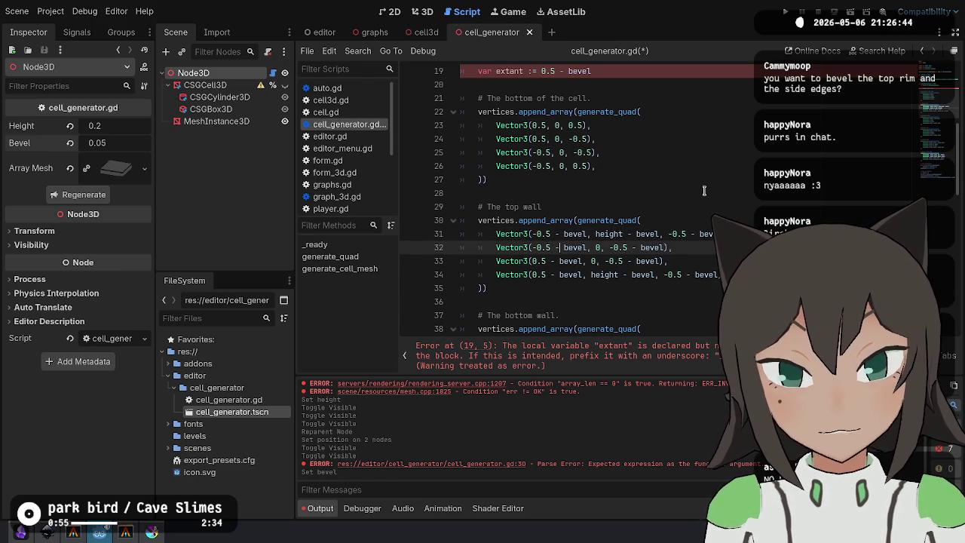
key("Up")
key("BackSpace")
key("BackSpace")
key("BackSpace")
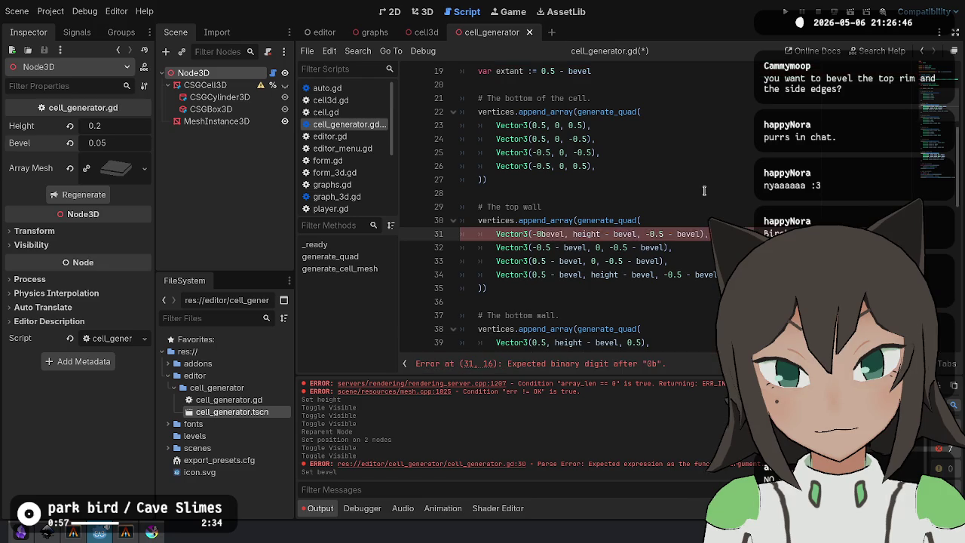
key("ctrl+z")
key("ctrl+z")
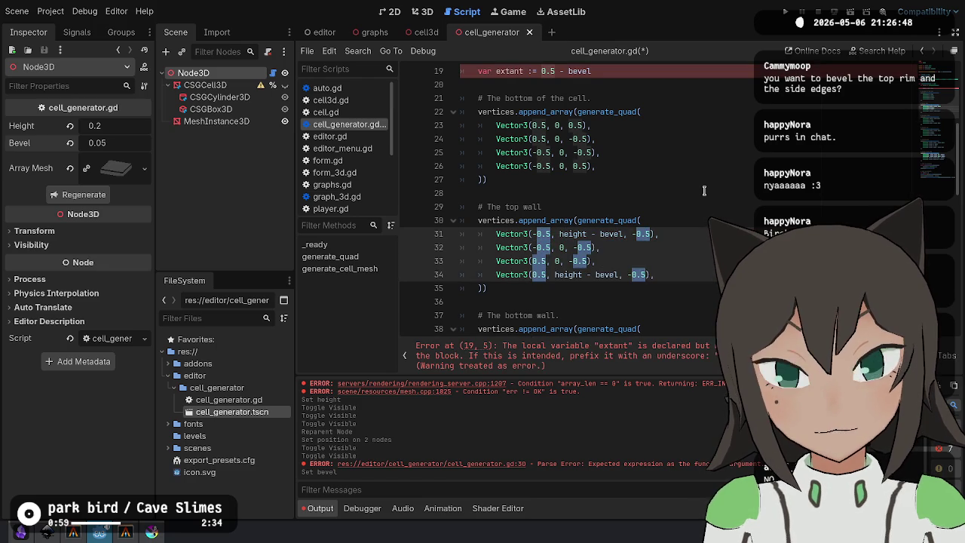
type("extant")
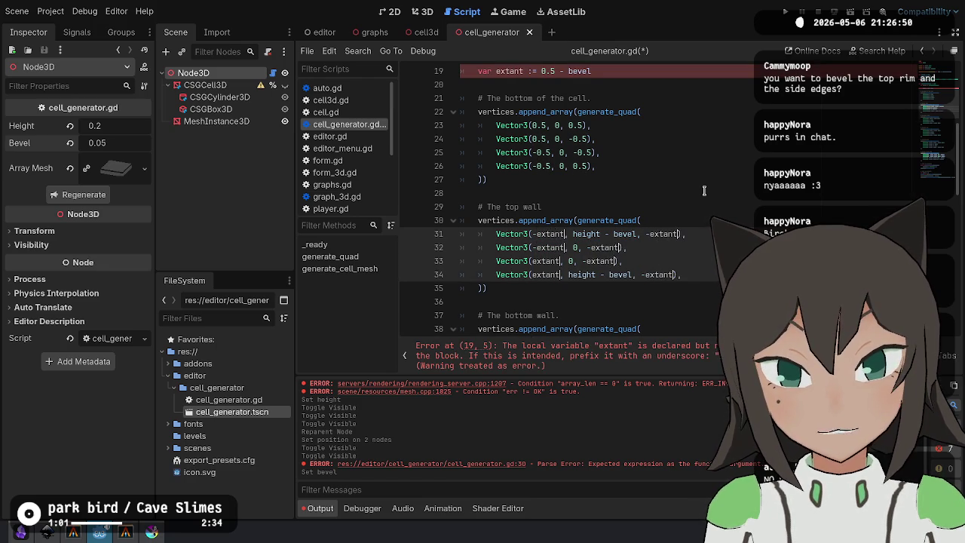
key("Escape")
key("Down")
key("Down")
key("Down")
key("ctrl+s")
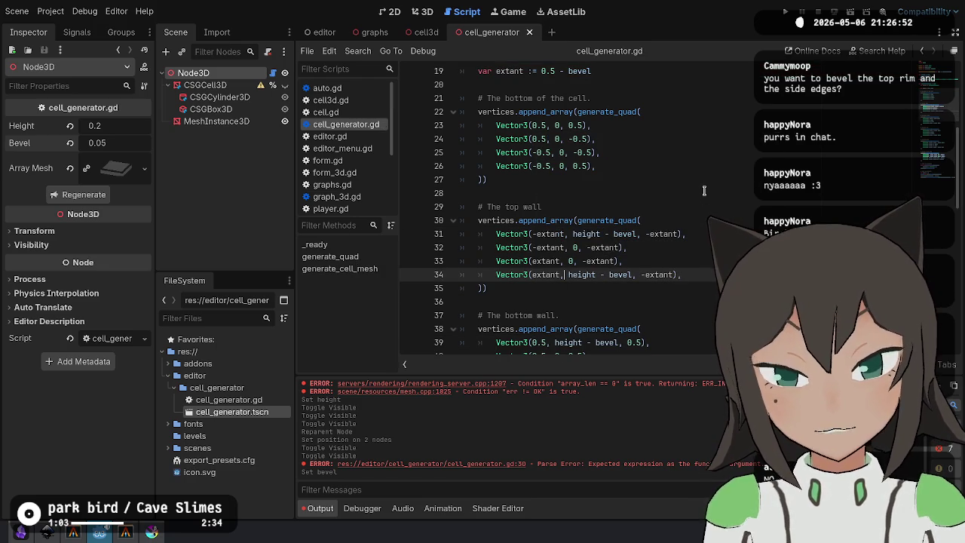
Replace the bottom wall's 0.5 vertex values with extant.
scroll(558, 218, "down", 3)
left_click(550, 217)
key("ctrl+d")
key("ctrl+d")
key("ctrl+d")
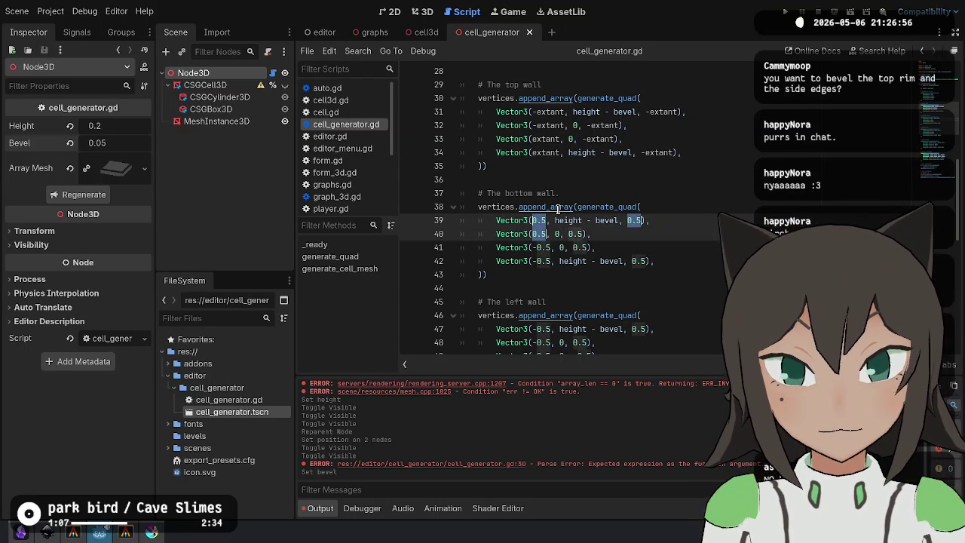
key("ctrl+d")
key("ctrl+d")
type("extant")
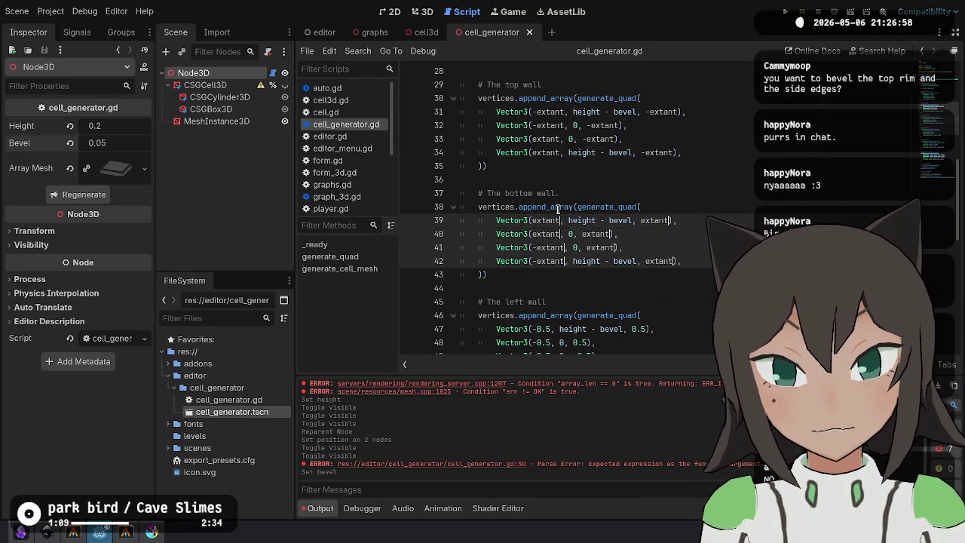
Replace the left wall's 0.5 values from line 47 with extant.
scroll(504, 209, "down", 3)
double_click(543, 207)
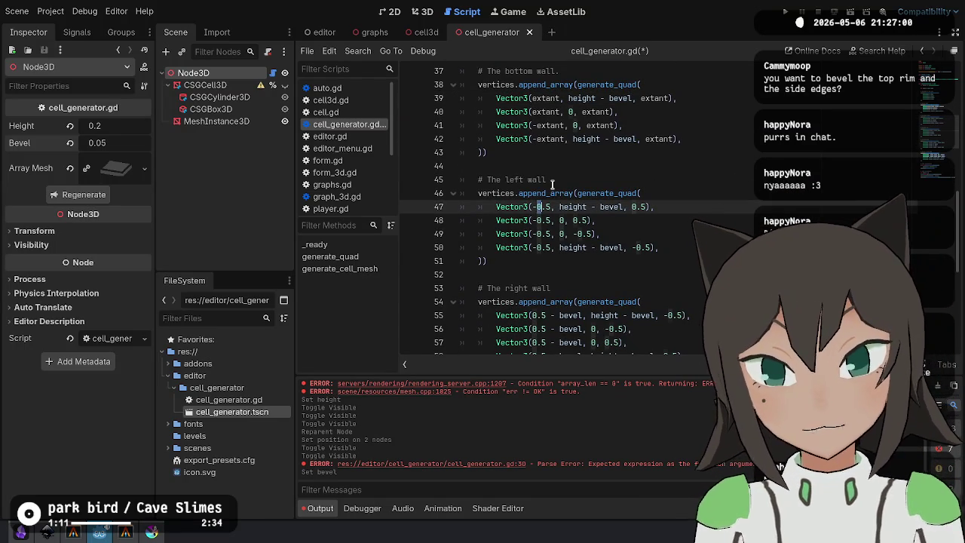
key("ctrl+d")
key("ctrl+d")
key("ctrl+d")
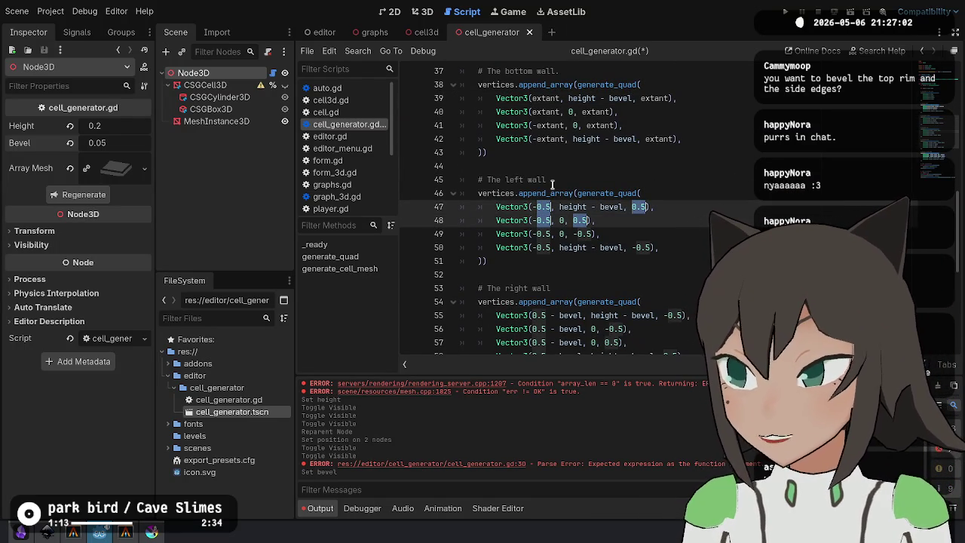
key("ctrl+d")
key("ctrl+d")
key("ctrl+d")
type("extan")
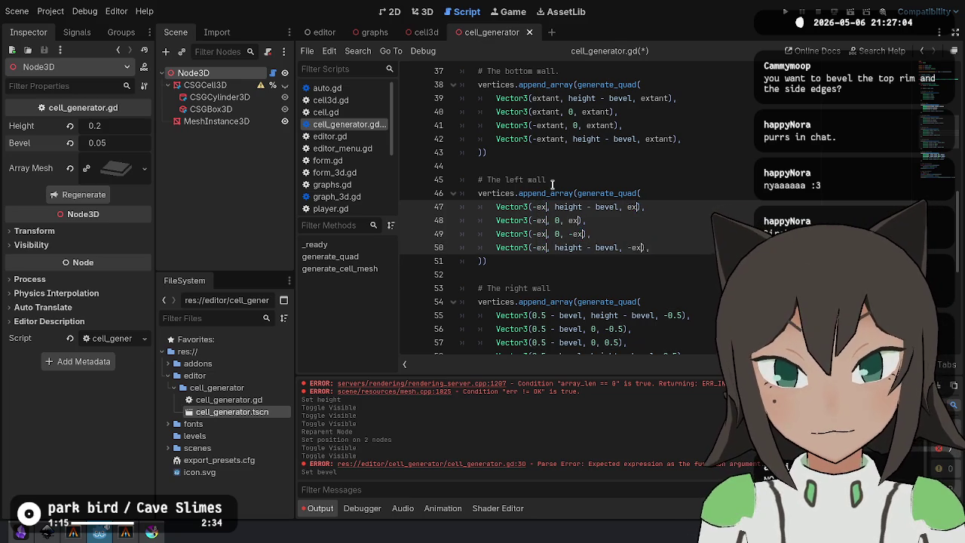
type("t")
key("Escape")
Change the right wall's 0.5 - bevel and 0.5 values from line 55 to ±extant.
scroll(570, 256, "down", 2)
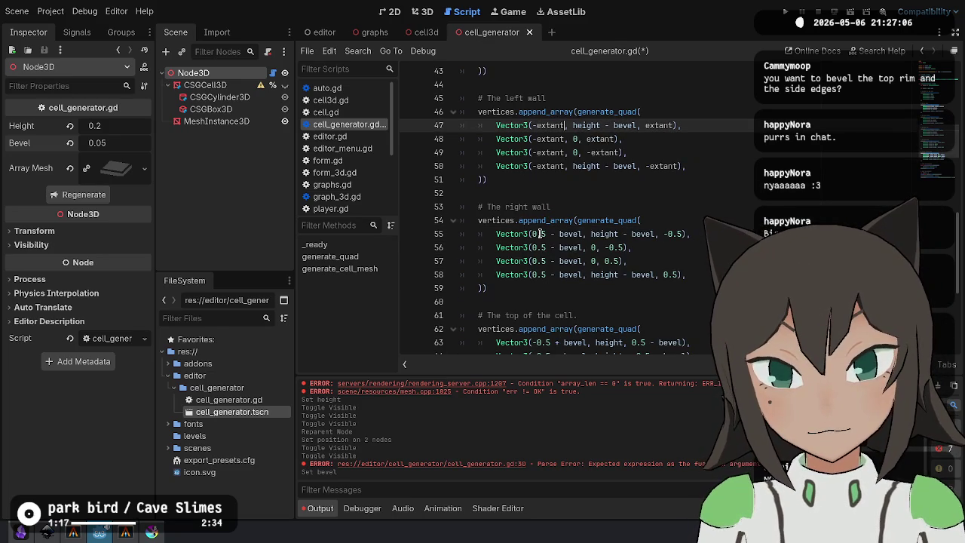
left_click(540, 234)
key("ctrl+shift+Right")
key("ctrl+shift+Right")
key("ctrl+shift+Right")
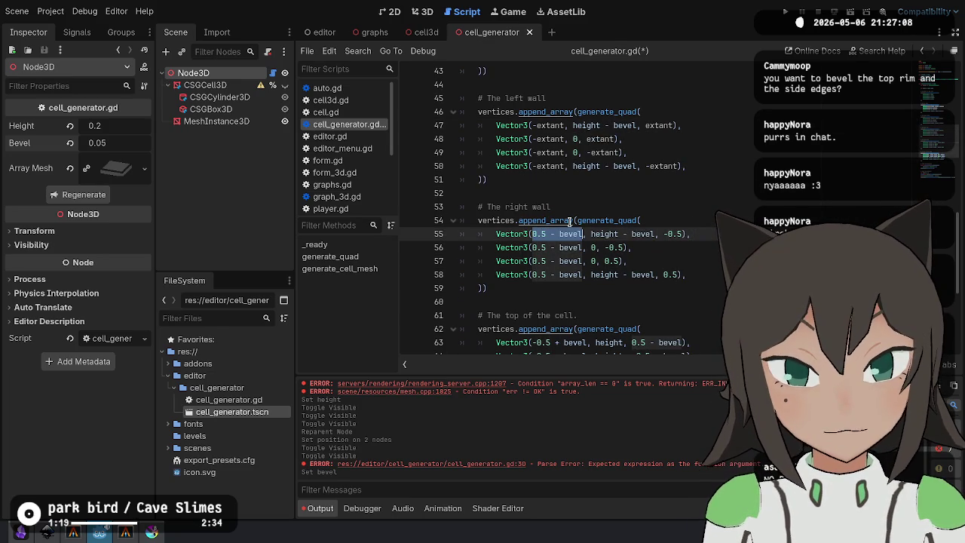
key("ctrl+d")
key("ctrl+d")
key("ctrl+d")
type("extant")
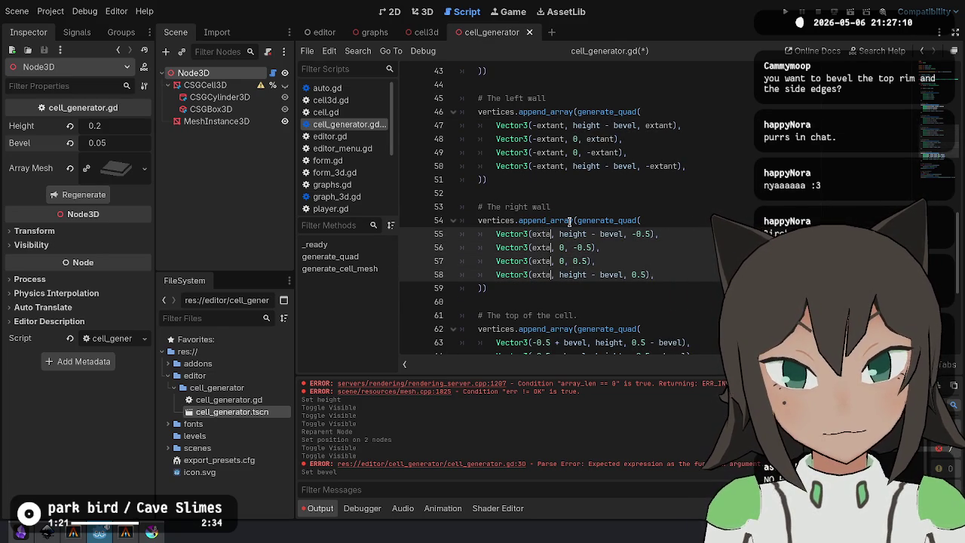
key("End")
key("Left")
key("ctrl+shift+Left")
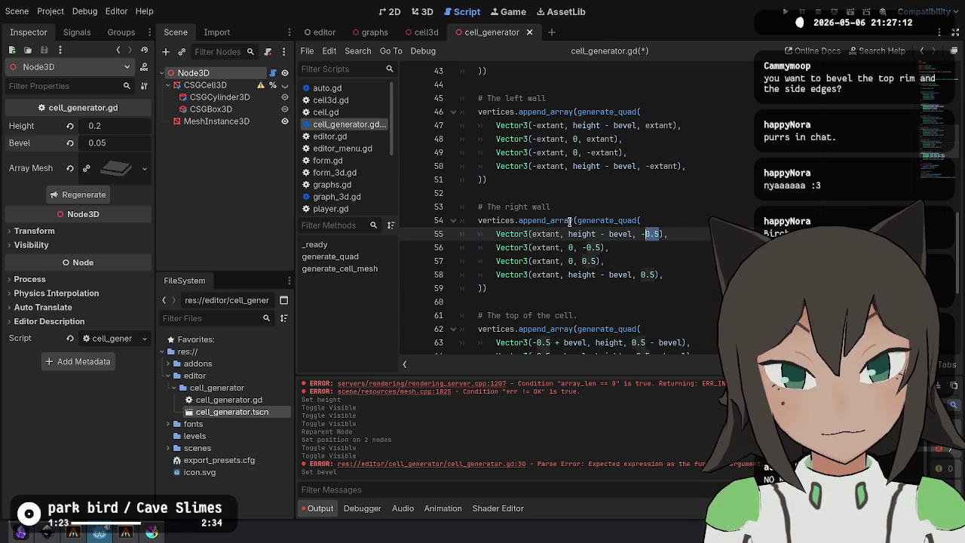
type("extant")
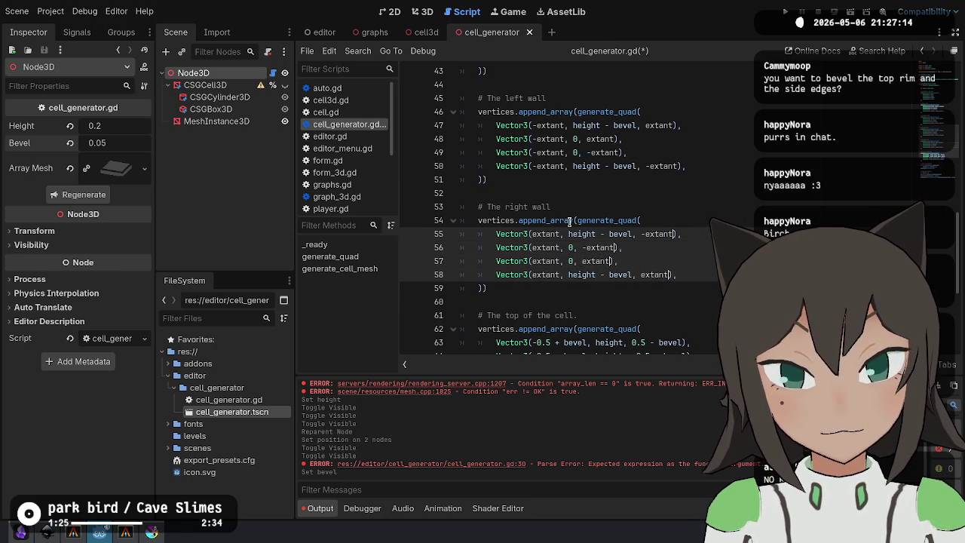
key("Escape")
Replace the cell top's 0.5 ± bevel values on line 63 with extant, save, and view the 3D scene.
scroll(551, 226, "down", 3)
left_click(545, 220)
key("ctrl+shift+Right")
key("ctrl+shift+Right")
key("ctrl+shift+Right")
key("ctrl+d")
key("ctrl+d")
key("ctrl+d")
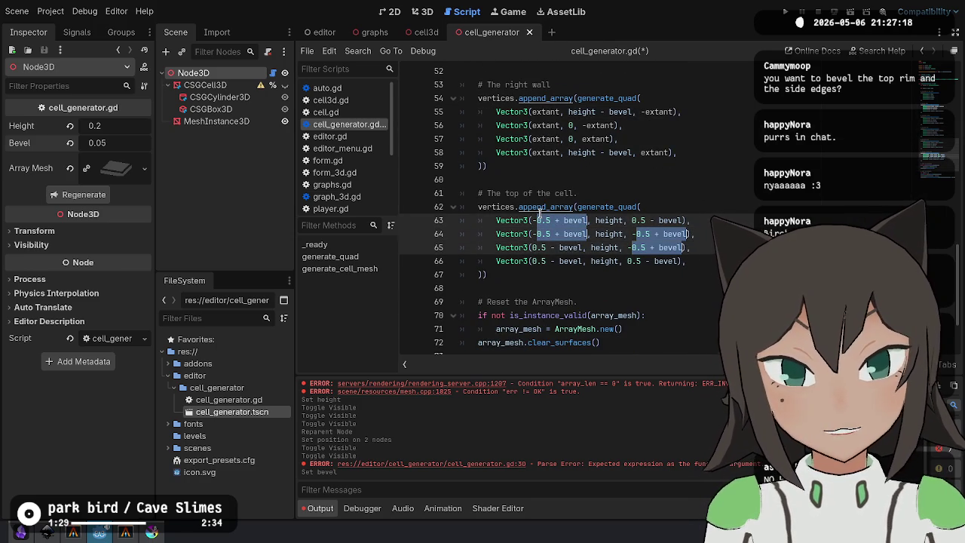
type("extant")
key("Left")
key("ctrl+shift+Left")
key("ctrl+shift+Left")
key("ctrl+shift+Left")
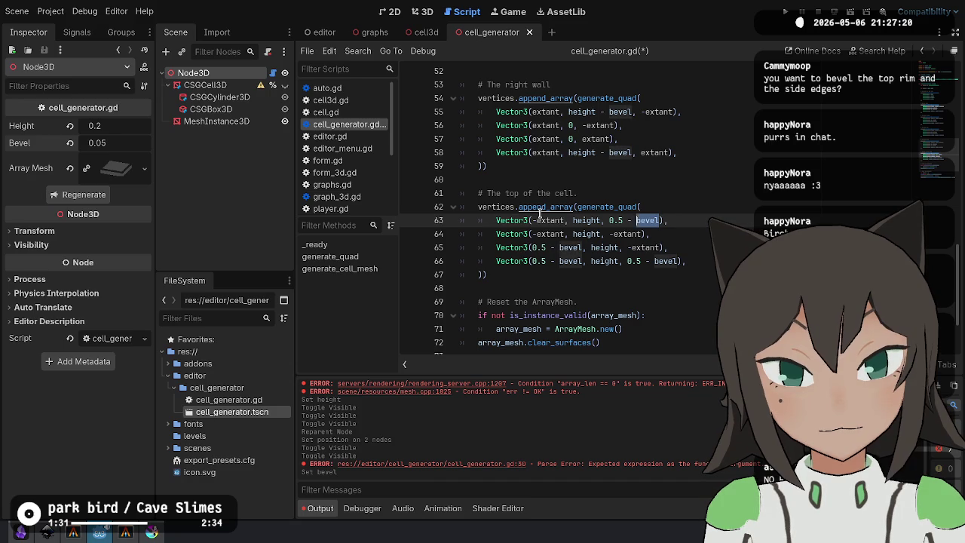
key("ctrl+d")
key("ctrl+d")
key("ctrl+d")
type("extant")
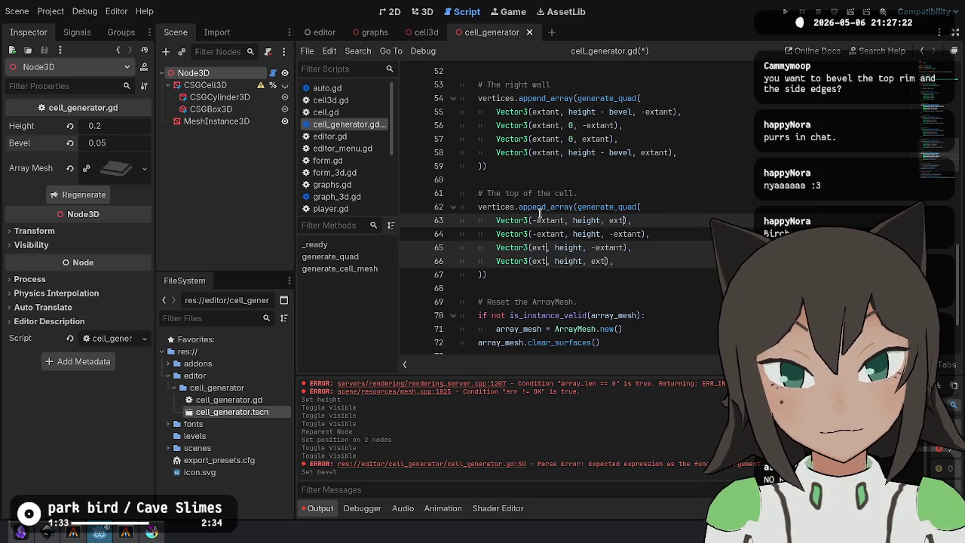
key("ctrl+s")
left_click(425, 12)
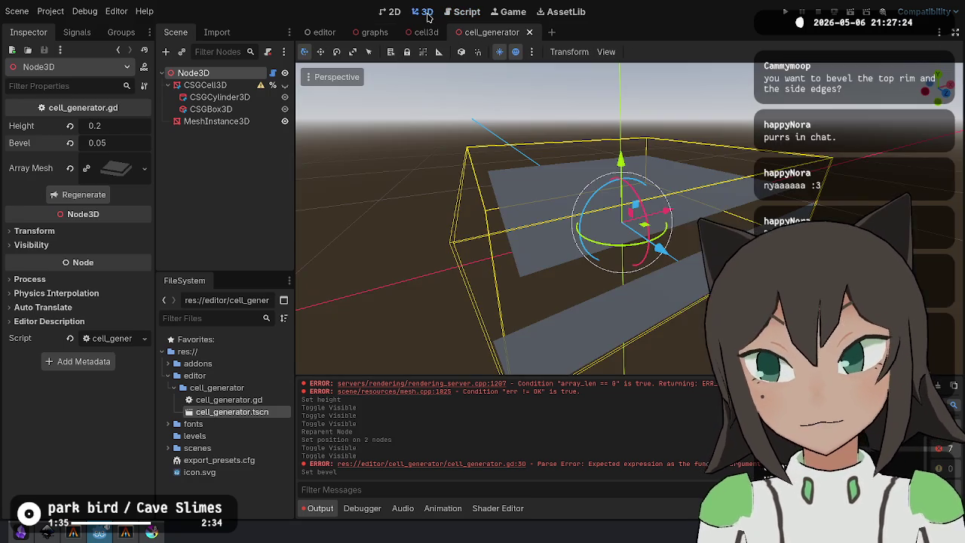
Regenerate the cell mesh, orbit to check the inset walls, then return to cell_generator.gd.
left_click(84, 194)
left_click_drag(533, 263, 563, 261)
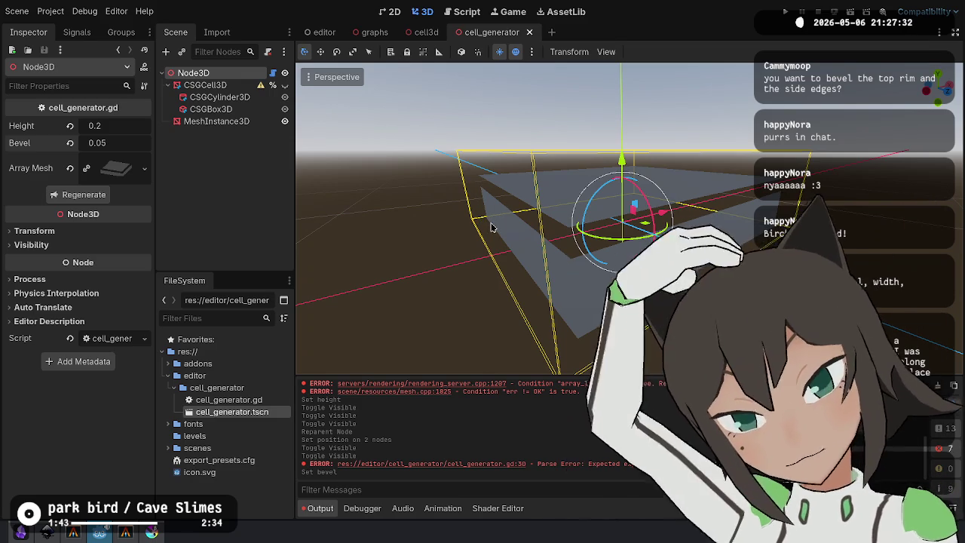
mouse_move(635, 205)
left_mouse_down()
mouse_move(622, 226)
mouse_move(631, 233)
left_mouse_up()
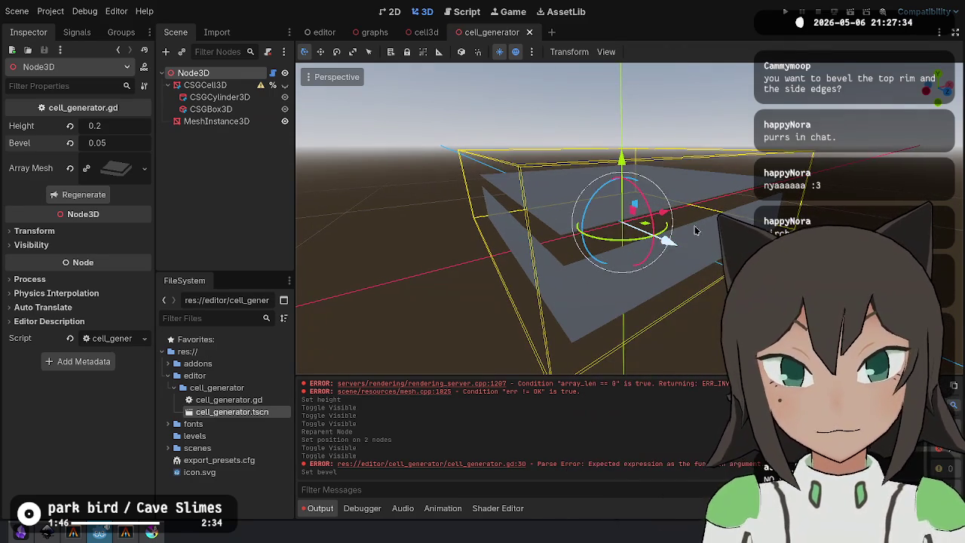
left_click(467, 11)
left_click(603, 183)
Change the line 19 declaration to extant := 0.5.
double_click(546, 220)
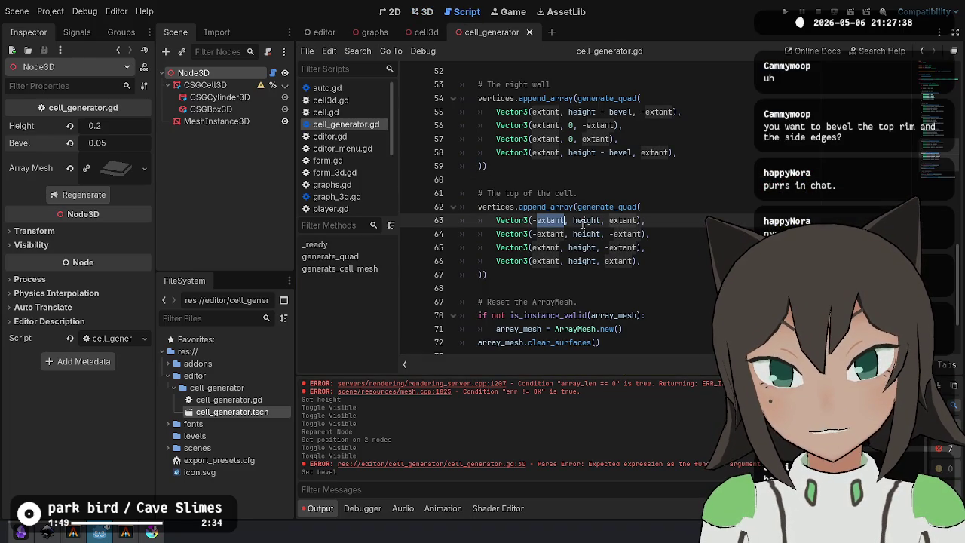
scroll(595, 196, "up", 10)
left_click(620, 147)
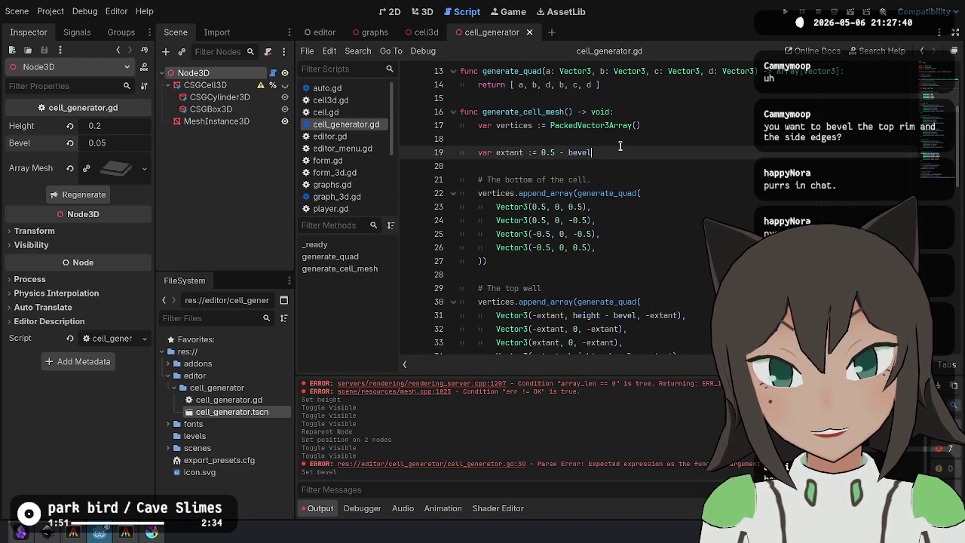
key("ctrl+shift+Return")
type("var size")
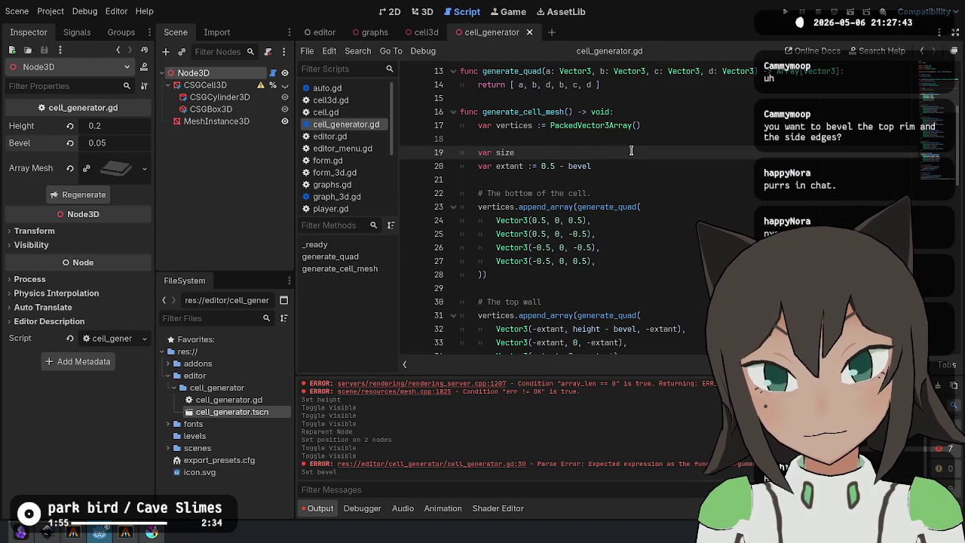
key("BackSpace")
key("BackSpace")
key("BackSpace")
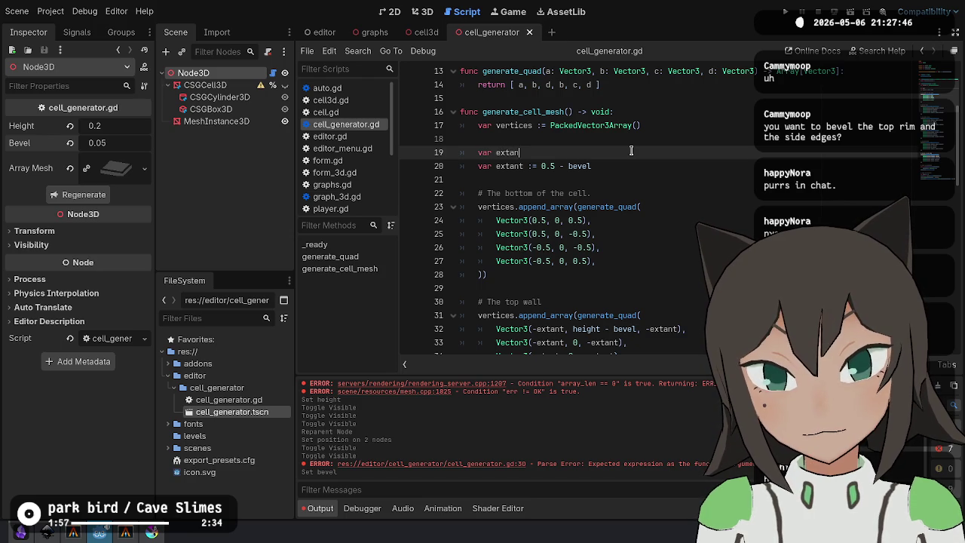
type("t := 0")
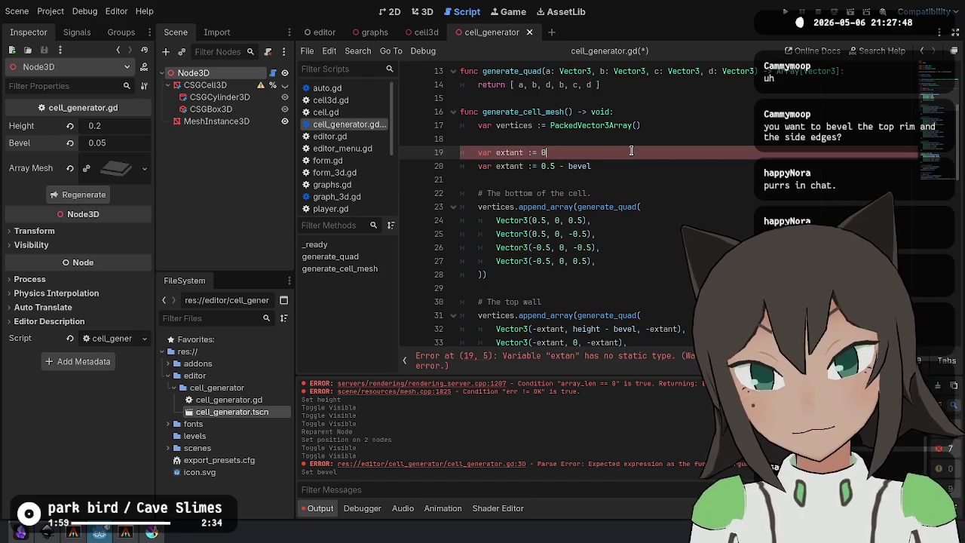
type(".5")
Rename the line 20 variable to beveled, keeping its 0.5 - bevel value.
key("Down")
key("ctrl+Left")
key("ctrl+Left")
key("ctrl+Left")
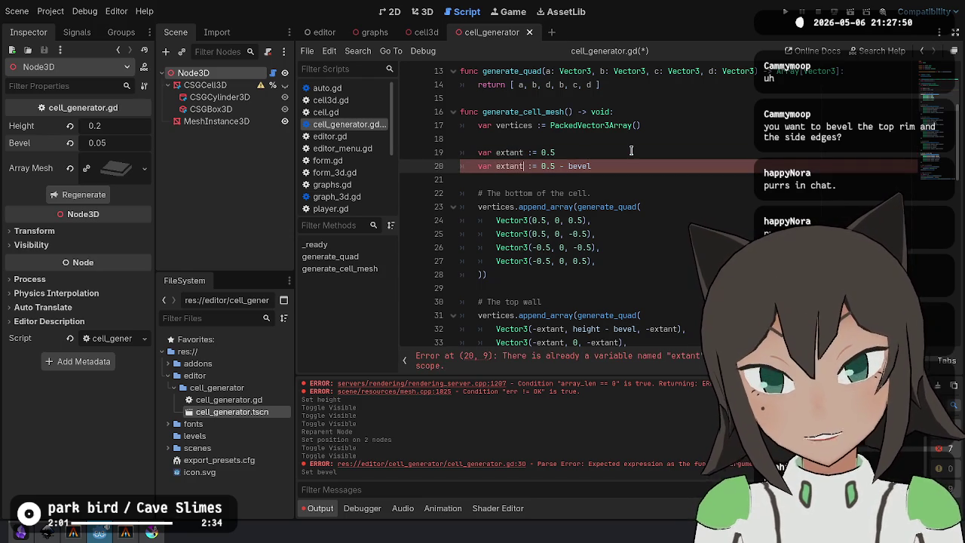
type("d")
key("BackSpace")
type("beveled")
key("ctrl+shift+Right")
key("Delete")
key("ctrl+shift+Left")
key("Down")
key("Down")
key("Down")
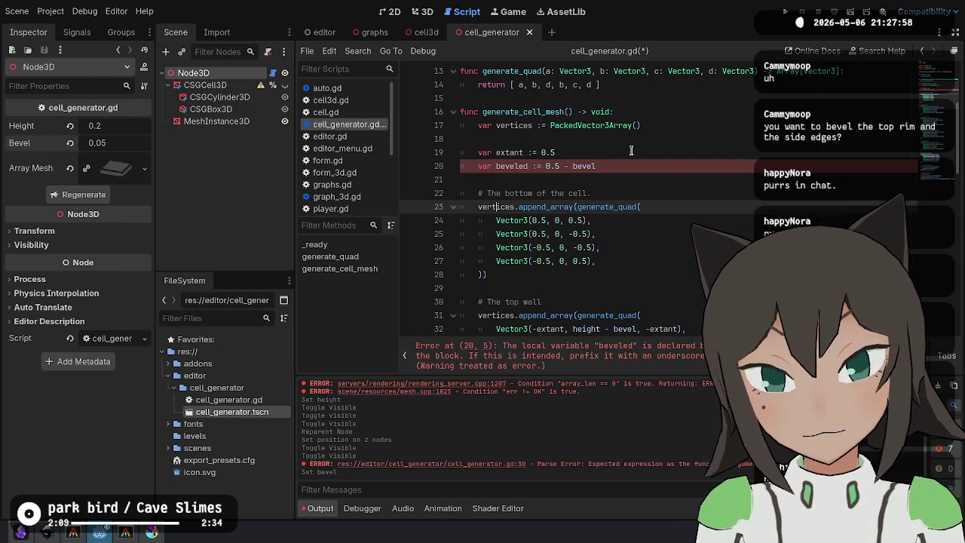
Multi-select the extant usages in the top wall, right wall and cell-top vertices for beveled.
scroll(631, 150, "down", 3)
double_click(551, 247)
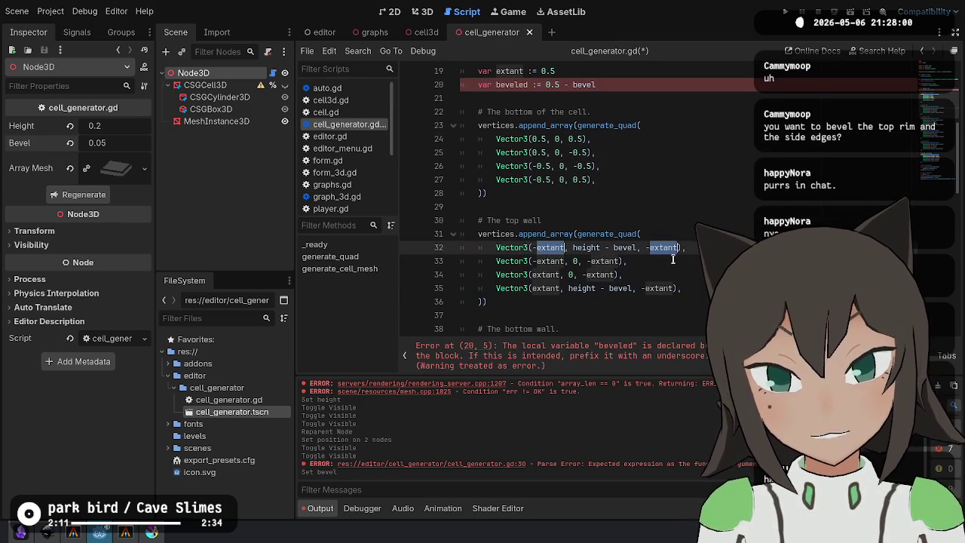
scroll(673, 258, "down", 8)
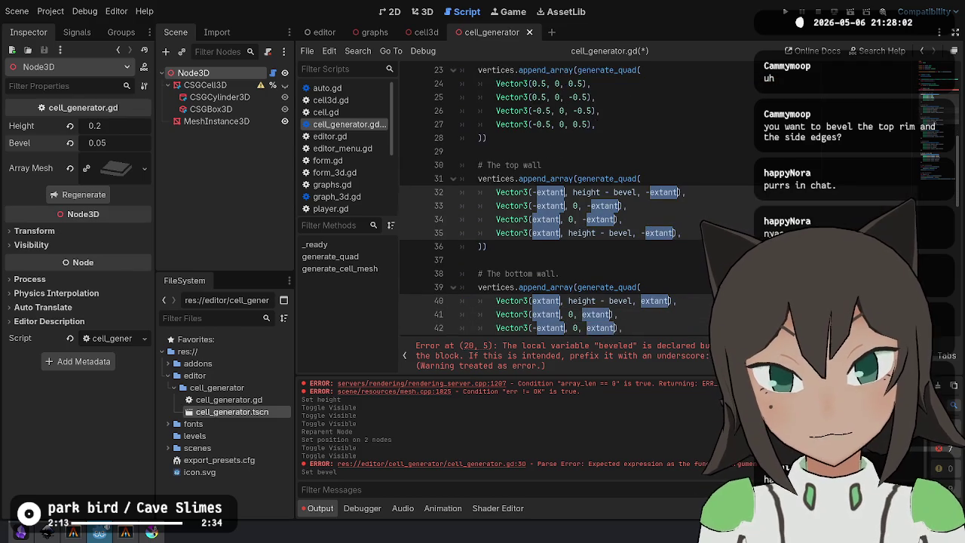
key("ctrl+d")
key("ctrl+d")
key("ctrl+d")
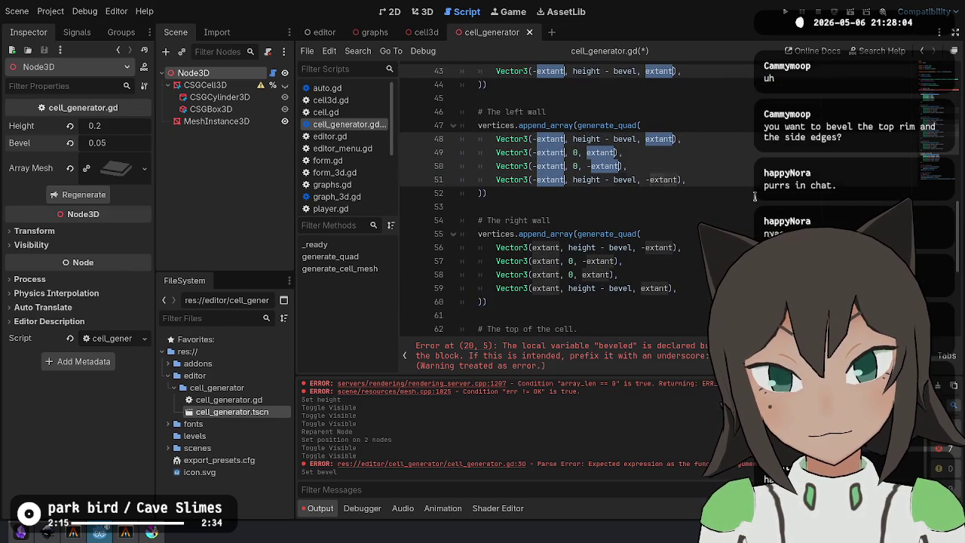
key("ctrl+d")
key("ctrl+d")
key("ctrl+d")
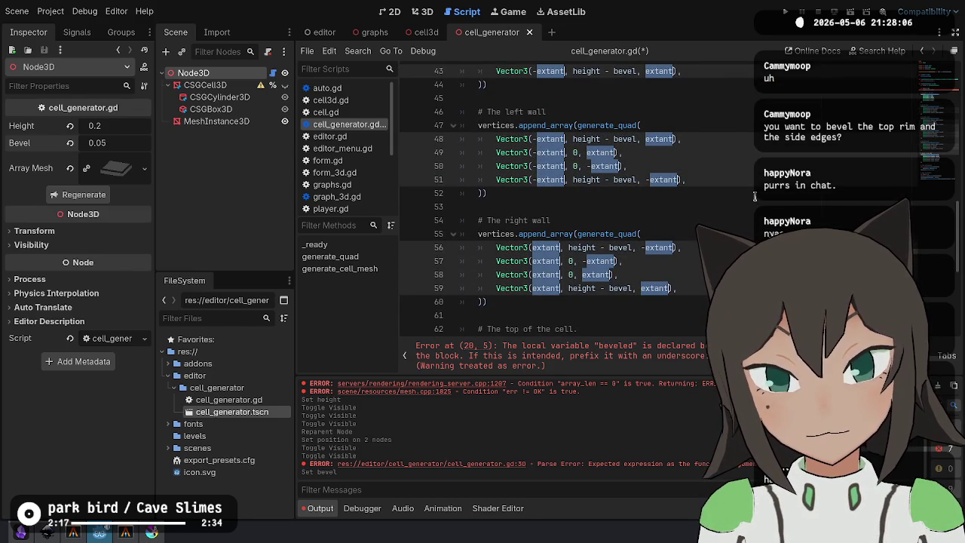
scroll(754, 196, "down", 3)
key("ctrl+d")
key("ctrl+d")
key("ctrl+d")
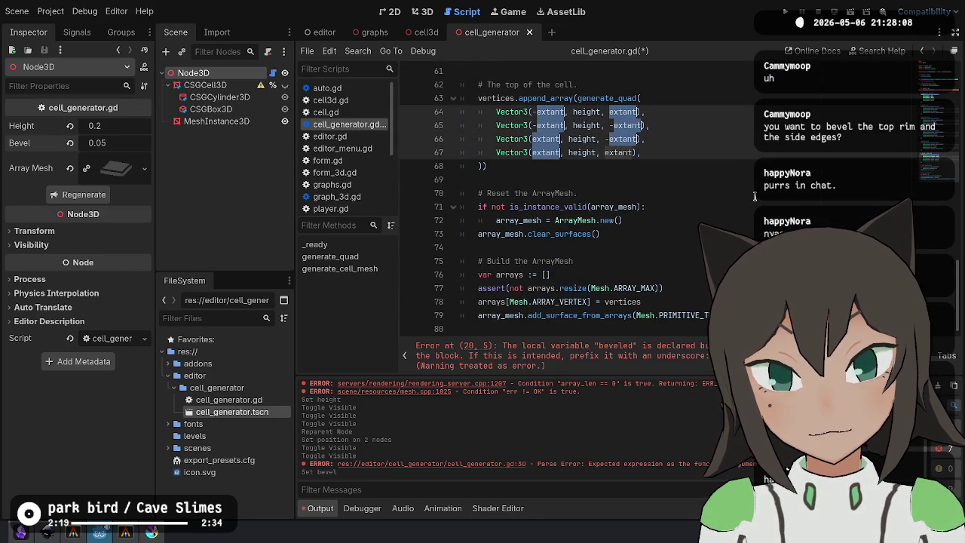
scroll(668, 129, "up", 15)
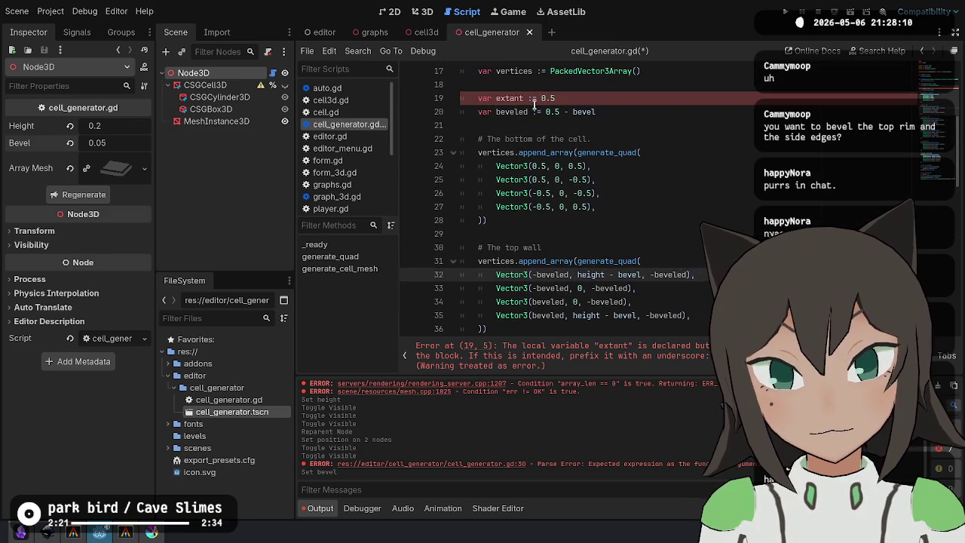
Set the top wall's four z-coordinate beveled values on line 32 onward back to extant.
left_click(498, 98)
double_click(498, 97)
scroll(541, 190, "down", 2)
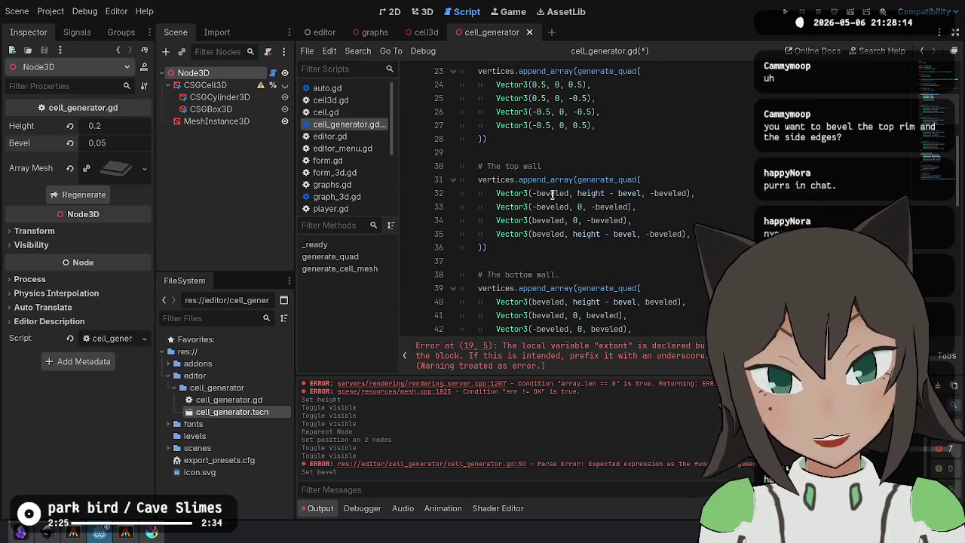
double_click(553, 194)
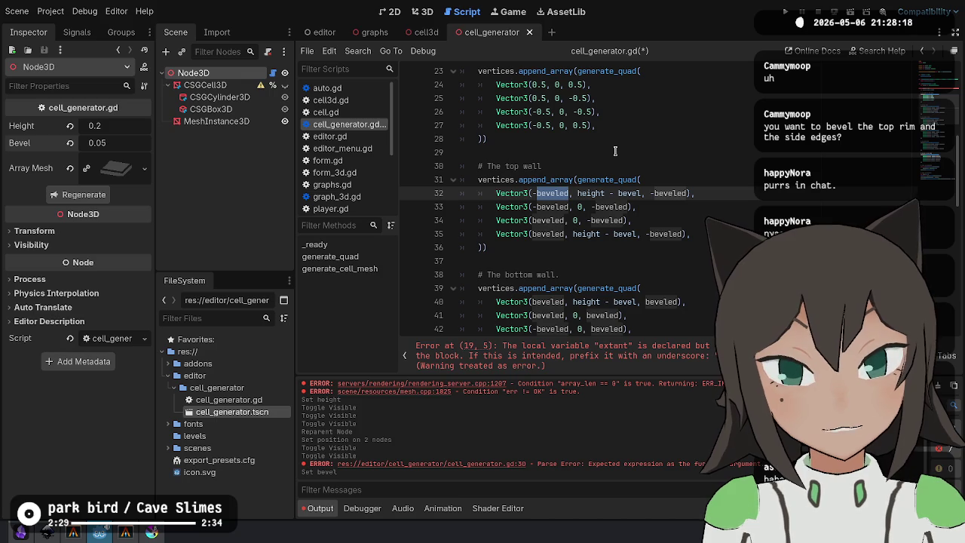
double_click(678, 193)
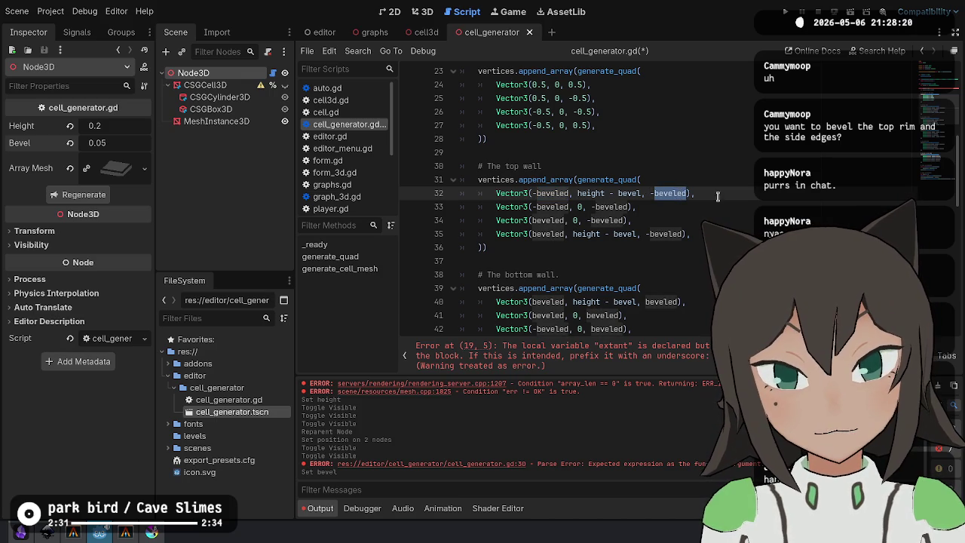
left_click(653, 193)
key("ctrl+d")
key("ctrl+d")
key("ctrl+d")
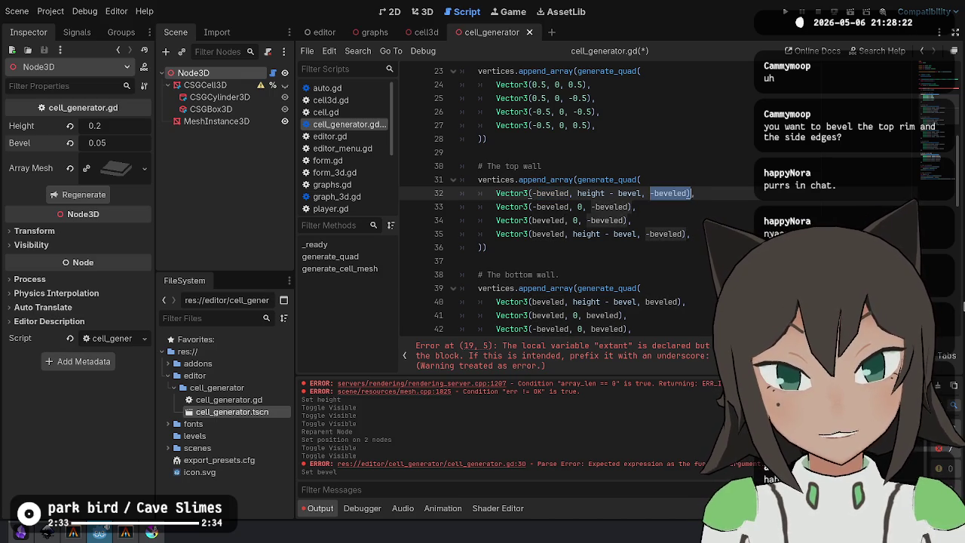
key("Right")
key("ctrl+shift+Left")
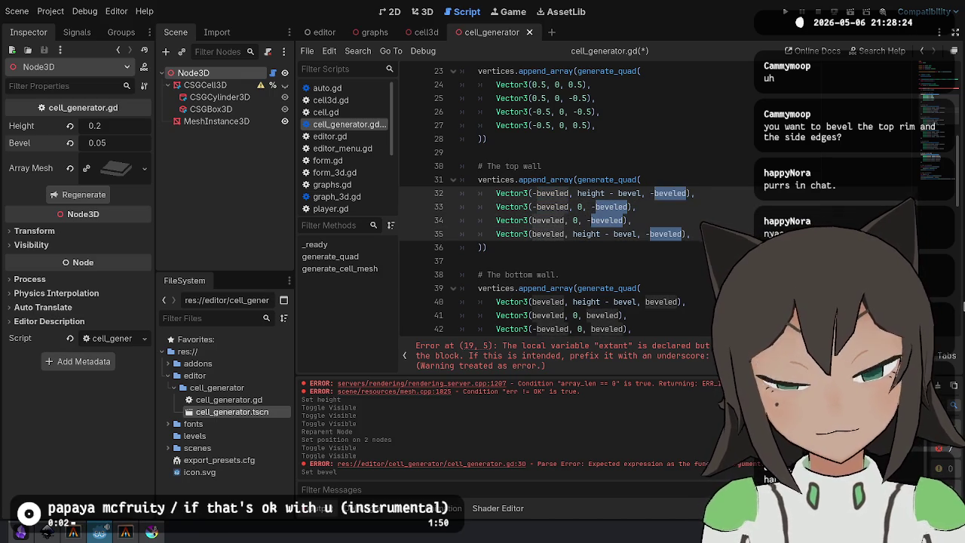
type("extant")
Put the bottom wall's z and left wall's x coordinates back to extant.
scroll(664, 154, "down", 1)
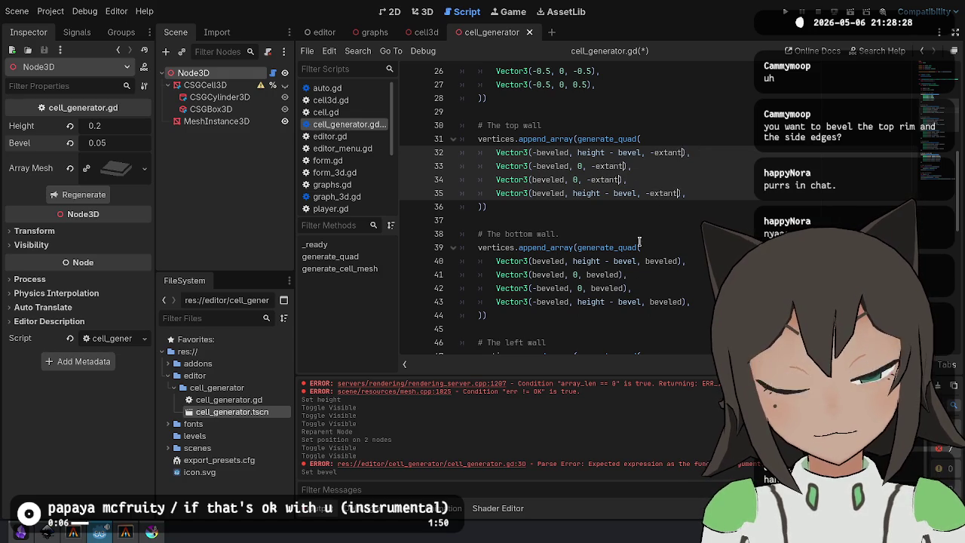
left_click(582, 282)
left_click(581, 261)
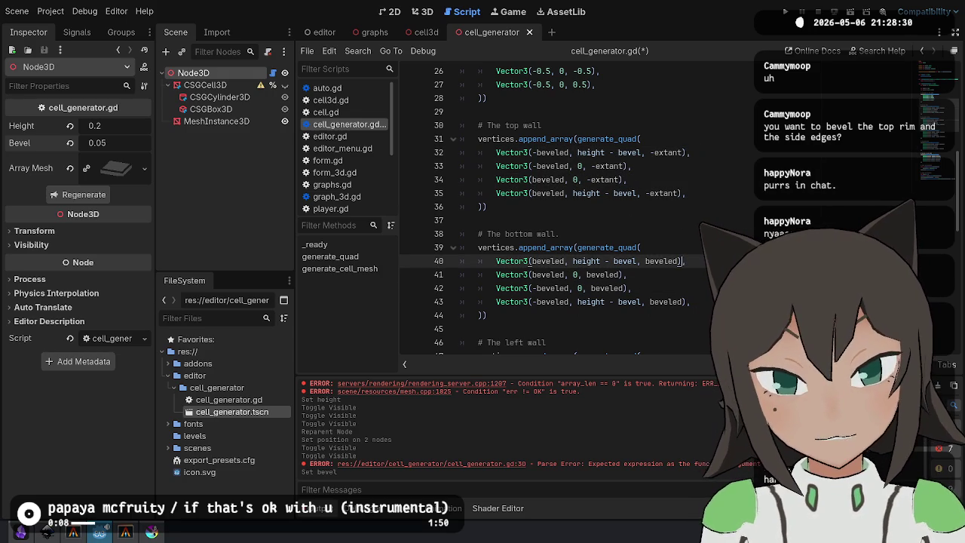
key("ctrl+d")
key("ctrl+d")
key("ctrl+d")
type("extant")
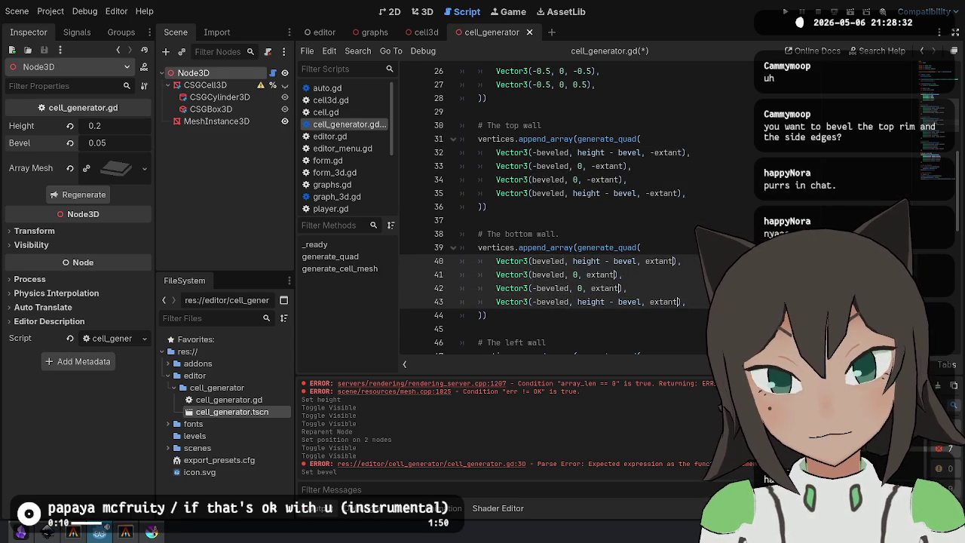
scroll(545, 208, "down", 3)
left_click(689, 247)
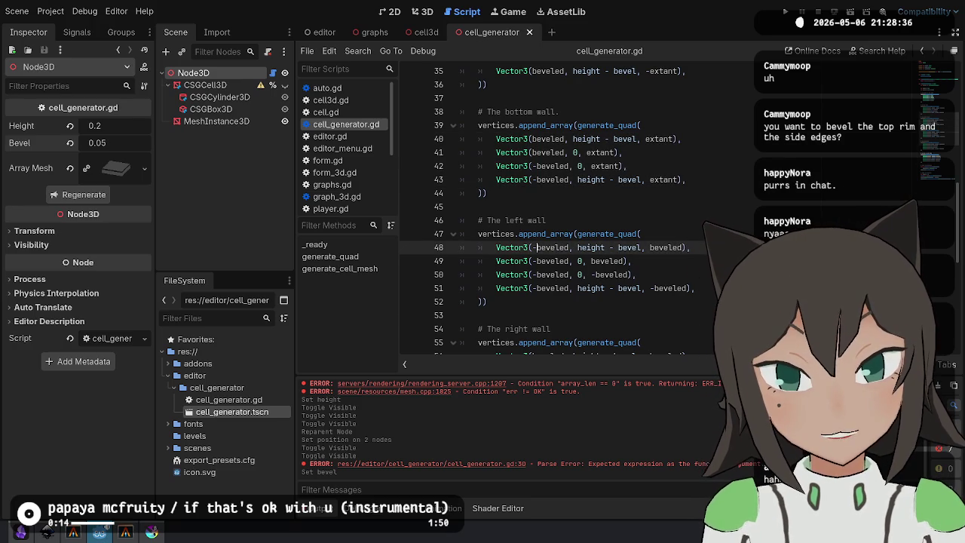
key("ctrl+d")
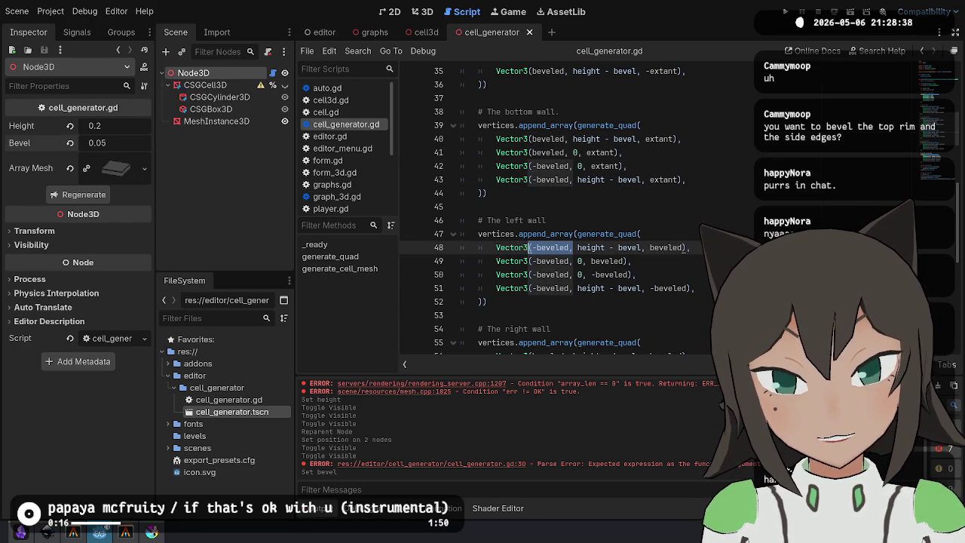
key("ctrl+d")
key("ctrl+d")
key("ctrl+d")
type("extant")
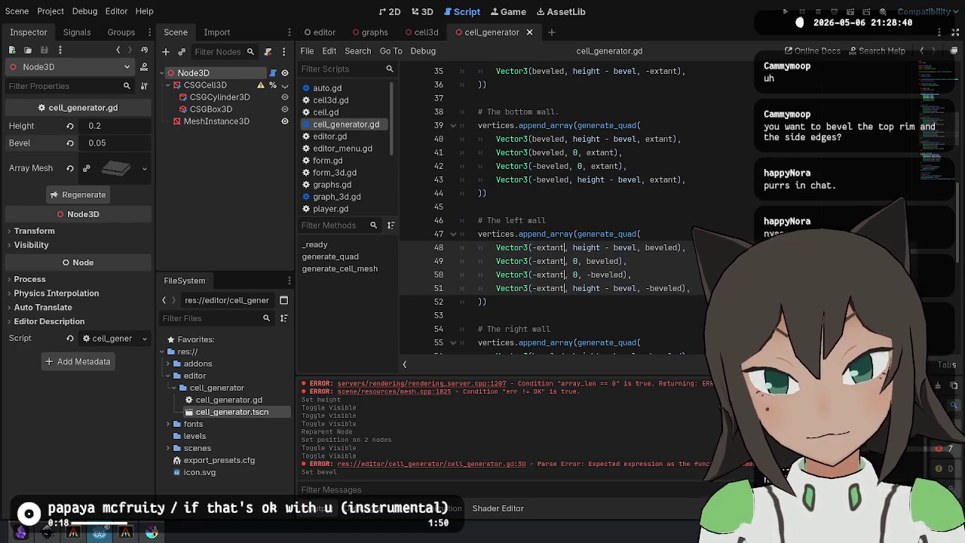
Set the right wall's x coordinates to extant, save the script, and show the 3D view.
scroll(565, 226, "down", 3)
left_click(565, 234)
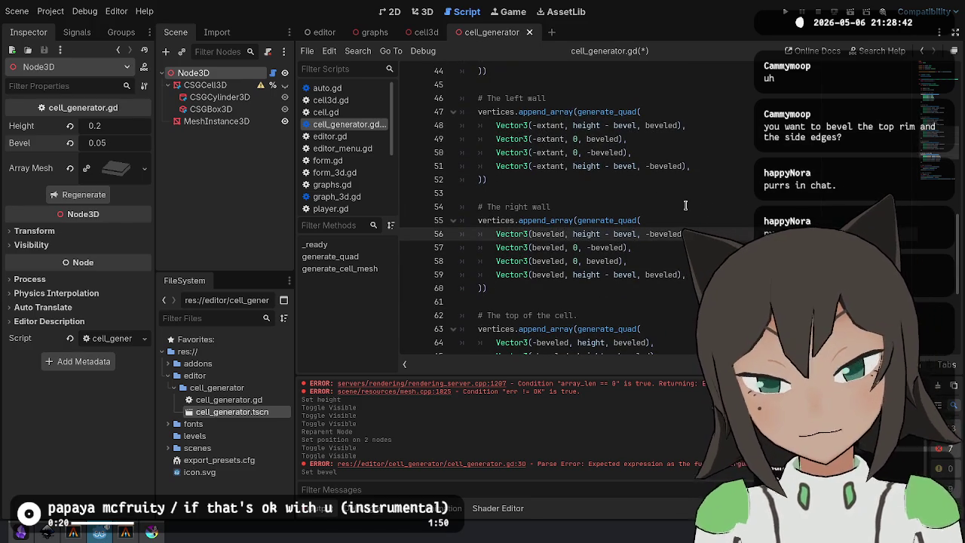
key("ctrl+d")
key("ctrl+d")
key("ctrl+d")
key("ctrl+d")
key("BackSpace")
type("extant")
scroll(685, 205, "down", 2)
key("ctrl+s")
left_click(705, 194)
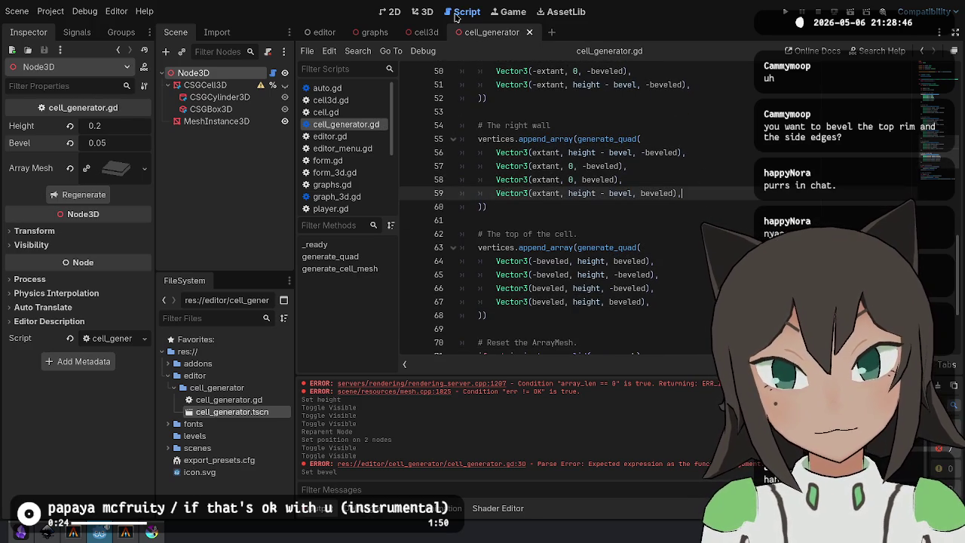
left_click(418, 13)
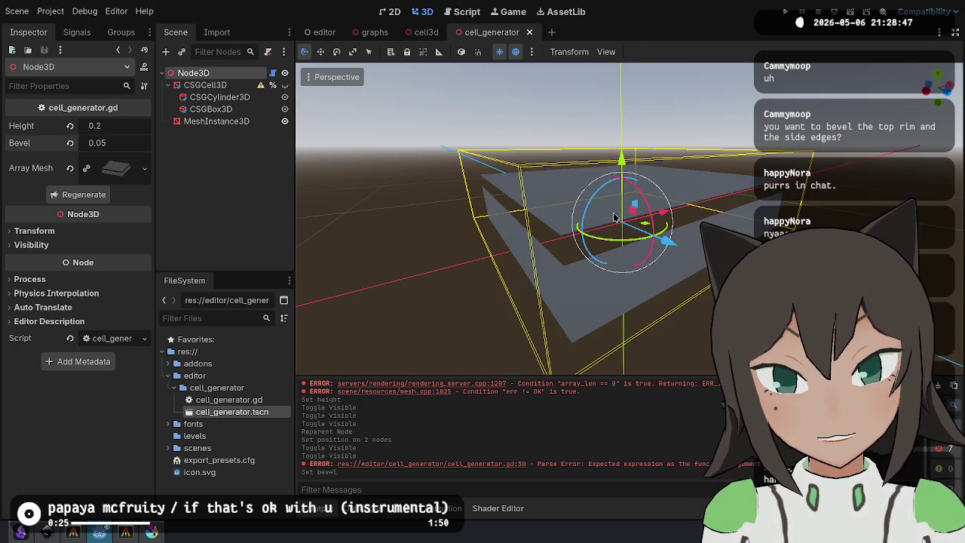
Regenerate the cell mesh, orbit around its faces, then bring up the convex hull search results.
left_click(83, 195)
mouse_move(573, 249)
left_mouse_down()
mouse_move(684, 228)
mouse_move(670, 205)
mouse_move(585, 178)
left_mouse_up()
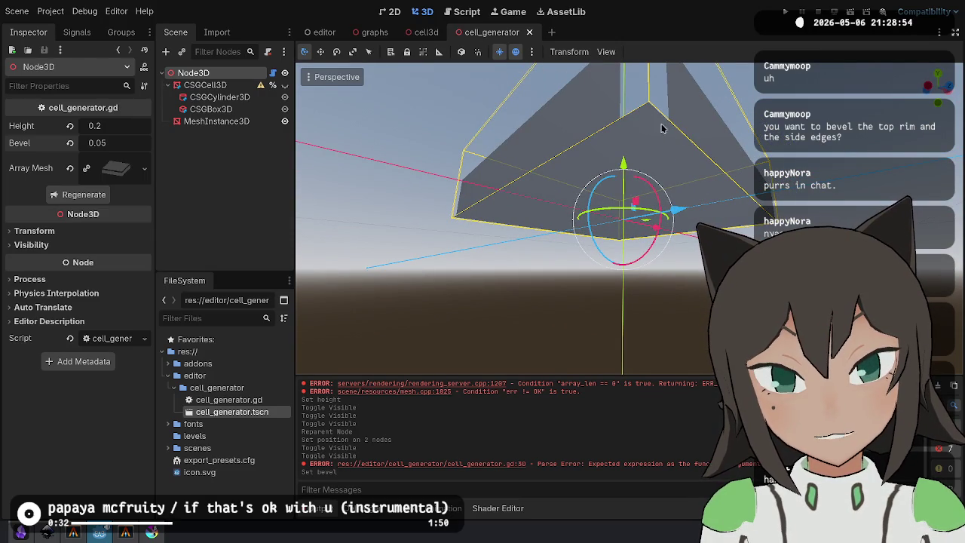
mouse_move(596, 192)
left_mouse_down()
mouse_move(784, 124)
mouse_move(612, 131)
left_mouse_up()
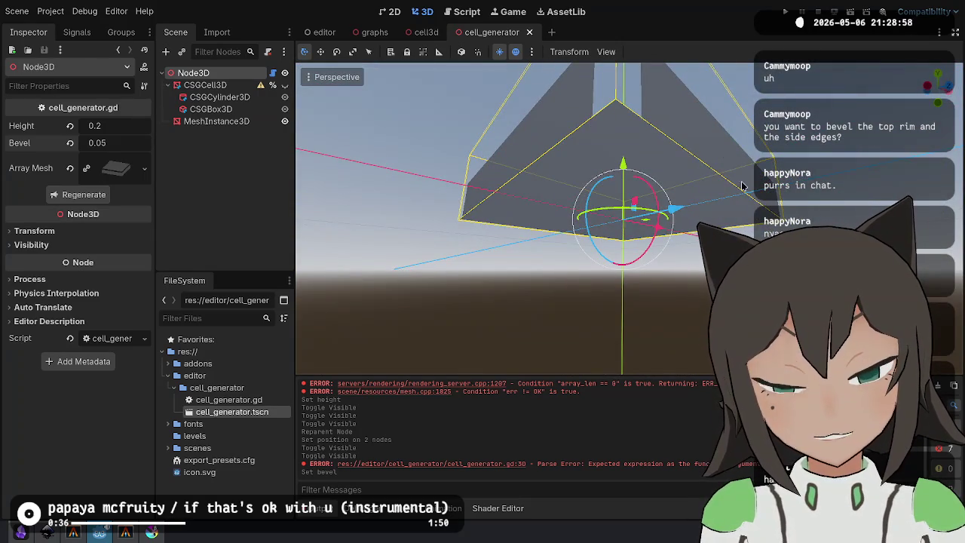
mouse_move(749, 159)
left_mouse_down()
mouse_move(694, 276)
mouse_move(668, 144)
mouse_move(709, 213)
mouse_move(690, 177)
mouse_move(701, 281)
left_mouse_up()
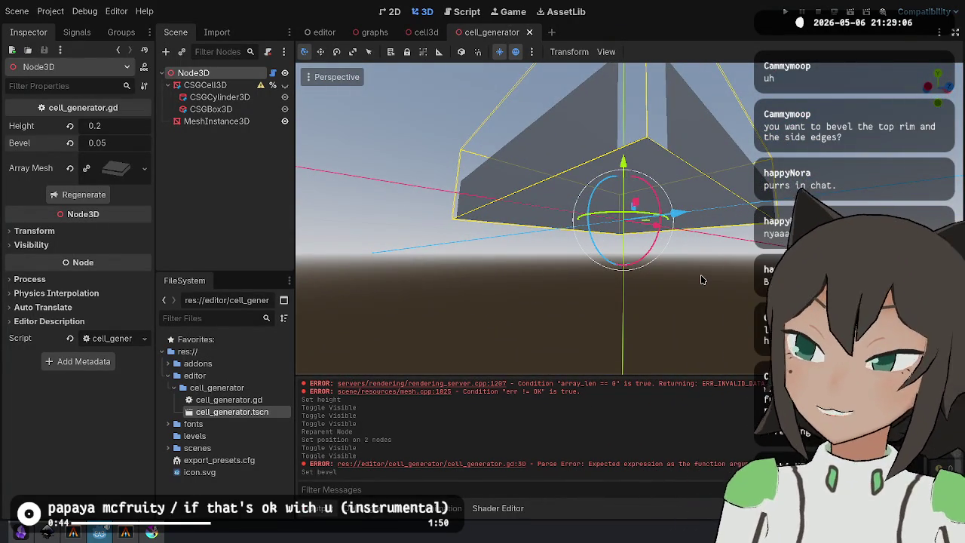
mouse_move(661, 271)
left_mouse_down()
mouse_move(660, 249)
mouse_move(633, 226)
mouse_move(599, 280)
mouse_move(689, 287)
mouse_move(648, 264)
mouse_move(674, 250)
mouse_move(561, 327)
mouse_move(509, 265)
mouse_move(579, 241)
mouse_move(520, 230)
mouse_move(620, 302)
mouse_move(635, 228)
left_mouse_up()
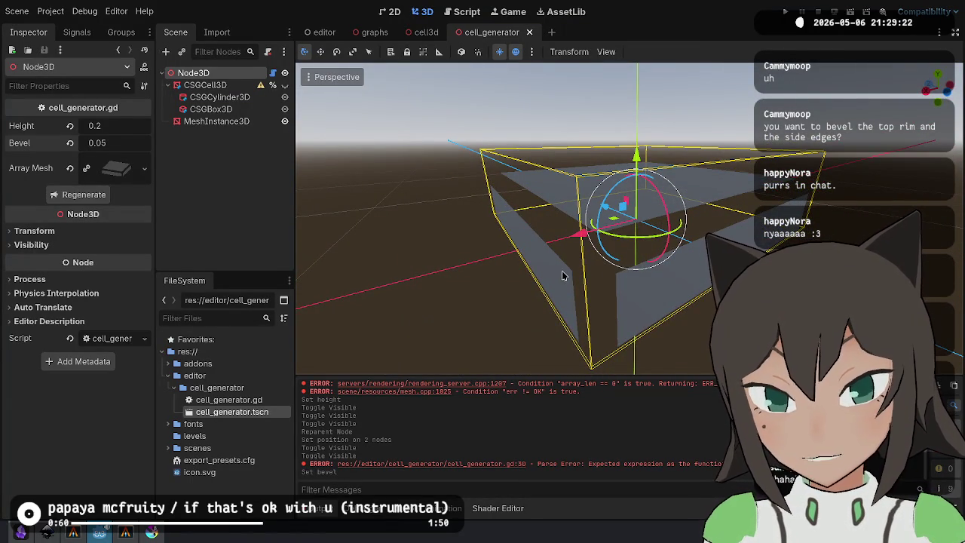
mouse_move(561, 278)
left_mouse_down()
mouse_move(603, 317)
mouse_move(626, 279)
mouse_move(650, 189)
mouse_move(574, 207)
mouse_move(520, 196)
mouse_move(582, 160)
mouse_move(603, 85)
mouse_move(334, 169)
left_mouse_up()
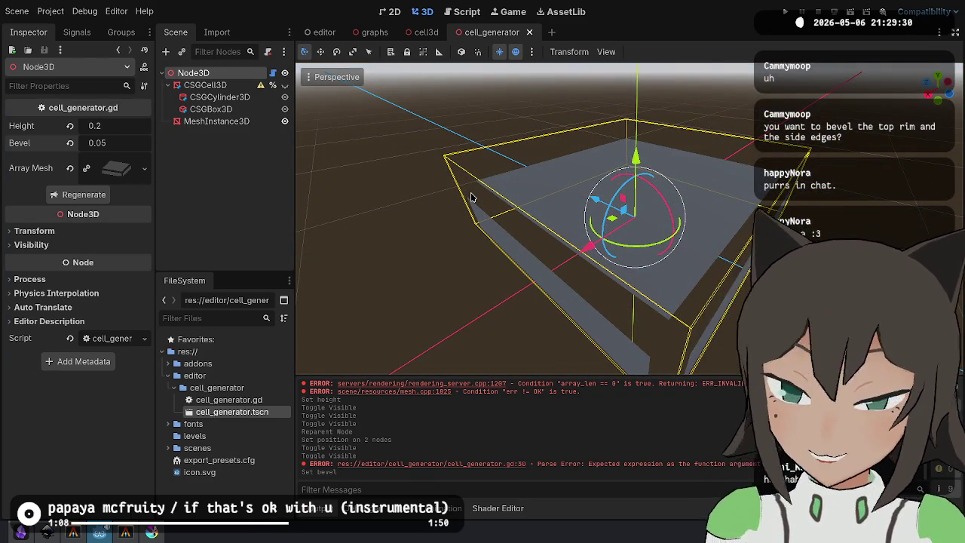
mouse_move(480, 201)
left_mouse_down()
mouse_move(588, 287)
mouse_move(567, 166)
mouse_move(632, 187)
mouse_move(699, 142)
left_mouse_up()
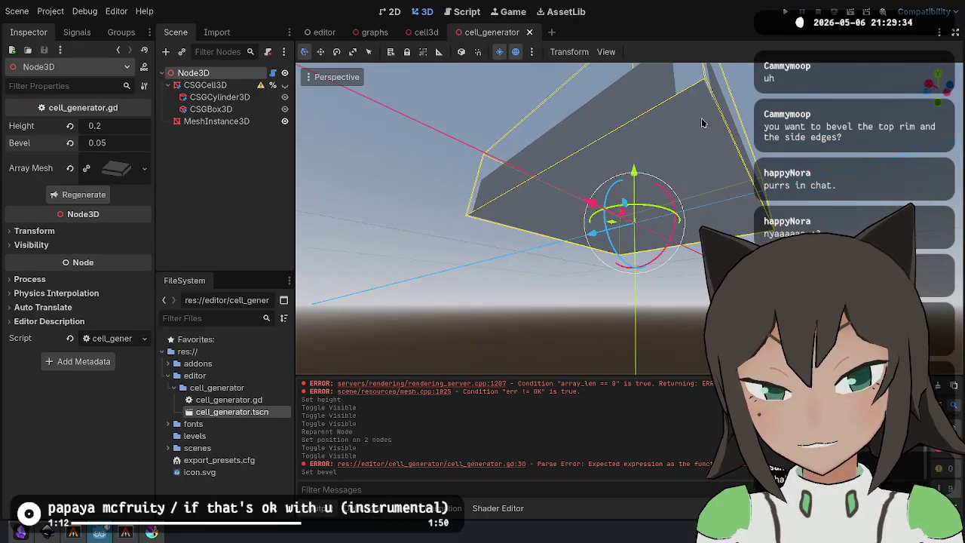
left_click_drag(615, 235, 669, 254)
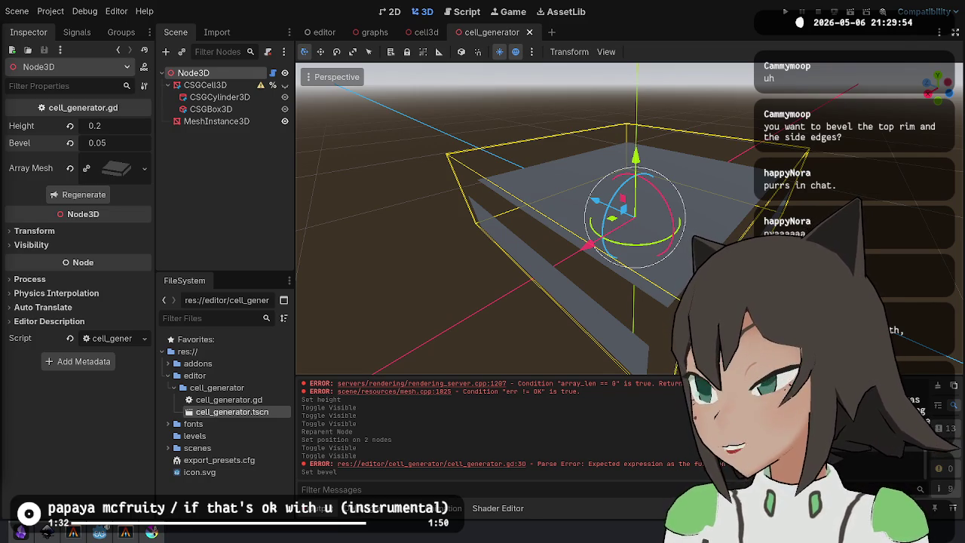
key("alt+Tab")
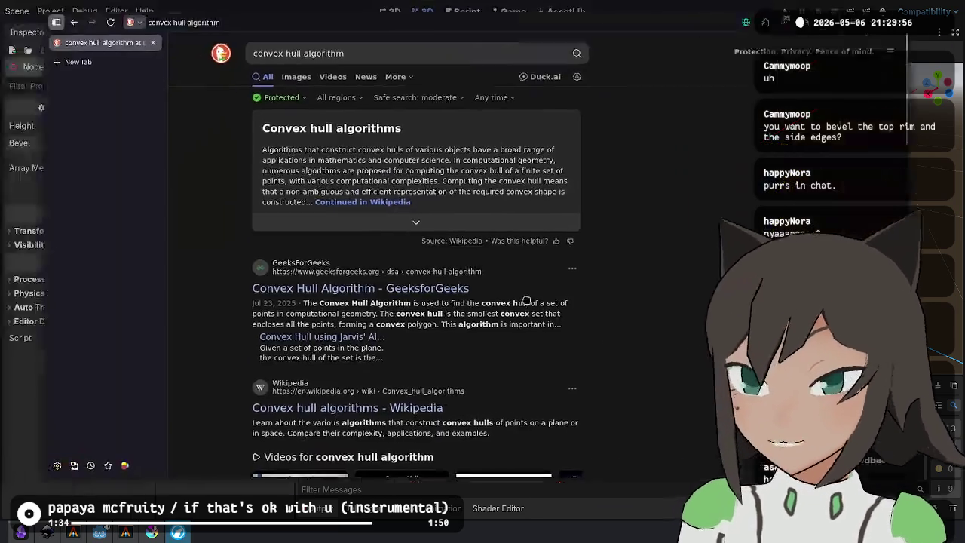
Open Wikipedia's Convex hull algorithms article and read the Jarvis march description.
left_click(408, 433)
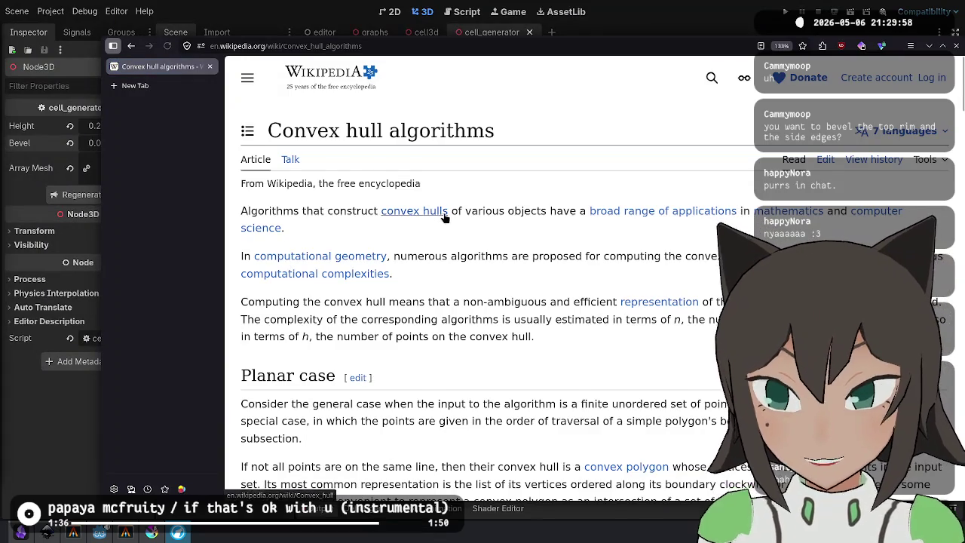
scroll(383, 166, "down", 10)
scroll(382, 163, "down", 4)
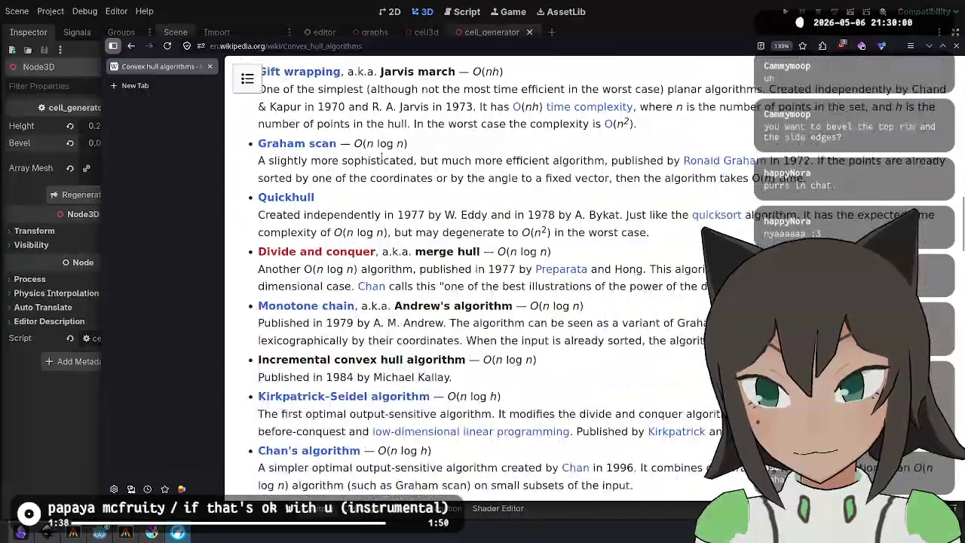
scroll(302, 272, "up", 2)
mouse_move(290, 279)
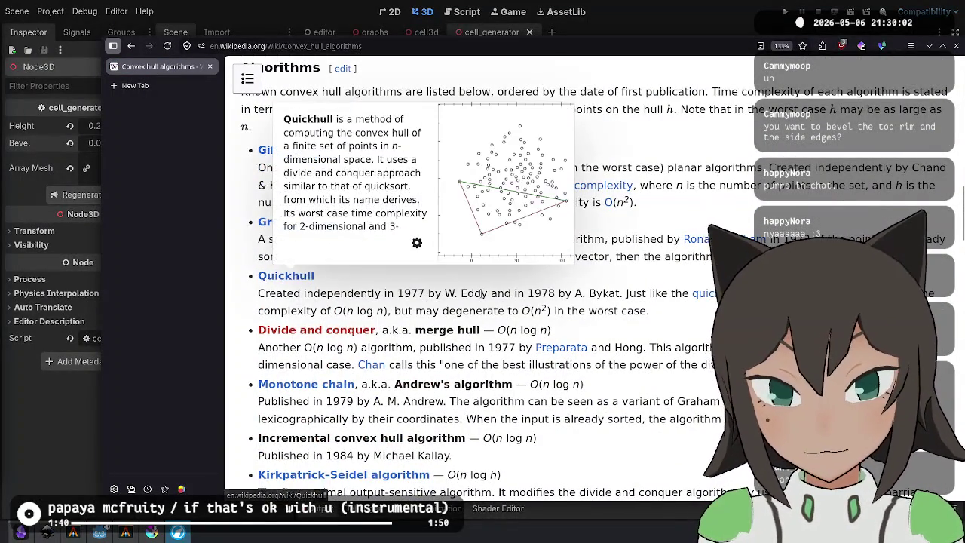
scroll(264, 311, "down", 2)
scroll(264, 311, "down", 4)
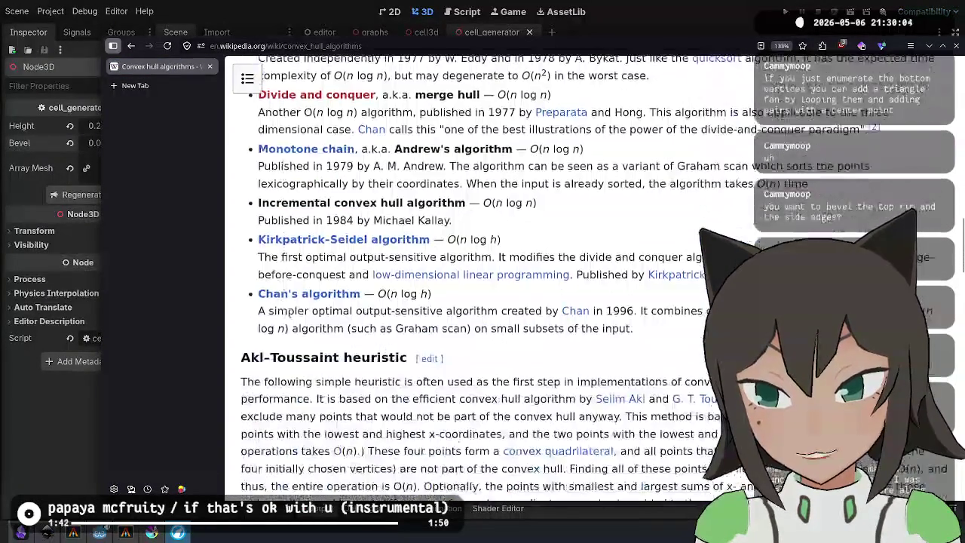
mouse_move(317, 296)
scroll(317, 296, "up", 4)
scroll(422, 158, "up", 4)
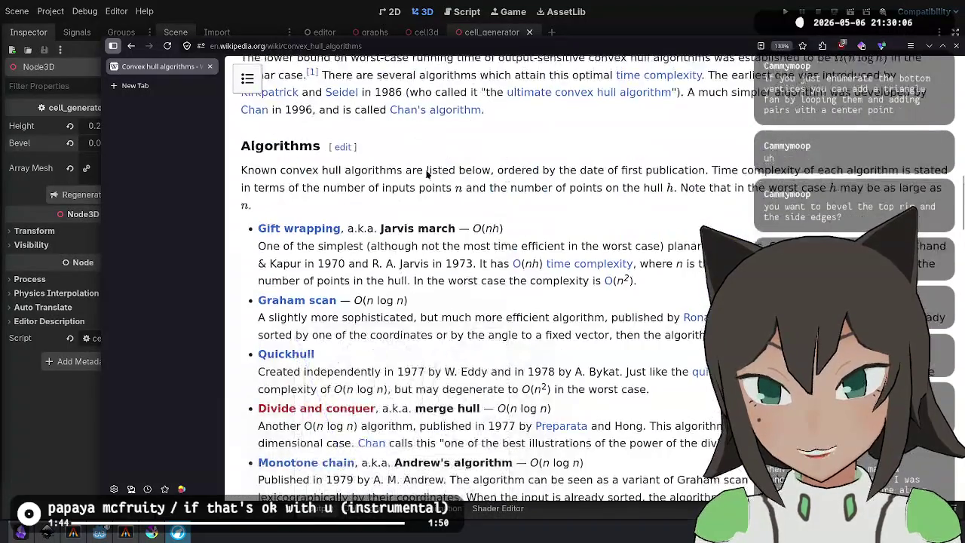
mouse_move(475, 246)
left_mouse_down()
mouse_move(457, 264)
mouse_move(418, 246)
mouse_move(257, 246)
mouse_move(703, 246)
left_mouse_up()
left_click(411, 248)
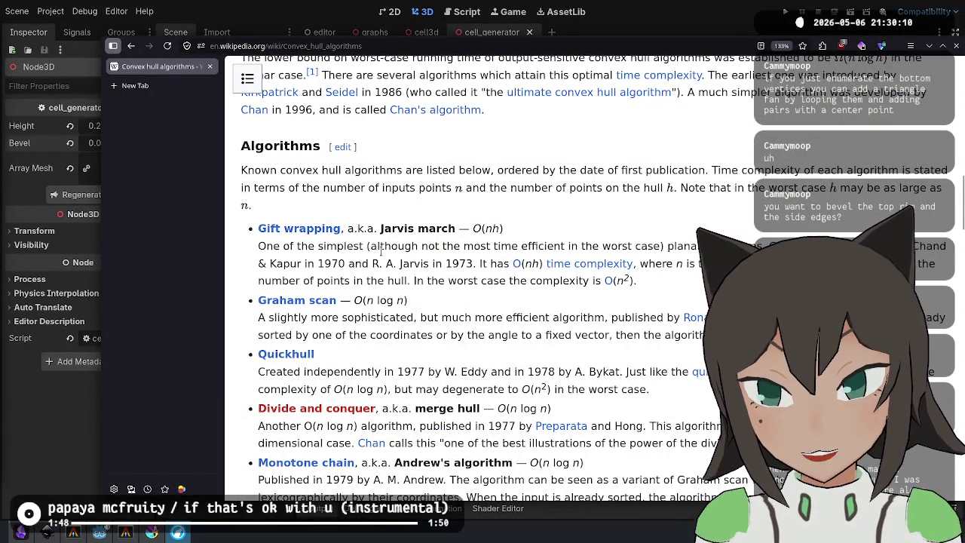
Read the Gift wrapping algorithm article, then go back to the convex hull search results.
left_click(314, 231)
scroll(444, 262, "down", 10)
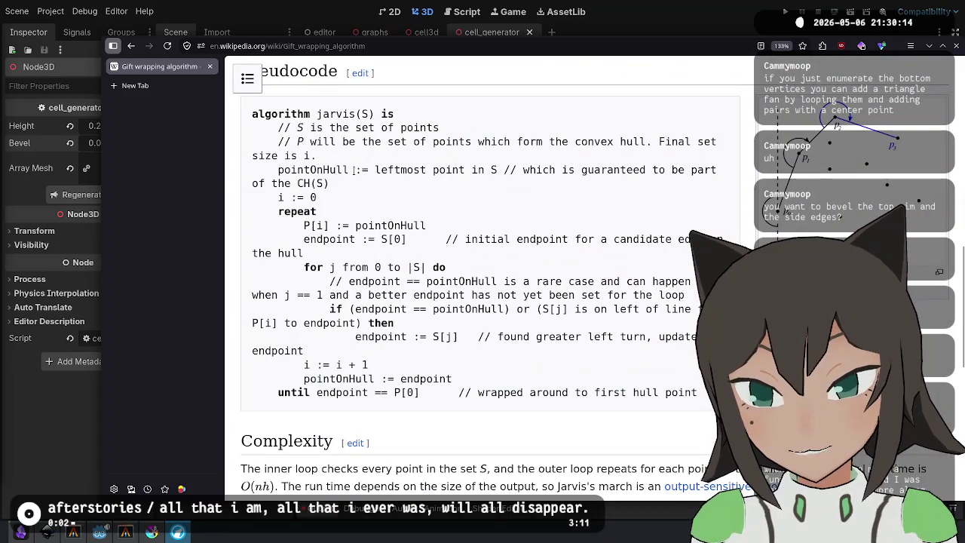
mouse_move(105, 215)
left_mouse_down()
mouse_move(93, 216)
mouse_move(102, 216)
left_mouse_up()
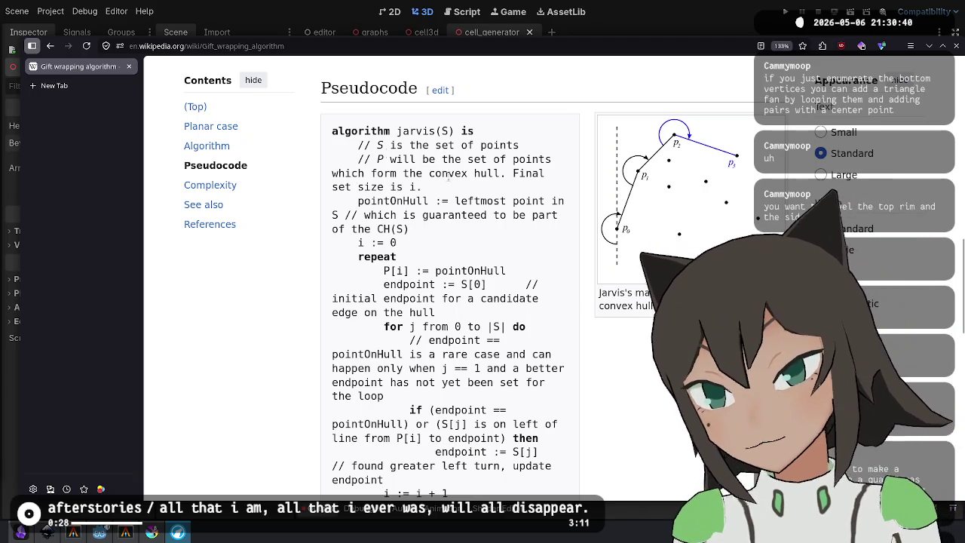
left_click(52, 47)
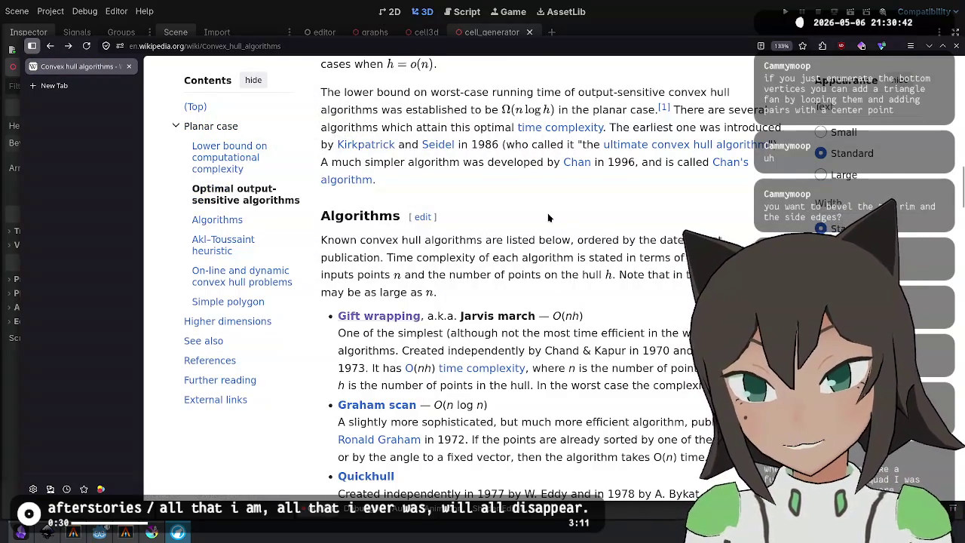
scroll(548, 218, "down", 5)
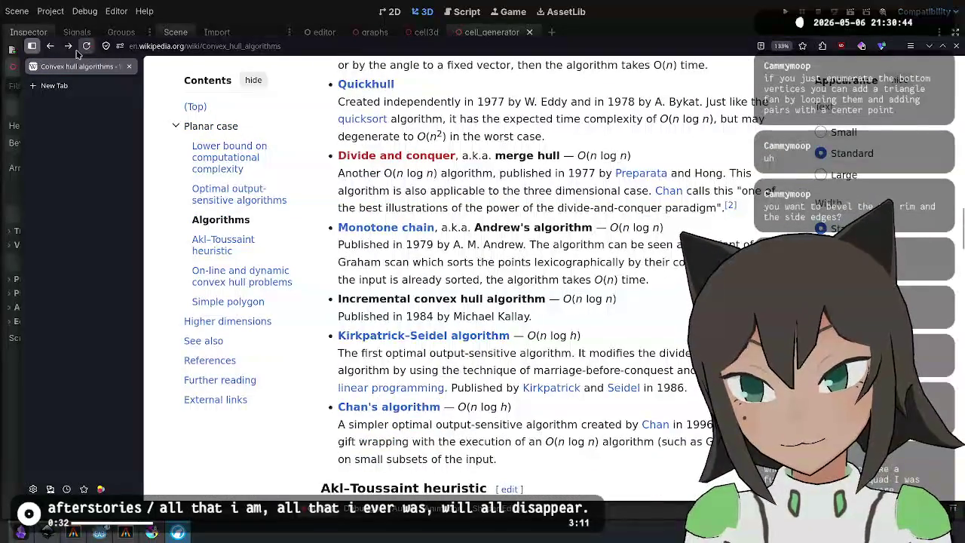
left_click(51, 47)
Refine the search to '3d convex hull algorithm' and open the GeeksforGeeks result.
left_click(347, 83)
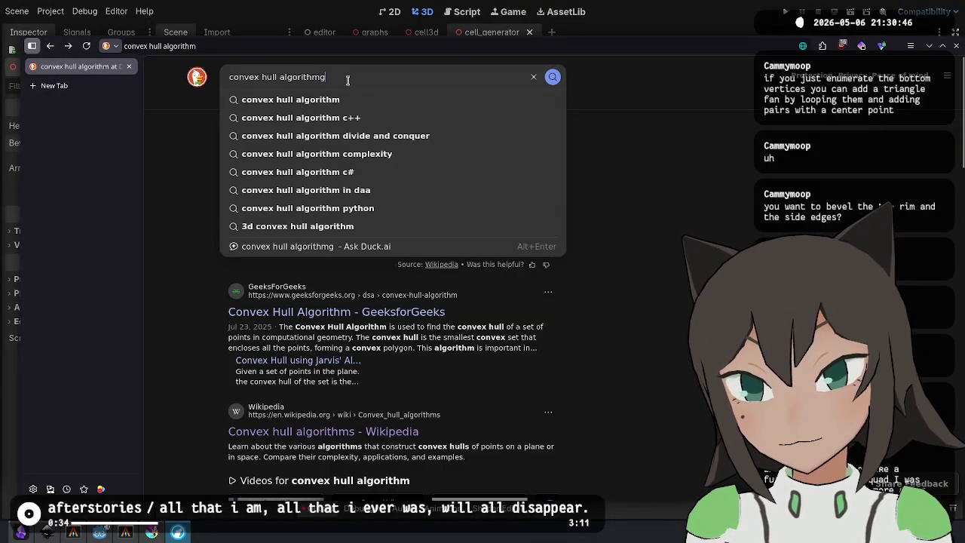
type("3d")
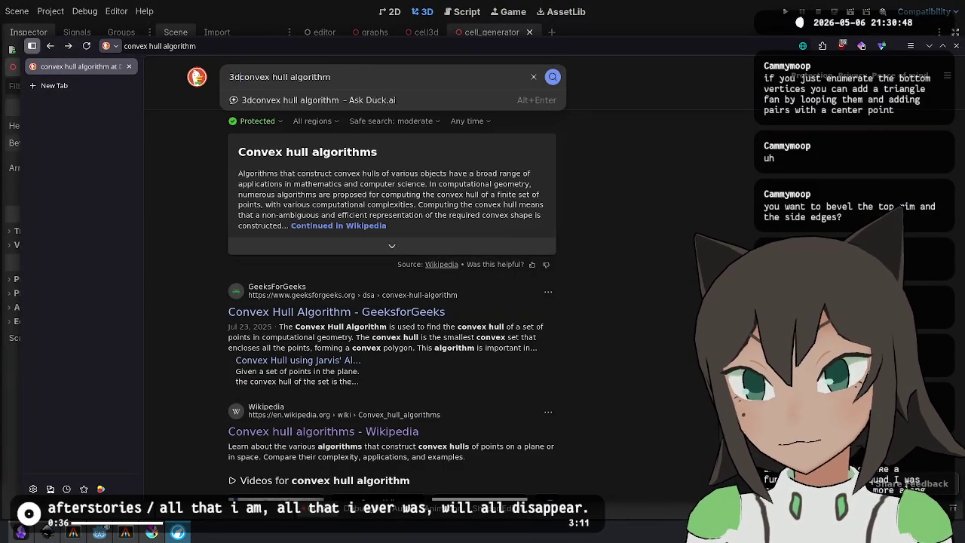
key("Return")
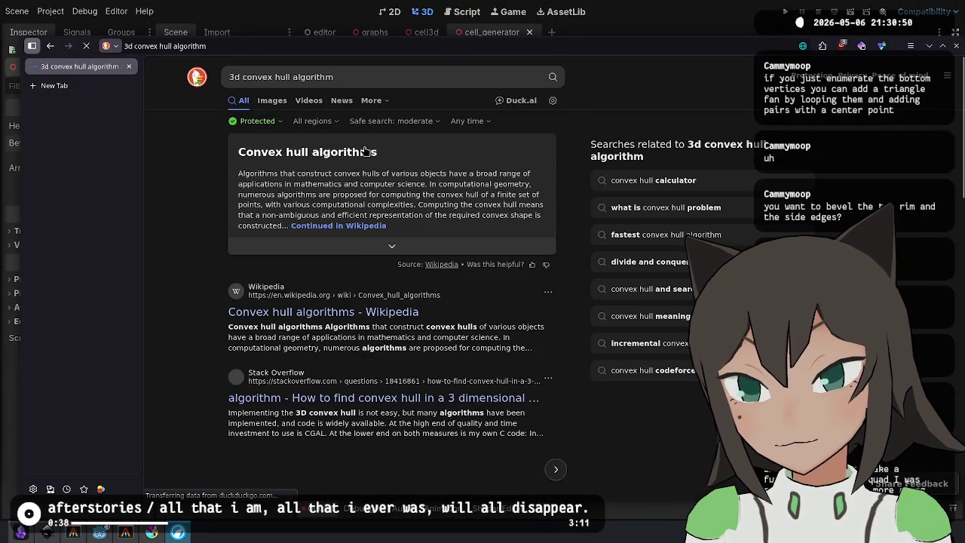
scroll(351, 323, "down", 3)
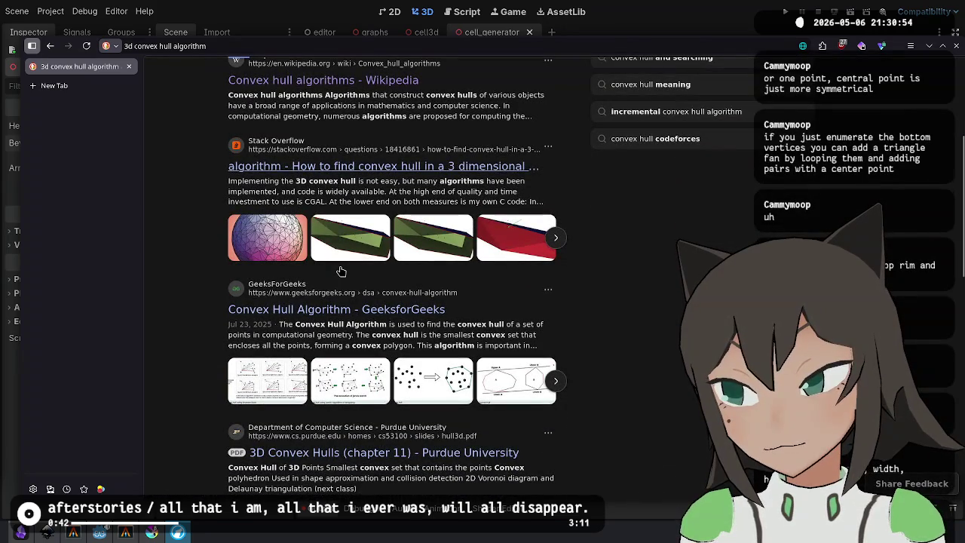
scroll(341, 272, "down", 1)
scroll(341, 272, "down", 2)
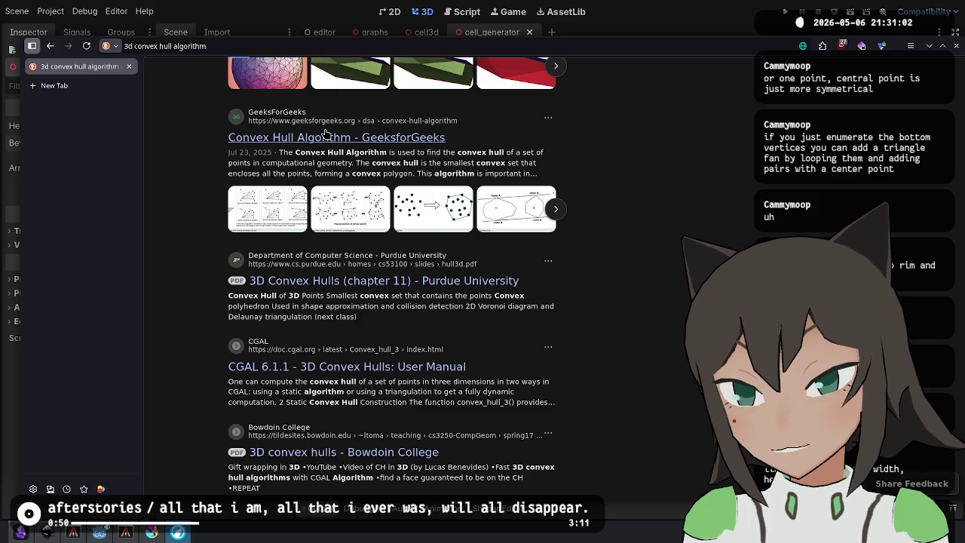
left_click(326, 136)
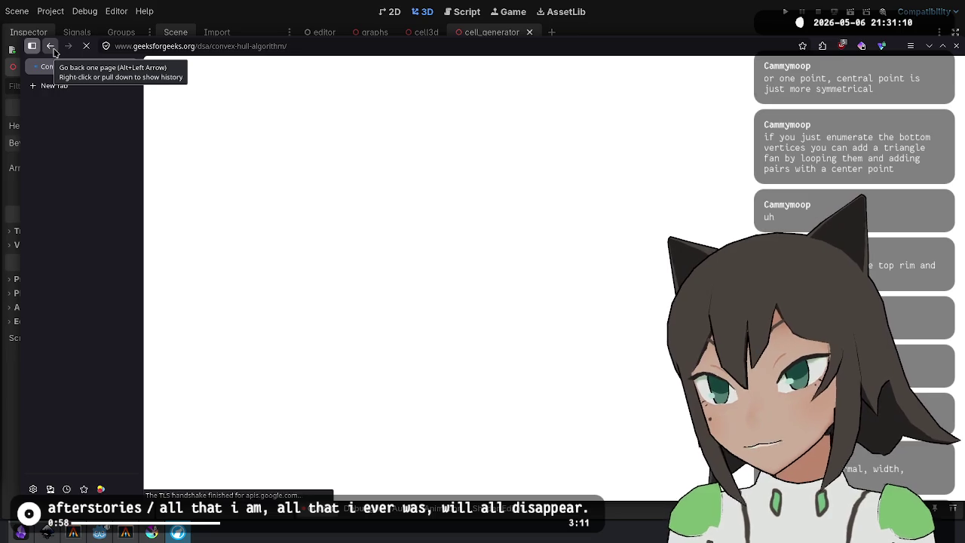
scroll(367, 163, "down", 2)
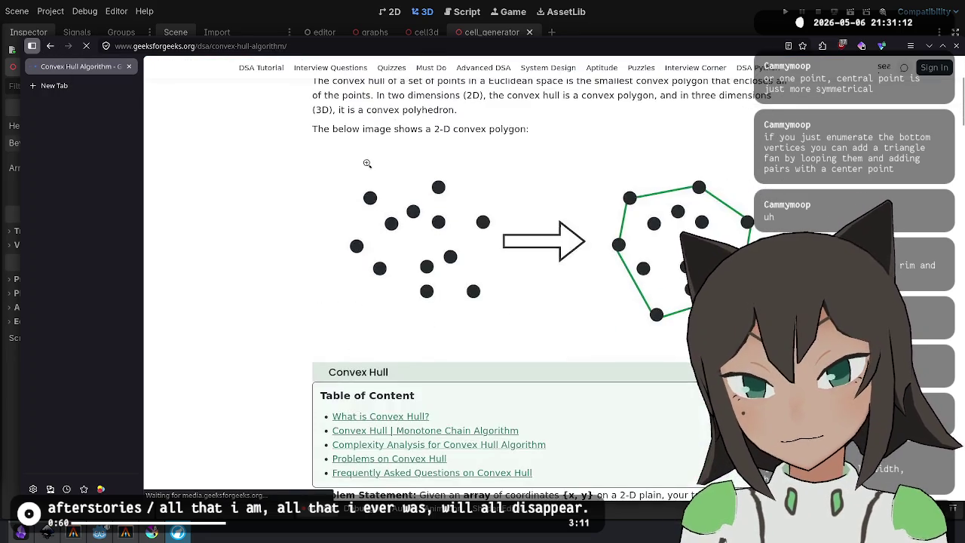
scroll(367, 163, "down", 2)
scroll(366, 162, "down", 4)
scroll(365, 160, "down", 10)
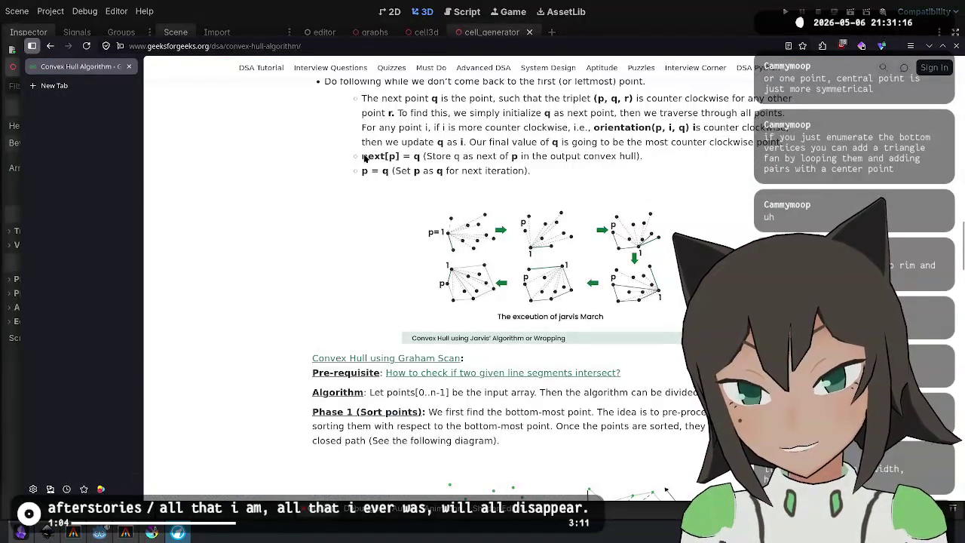
scroll(364, 158, "down", 1)
scroll(365, 159, "down", 1)
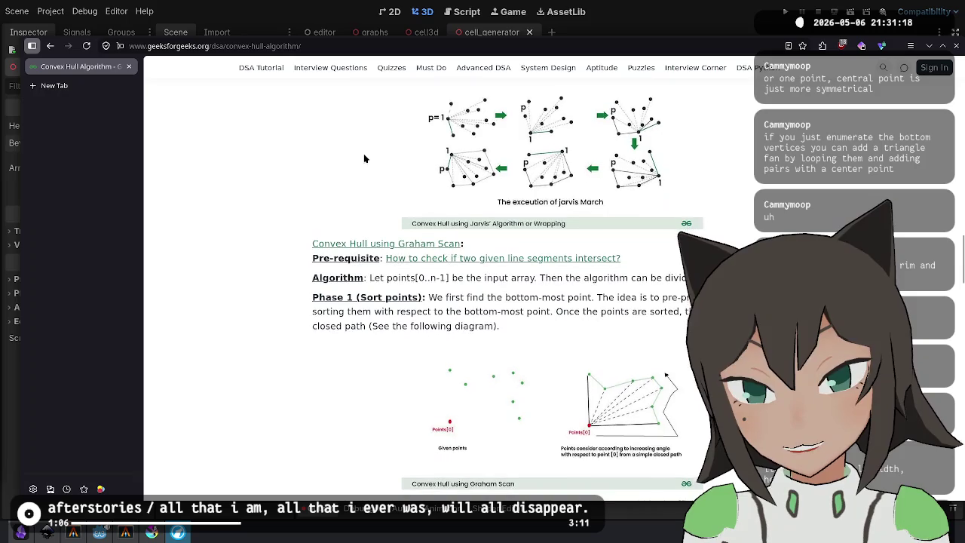
scroll(363, 158, "down", 1)
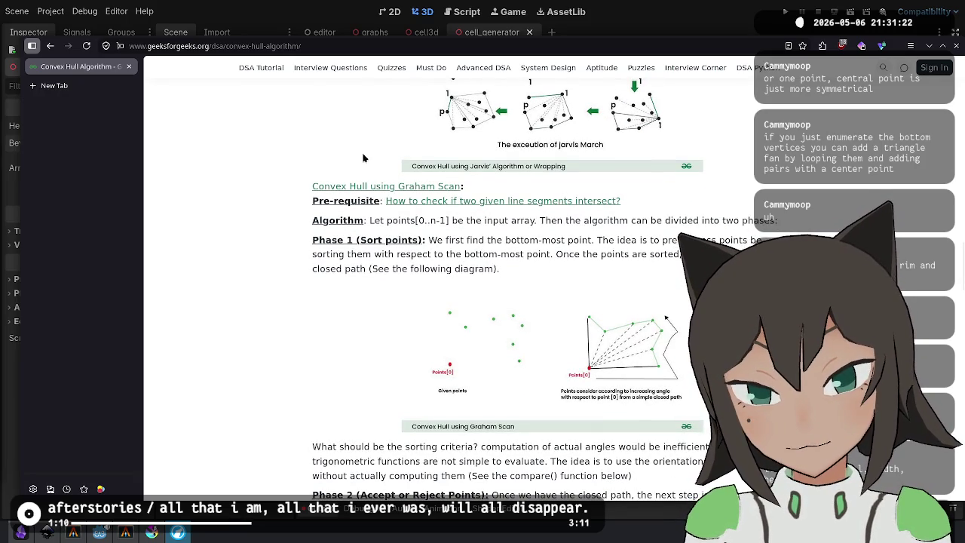
scroll(362, 158, "down", 10)
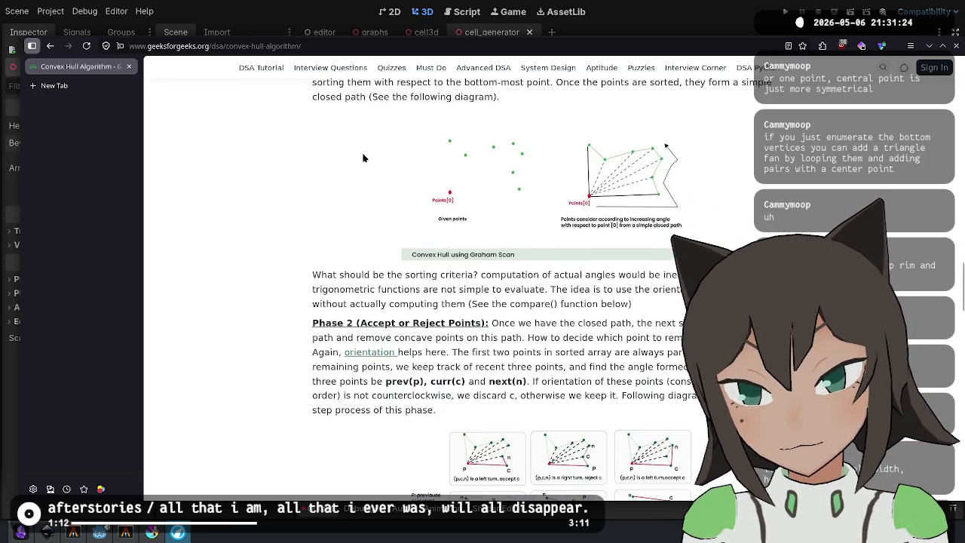
scroll(356, 146, "down", 1)
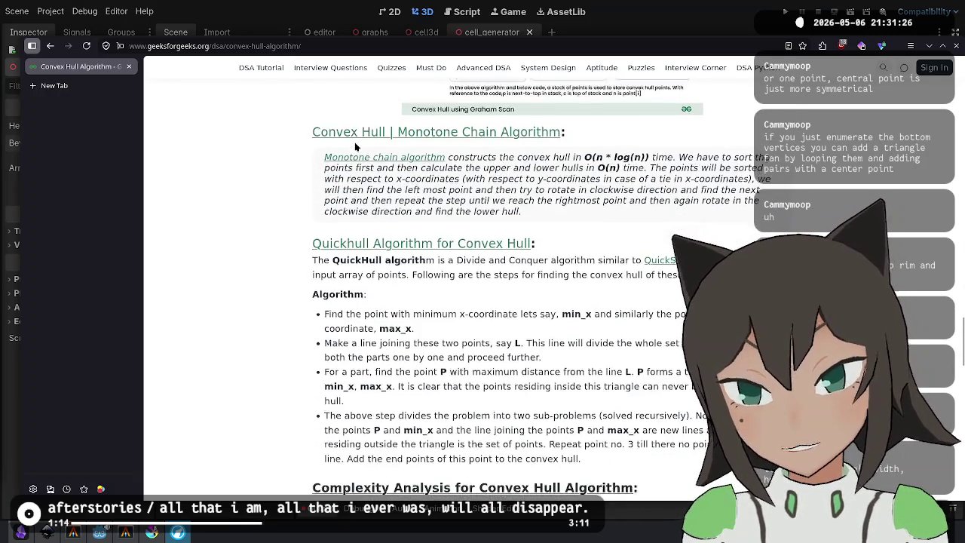
scroll(356, 146, "down", 7)
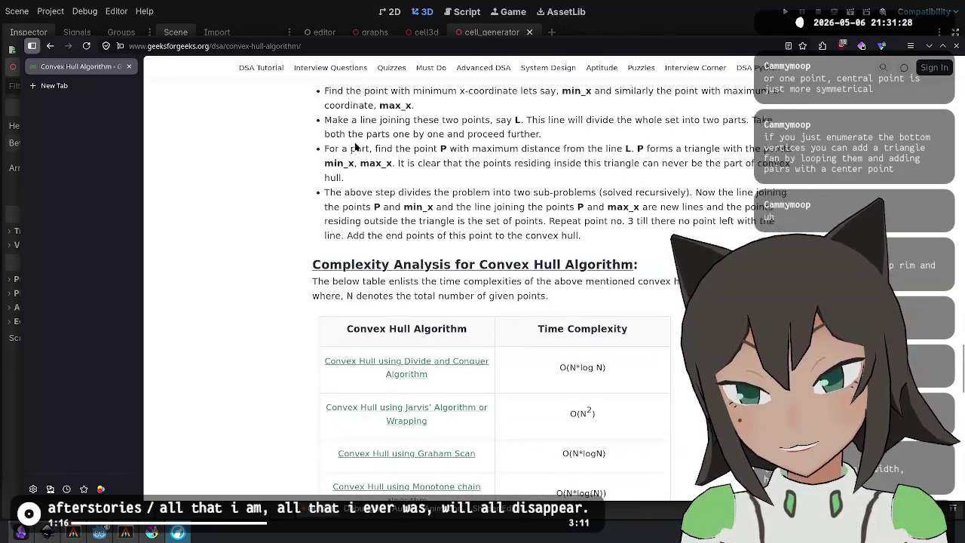
scroll(356, 146, "down", 6)
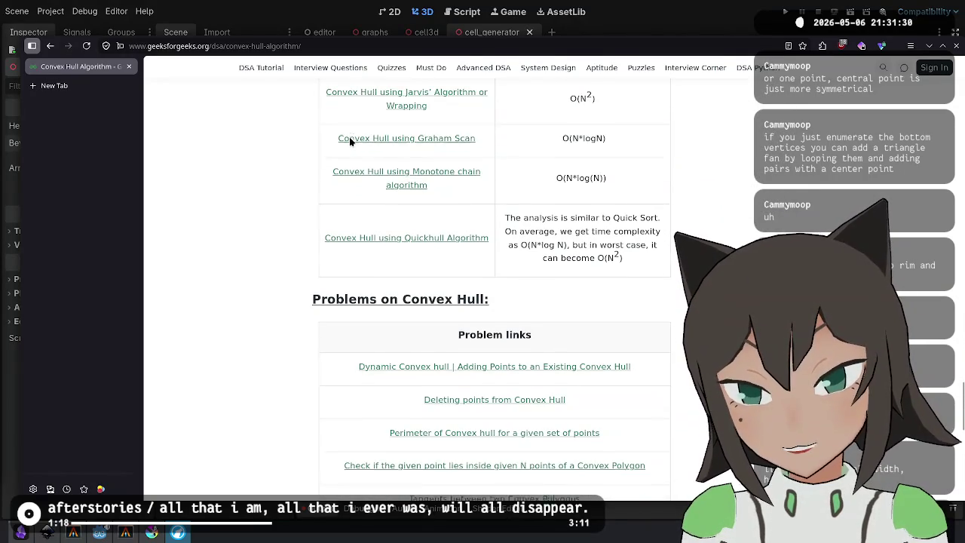
scroll(194, 134, "down", 4)
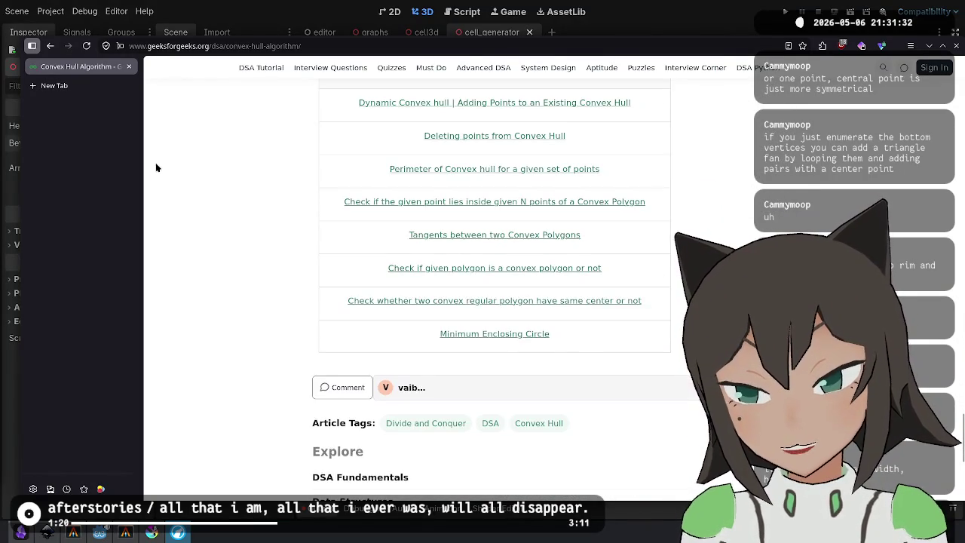
scroll(388, 240, "up", 15)
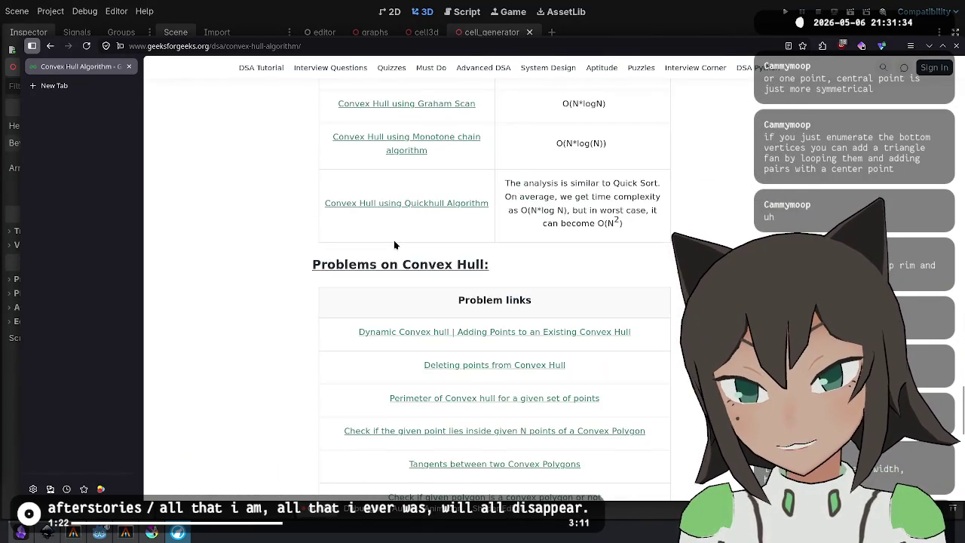
scroll(386, 238, "up", 5)
key("alt+Tab")
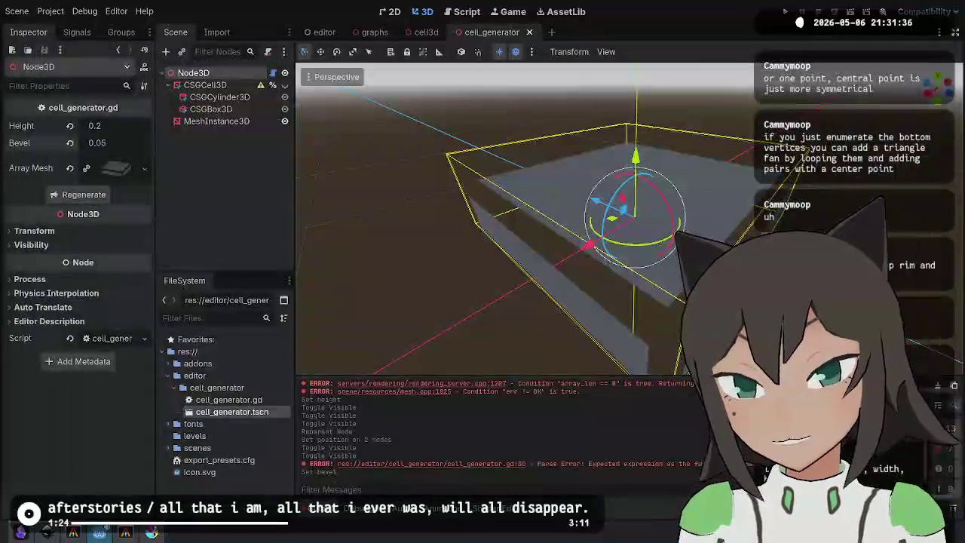
Switch the 3D viewport to Display Wireframe and inspect the cell mesh from low angles.
left_click(467, 11)
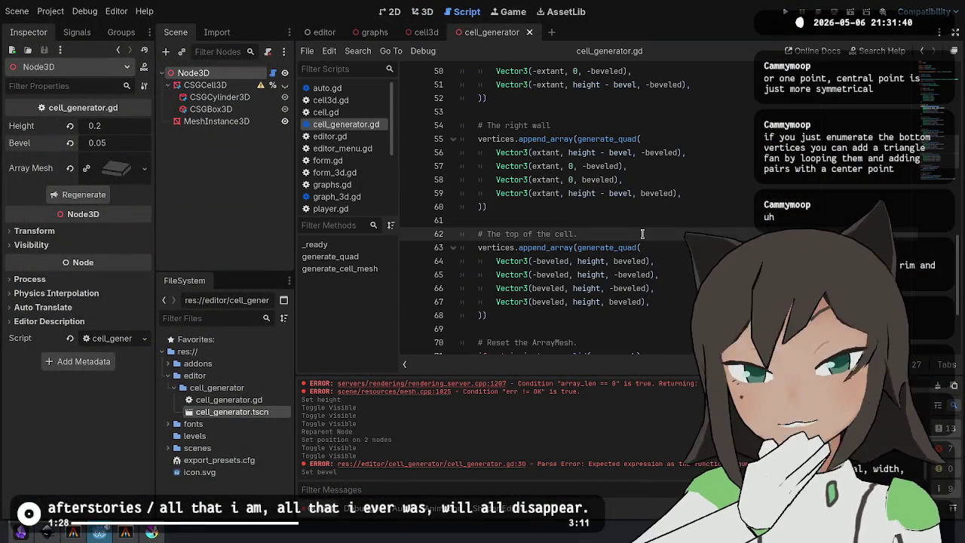
left_click(422, 11)
mouse_move(456, 111)
left_mouse_down()
mouse_move(618, 177)
mouse_move(614, 166)
mouse_move(610, 179)
mouse_move(633, 184)
mouse_move(787, 130)
left_mouse_up()
mouse_move(668, 162)
left_mouse_down()
mouse_move(578, 224)
mouse_move(546, 312)
mouse_move(624, 64)
mouse_move(626, 123)
mouse_move(573, 83)
left_mouse_up()
left_click(336, 77)
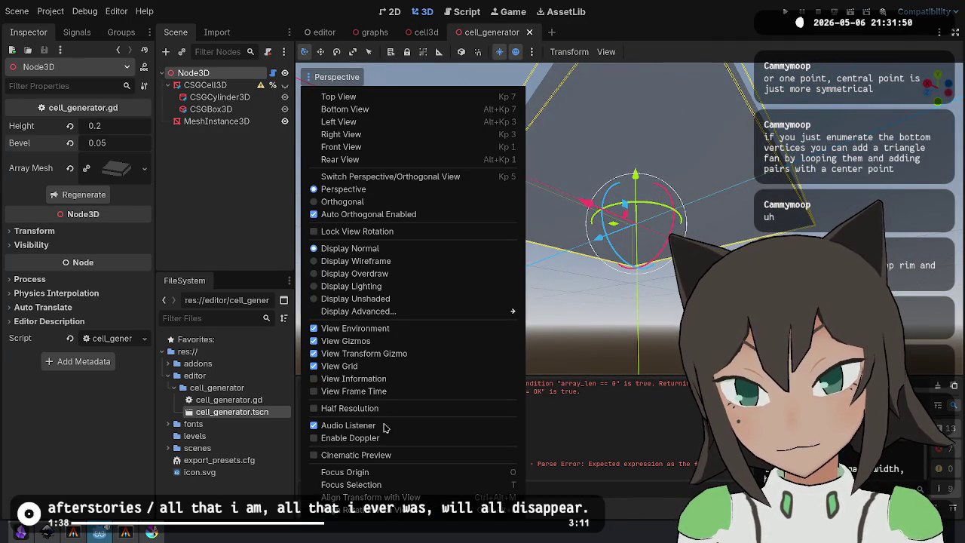
left_click(400, 261)
mouse_move(679, 241)
left_mouse_down()
mouse_move(664, 264)
mouse_move(667, 299)
mouse_move(573, 179)
mouse_move(625, 209)
mouse_move(601, 280)
mouse_move(640, 262)
mouse_move(674, 189)
mouse_move(658, 219)
mouse_move(665, 236)
mouse_move(670, 181)
mouse_move(757, 210)
mouse_move(704, 188)
mouse_move(635, 229)
mouse_move(682, 206)
mouse_move(549, 211)
mouse_move(497, 310)
mouse_move(557, 215)
mouse_move(554, 318)
mouse_move(624, 149)
mouse_move(697, 127)
mouse_move(690, 138)
mouse_move(744, 139)
mouse_move(747, 126)
mouse_move(738, 219)
mouse_move(746, 158)
mouse_move(777, 188)
mouse_move(777, 226)
mouse_move(777, 177)
left_mouse_up()
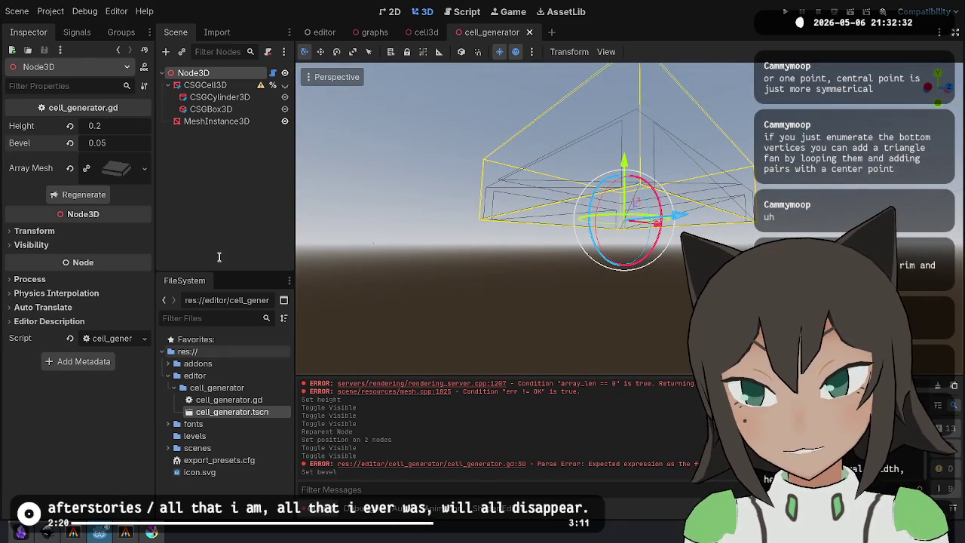
left_click(464, 11)
Open the add_surface_from_arrays help and follow it to the Mesh.PrimitiveType enum.
left_click(668, 248)
scroll(669, 244, "down", 4)
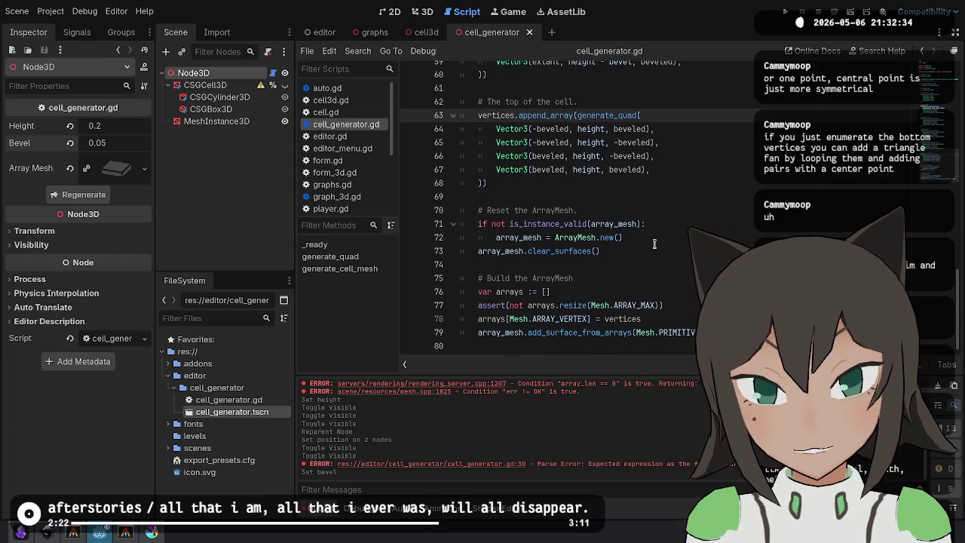
left_click(580, 334, "ctrl")
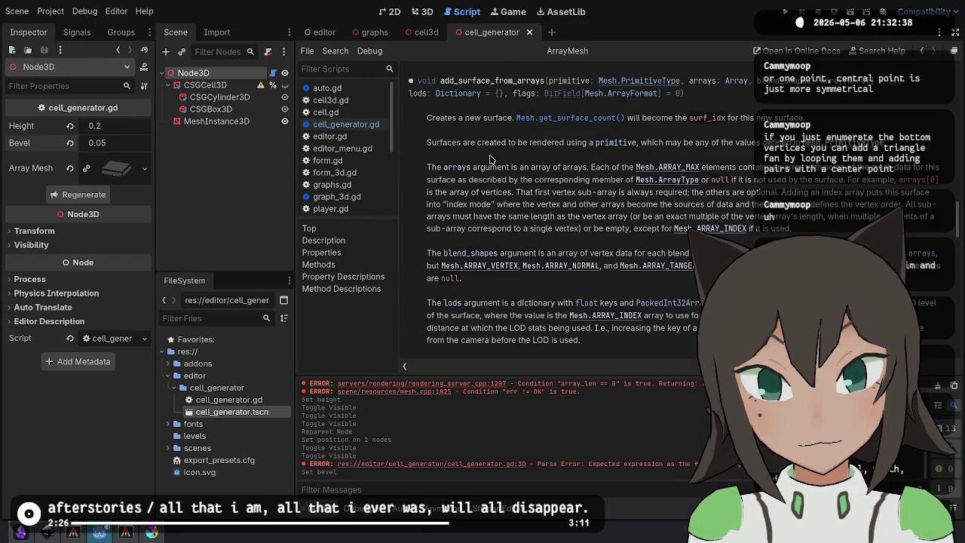
left_click(616, 141)
Select the PRIMITIVE_TRIANGLE_STRIP entry in the Mesh docs and bring up the Krita sketch.
mouse_move(563, 204)
left_mouse_down()
mouse_move(486, 157)
mouse_move(528, 181)
mouse_move(537, 202)
left_mouse_up()
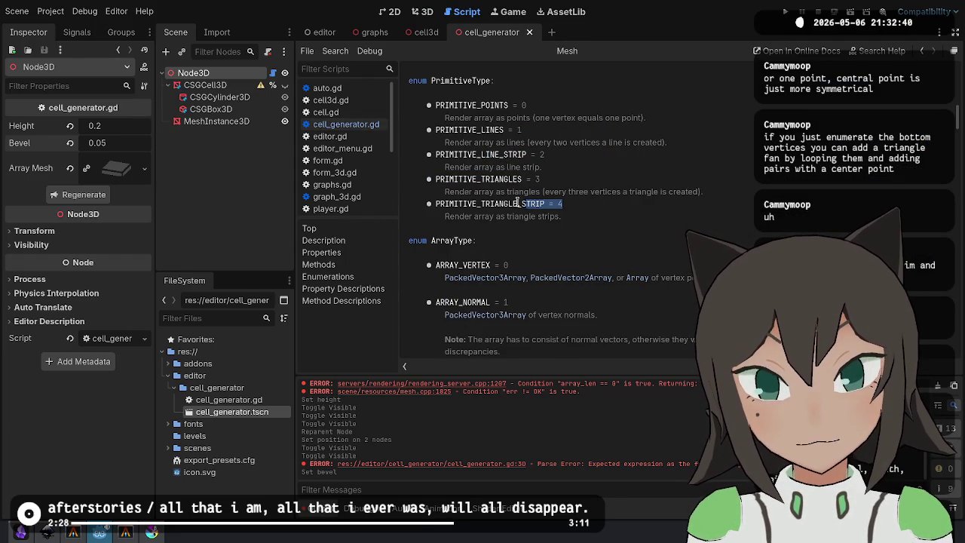
double_click(491, 205)
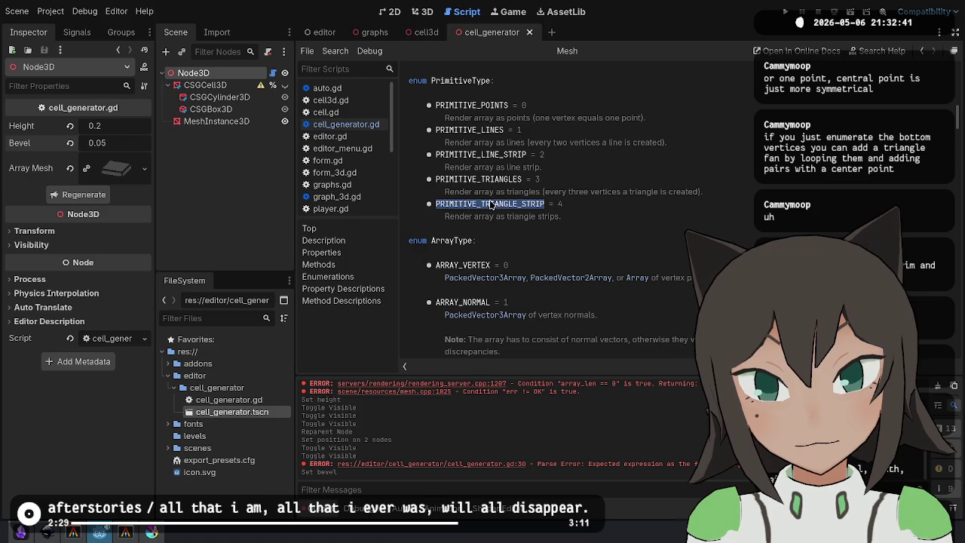
left_click(592, 212)
double_click(494, 199)
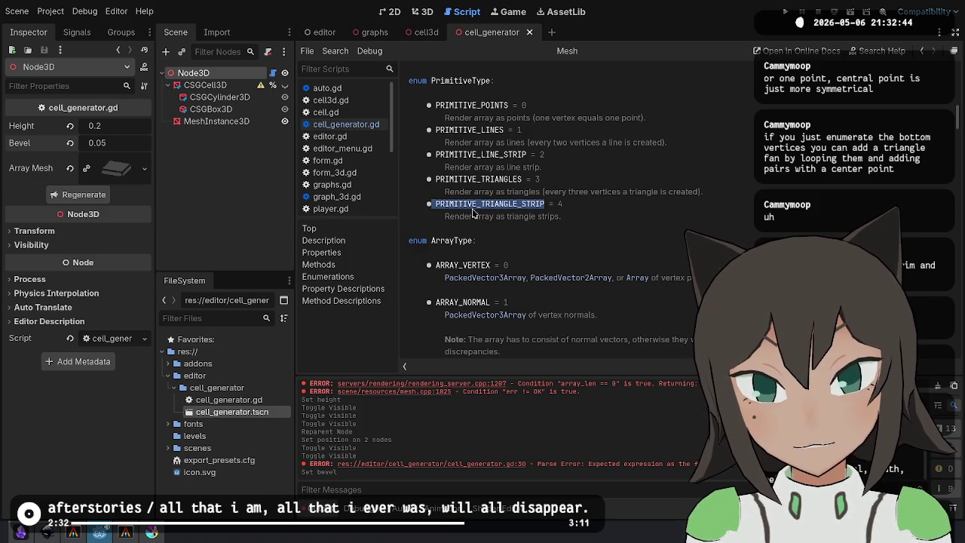
left_click(750, 200)
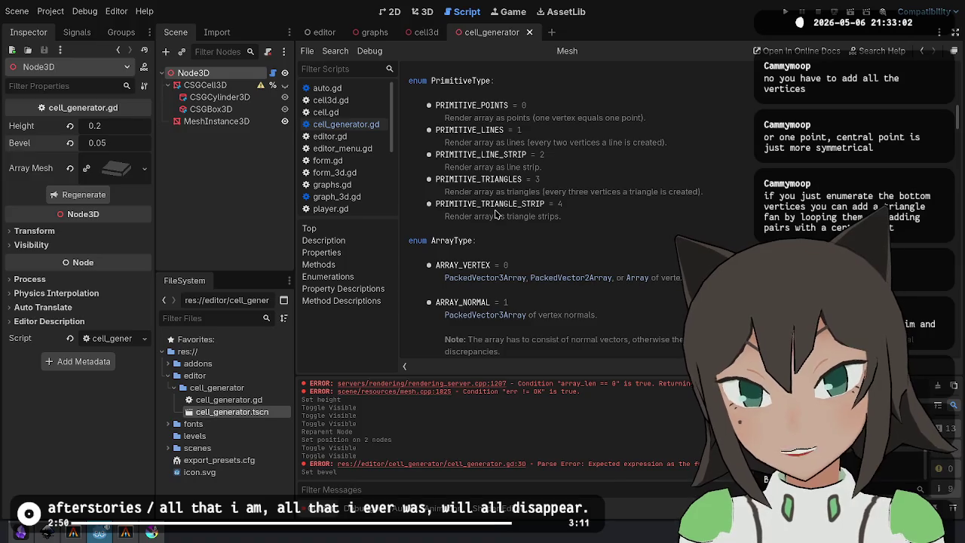
double_click(520, 203)
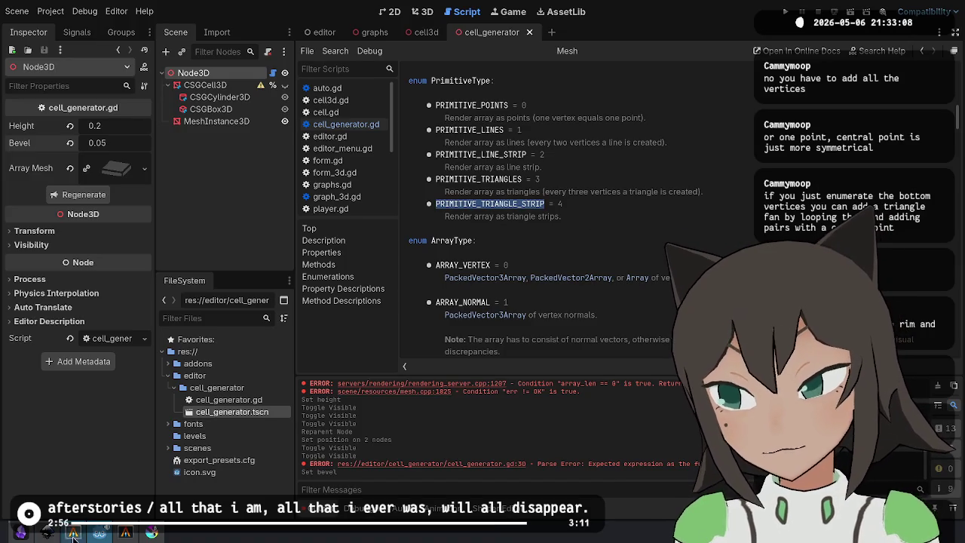
left_click(100, 532)
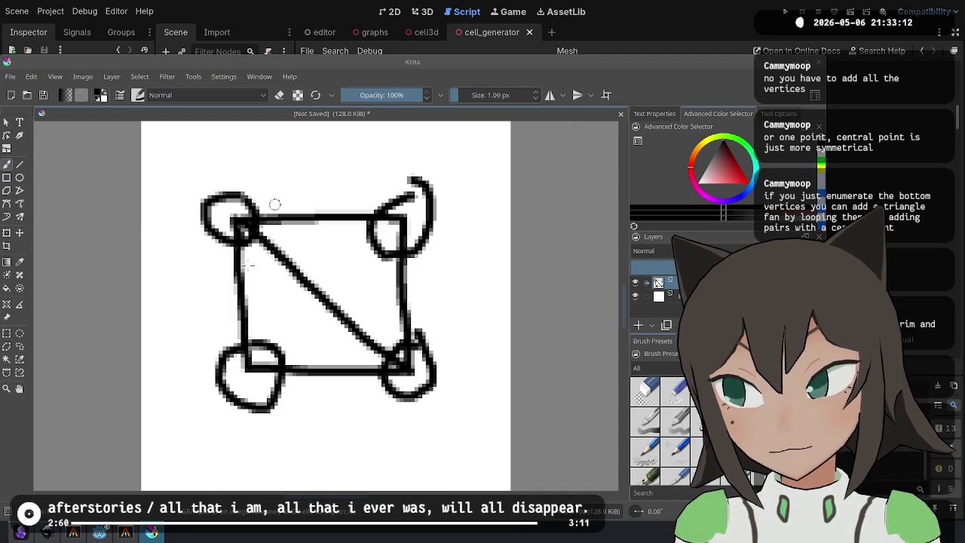
Bring up the Krita sketch of a diagonally split square with circled corners.
mouse_move(73, 533)
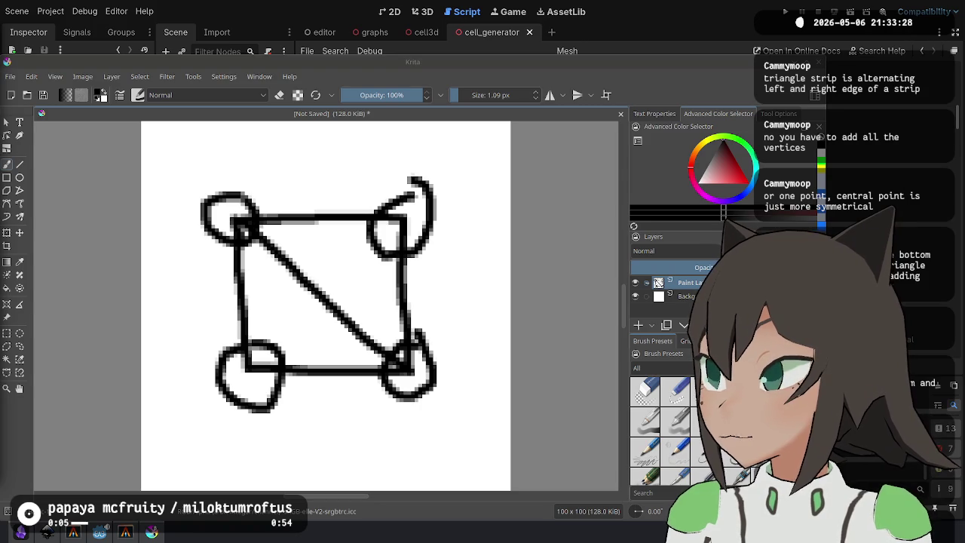
Search DuckDuckGo for PRIMITIVE_TRIANGLE_STRIP, skim the results, then return to Godot's Mesh docs.
key("alt+Tab")
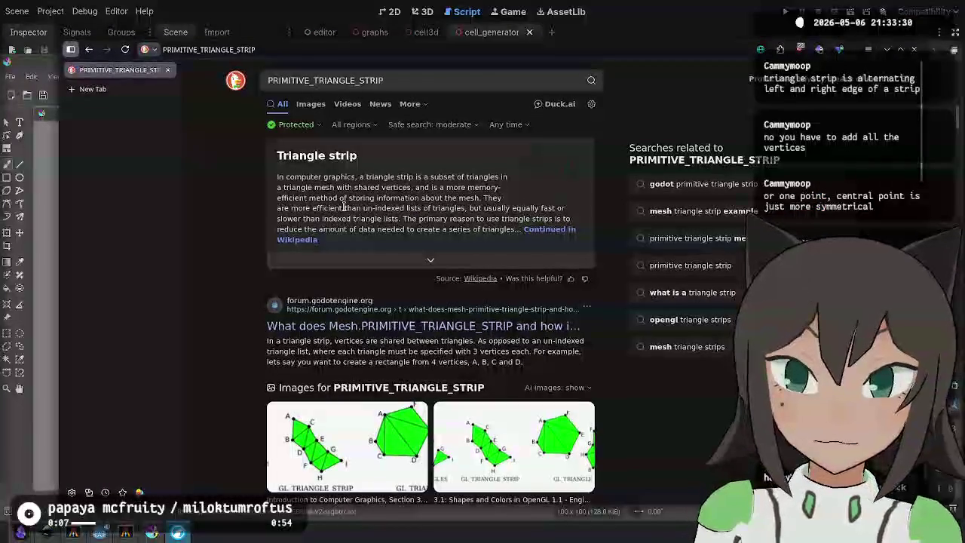
left_click_drag(392, 187, 344, 198)
left_click(343, 197)
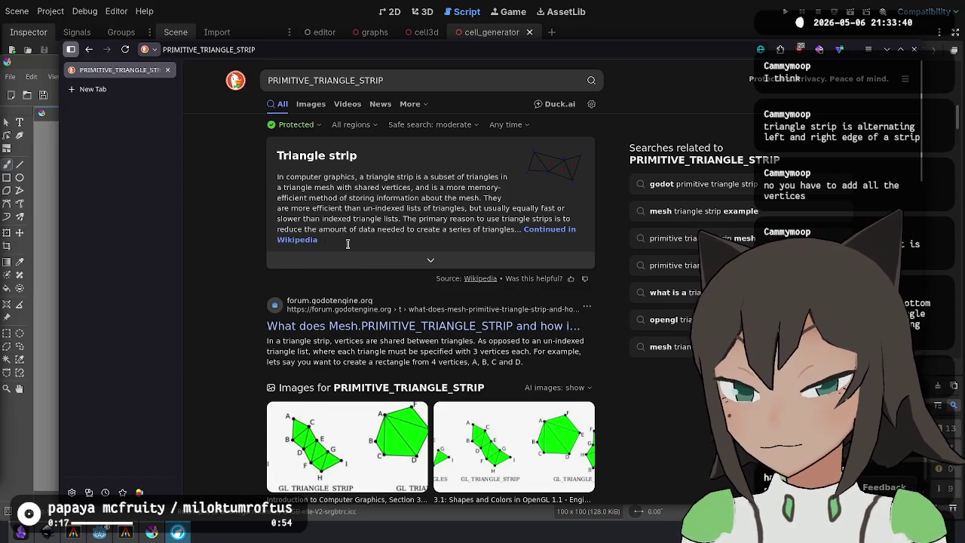
scroll(467, 217, "down", 3)
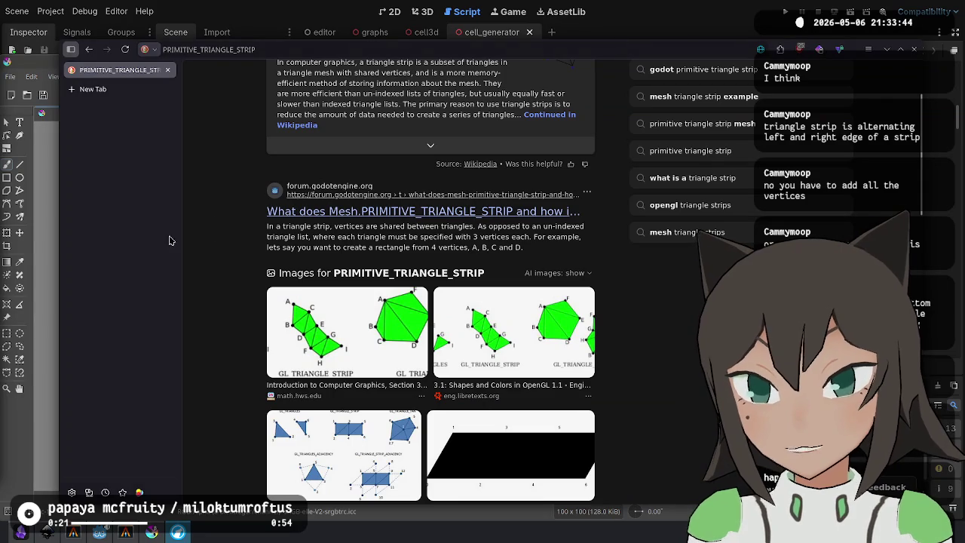
left_click(21, 532)
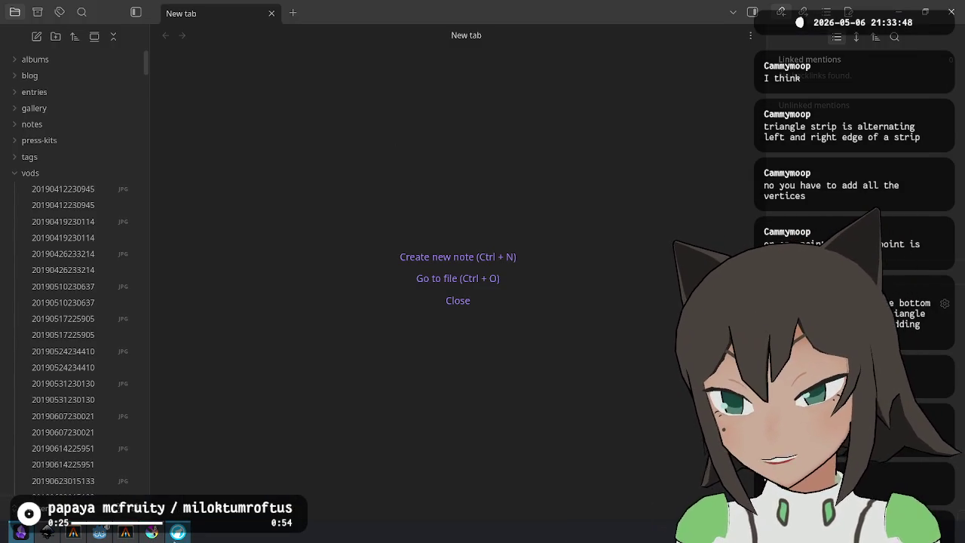
left_click(100, 532)
left_click(89, 537)
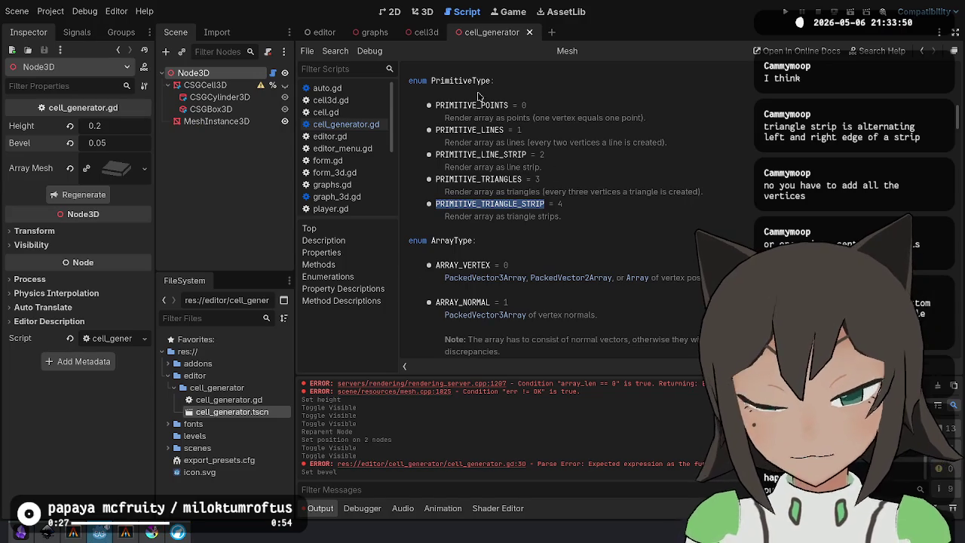
Return to cell_generator.gd and select the add_surface_from_arrays call on lines 78–79.
key("alt+Left")
key("alt+Left")
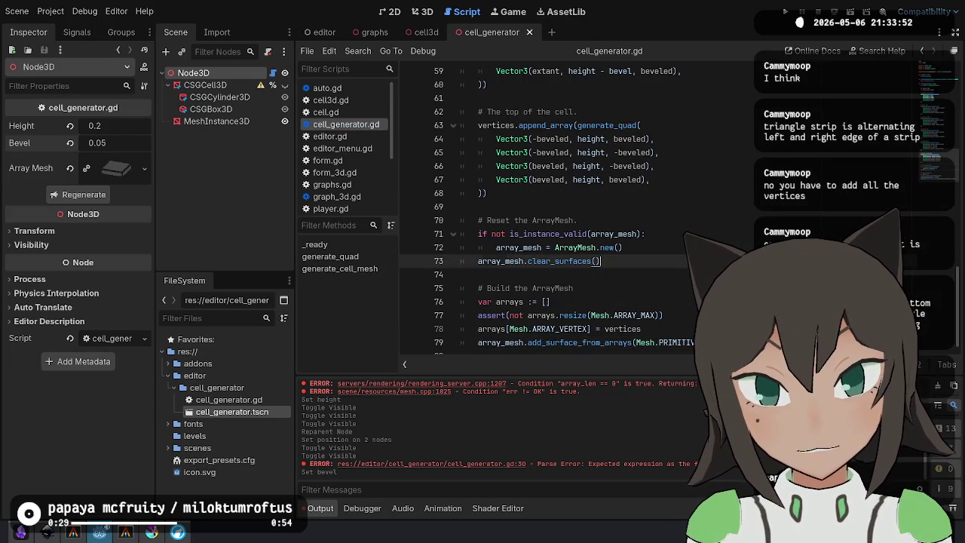
scroll(674, 220, "down", 1)
left_click(573, 184)
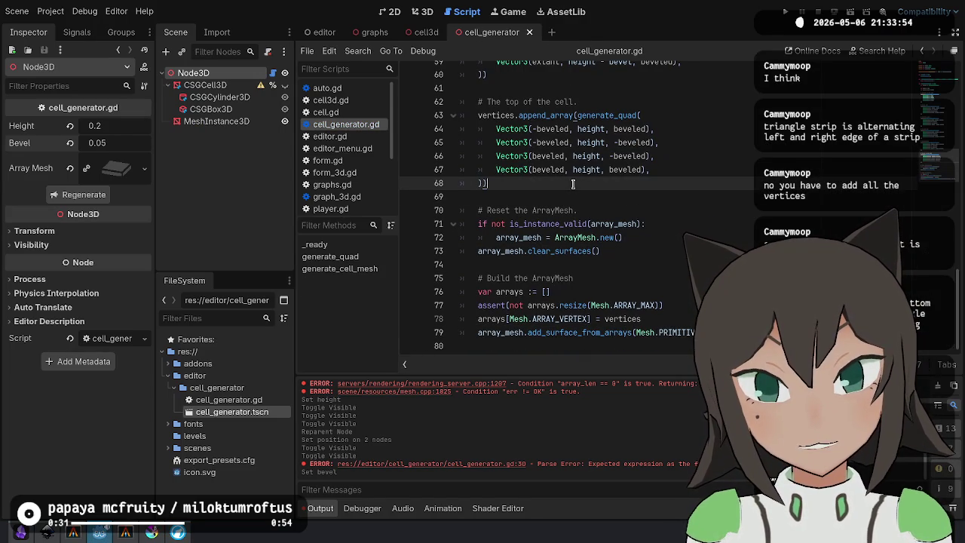
double_click(537, 332)
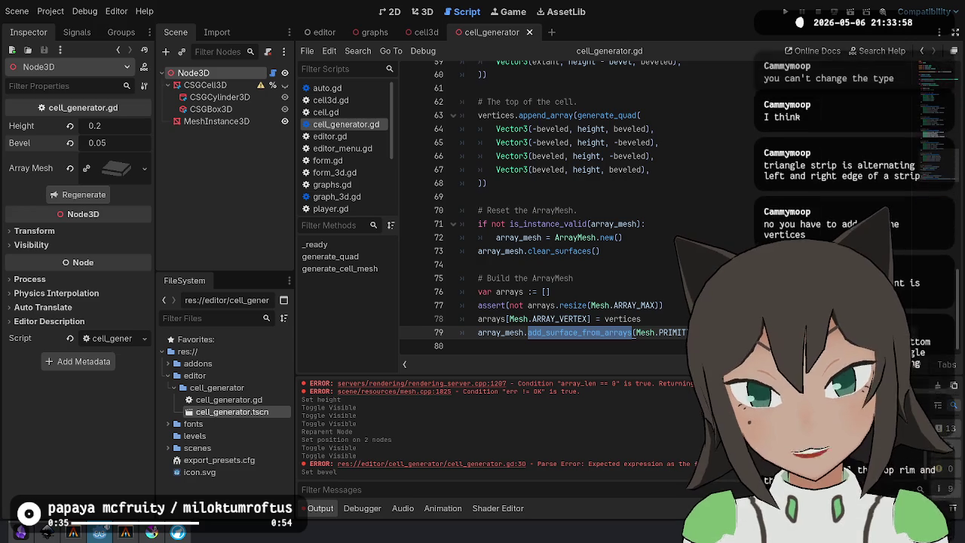
key("End")
key("shift+Up")
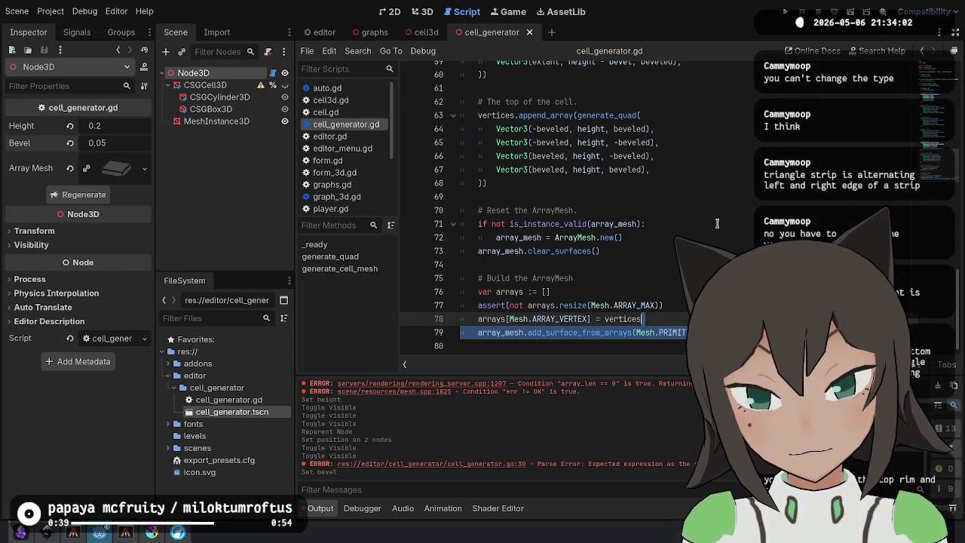
key("Down")
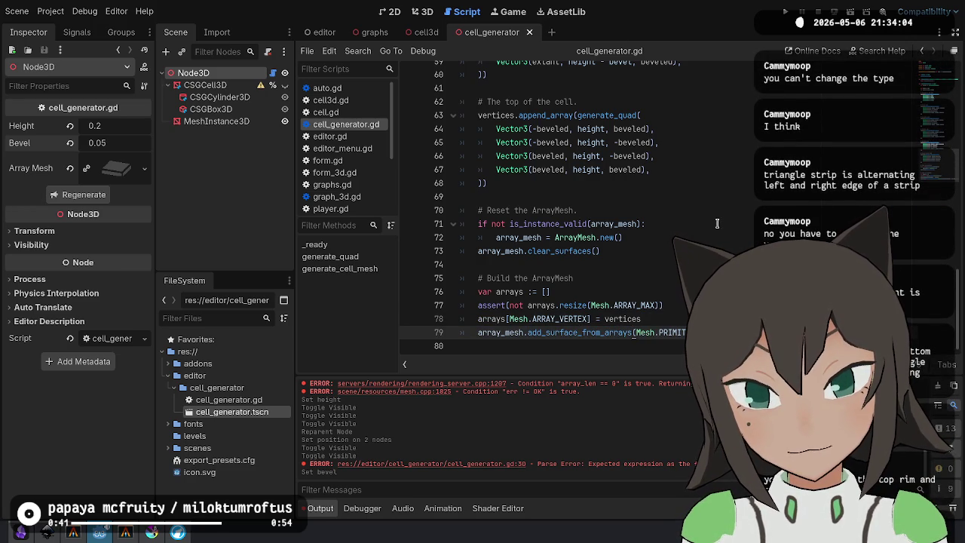
Review the array_mesh build block on lines 76–79 and add blank lines below, ending on line 81.
left_click(669, 320)
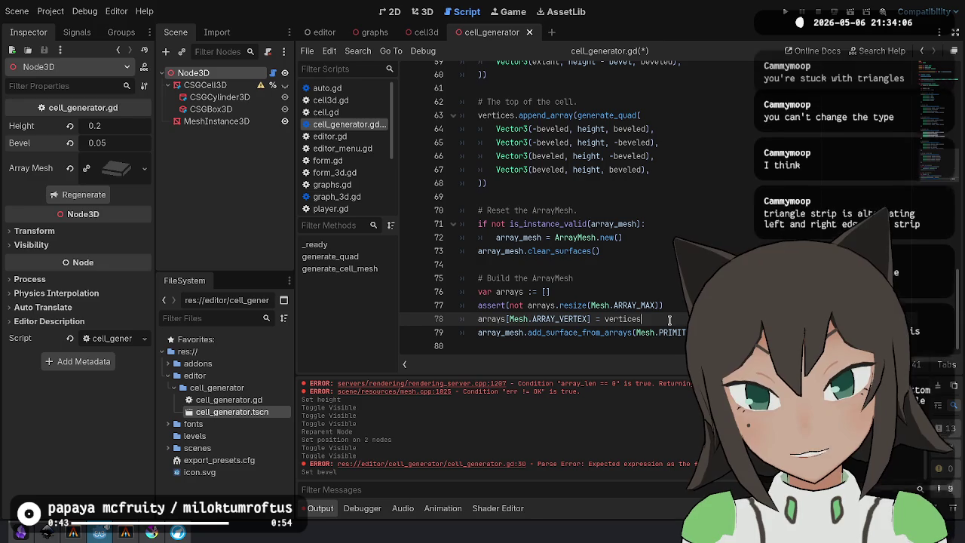
double_click(609, 332)
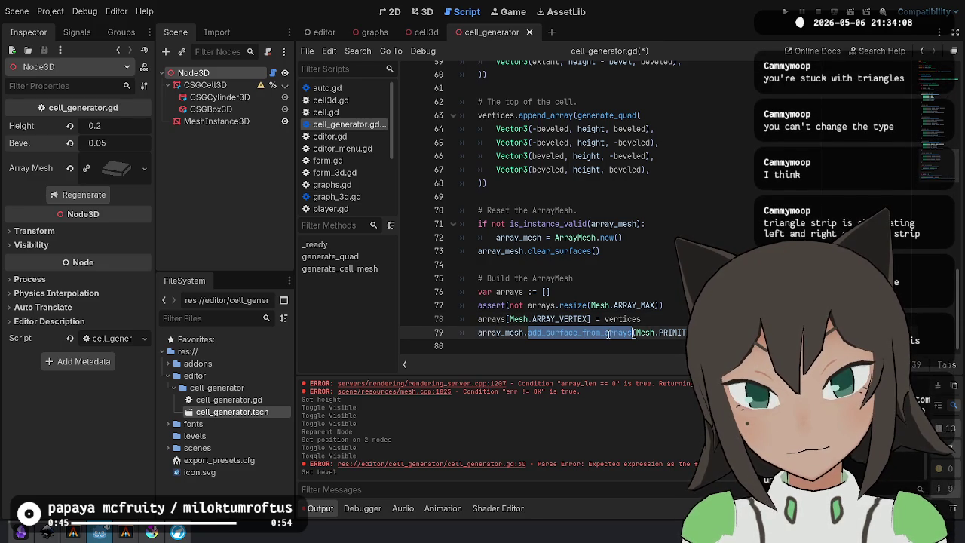
double_click(502, 332)
key("Right")
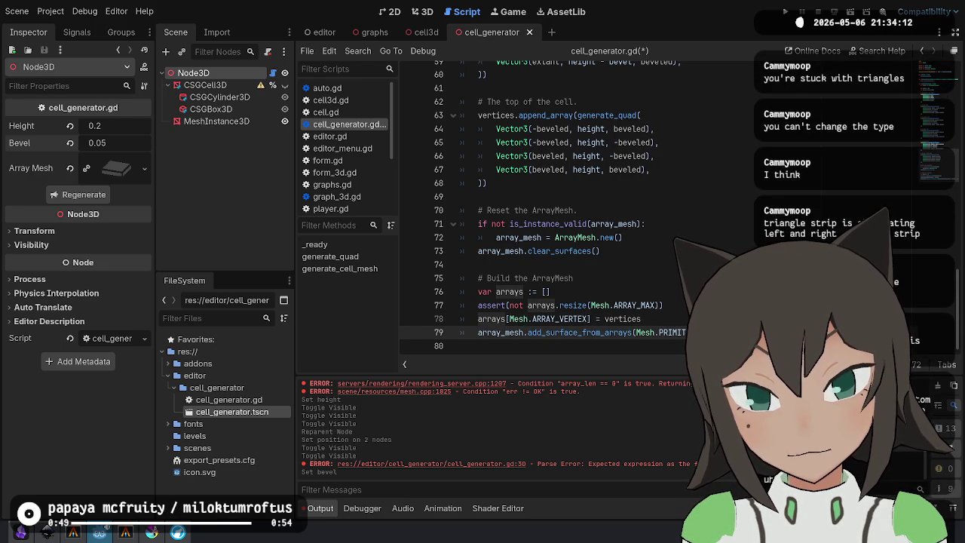
mouse_move(679, 332)
left_mouse_down()
mouse_move(559, 317)
mouse_move(480, 292)
left_mouse_up()
left_click(544, 334)
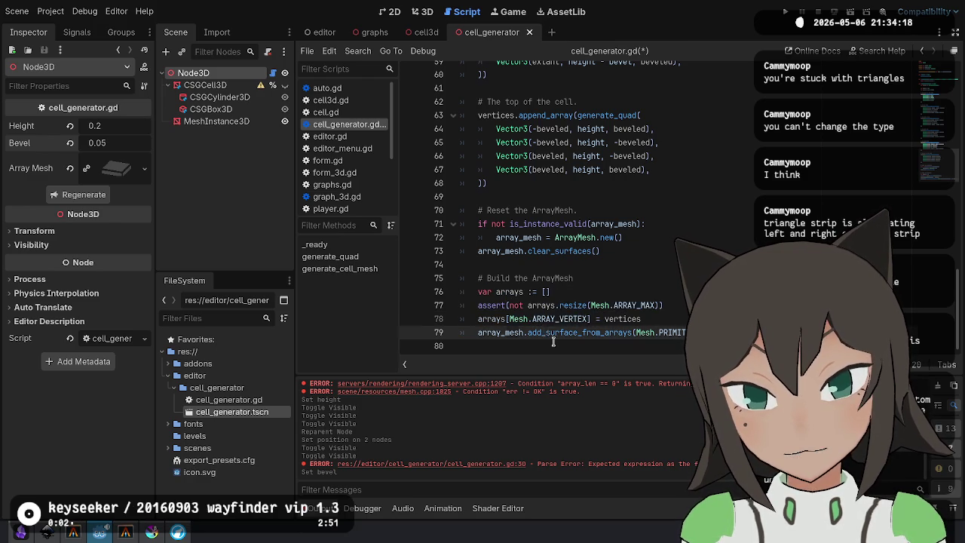
key("Down")
key("Return")
key("Return")
left_click(528, 330)
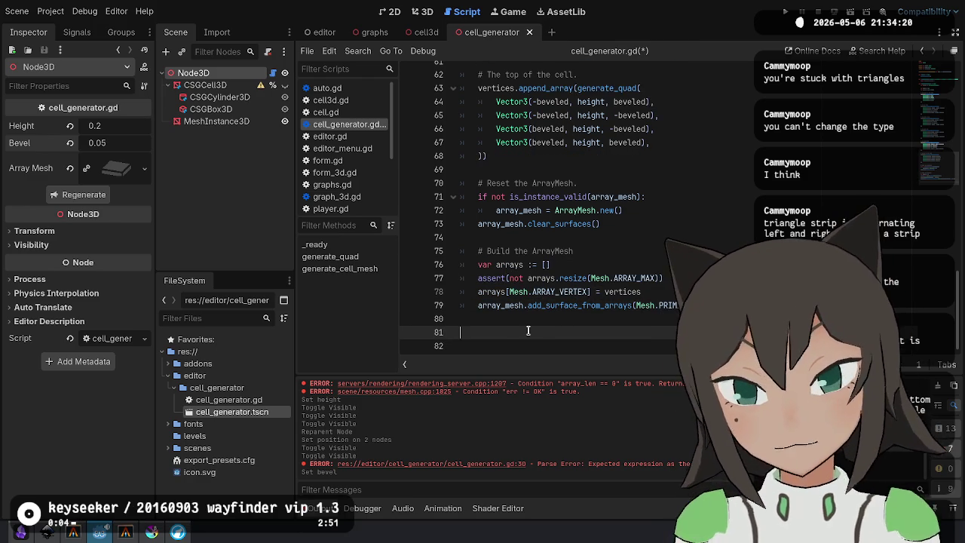
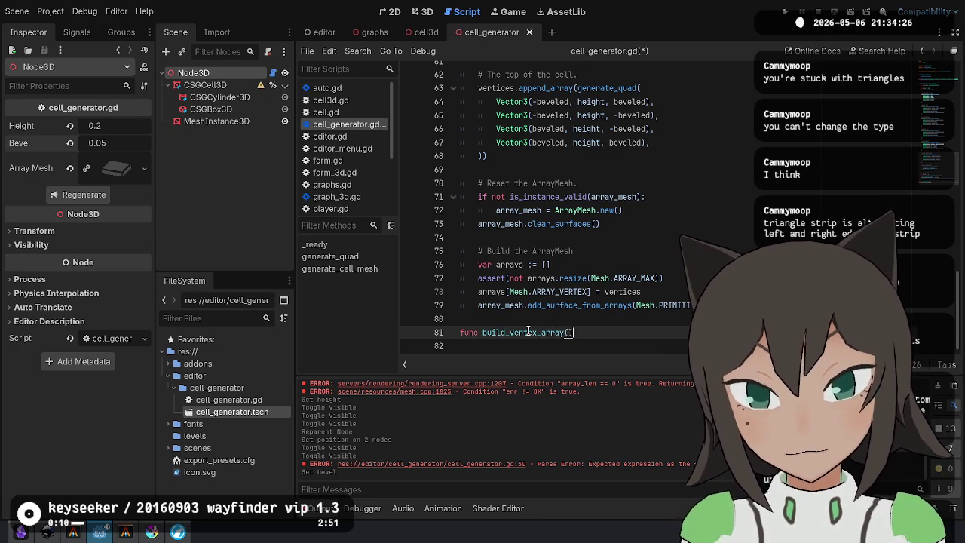
Copy the arrays setup lines into the new build_vertex_array function body.
type(":")
key("Return")
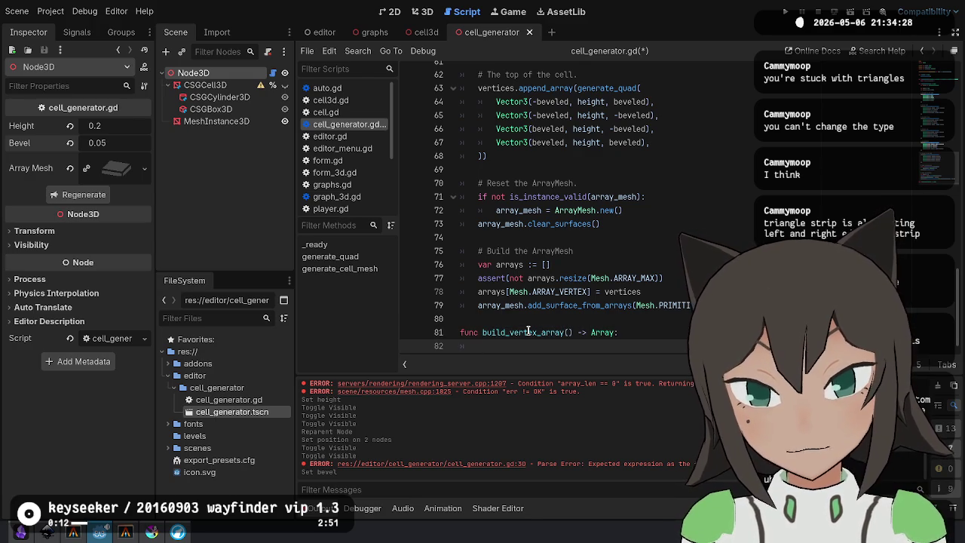
left_click_drag(642, 302, 650, 274)
key("ctrl+c")
scroll(650, 274, "down", 1)
left_click(578, 332)
key("ctrl+v")
left_click(578, 302)
key("ctrl+shift+k")
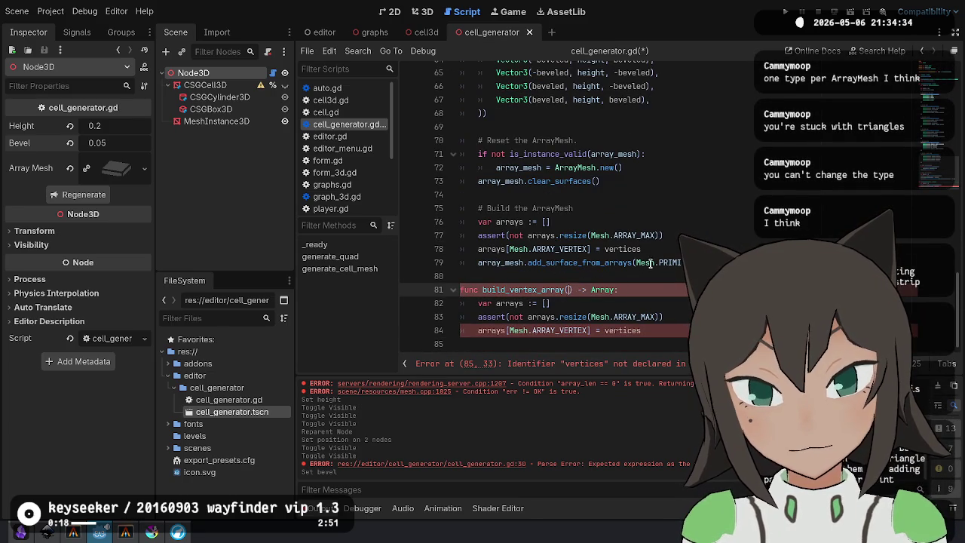
Give build_vertex_array a vertices: PackedVector3Array parameter and end it with 'return arrays'.
type("vertices:")
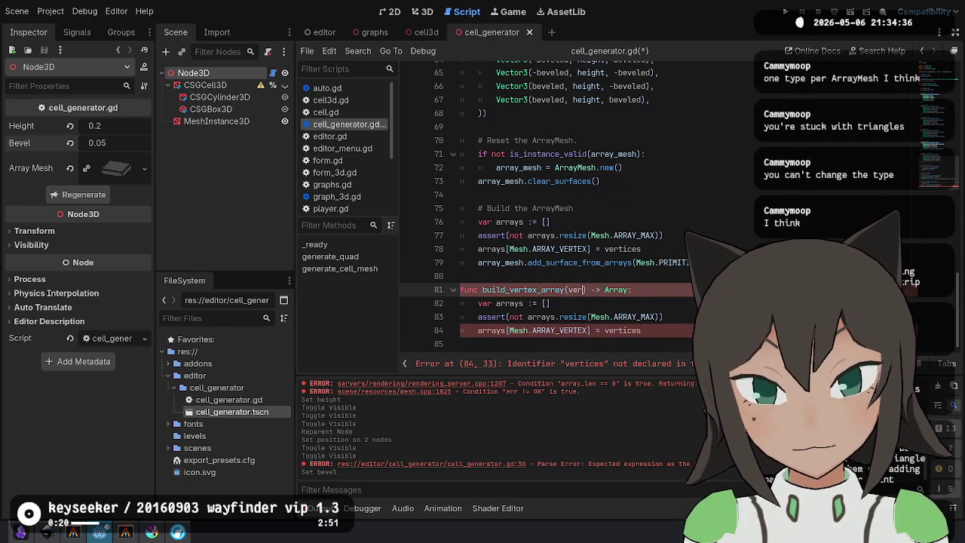
type(" T")
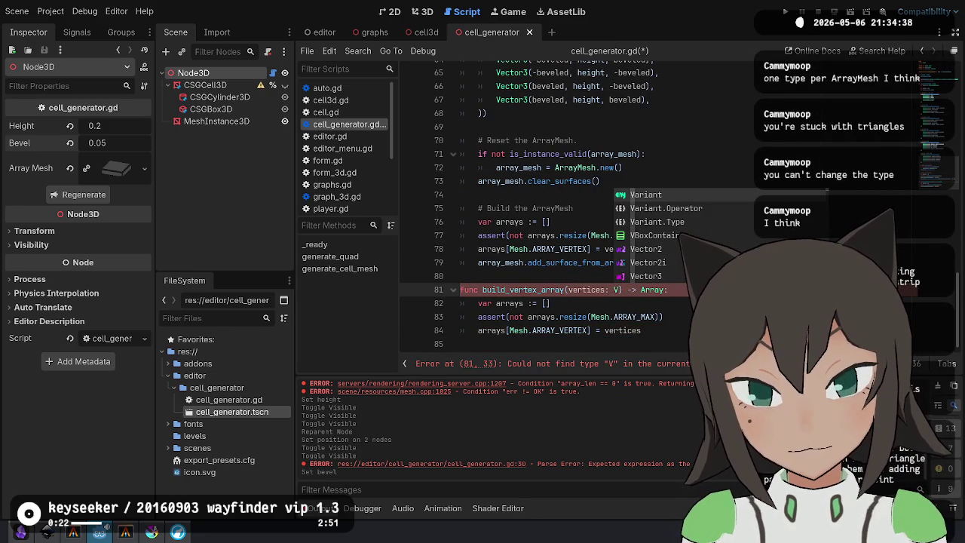
key("BackSpace")
type("V")
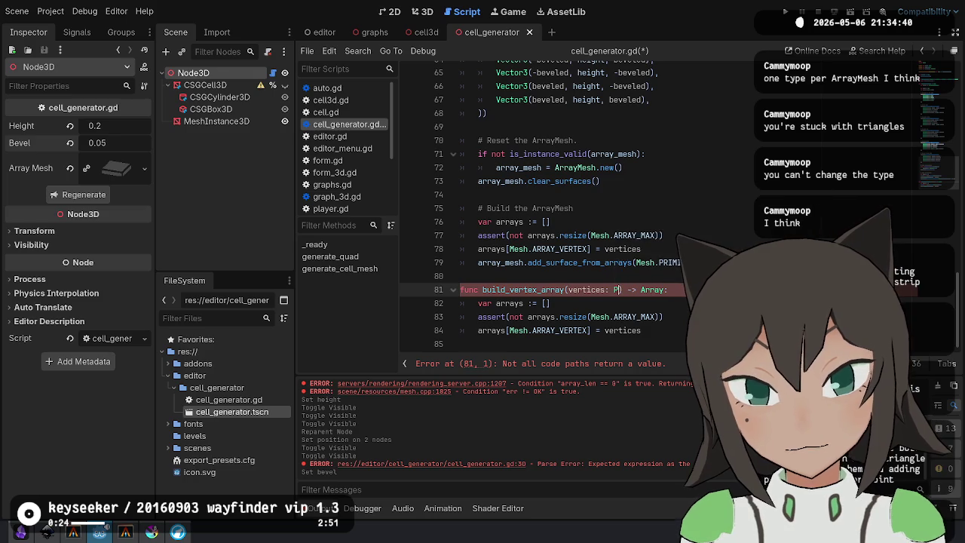
type("ackedVe")
key("Return")
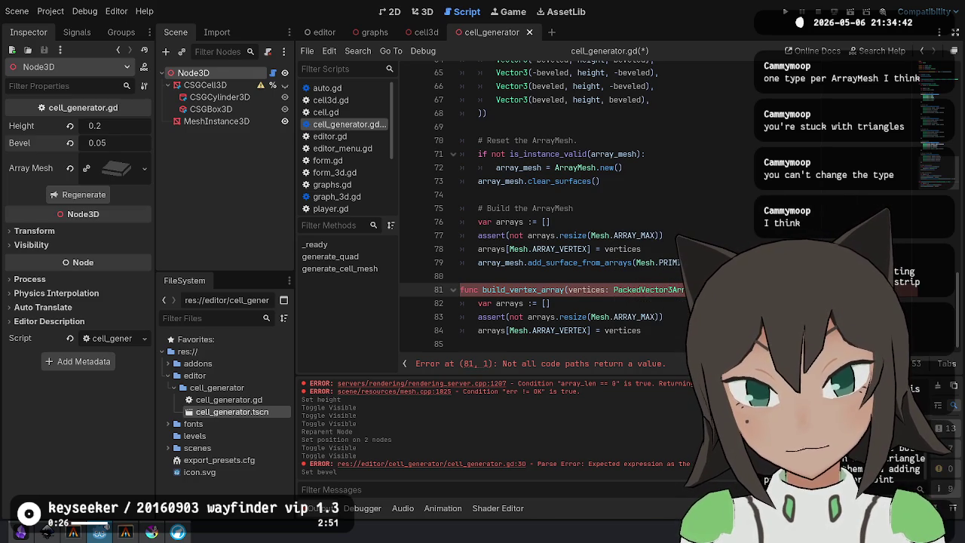
key("Down")
key("Down")
key("Down")
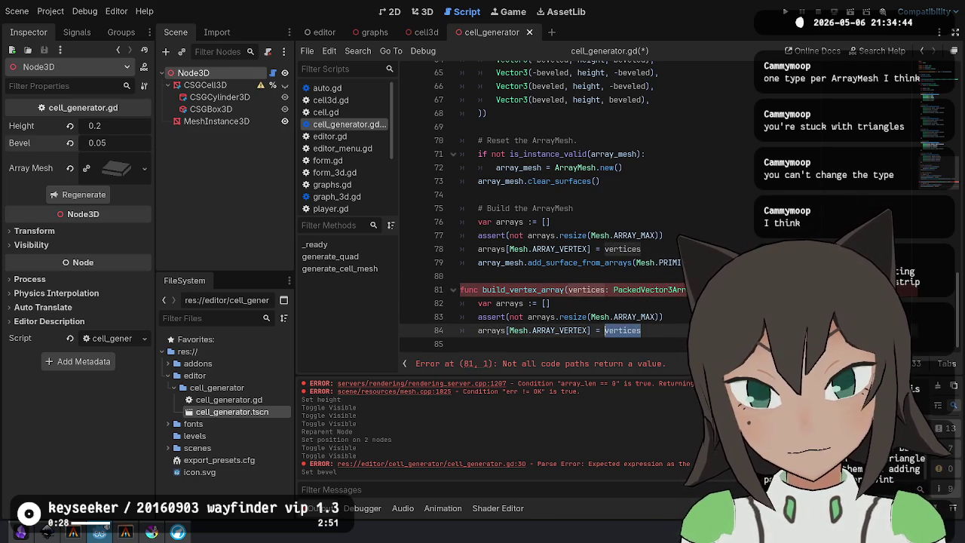
key("Return")
type("rerrays")
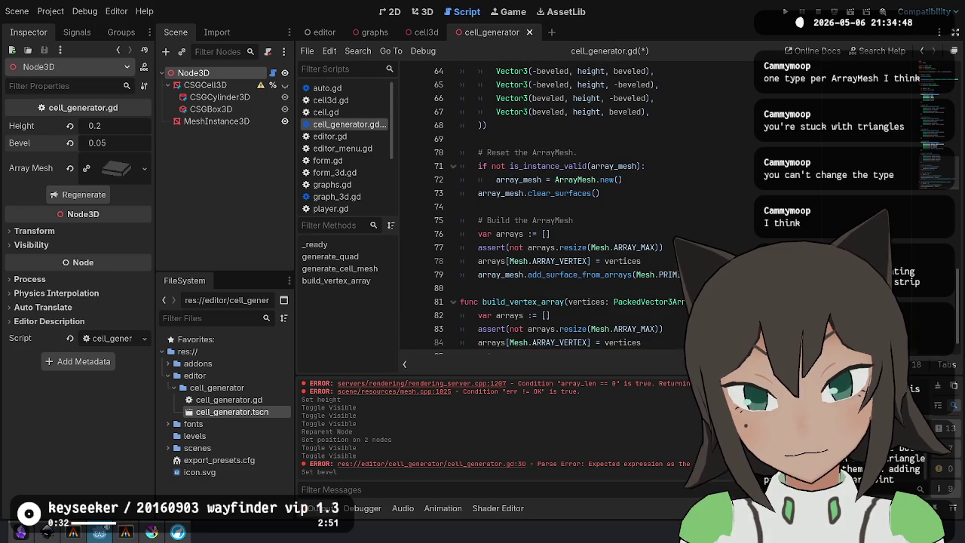
Check the ArrayMesh documentation, then select the old inline arrays setup in generate_cell_mesh.
scroll(537, 352, "down", 1)
left_click(590, 252, "ctrl")
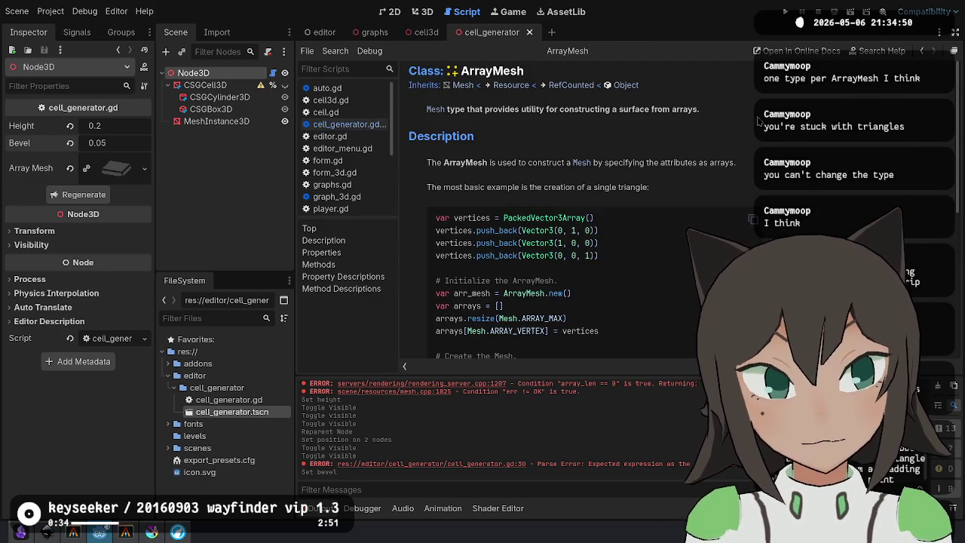
key("alt+Left")
left_click(517, 315)
double_click(527, 288)
left_click(829, 261)
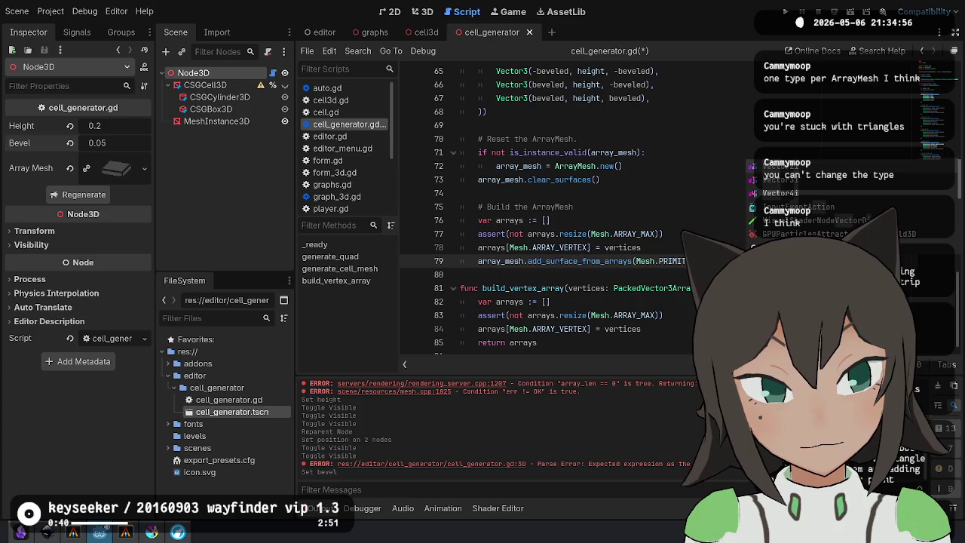
left_click(642, 248)
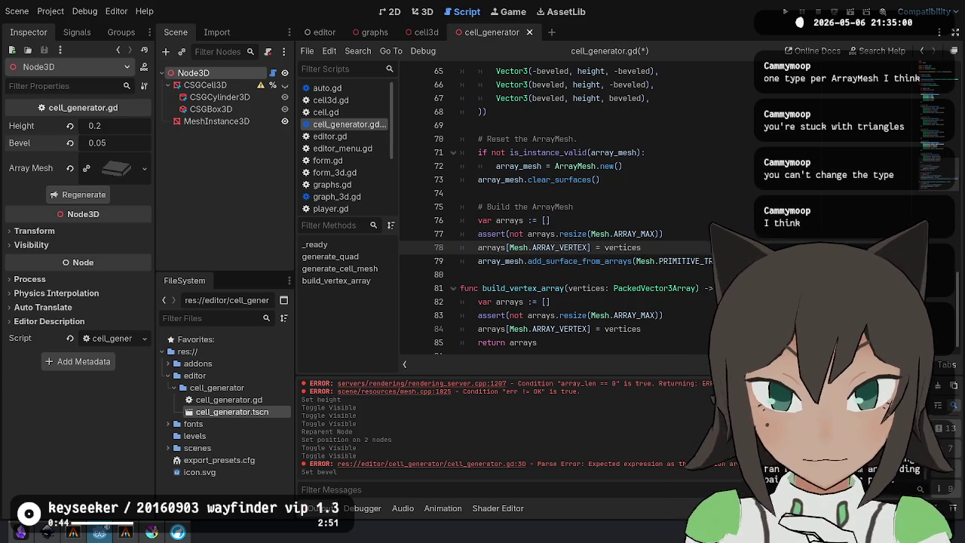
left_click(627, 207, "shift")
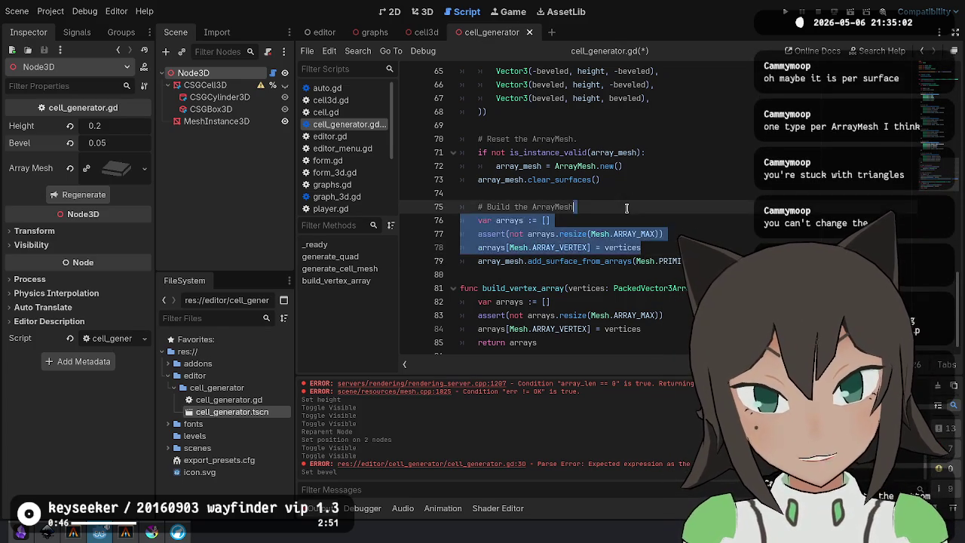
Delete the old inline arrays setup lines and save the script.
key("BackSpace")
key("ctrl+s")
left_click(577, 220)
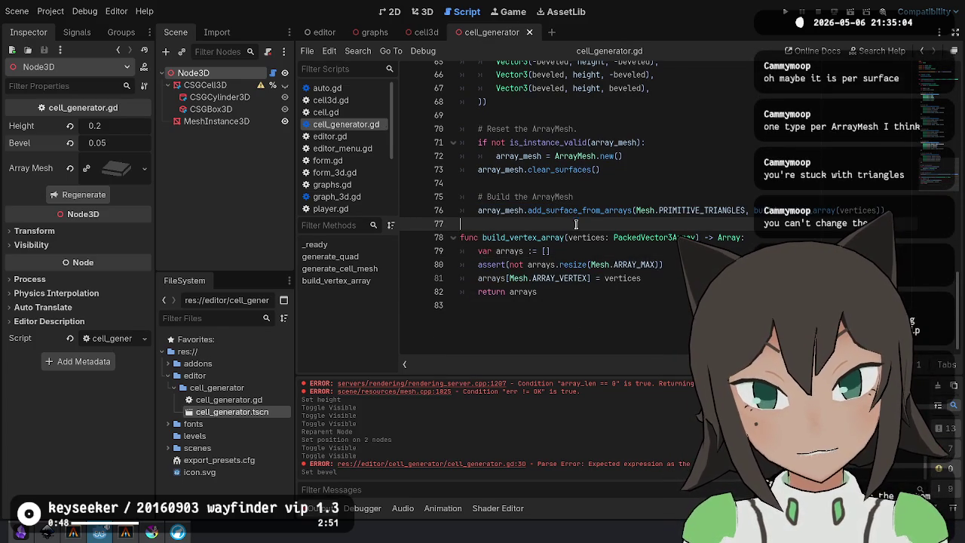
scroll(578, 220, "up", 2)
Remove the '# Build the ArrayMesh' comment above the add_surface_from_arrays call.
key("shift+Up")
key("shift+Left")
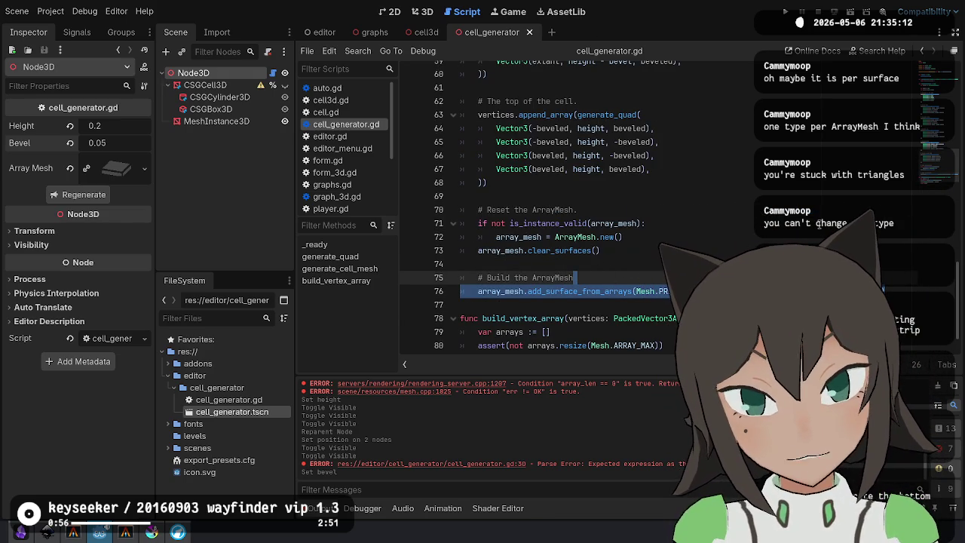
left_click(580, 291)
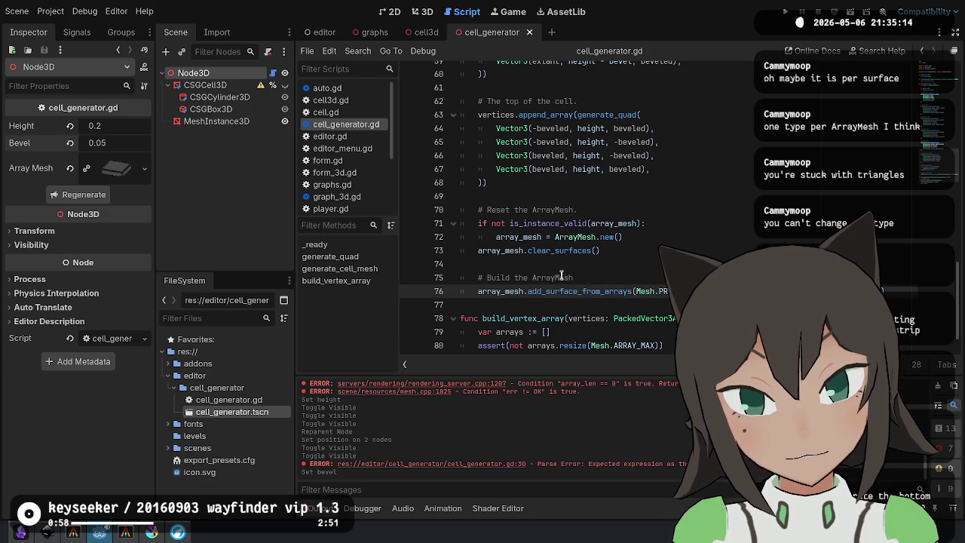
key("Up")
key("ctrl+shift+k")
key("alt+Up")
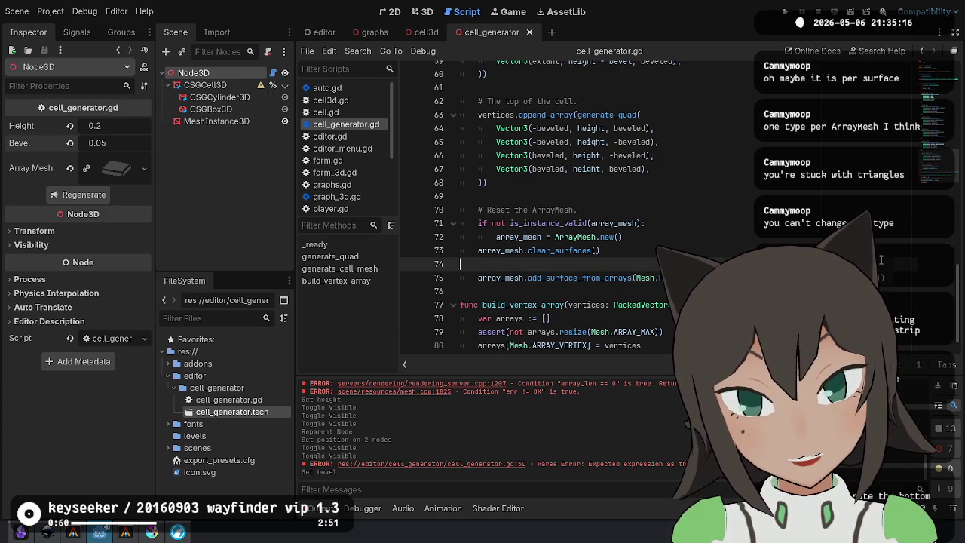
scroll(607, 236, "up", 10)
scroll(607, 236, "up", 6)
Rename vertices to wall_vertices and add bottom_vertices and top_vertices declarations beside it.
double_click(520, 184)
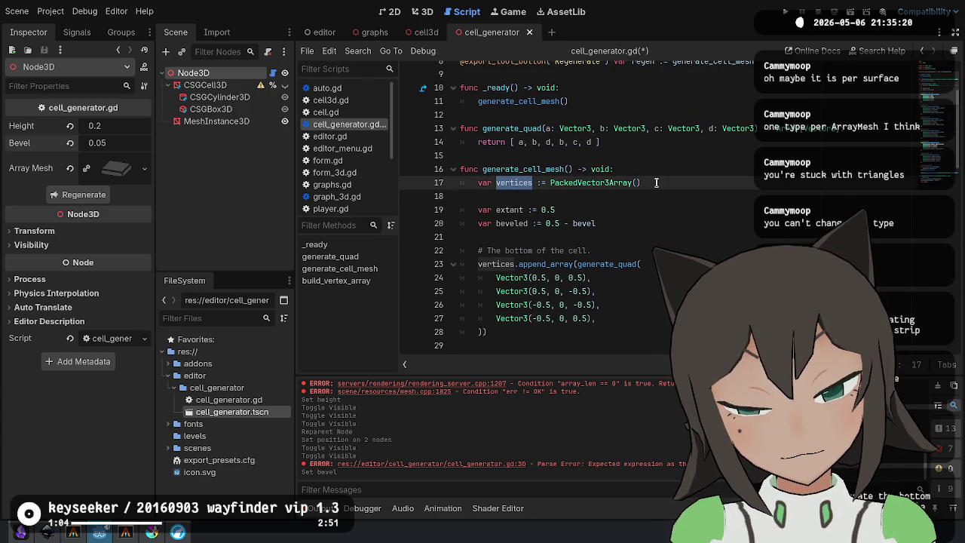
scroll(657, 182, "down", 2)
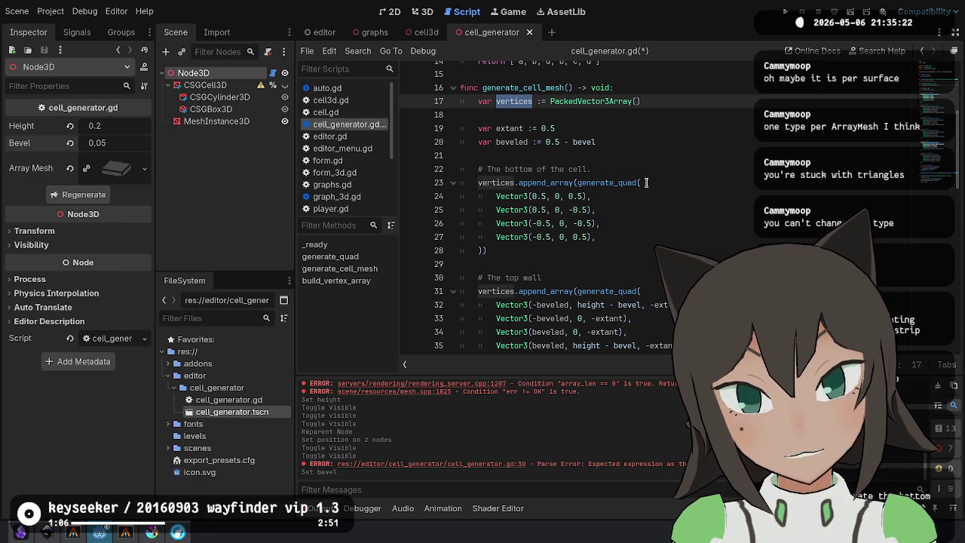
type("wall_vertices")
key("ctrl+shift+d")
key("BackSpace")
key("BackSpace")
key("BackSpace")
type("bottom")
key("ctrl+shift+d")
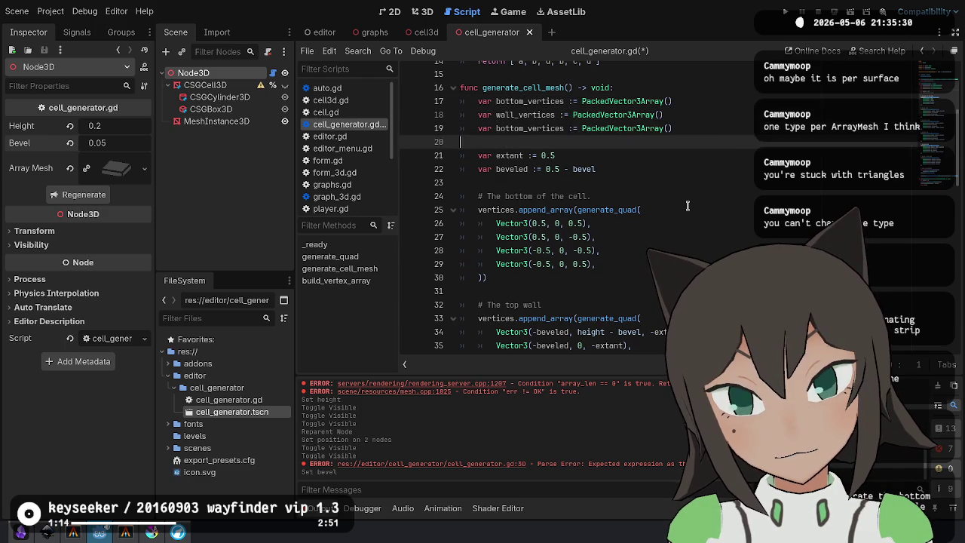
key("alt+Down")
key("Left")
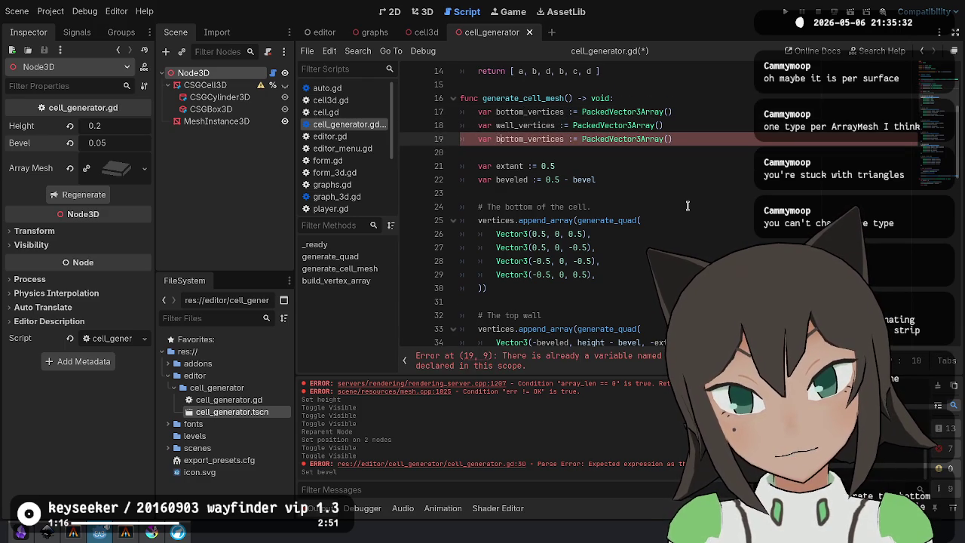
key("BackSpace")
key("BackSpace")
key("BackSpace")
key("Delete")
key("Delete")
type("top")
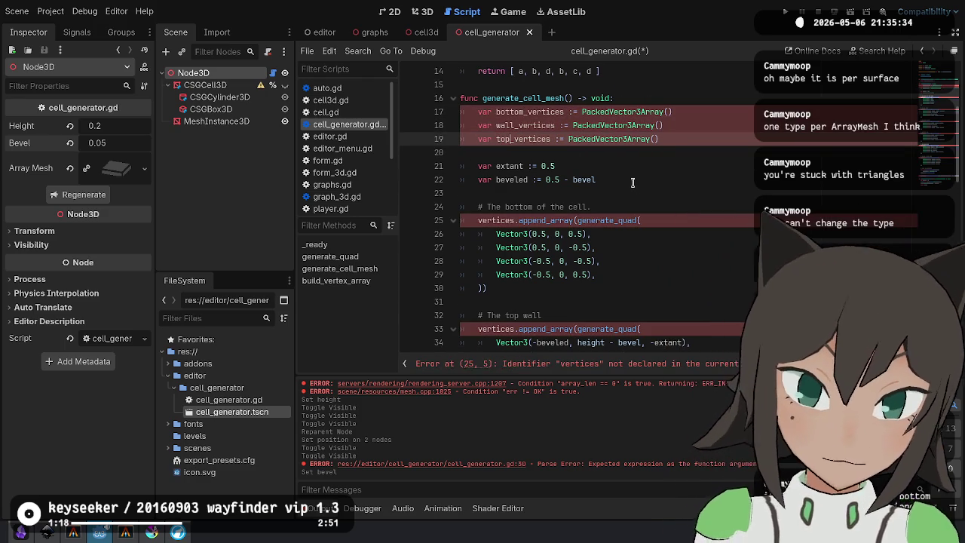
Make the cell-bottom append_array call target bottom_vertices.
double_click(522, 112)
key("ctrl+c")
double_click(496, 220)
key("ctrl+v")
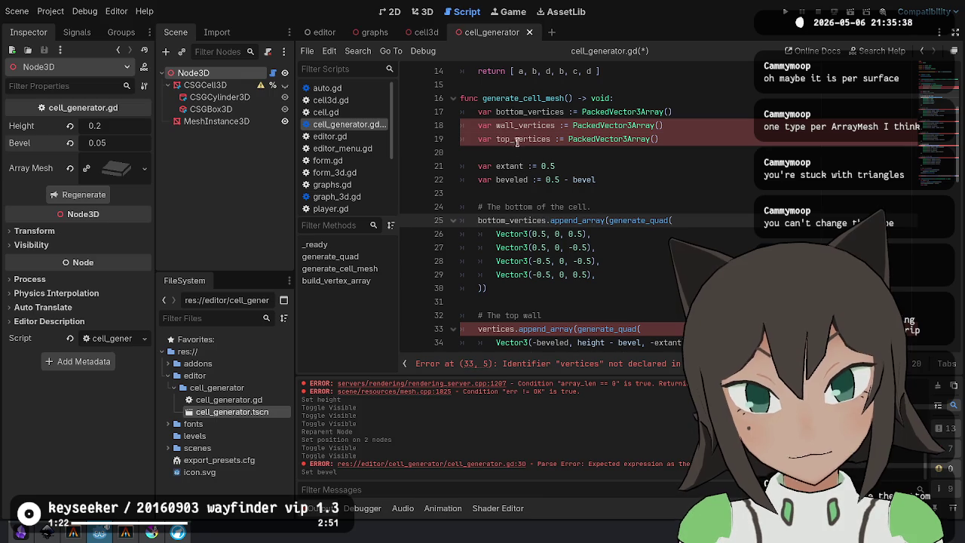
double_click(491, 329)
type("top_vertices")
scroll(488, 238, "down", 5)
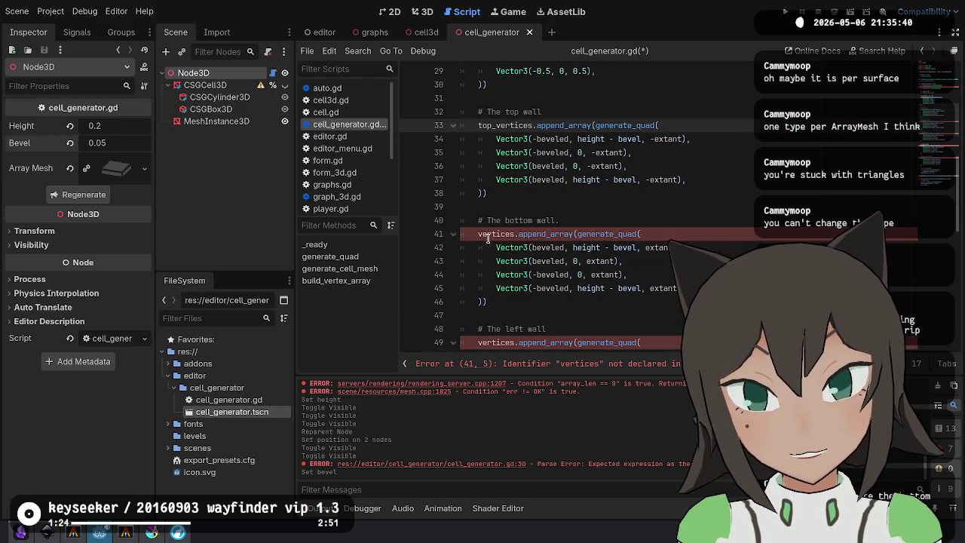
scroll(488, 238, "down", 4)
scroll(490, 218, "up", 6)
double_click(491, 206)
key("ctrl+z")
Point all the wall append_array calls at wall_vertices.
scroll(554, 217, "down", 2)
scroll(559, 218, "down", 8)
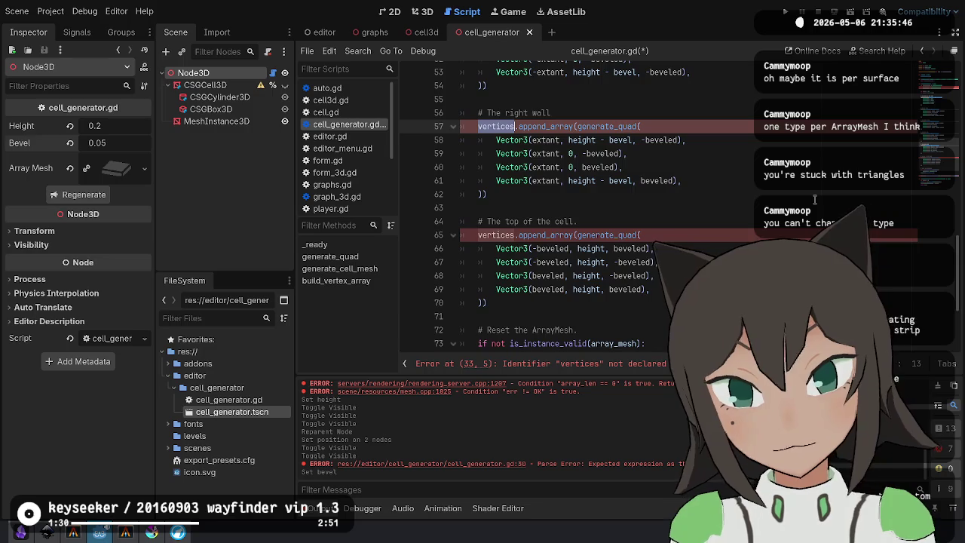
key("ctrl+d")
key("ctrl+d")
key("ctrl+d")
type("wall_vertices.append_array(generate_quad(")
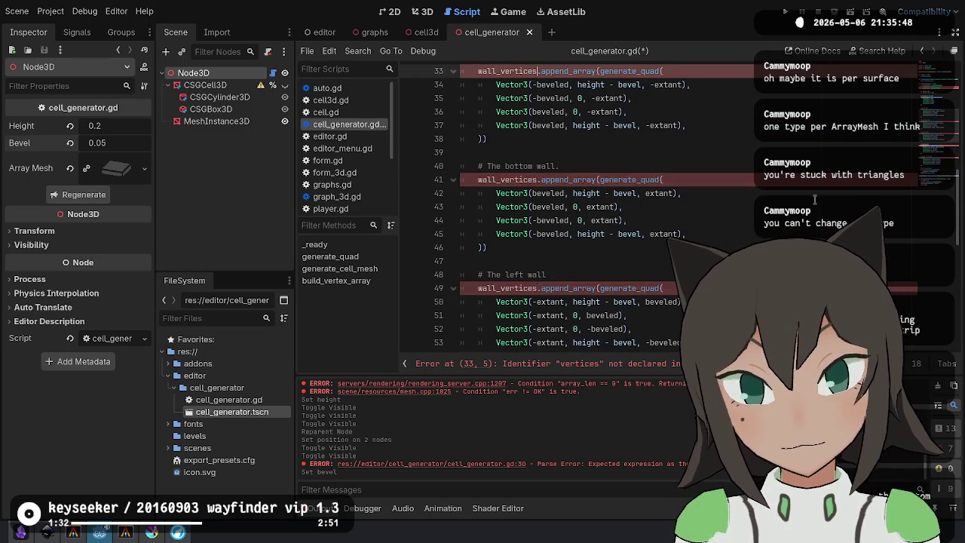
scroll(651, 220, "down", 4)
Make the top-of-cell append_array call target top_vertices and save the script.
double_click(509, 233)
type("top_vertices")
key("Escape")
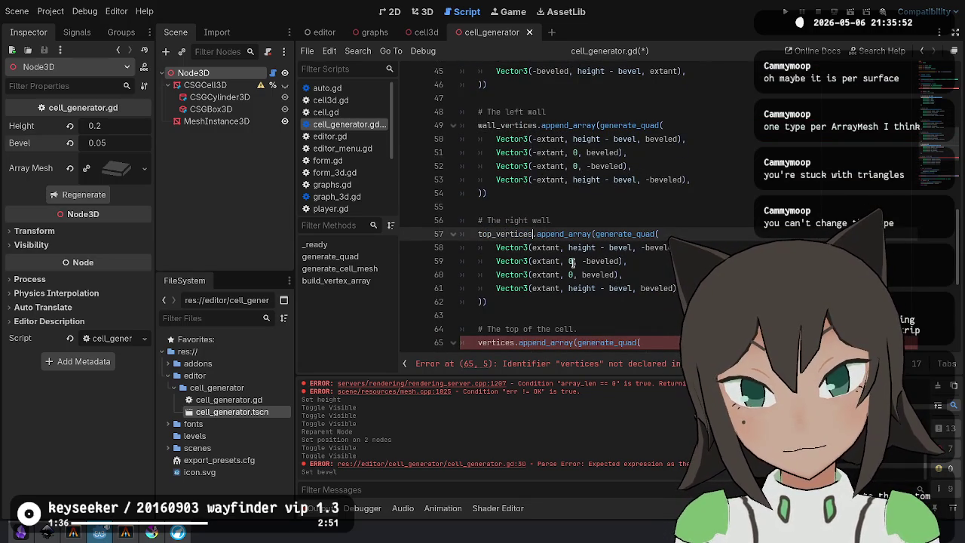
scroll(543, 139, "down", 3)
key("ctrl+z")
key("ctrl+z")
key("ctrl+z")
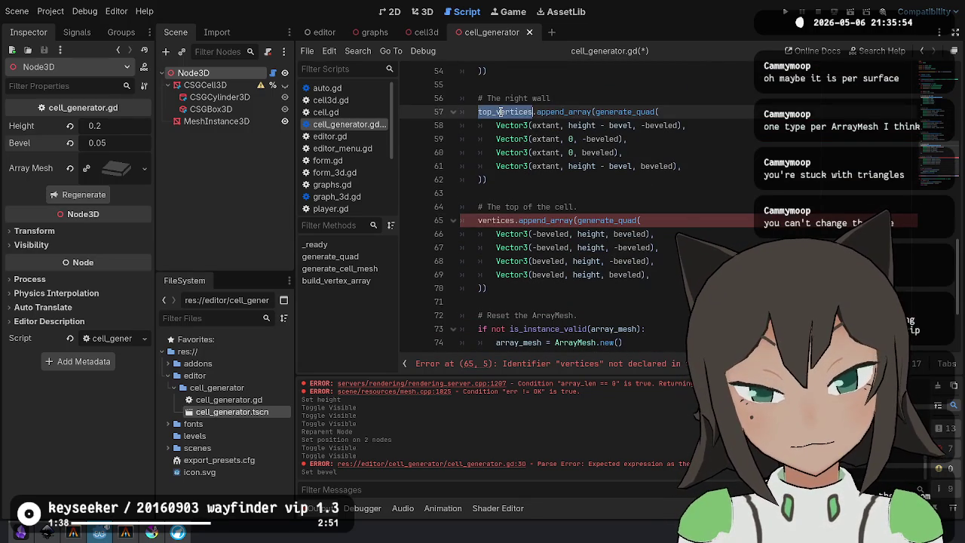
double_click(505, 220)
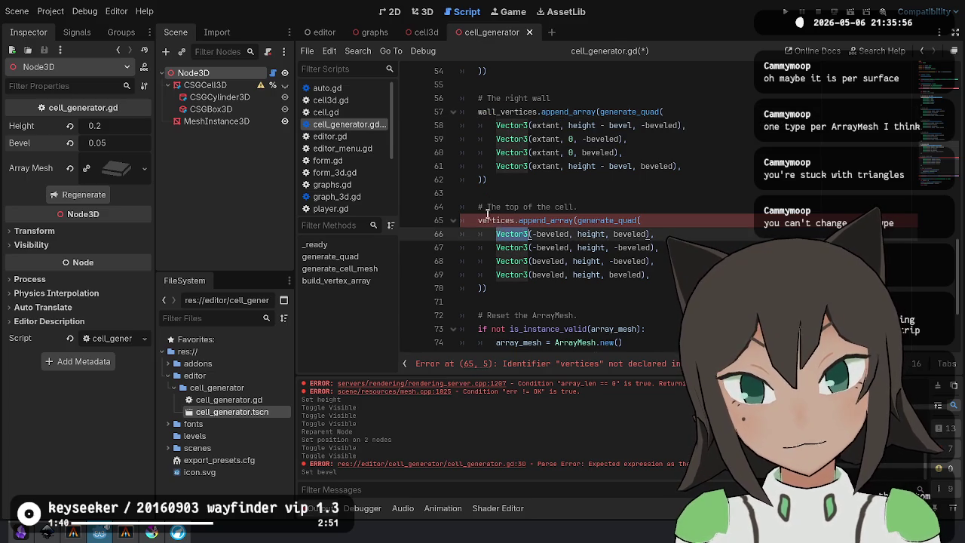
type("top_vertices")
key("ctrl+s")
scroll(504, 227, "down", 3)
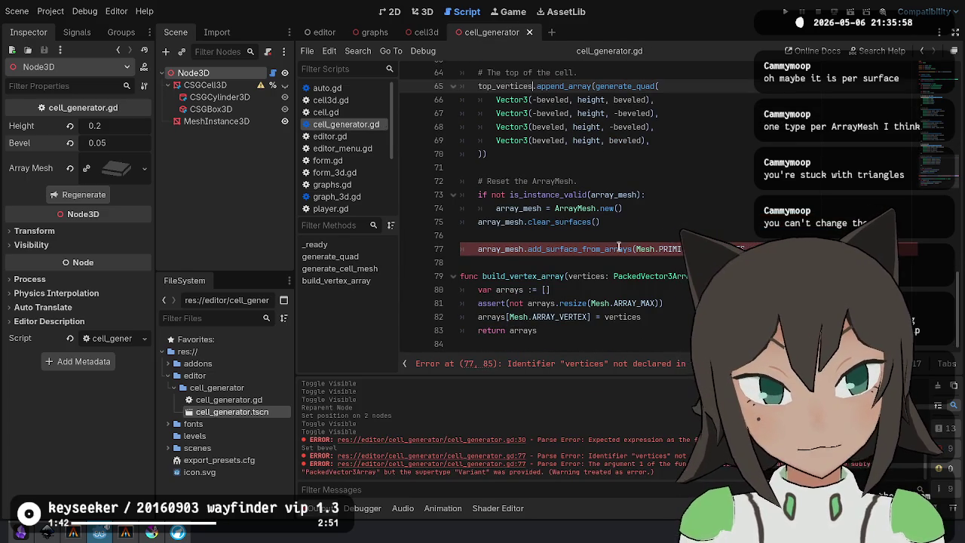
Duplicate the add_surface_from_arrays call to create a third surface line.
left_click(867, 248)
type("wall_")
key("ctrl+z")
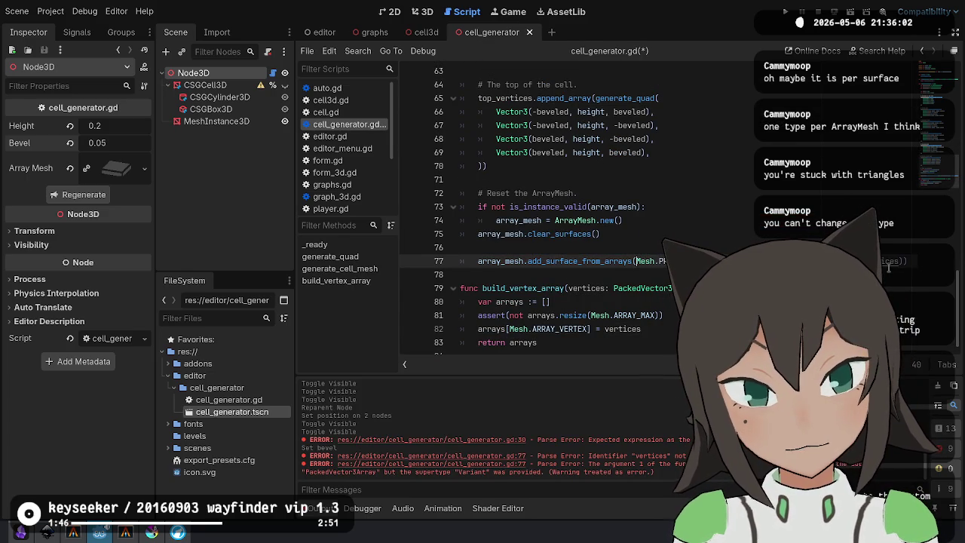
key("ctrl+shift+d")
key("Up")
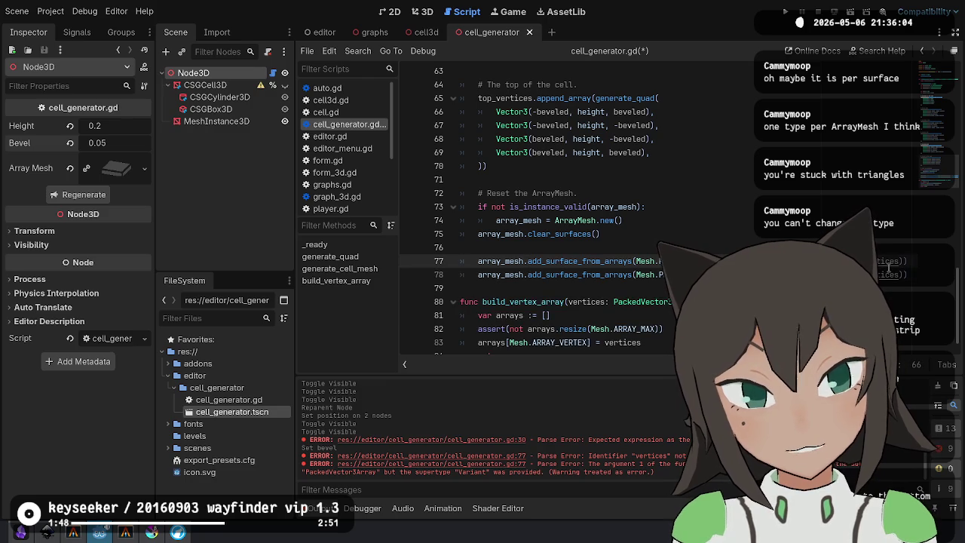
type("wa")
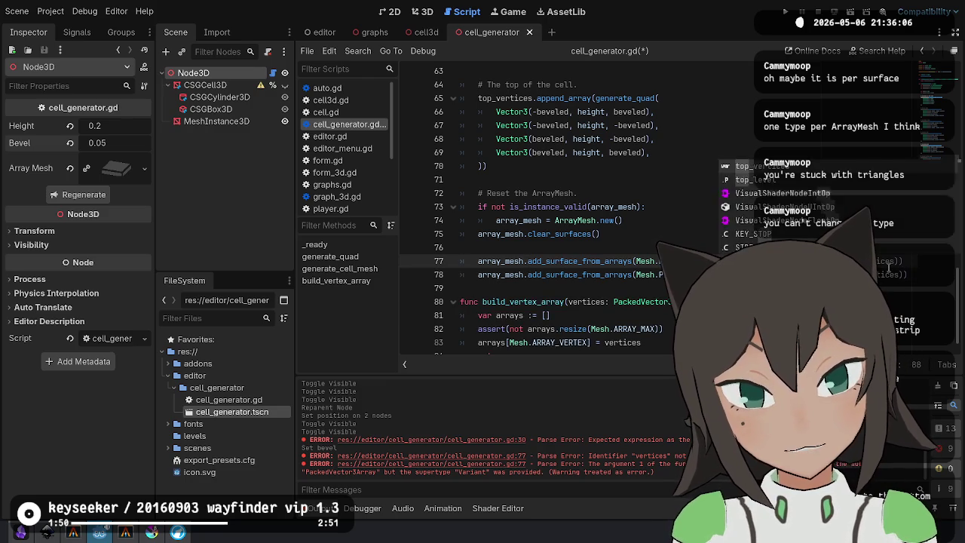
key("ctrl+shift+d")
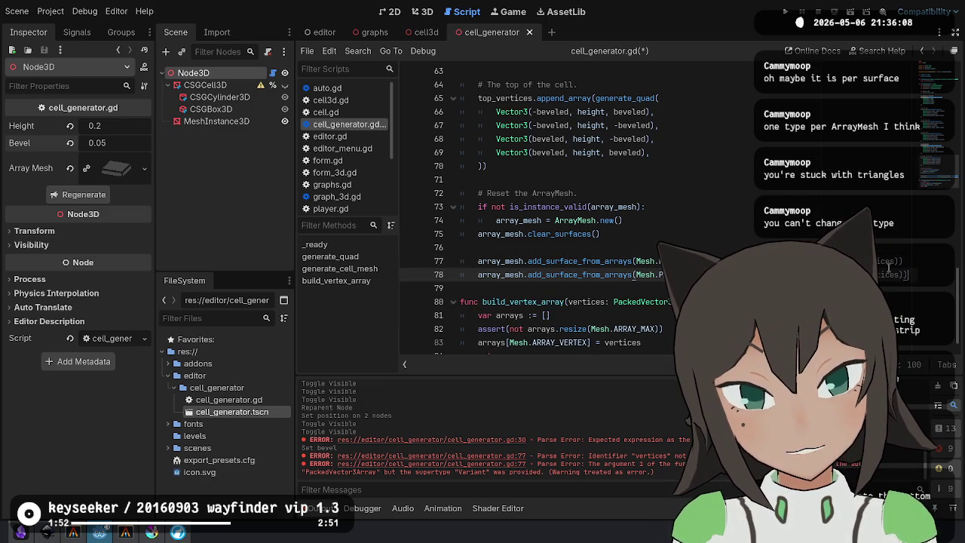
key("Return")
key("BackSpace")
key("Down")
key("End")
key("Return")
Set the third surface to Mesh.PRIMITIVE_TRIANGLE_STRIP using side_vertices.
key("Up")
key("ctrl+Right")
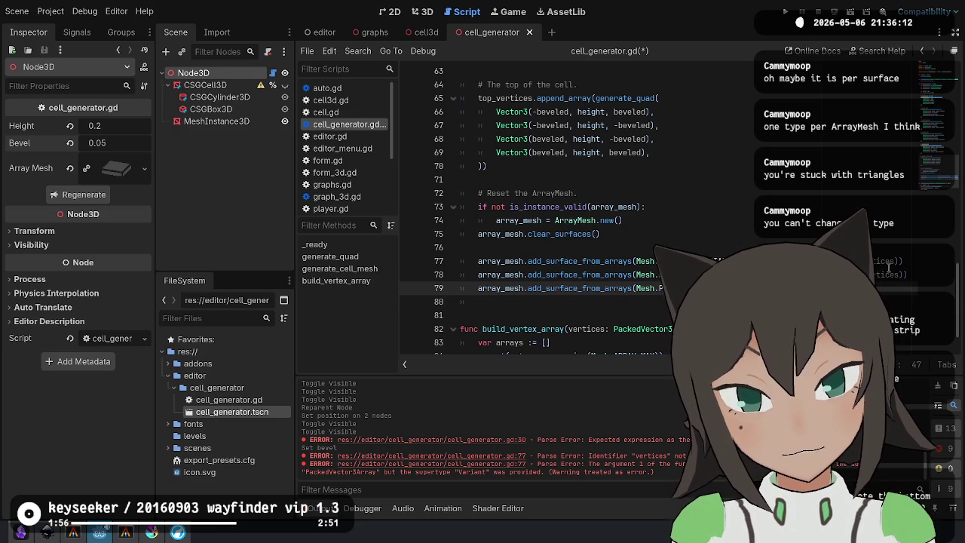
key("Down")
key("Down")
key("Return")
key("End")
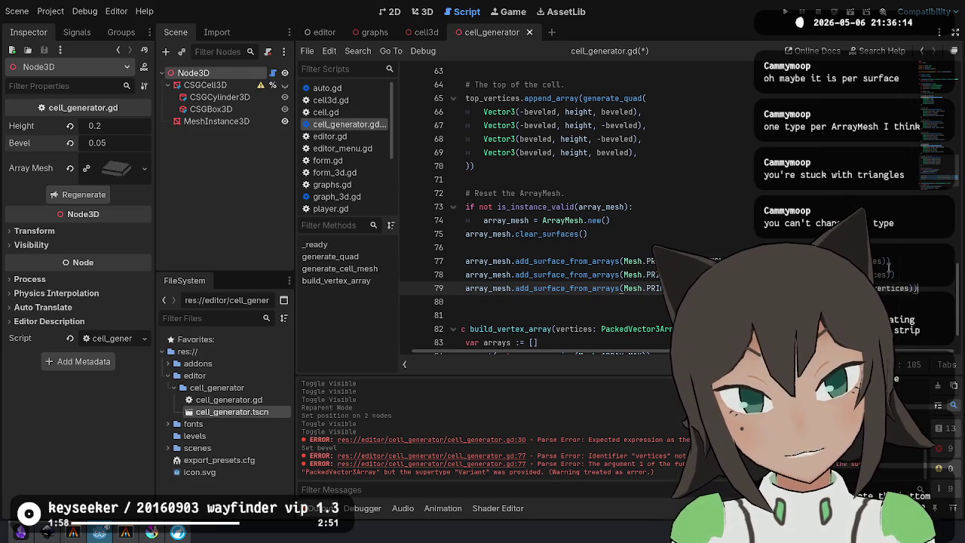
key("ctrl+BackSpace")
type("side_vertices")
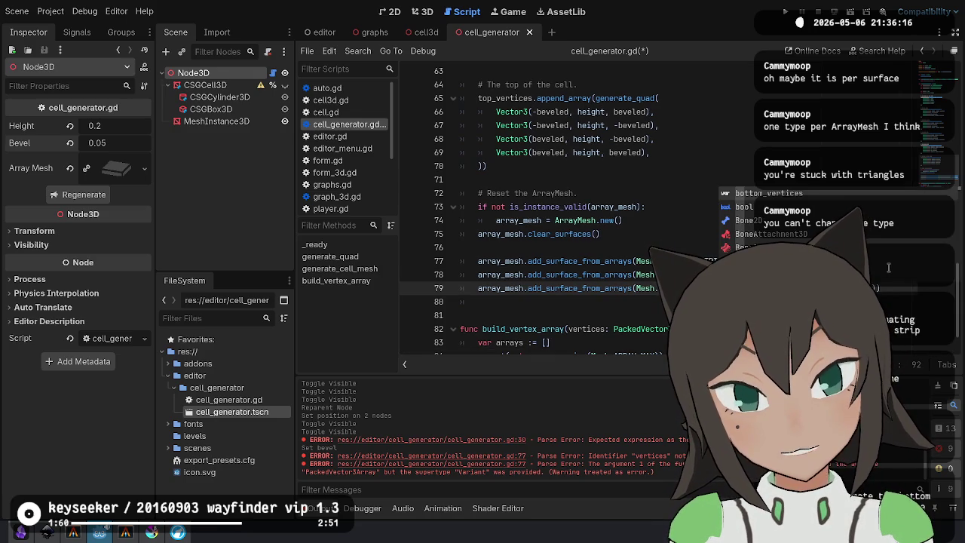
key("Home")
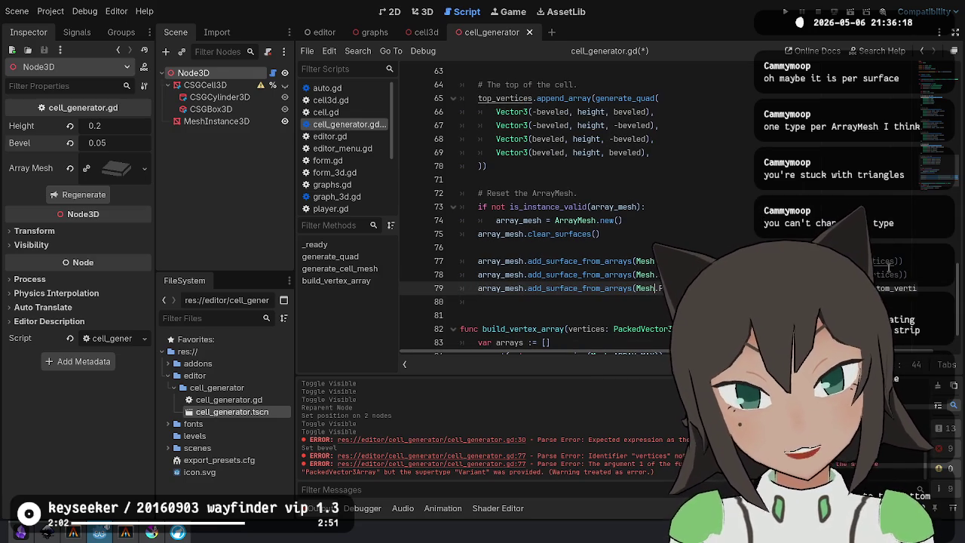
Break each surface call onto two lines, delete the extra blank line, and save.
key("Return")
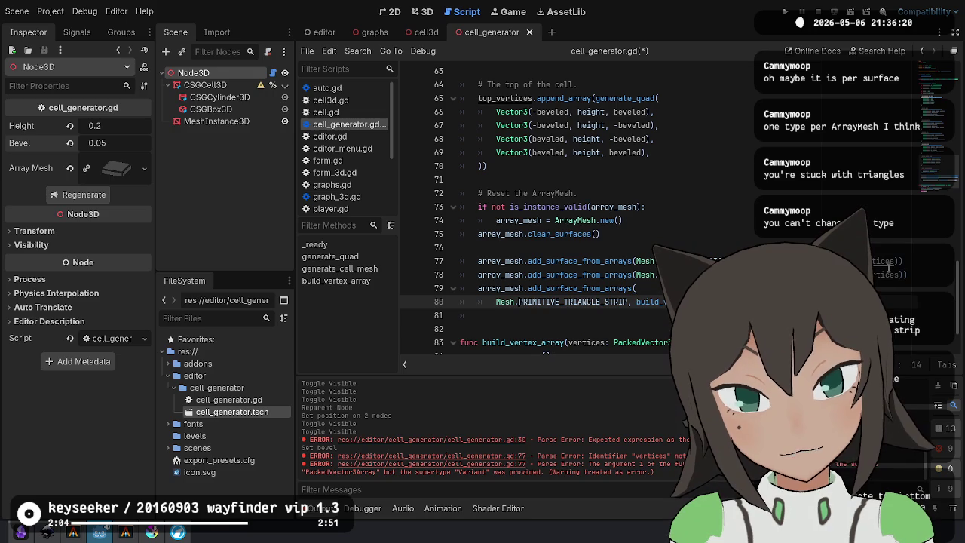
key("Up")
key("Up")
key("Return")
key("Up")
key("Up")
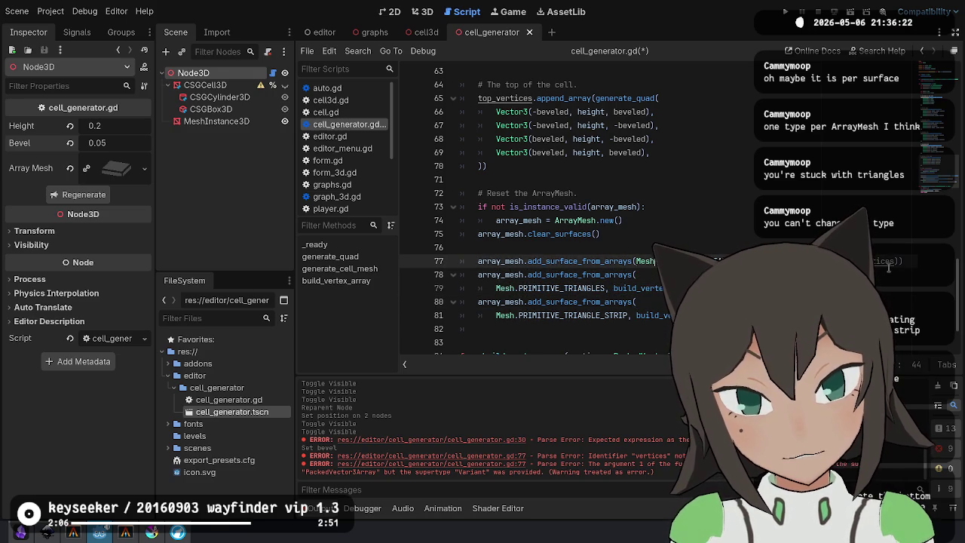
key("ctrl+Left")
key("Return")
scroll(644, 268, "down", 2)
left_click(653, 278)
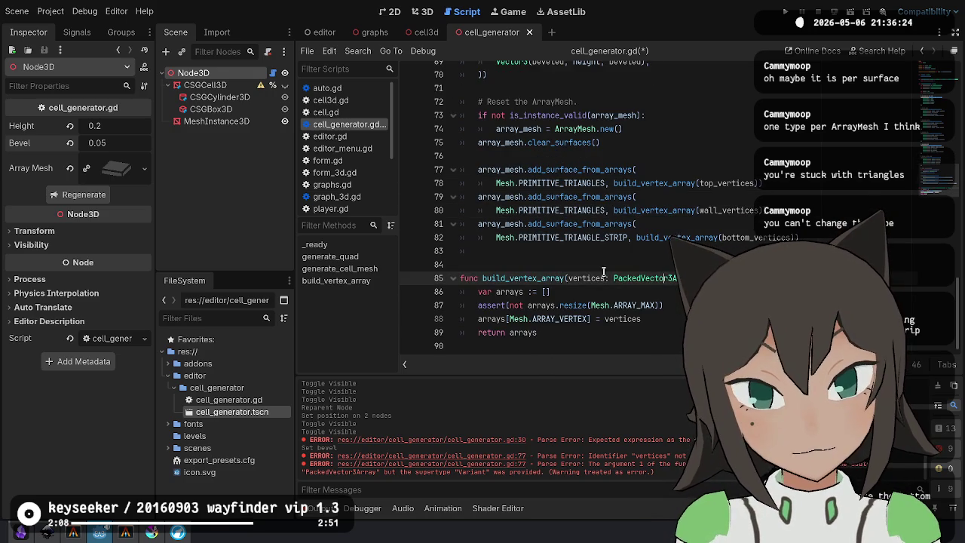
left_click(546, 255)
key("BackSpace")
key("BackSpace")
key("ctrl+s")
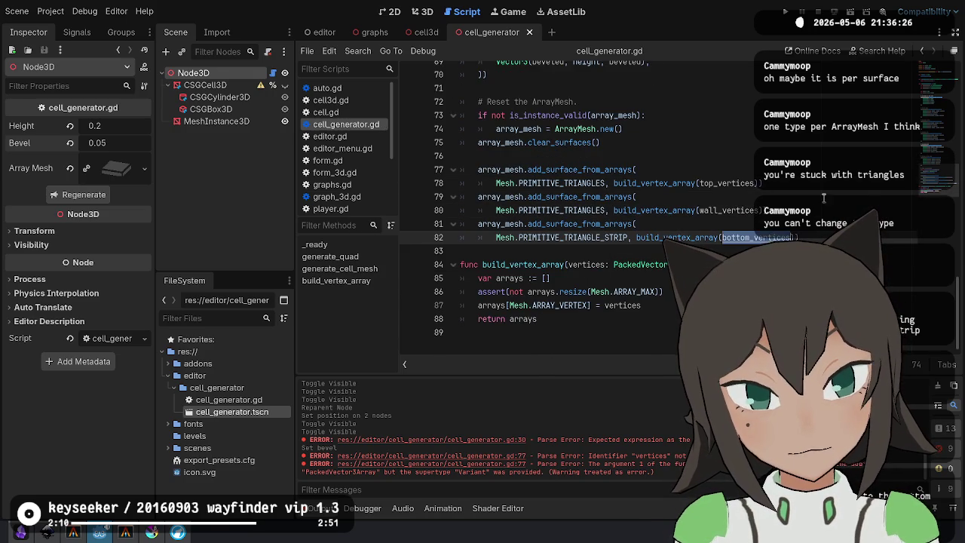
Review the bottom quad vertices in generate_cell_mesh, then bring up the Krita sketch.
left_click(747, 237, "ctrl")
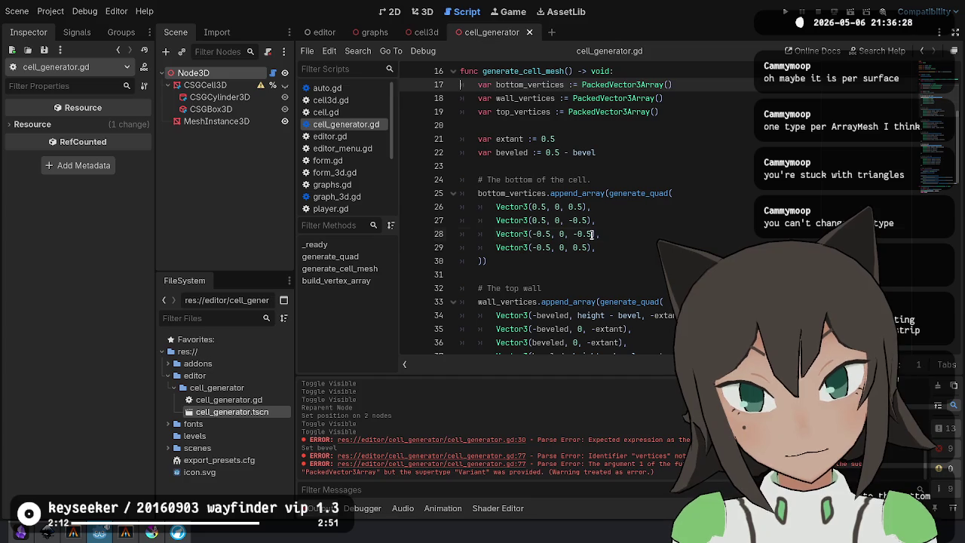
left_click(489, 261)
key("Up")
key("Up")
key("Up")
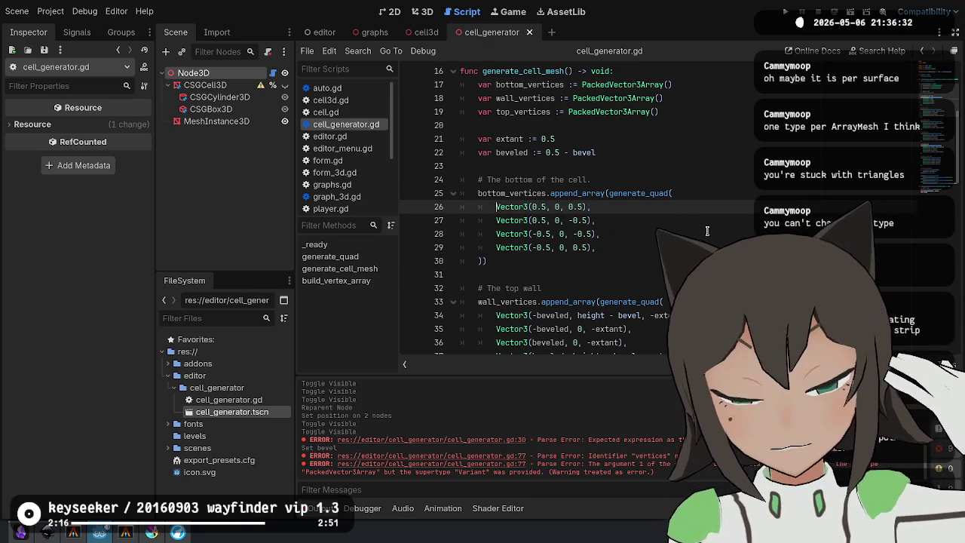
key("alt+Tab")
key("alt+Tab")
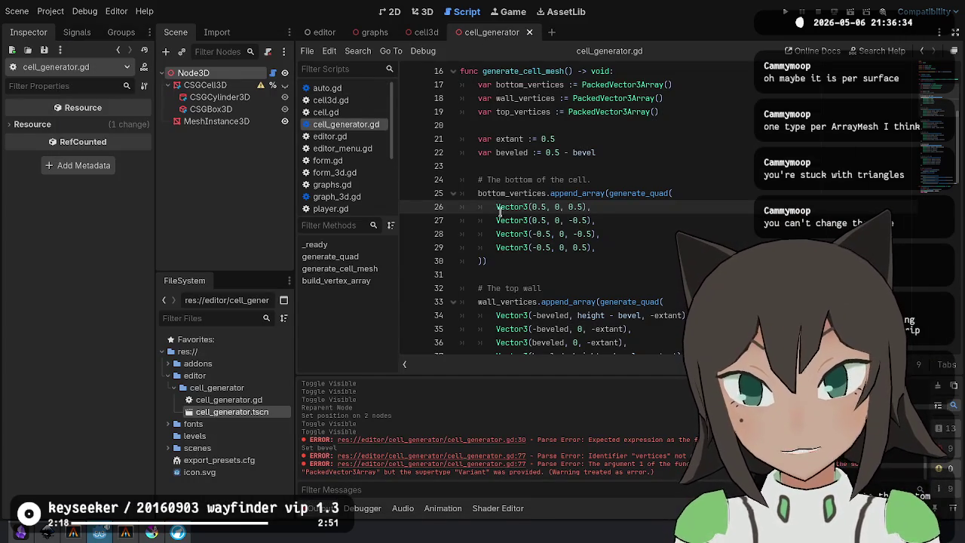
left_click(144, 532)
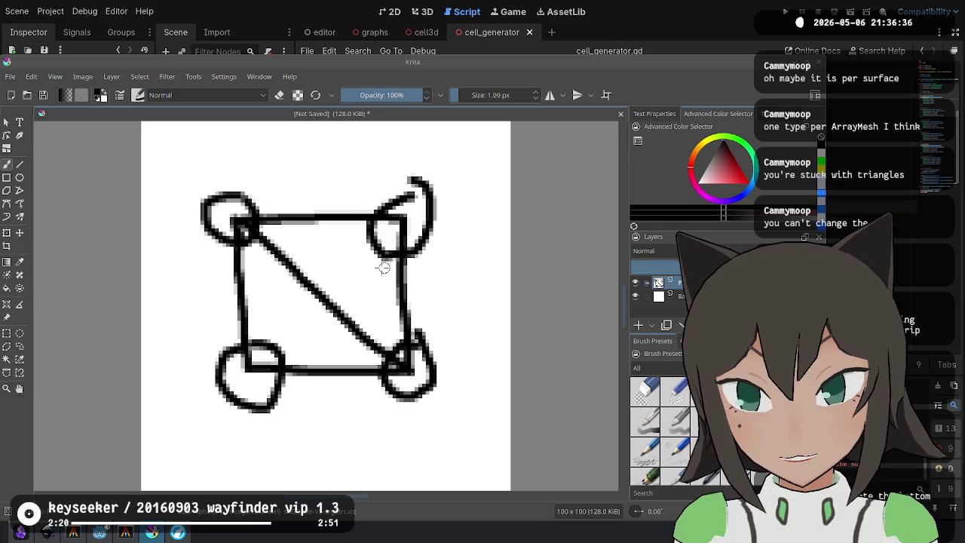
Clear the Krita canvas, draw a zigzag stroke through the corner dots, and return to Godot.
key("ctrl+a")
key("Delete")
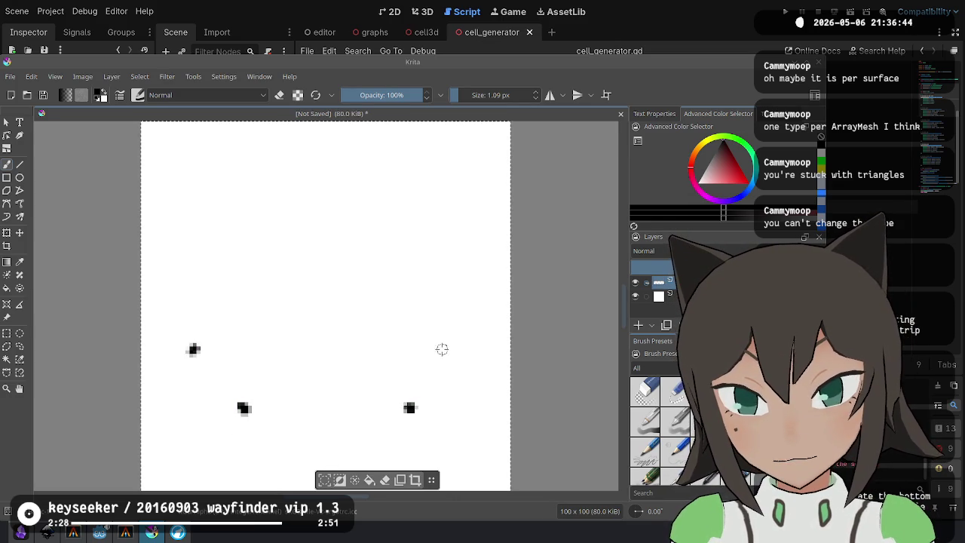
mouse_move(268, 403)
left_mouse_down()
mouse_move(371, 392)
mouse_move(229, 349)
mouse_move(375, 333)
mouse_move(403, 316)
mouse_move(212, 220)
mouse_move(433, 217)
mouse_move(286, 179)
mouse_move(354, 164)
left_mouse_up()
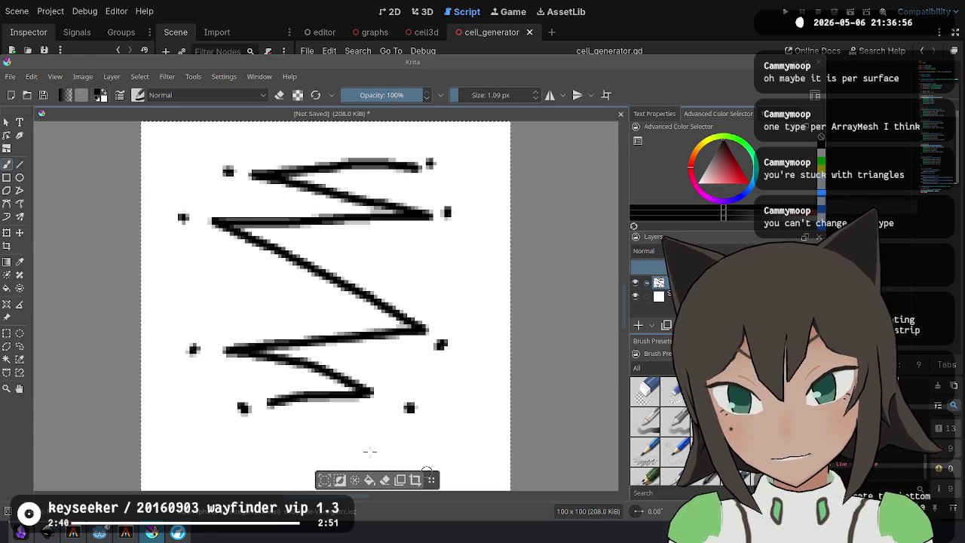
key("alt+Tab")
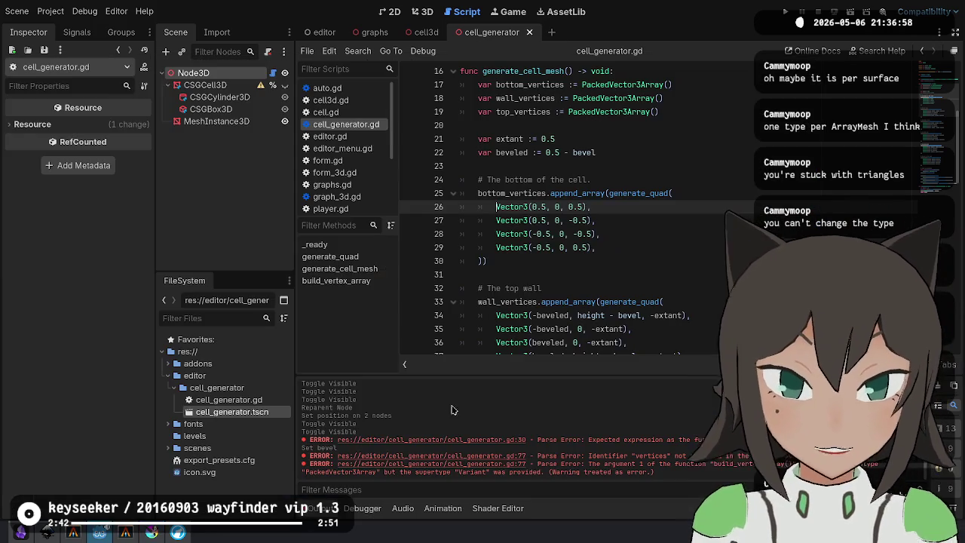
Replace the first 0.5 on line 26 with extant, checking the zigzag drawing for reference.
left_click(670, 201)
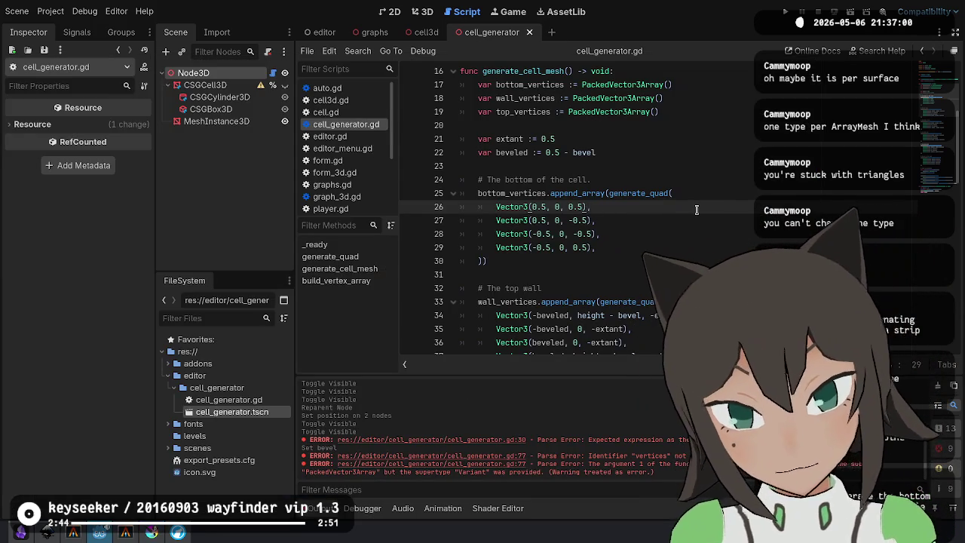
key("alt+Tab")
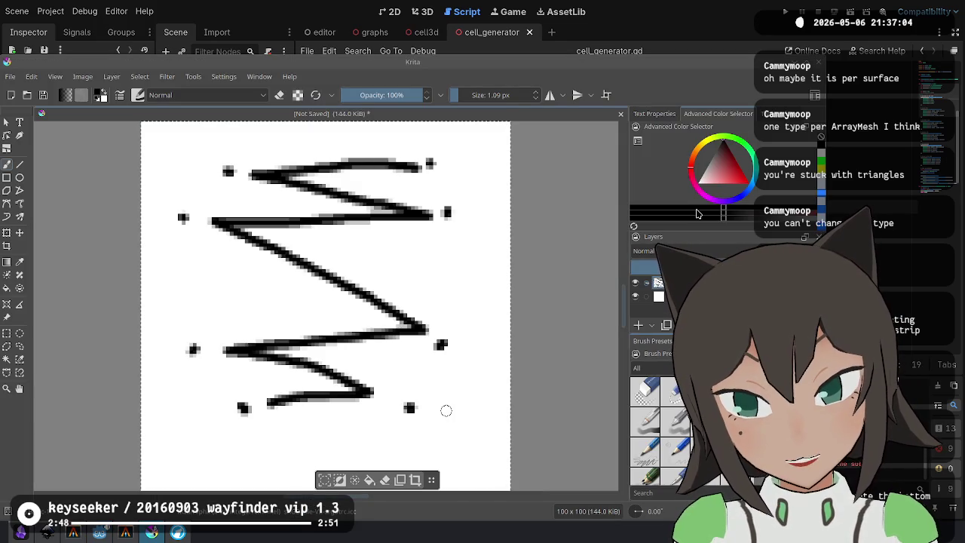
key("alt+Tab")
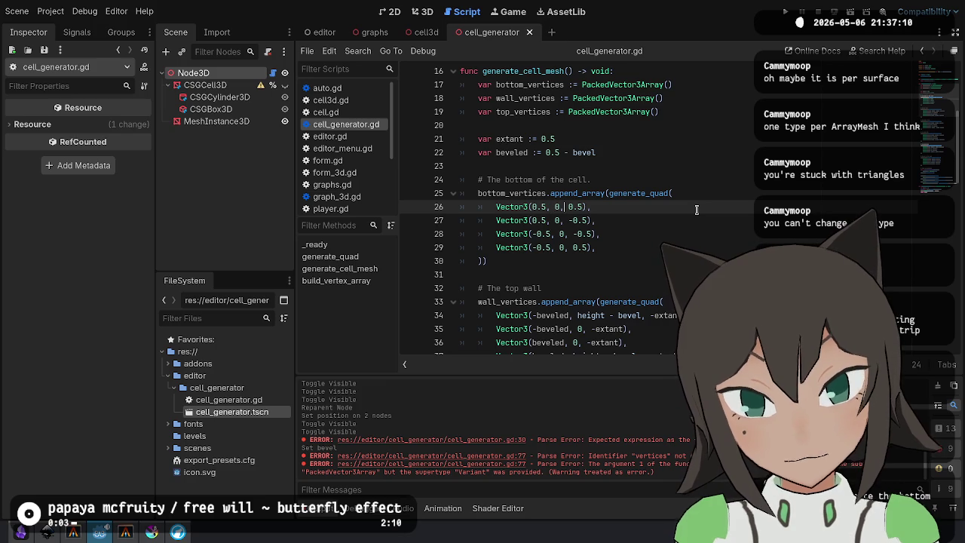
key("shift+Right")
key("shift+Right")
key("shift+Right")
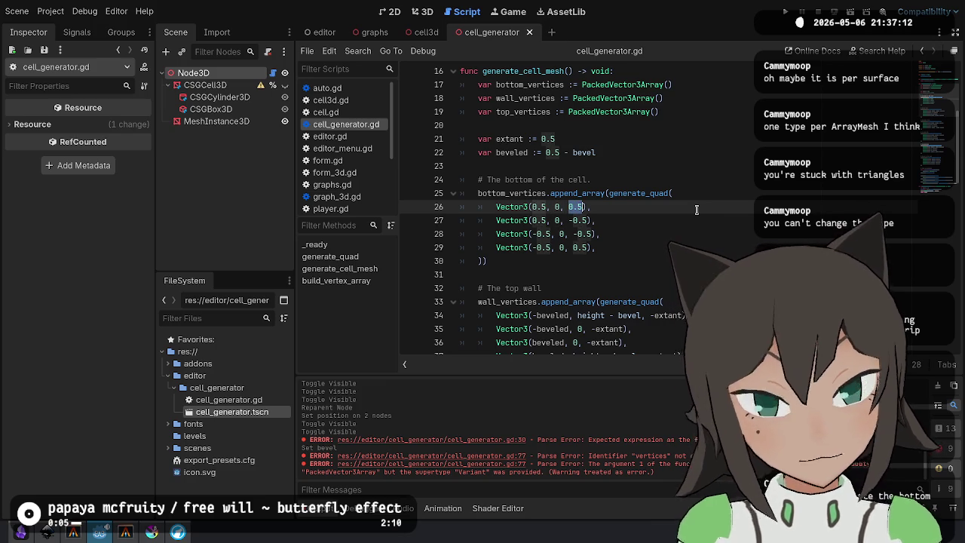
key("Right")
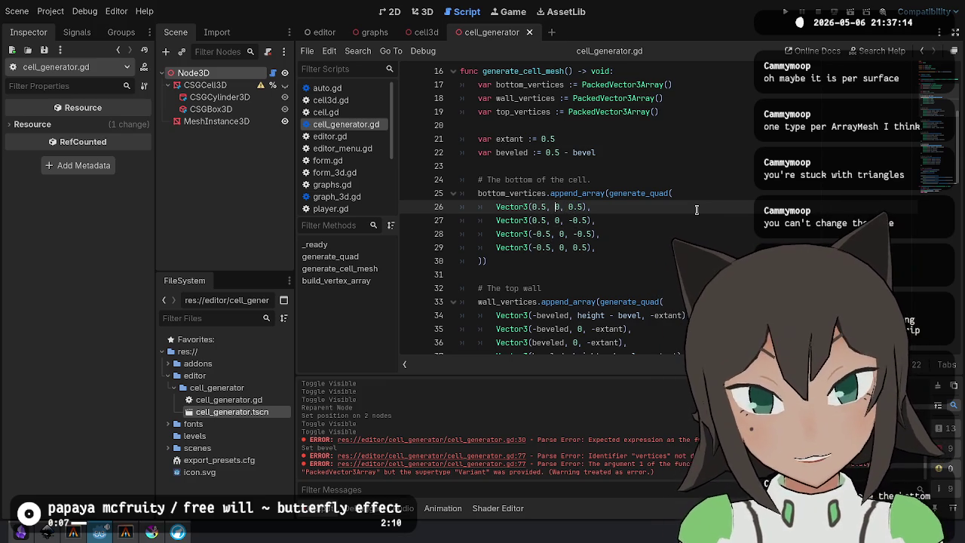
key("BackSpace")
key("BackSpace")
key("BackSpace")
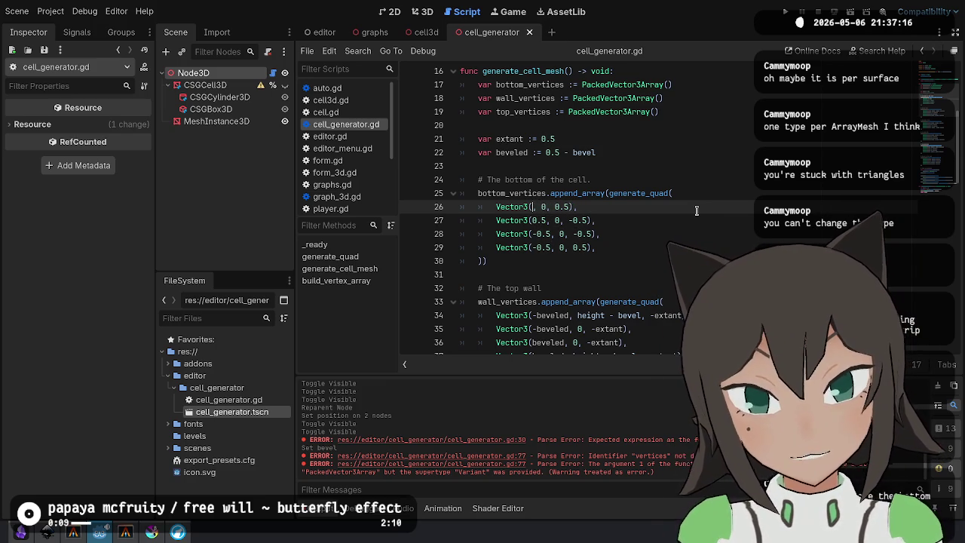
type("extant")
key("Return")
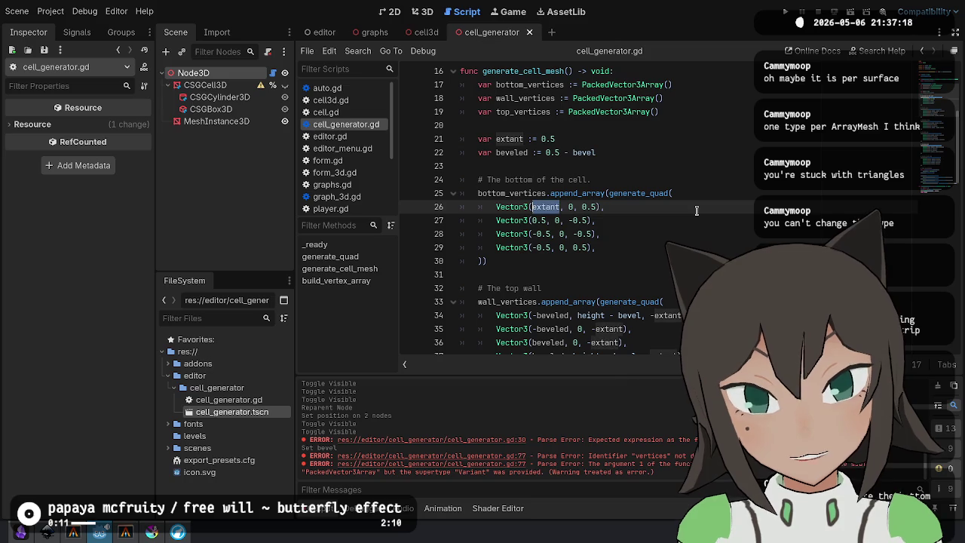
Turn the generate_quad call on lines 25–30 into a bracketed vertex list.
key("Up")
key("End")
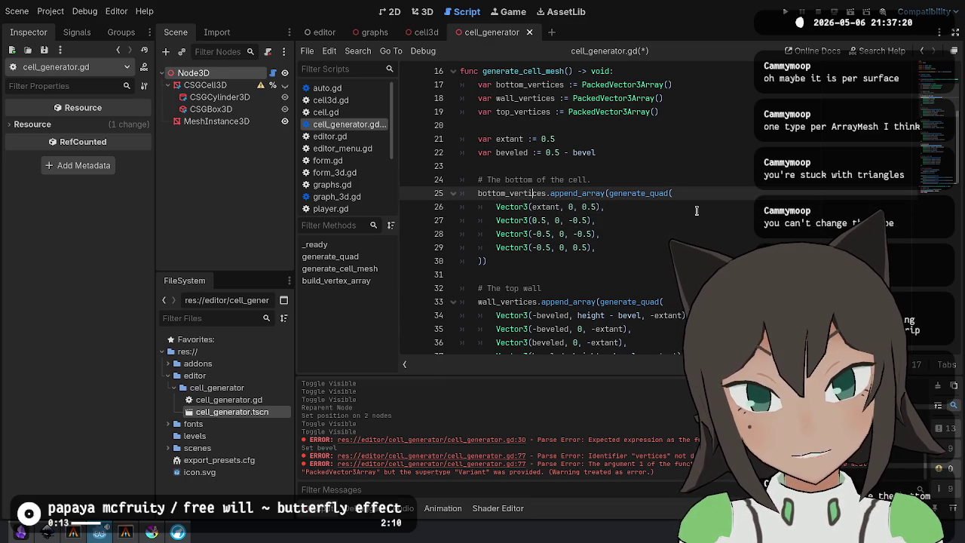
key("ctrl+BackSpace")
key("ctrl+BackSpace")
type("[")
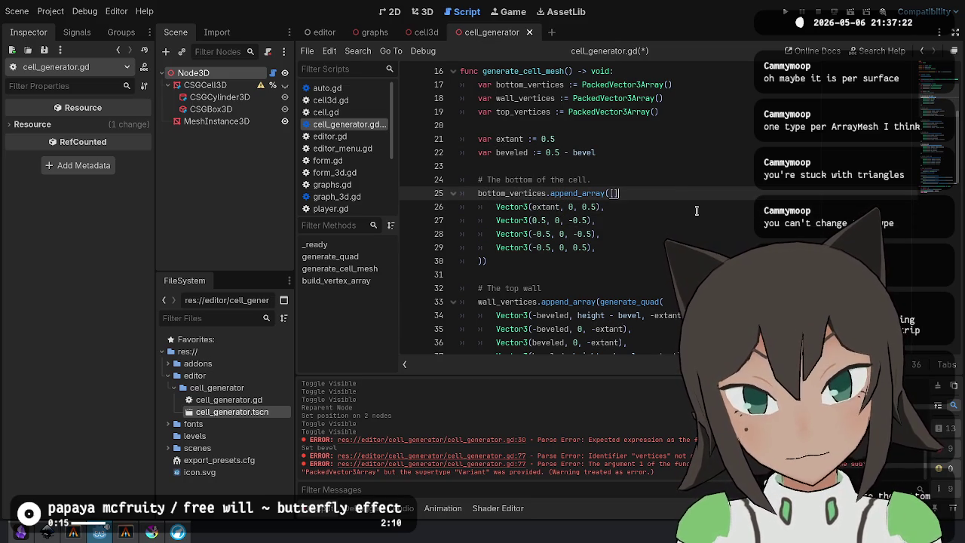
key("Delete")
key("Down")
key("Down")
key("Down")
key("Left")
key("BackSpace")
type("]")
After comparing with the zigzag sketch, set line 28's x value to extant.
key("Up")
key("Up")
key("Up")
key("Up")
key("Down")
key("ctrl+shift+d")
key("ctrl+z")
key("alt+Tab")
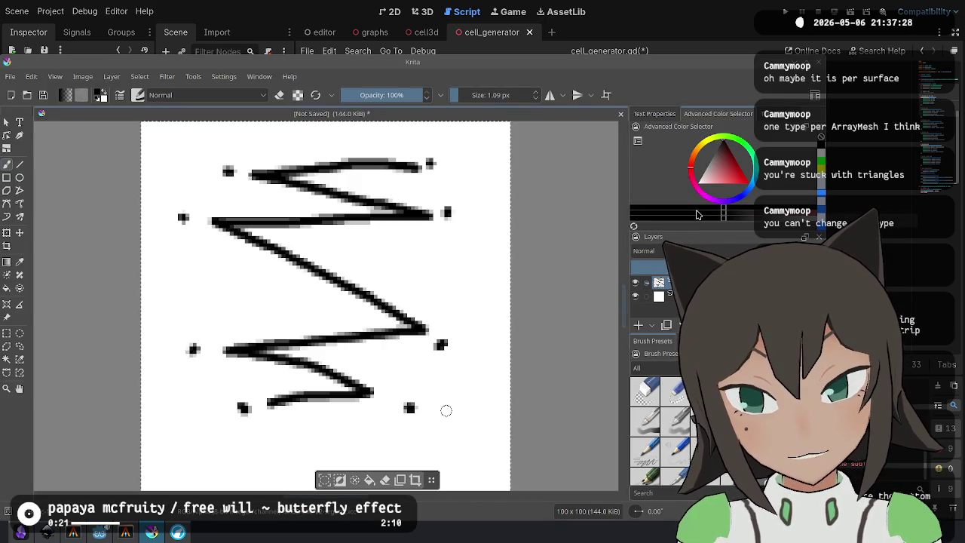
key("alt+Tab")
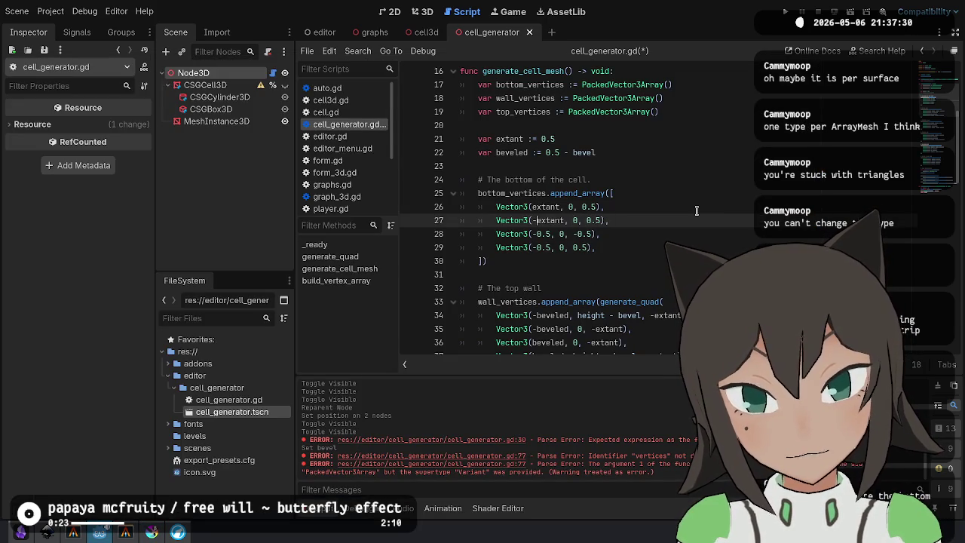
key("alt+Tab")
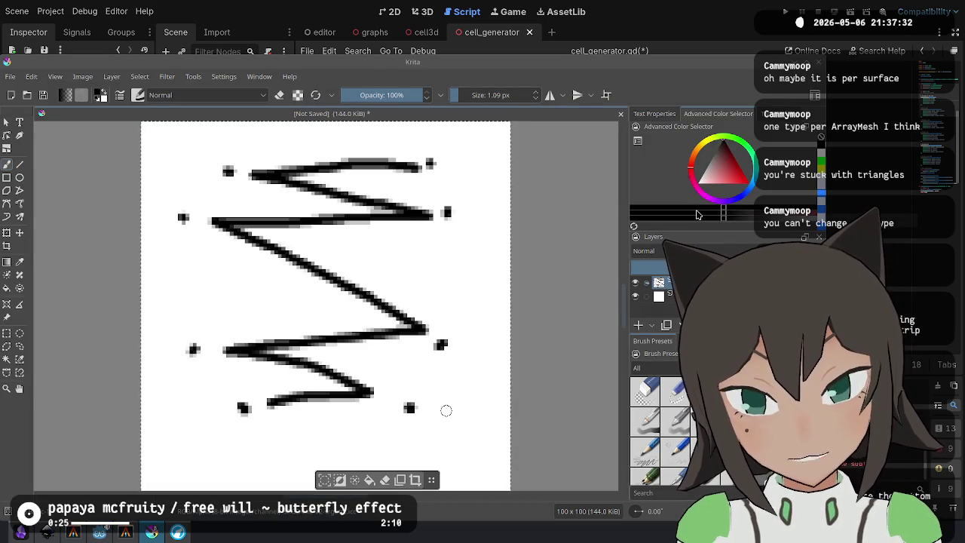
key("alt+Tab")
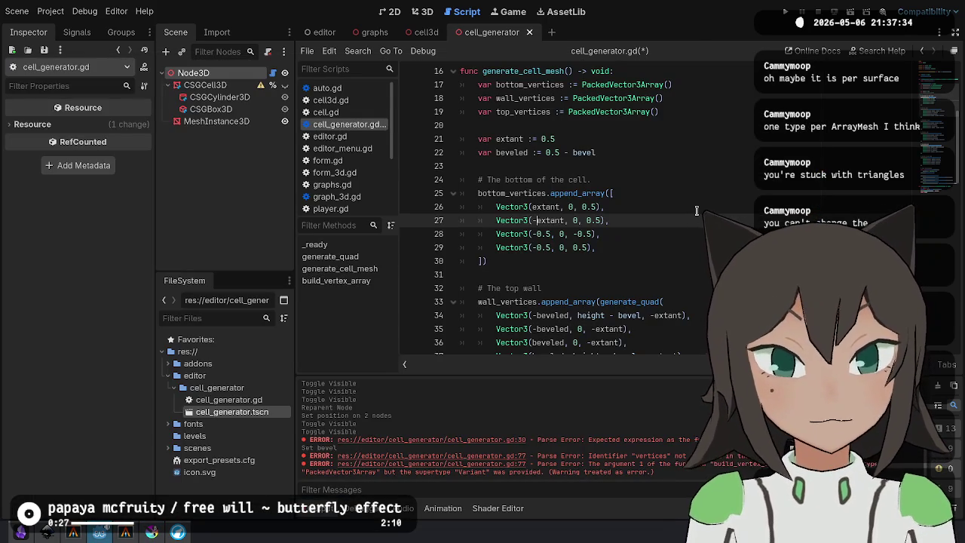
key("Down")
key("Up")
key("Down")
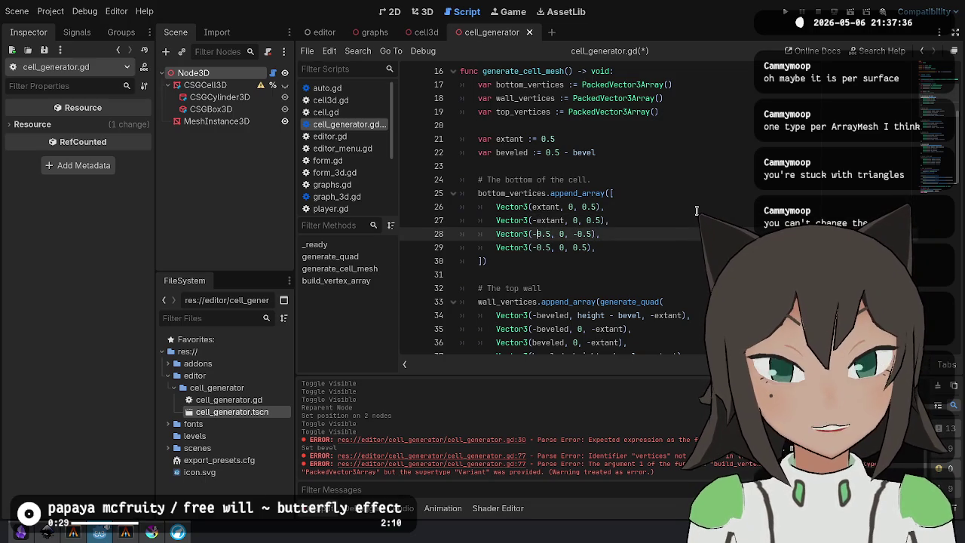
key("End")
key("Left")
key("Left")
key("BackSpace")
key("BackSpace")
key("BackSpace")
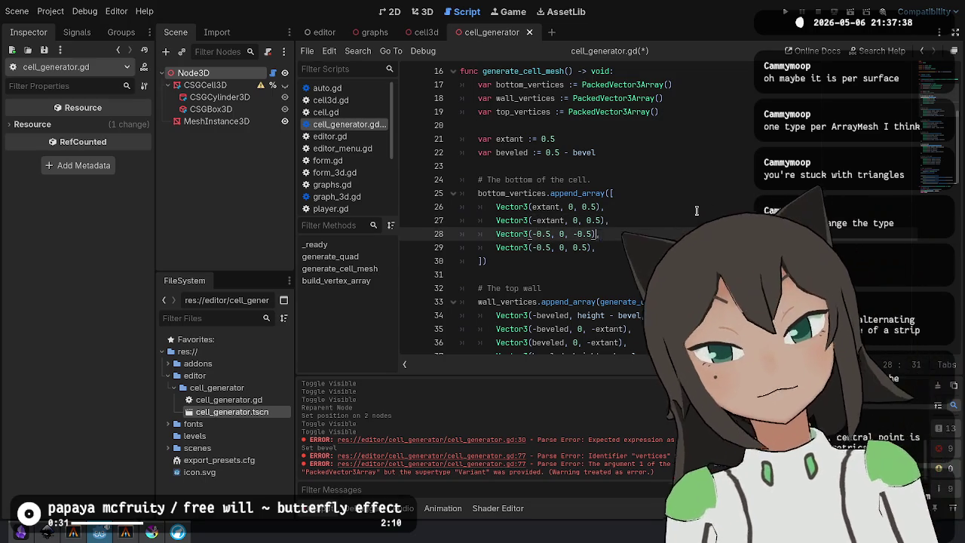
type("extant")
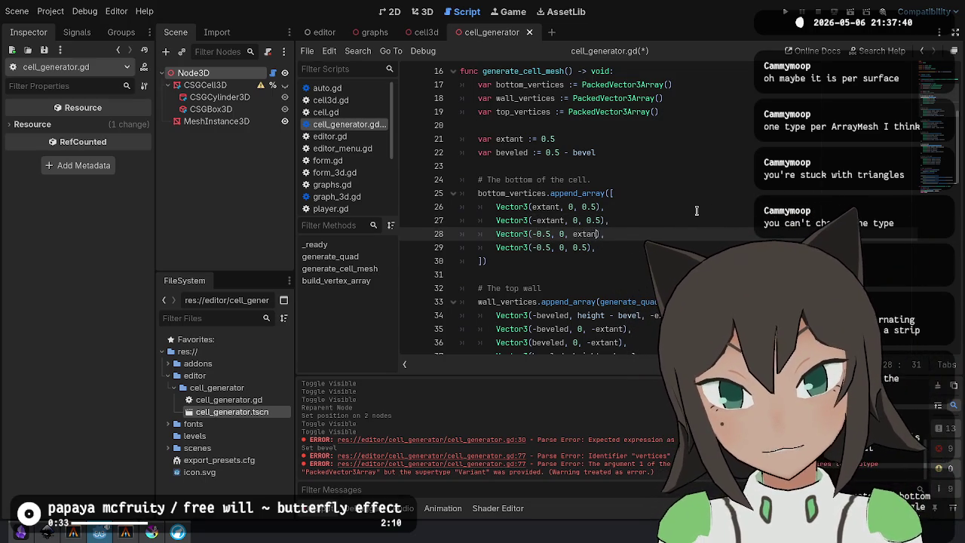
key("Return")
Copy extant to line 29, then multi-select the extant words on lines 26–28 and change them to beveled.
key("ctrl+c")
key("Down")
key("shift+Left")
key("shift+Left")
key("shift+Left")
key("ctrl+v")
key("Up")
key("Right")
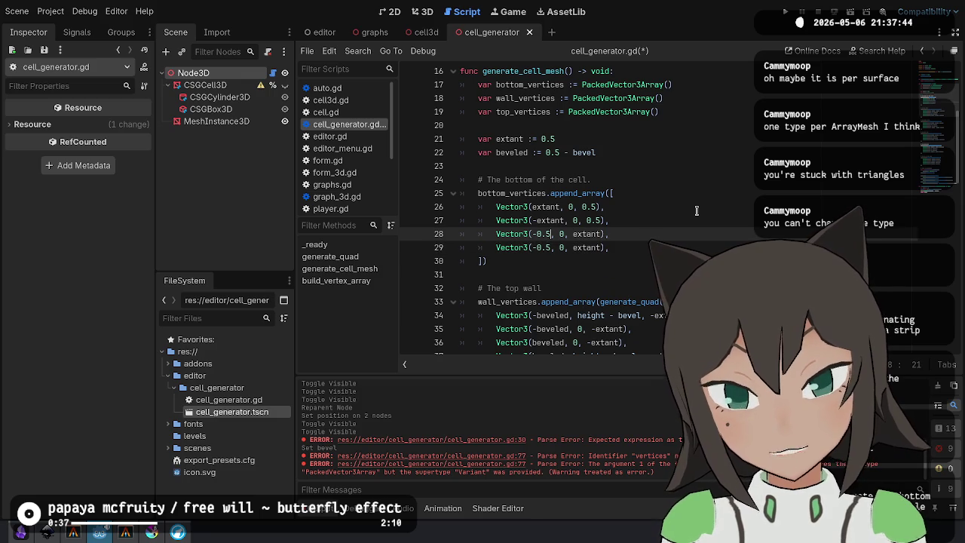
key("Up")
key("Up")
key("ctrl+d")
key("ctrl+d")
key("ctrl+d")
type("beve")
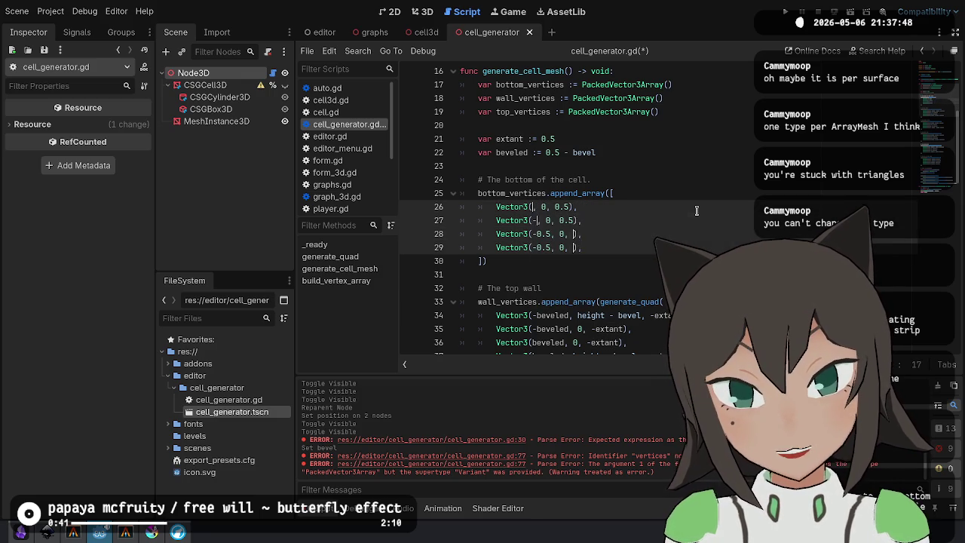
type("led")
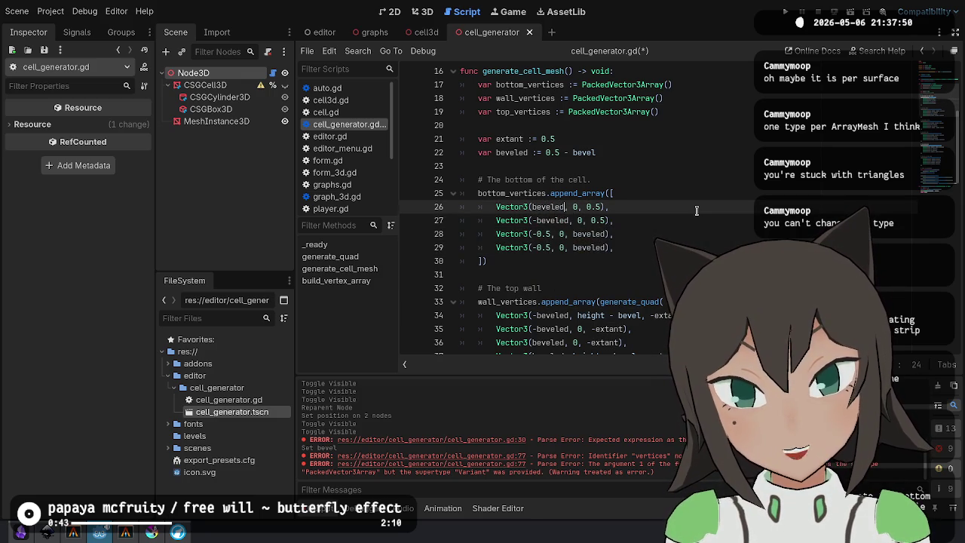
Change every remaining 0.5 to extant, remove the minus signs on lines 28–29, and save.
key("shift+Left")
key("shift+Left")
key("shift+Left")
key("ctrl+d")
key("ctrl+d")
key("ctrl+d")
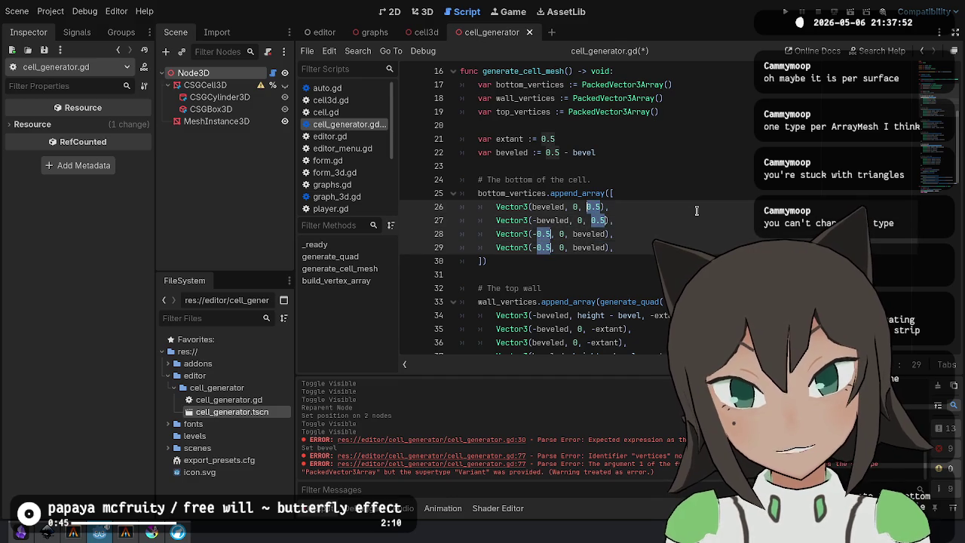
type("extant")
key("Return")
key("Escape")
key("Home")
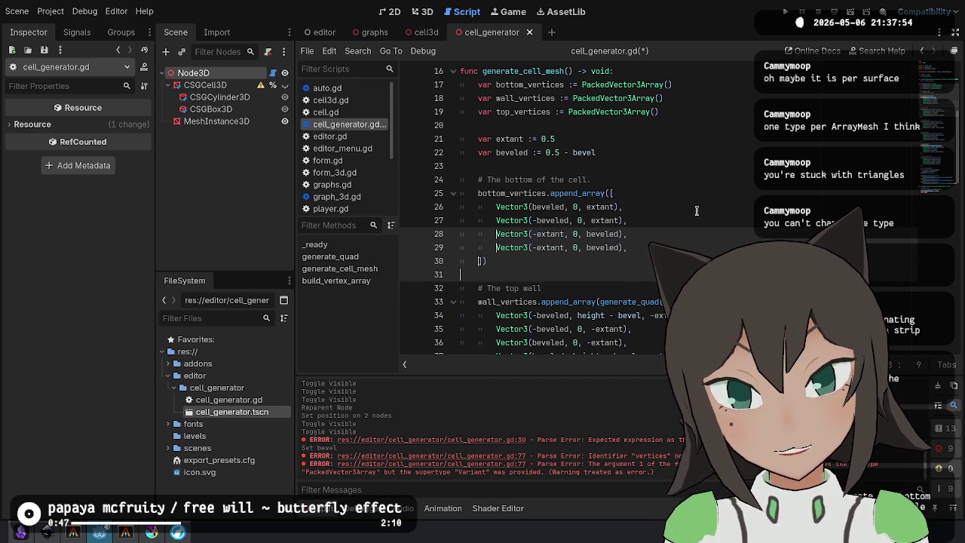
key("Left")
key("Left")
key("Left")
key("BackSpace")
key("Down")
key("Delete")
key("ctrl+s")
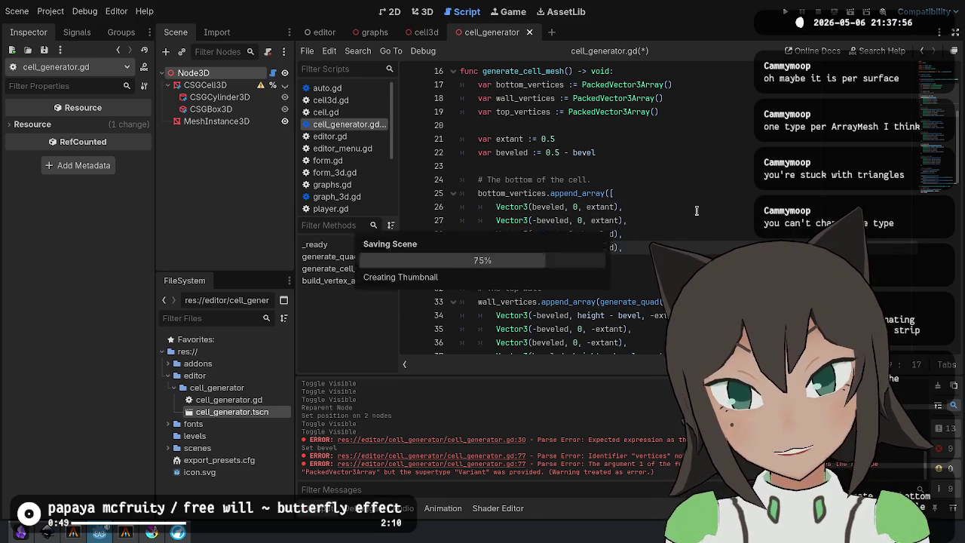
Regenerate the cell mesh from Node3D and view it with Display Normal shading from several angles.
left_click(423, 11)
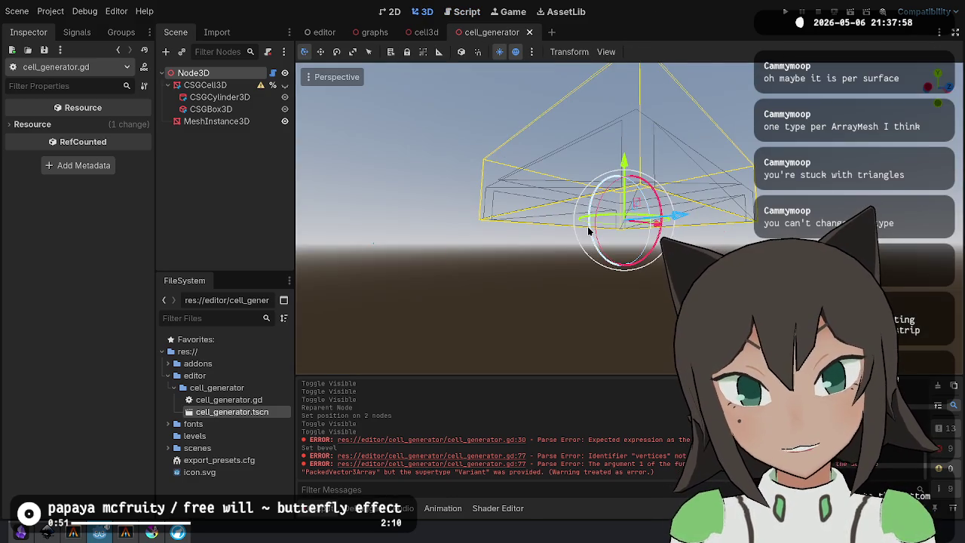
left_click(239, 77)
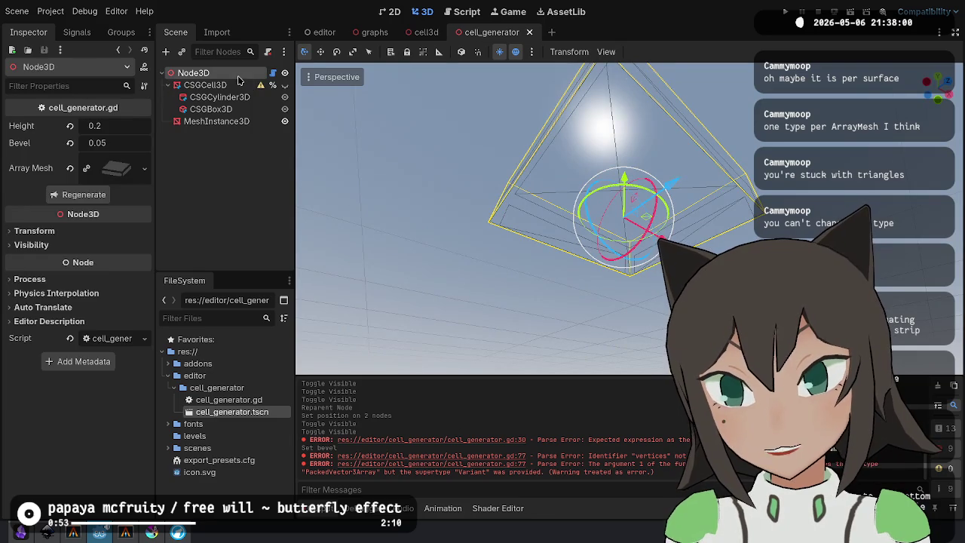
left_click(85, 196)
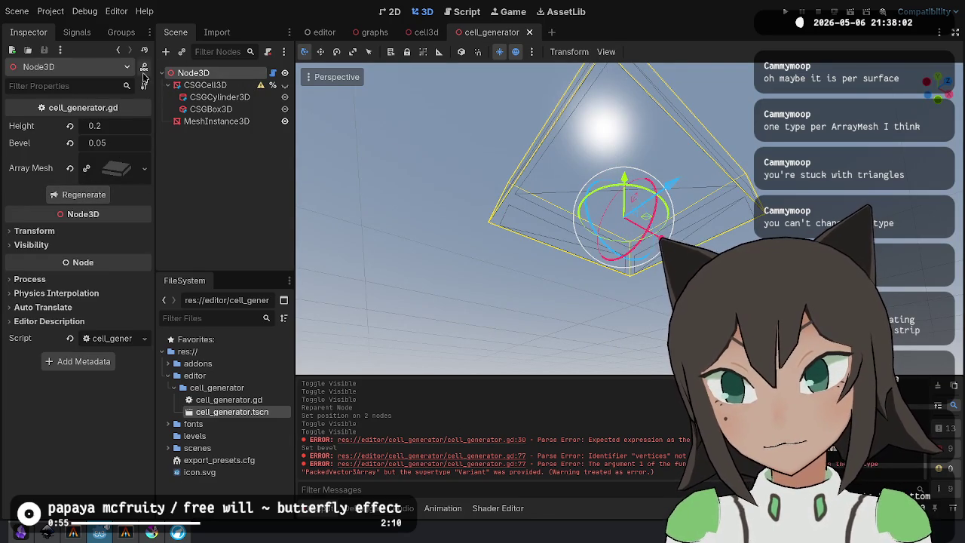
left_click(338, 76)
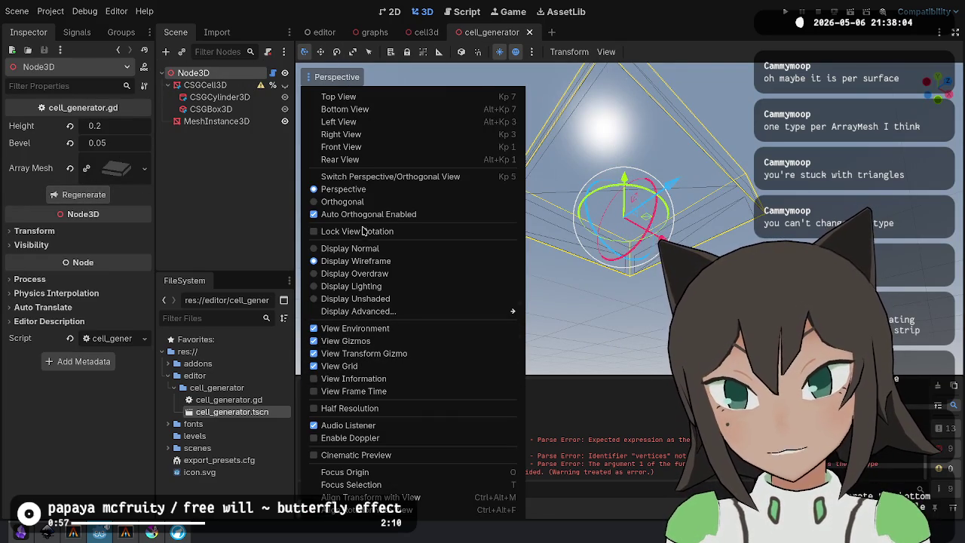
left_click(350, 249)
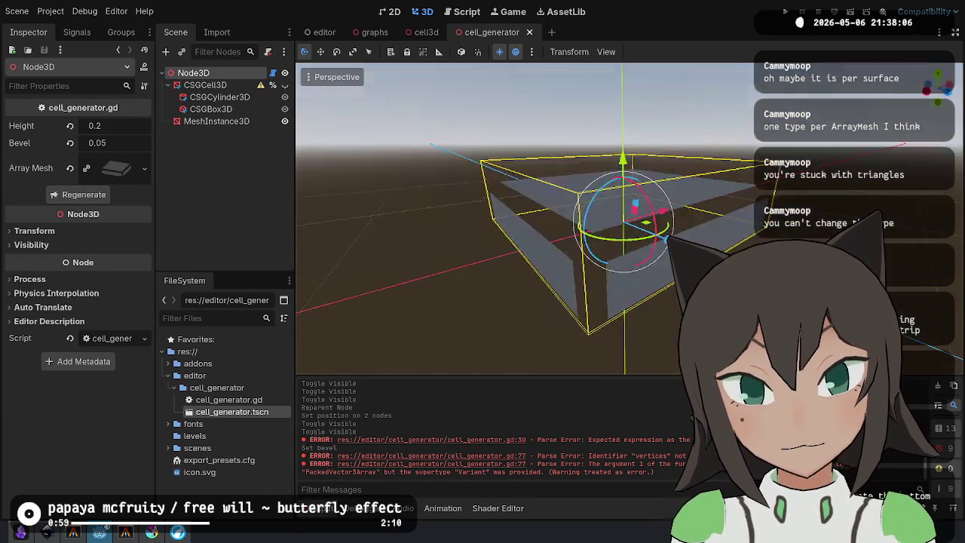
left_click_drag(482, 279, 472, 287)
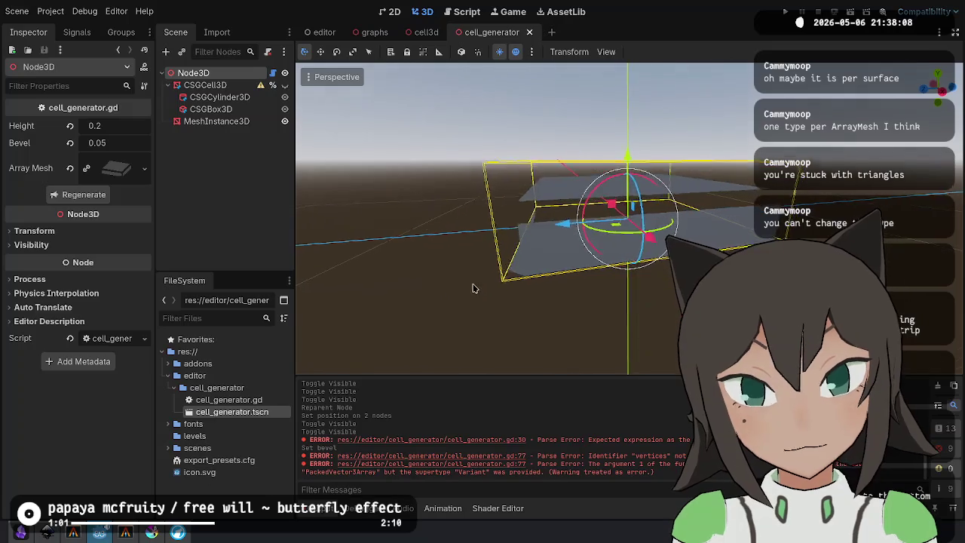
scroll(537, 266, "up", 3)
scroll(538, 267, "up", 3)
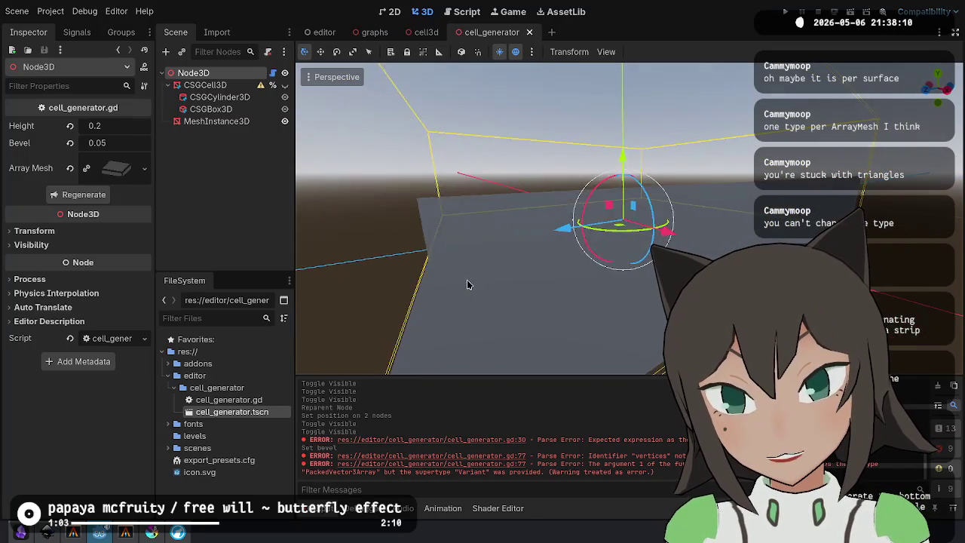
scroll(478, 284, "down", 2)
mouse_move(478, 284)
left_mouse_down()
mouse_move(596, 338)
mouse_move(493, 285)
left_mouse_up()
Return to cell_generator.gd and select the duplicated last vertex line.
key("alt+Tab")
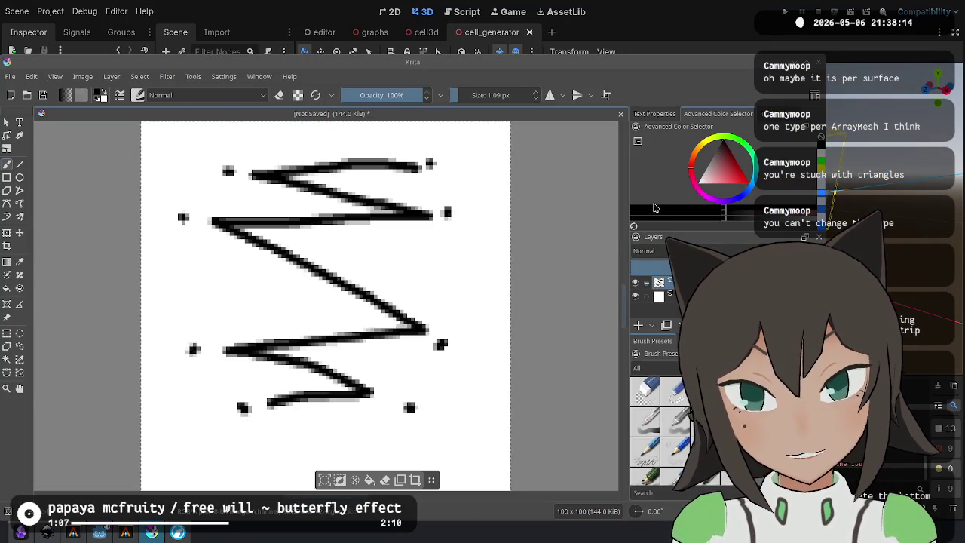
key("alt+Tab")
key("alt+Tab")
key("alt+Tab")
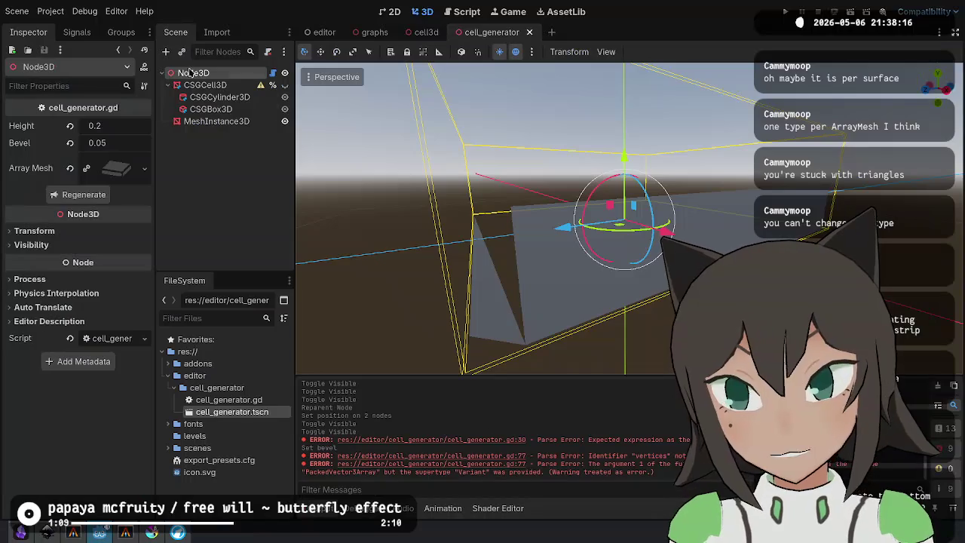
left_click(471, 11)
left_click_drag(643, 251, 677, 237)
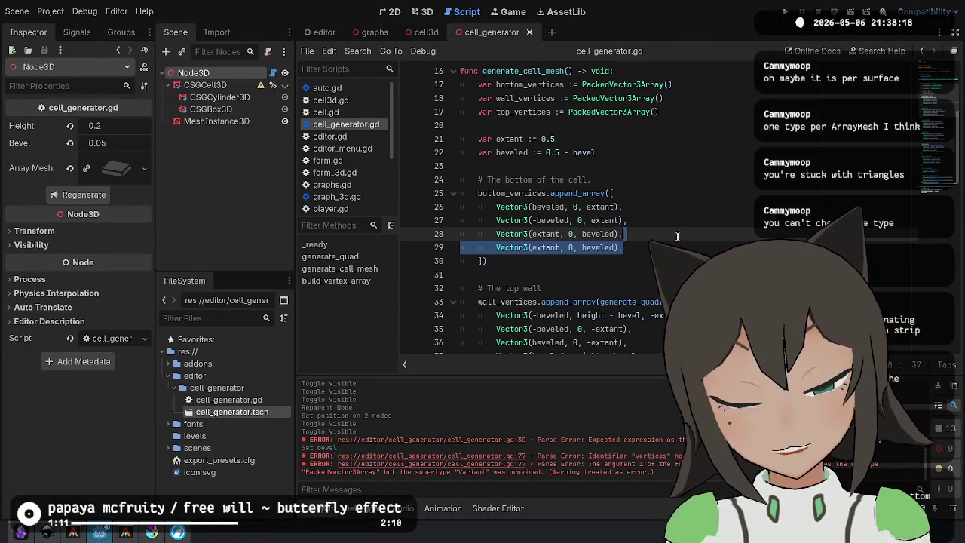
Delete the duplicate vertex line, reorder the bottom vertices, negate extant on line 26, and save.
key("BackSpace")
key("alt+Up")
key("alt+Up")
key("Down")
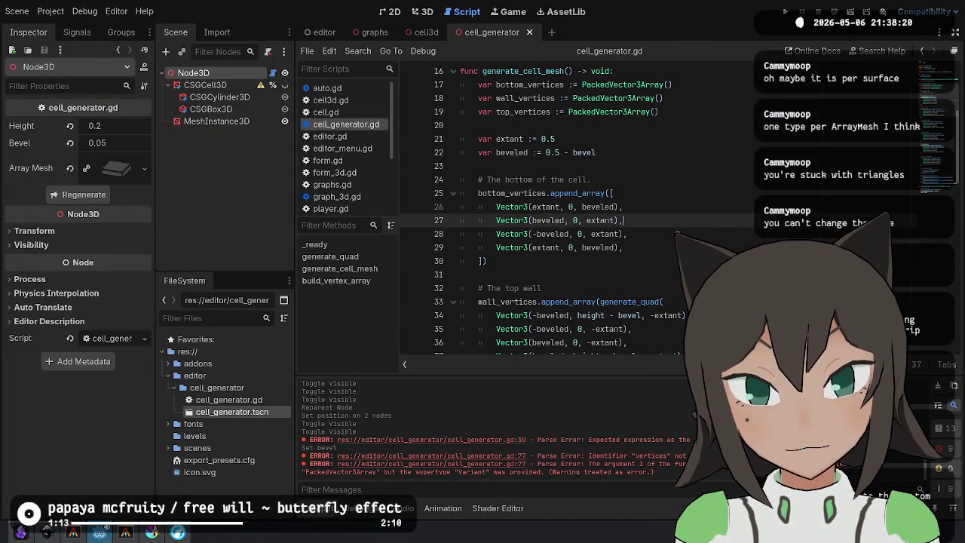
key("alt+Down")
key("Up")
key("Up")
key("ctrl+alt+Down")
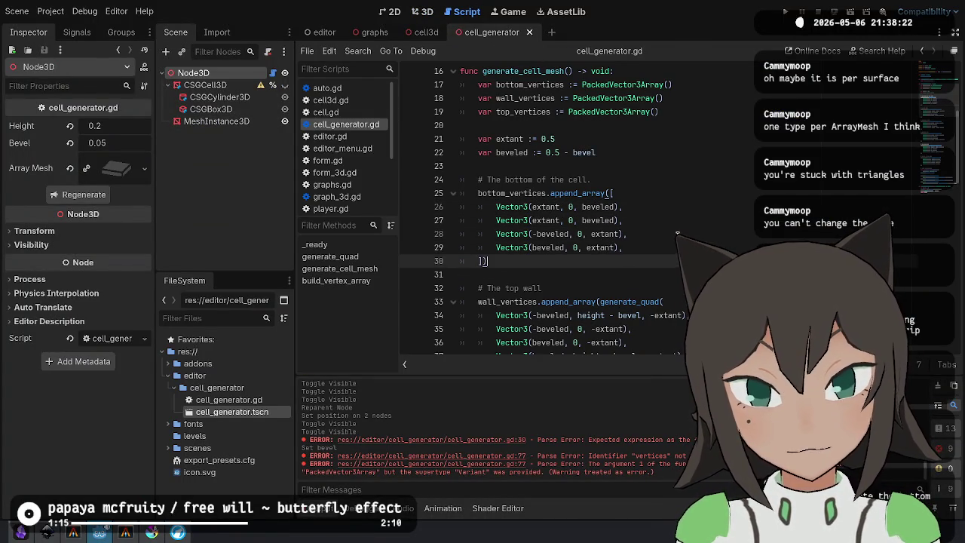
key("Home")
key("ctrl+Right")
key("ctrl+Right")
key("ctrl+Right")
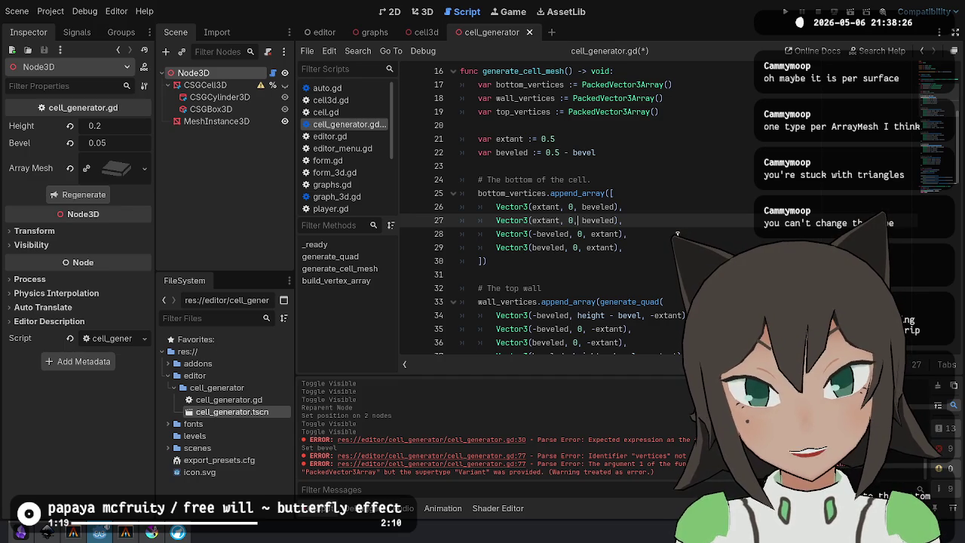
key("Up")
key("Down")
key("Up")
key("ctrl+Left")
key("ctrl+Left")
type("-")
key("ctrl+s")
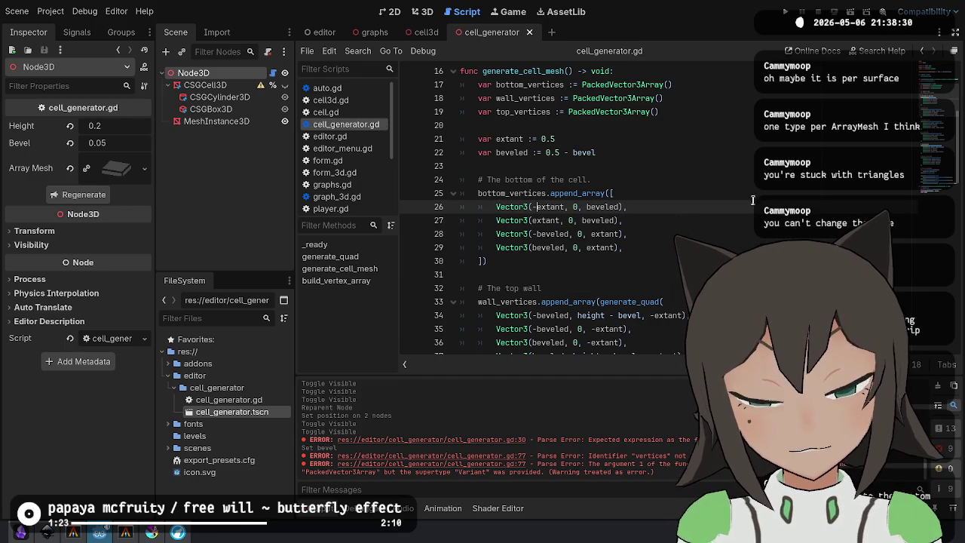
Check the mesh in 3D, then restore the (beveled, 0, extant) line and swap it with the -beveled line.
key("alt+Tab")
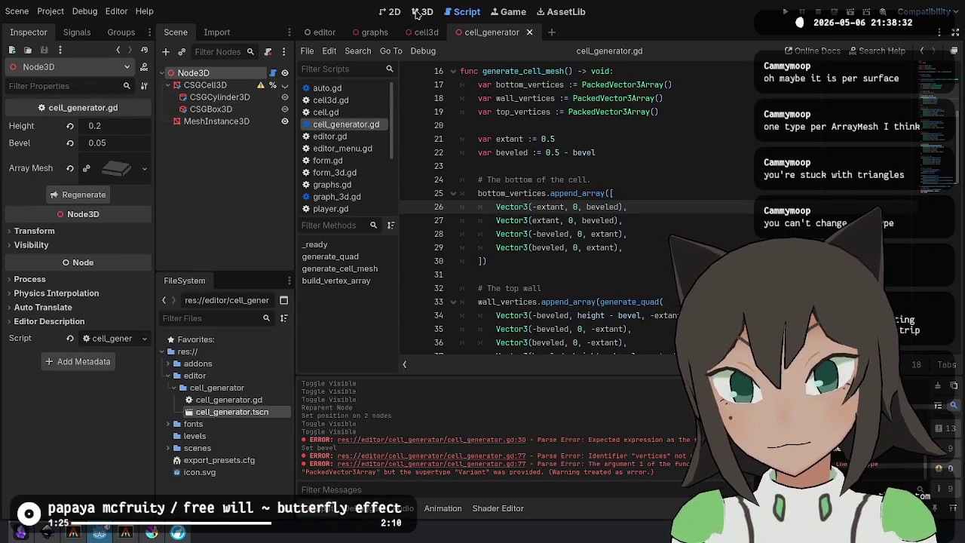
key("ctrl+F2")
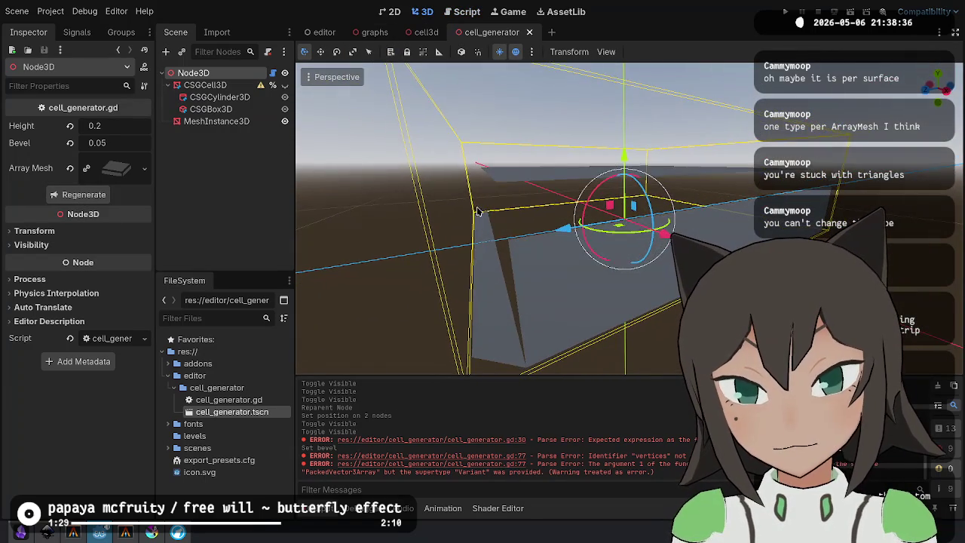
mouse_move(522, 310)
left_mouse_down()
mouse_move(528, 249)
mouse_move(512, 260)
mouse_move(485, 216)
mouse_move(495, 149)
mouse_move(493, 220)
left_mouse_up()
left_click(467, 11)
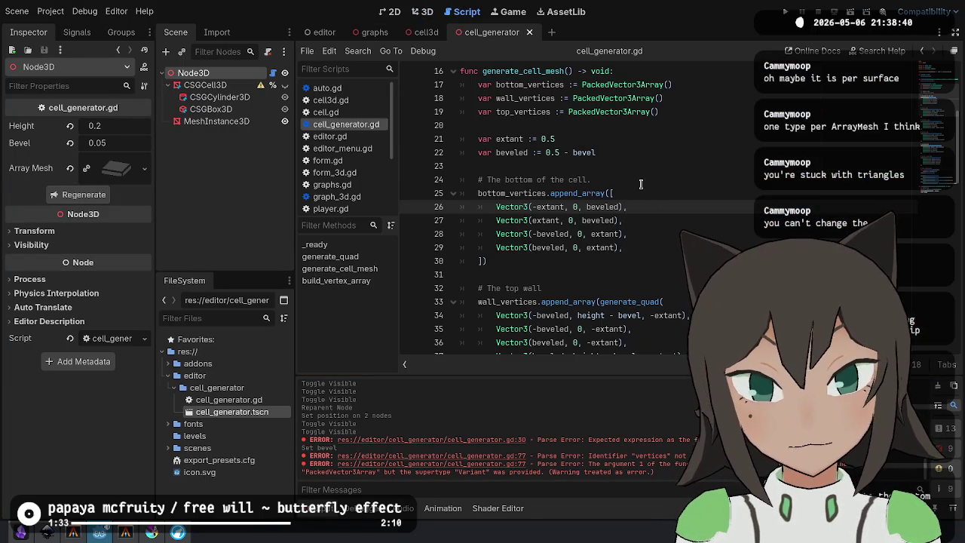
key("alt+Down")
key("alt+Down")
key("Down")
key("ctrl+shift+k")
key("Up")
key("Up")
key("Up")
key("Up")
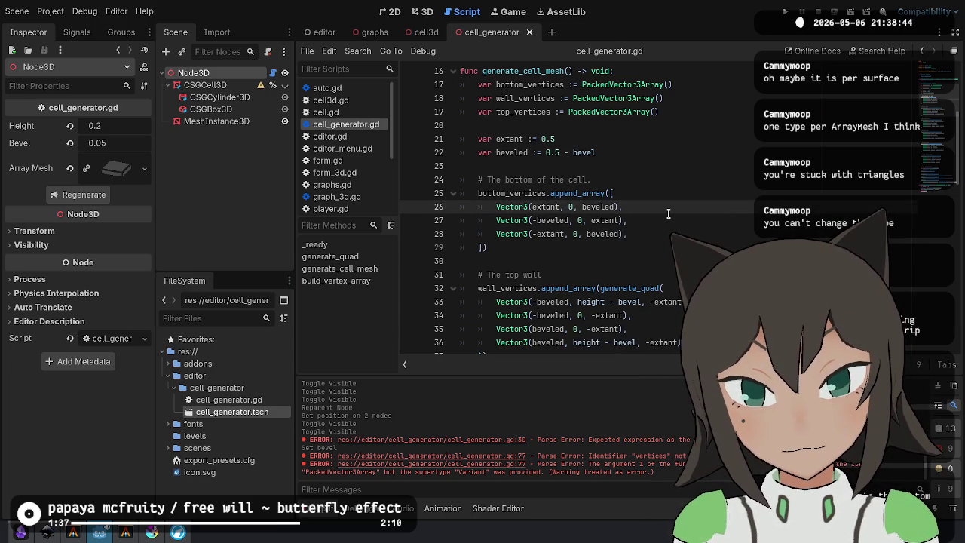
type("Vector3(beveled, 0, extant),")
key("alt+Down")
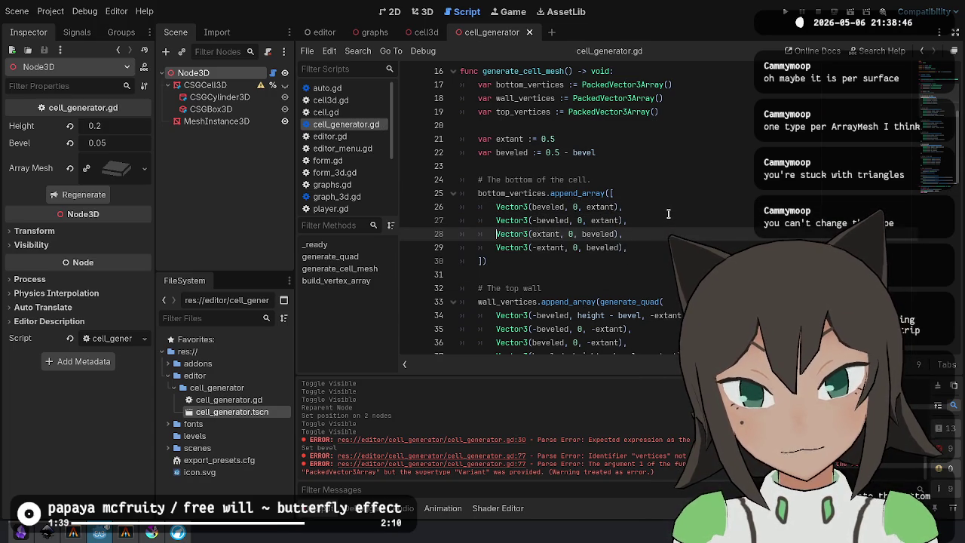
Reorder the bottom vertices to -extant, extant, beveled, -beveled, consulting the triangle strip docs.
left_click(423, 12)
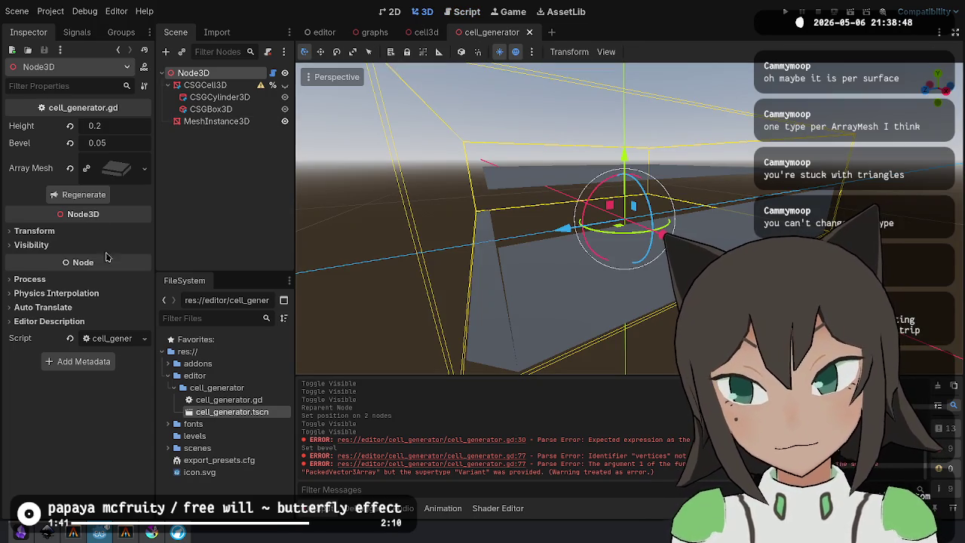
left_click(461, 11)
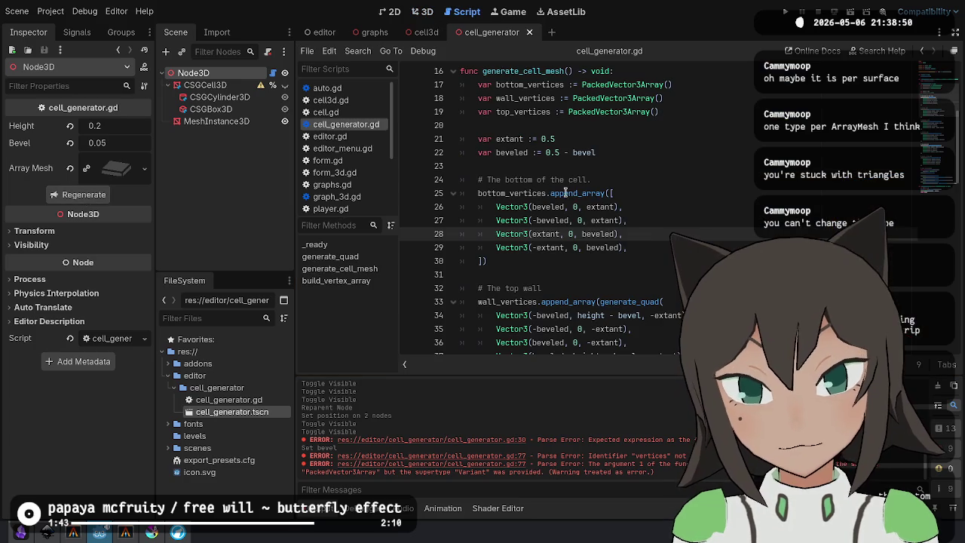
key("Up")
key("Up")
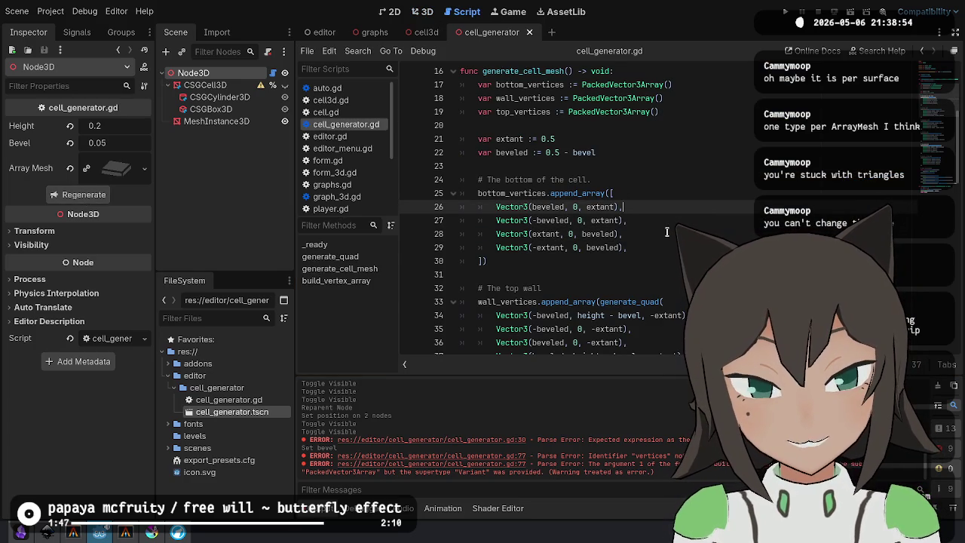
key("Down")
key("Down")
key("Down")
key("alt+Tab")
key("alt+Tab")
left_click(641, 207)
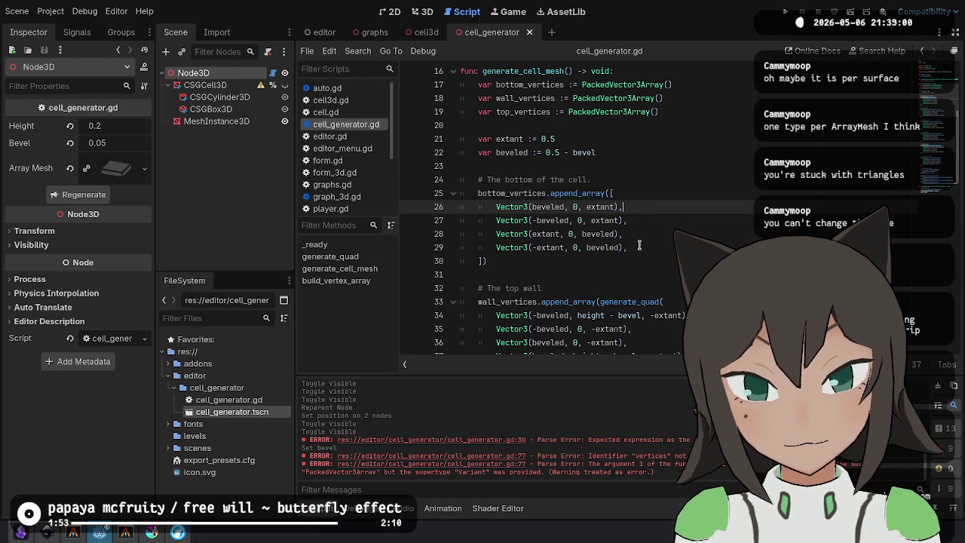
left_click(638, 247)
key("alt+Up")
key("alt+Up")
key("alt+Up")
key("Down")
key("Down")
key("alt+Down")
key("Up")
key("Up")
key("alt+Down")
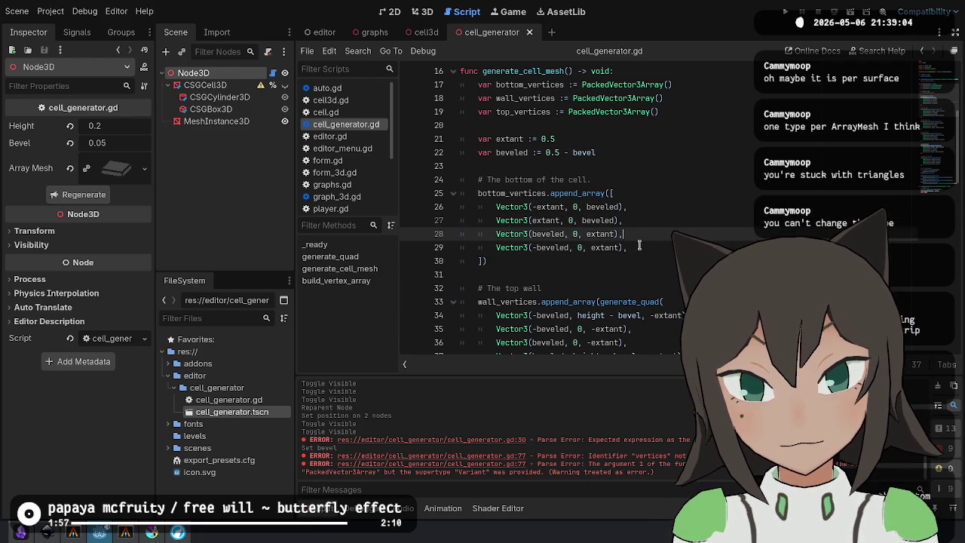
key("alt+Down")
key("Down")
Regenerate the cell, move the extant, beveled vertex down a line, and regenerate again to inspect it.
left_click(423, 11)
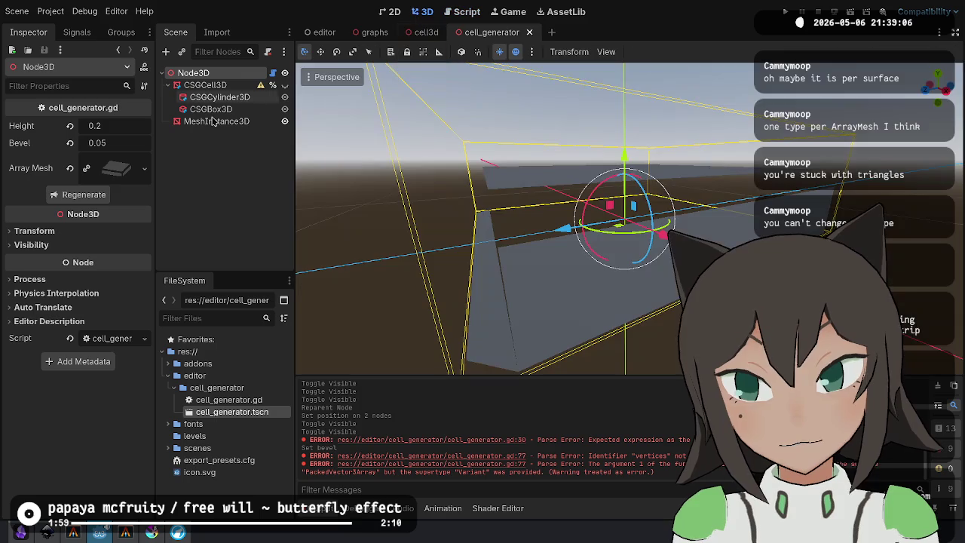
left_click(100, 197)
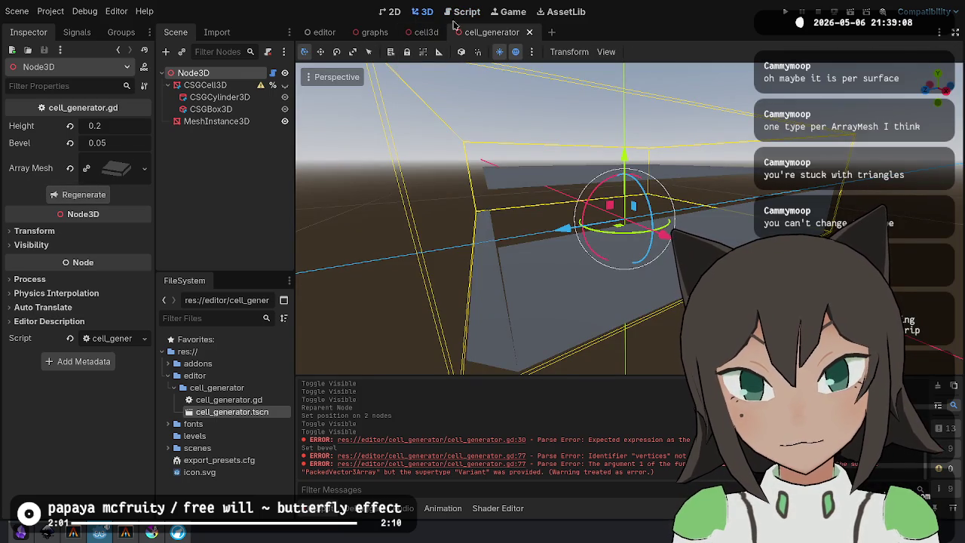
left_click(460, 11)
left_click(674, 229)
key("Up")
key("alt+Down")
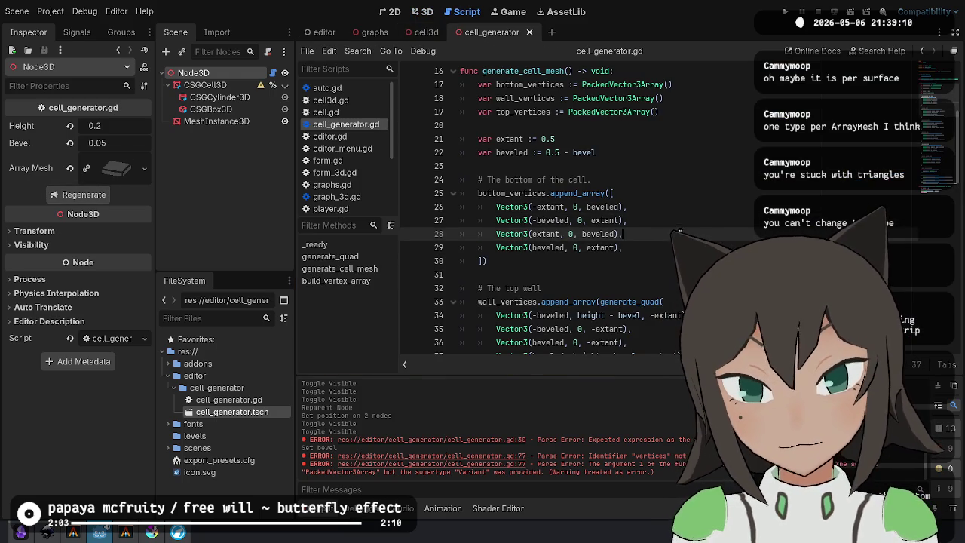
left_click(422, 11)
left_click(84, 194)
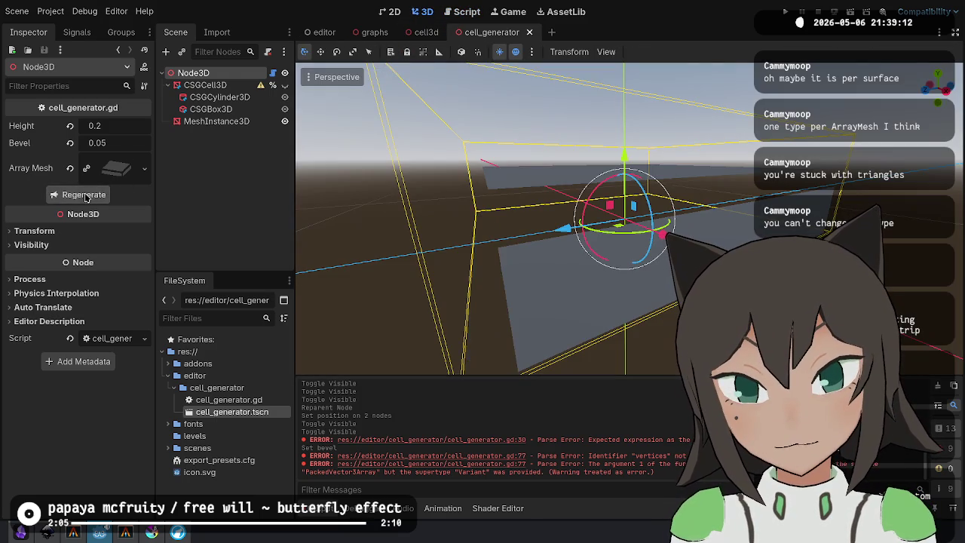
scroll(616, 208, "up", 2)
scroll(616, 207, "down", 3)
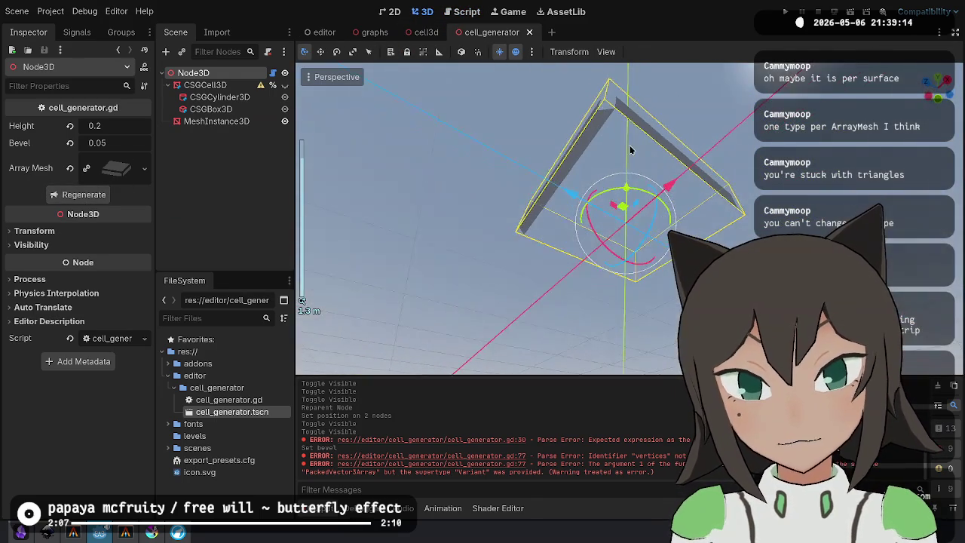
scroll(625, 209, "down", 2)
mouse_move(625, 209)
left_mouse_down()
mouse_move(640, 146)
mouse_move(631, 129)
left_mouse_up()
left_click(467, 12)
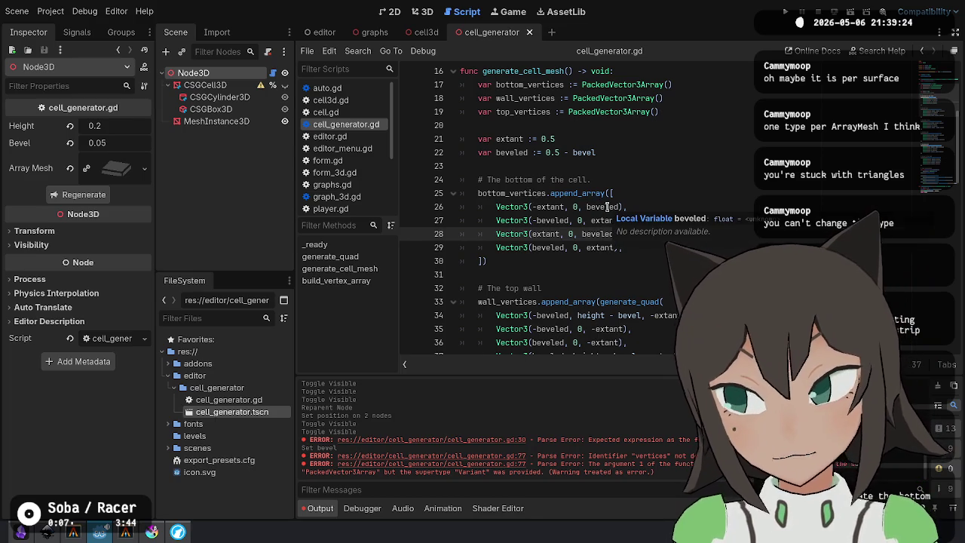
Add the missing comma and minus sign to make line 26 Vector3(-extant, 0, beveled).
left_click(553, 208)
left_click(623, 209)
type(",")
left_click(654, 221)
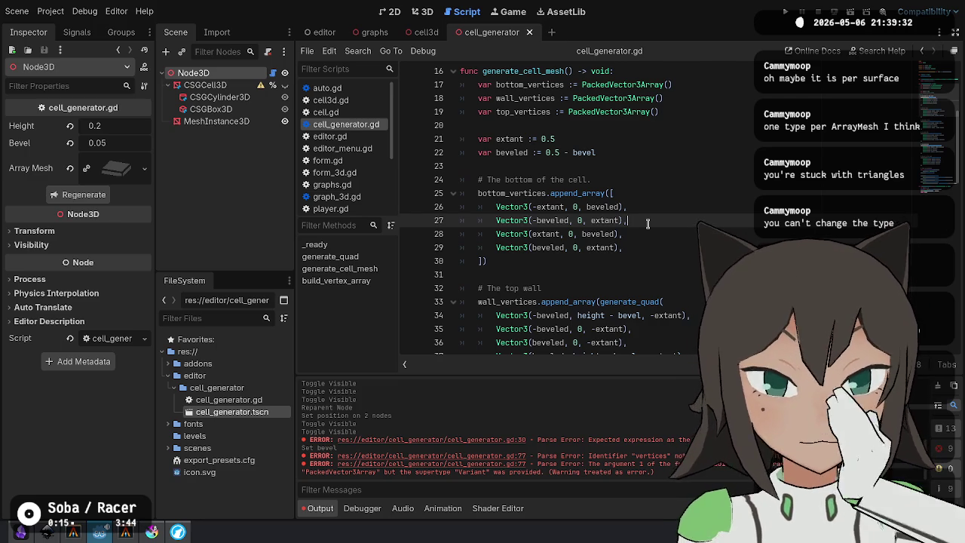
left_click(537, 206)
type("-beve")
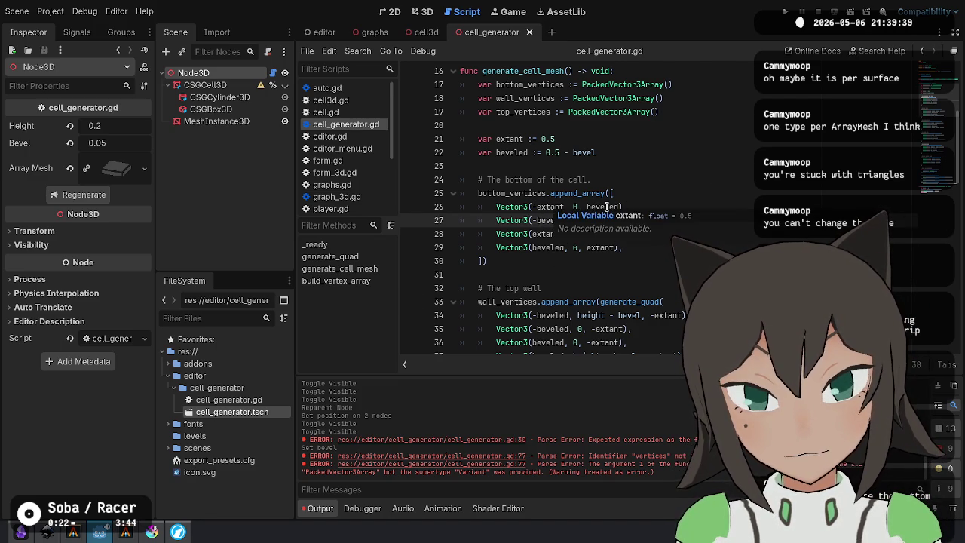
left_click(627, 220)
key("alt+Tab")
key("alt+Tab")
key("alt+Tab")
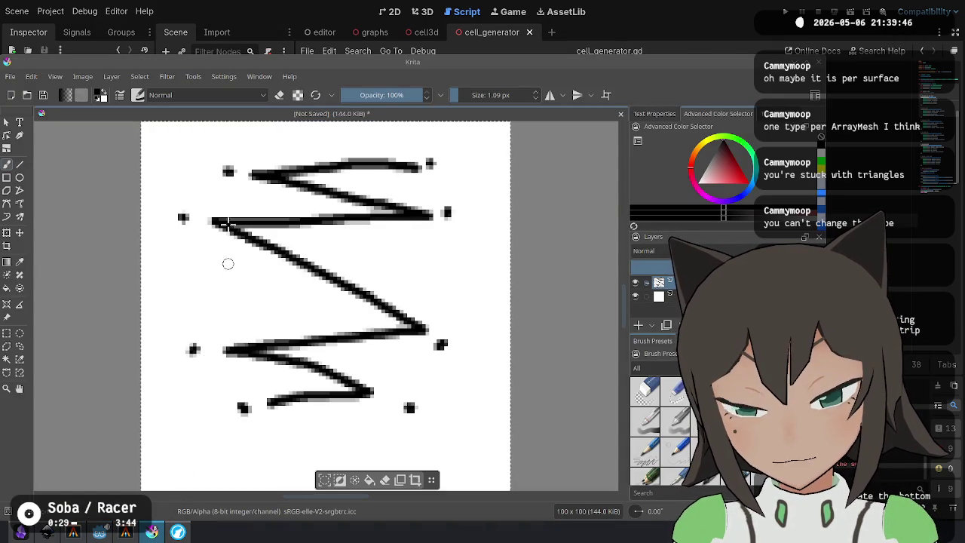
Circle the lower-left dot of the zigzag sketch and add a stroke below it, comparing with the script.
key("alt+Tab")
key("alt+Tab")
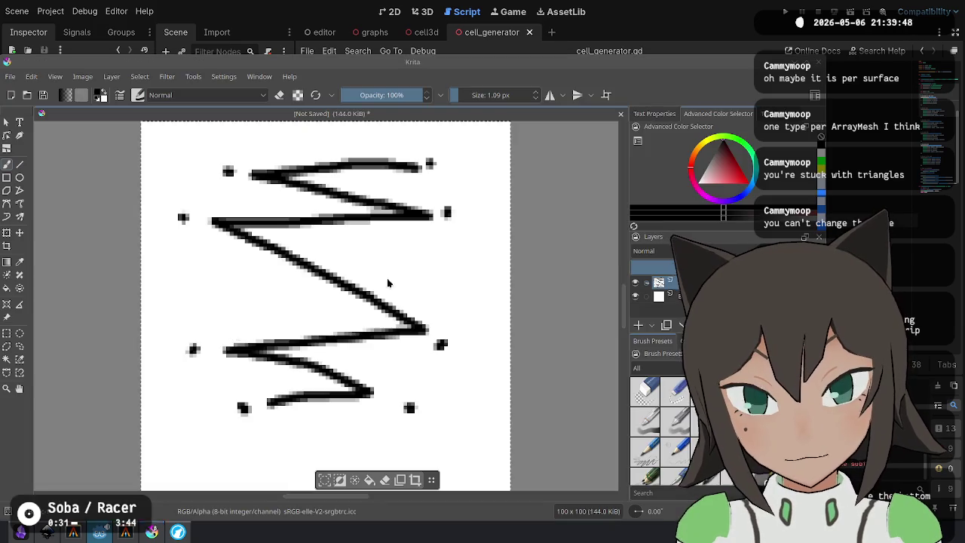
mouse_move(175, 330)
left_mouse_down()
mouse_move(179, 367)
mouse_move(226, 324)
mouse_move(195, 321)
left_mouse_up()
key("alt+Tab")
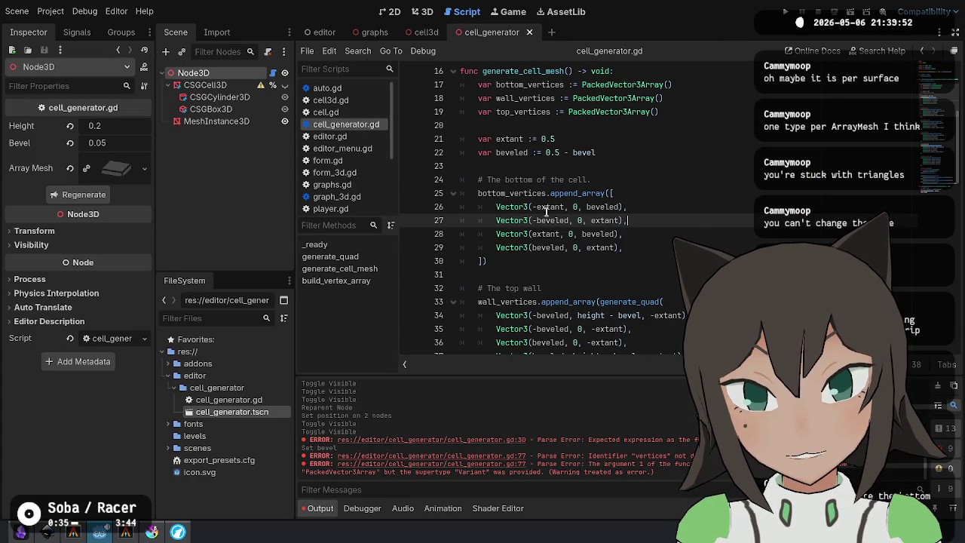
mouse_move(549, 206)
key("alt+Tab")
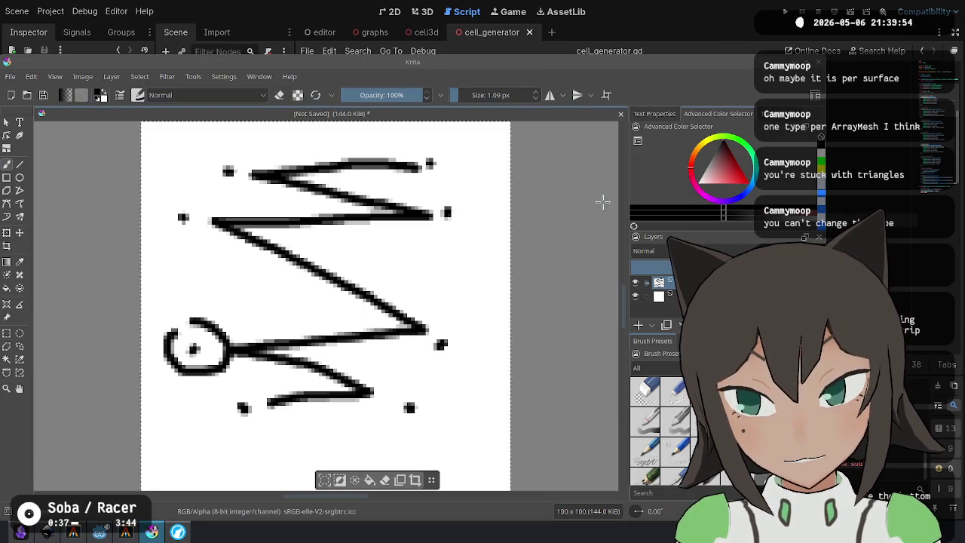
key("alt+Tab")
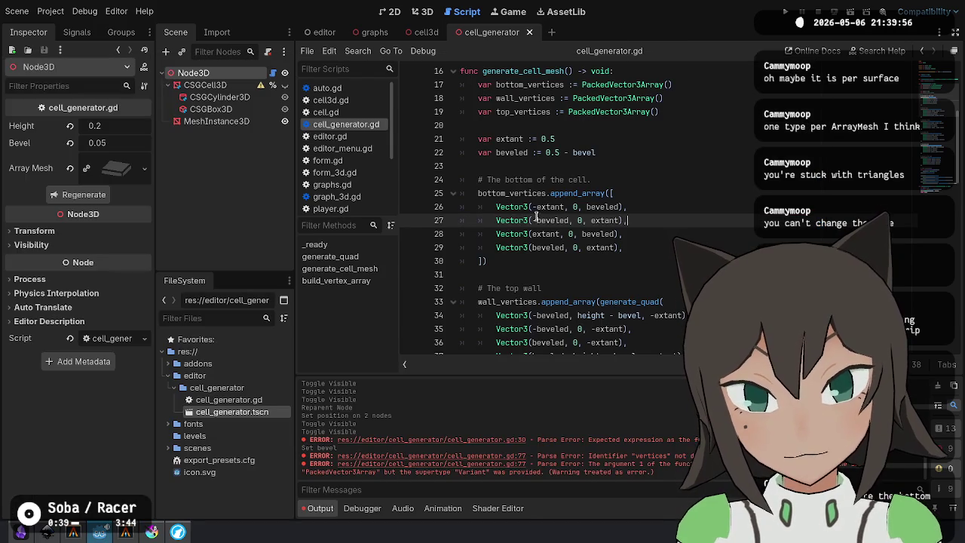
key("alt+Tab")
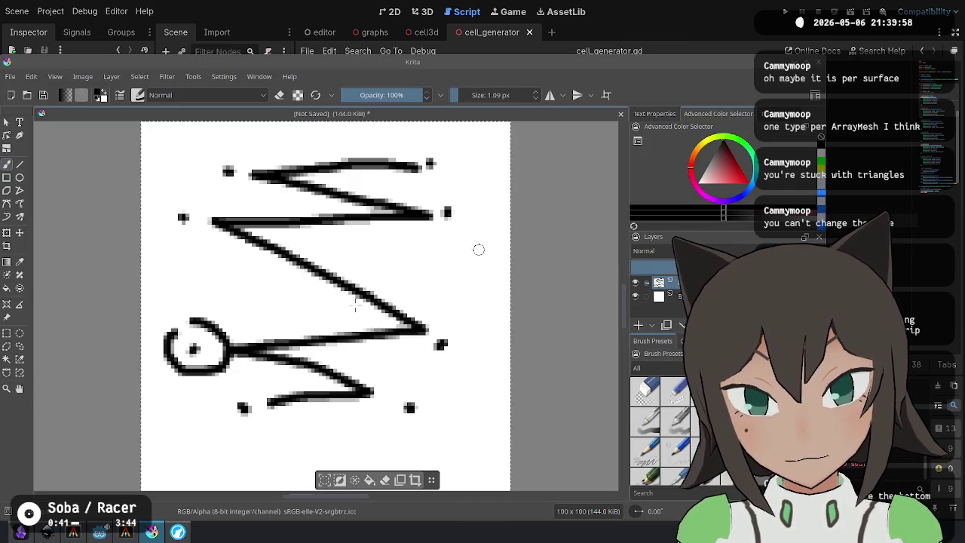
mouse_move(241, 386)
left_mouse_down()
mouse_move(230, 422)
mouse_move(275, 411)
left_mouse_up()
key("alt+Tab")
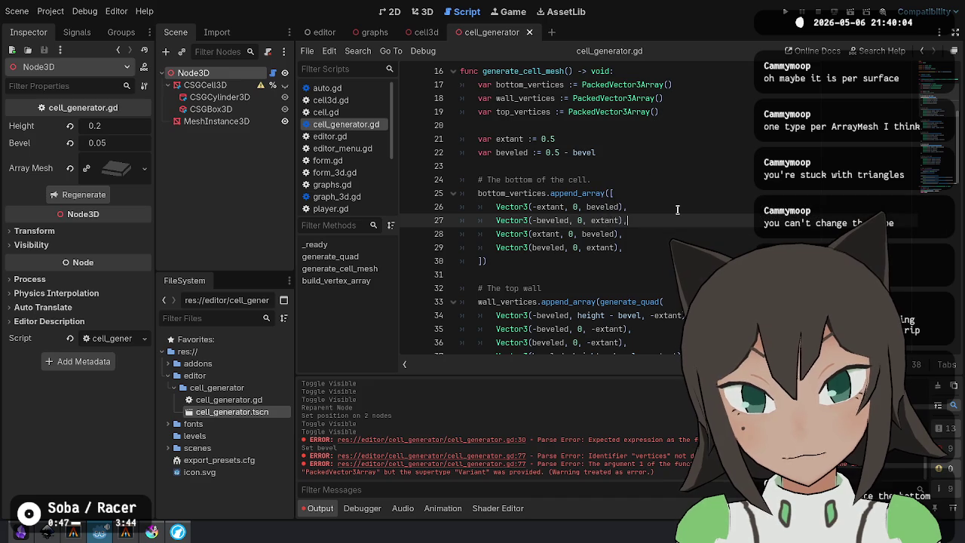
Undo the sketch's circle strokes, switch to red, and draw an arrow at the lower left.
key("alt+Tab")
key("alt+Tab")
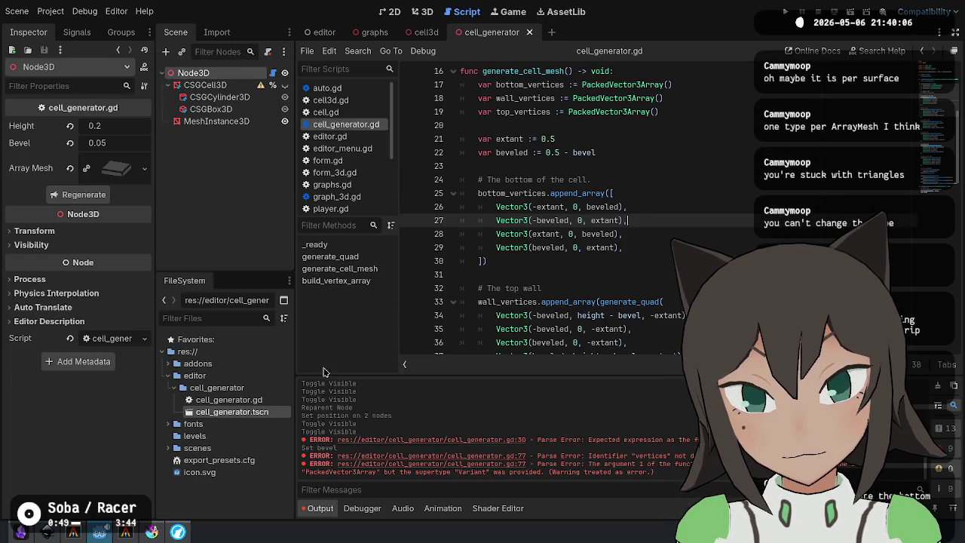
Draw a red line with an arrowhead along the bottom zigzag, checking line 28 of the script.
key("alt+Tab")
key("ctrl+z")
key("ctrl+z")
left_click(731, 182)
mouse_move(211, 363)
left_mouse_down()
mouse_move(225, 379)
mouse_move(223, 396)
mouse_move(236, 367)
left_mouse_up()
key("alt+Tab")
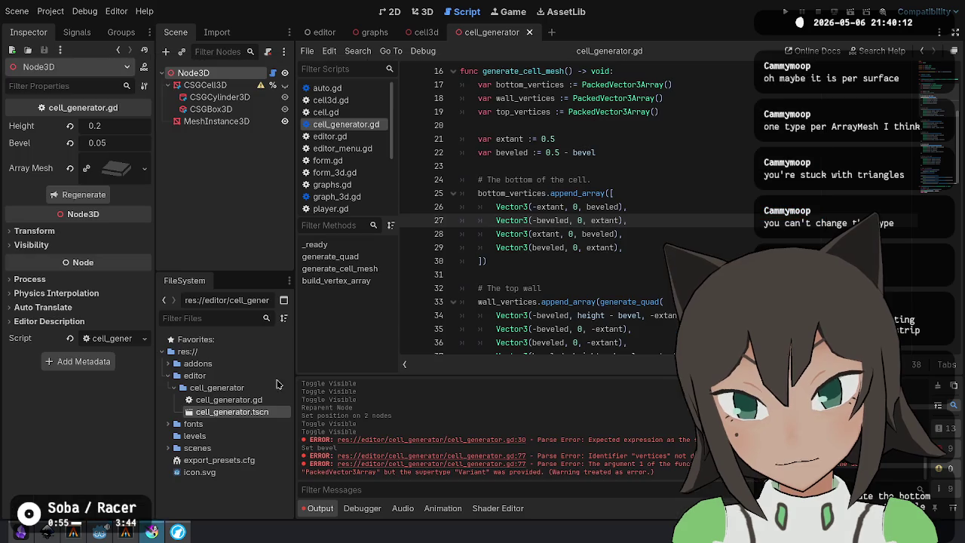
left_click(645, 237)
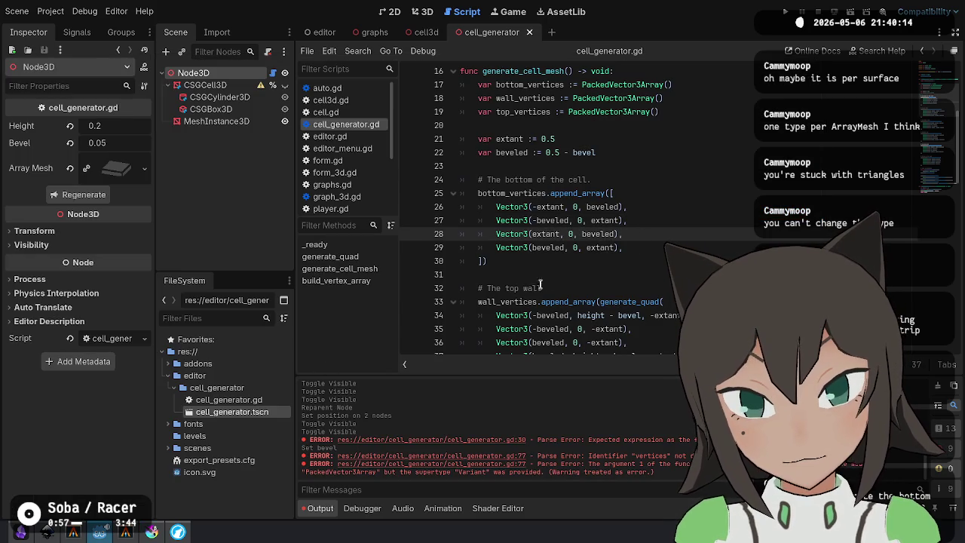
key("alt+Tab")
left_click_drag(256, 391, 390, 346)
key("alt+Tab")
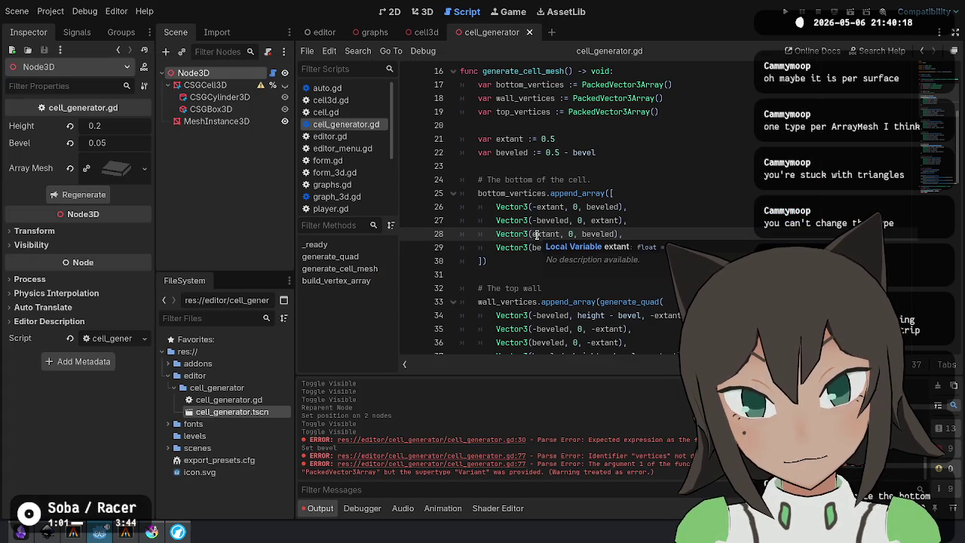
key("alt+Tab")
key("alt+Tab")
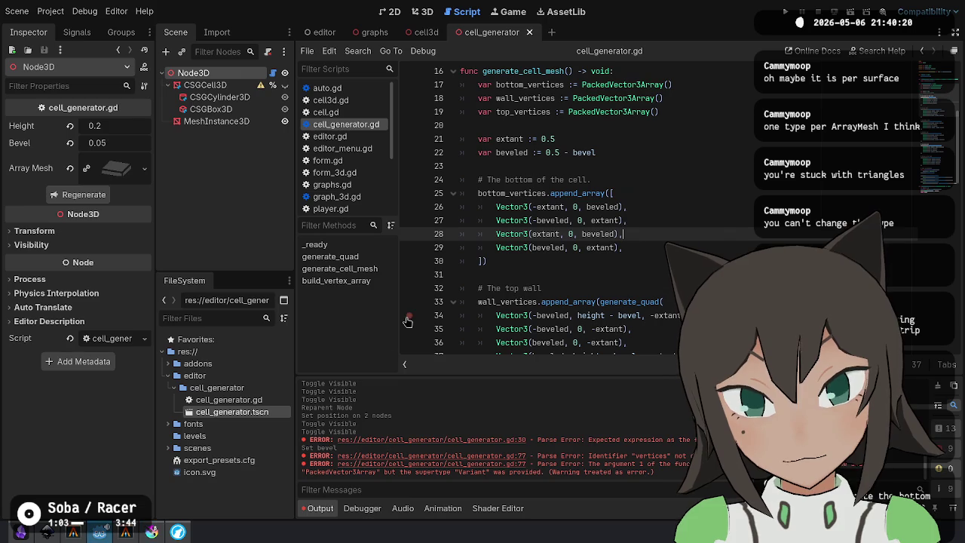
key("alt+Tab")
mouse_move(394, 337)
left_mouse_down()
mouse_move(411, 344)
mouse_move(407, 393)
mouse_move(427, 381)
mouse_move(410, 398)
mouse_move(444, 377)
left_mouse_up()
key("ctrl+z")
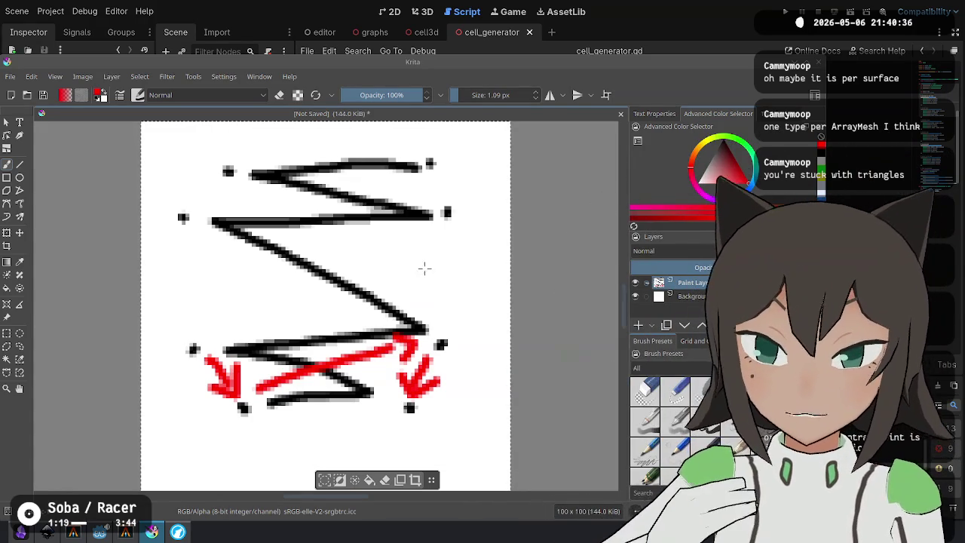
Try red loops, a hook and an arch over the bottom lines, then undo them and the arrows.
mouse_move(248, 349)
left_mouse_down()
mouse_move(256, 360)
mouse_move(302, 362)
mouse_move(275, 316)
mouse_move(260, 312)
left_mouse_up()
mouse_move(324, 392)
left_mouse_down()
mouse_move(328, 400)
mouse_move(364, 377)
mouse_move(351, 411)
left_mouse_up()
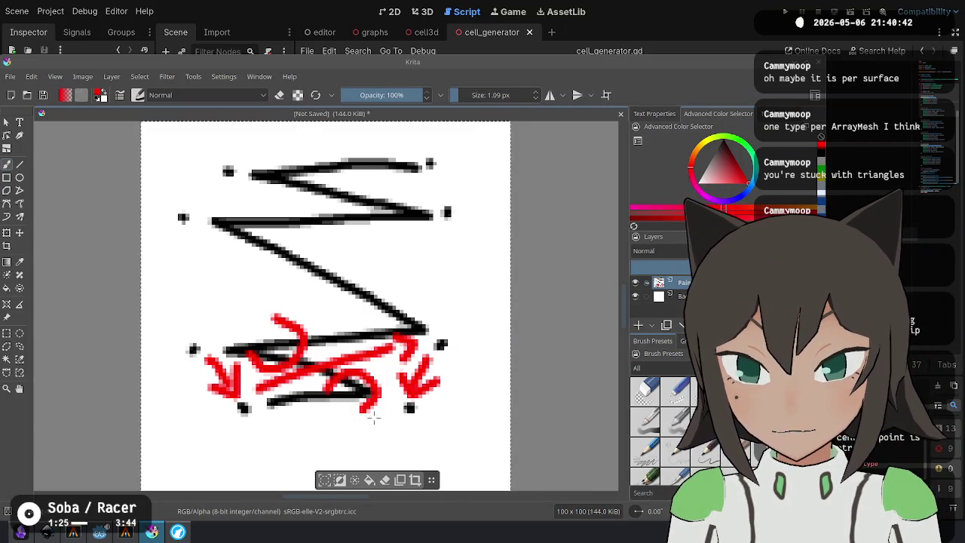
key("ctrl+z")
key("ctrl+z")
key("ctrl+z")
key("ctrl+z")
key("ctrl+z")
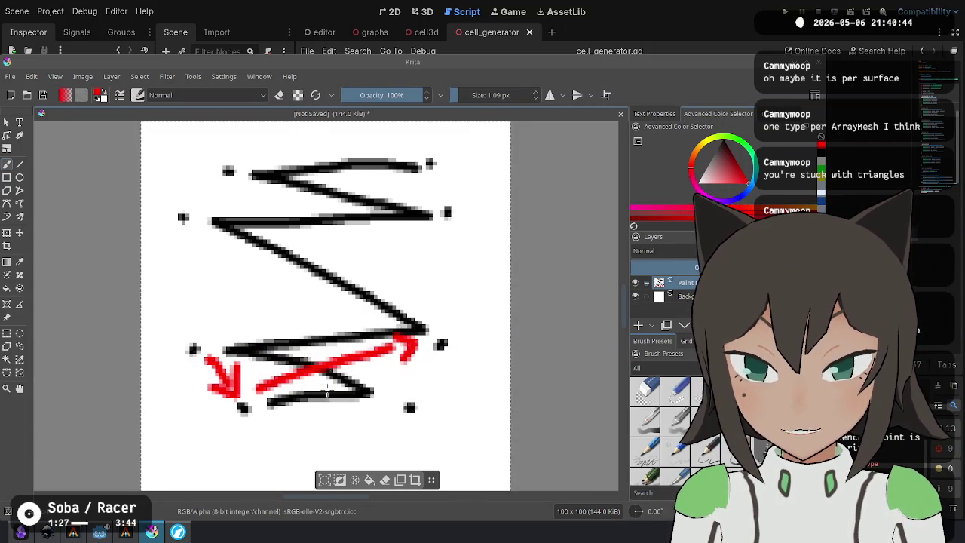
key("ctrl+z")
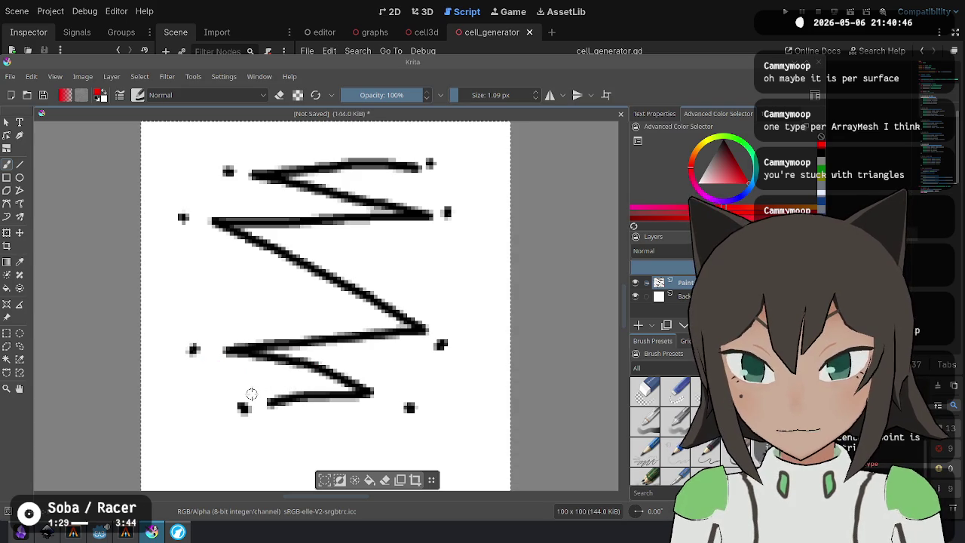
mouse_move(259, 388)
left_mouse_down()
mouse_move(255, 361)
mouse_move(236, 370)
left_mouse_up()
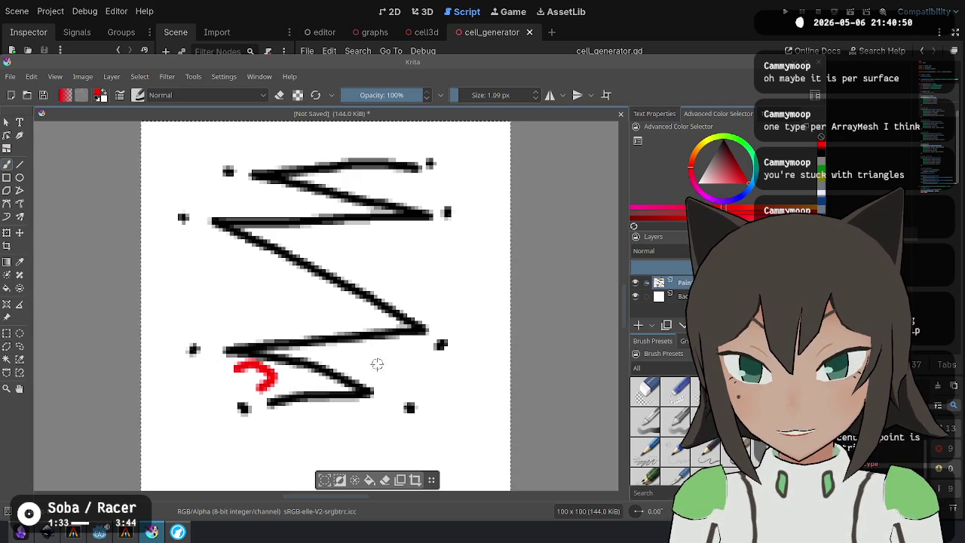
mouse_move(370, 368)
left_mouse_down()
mouse_move(409, 358)
mouse_move(403, 371)
left_mouse_up()
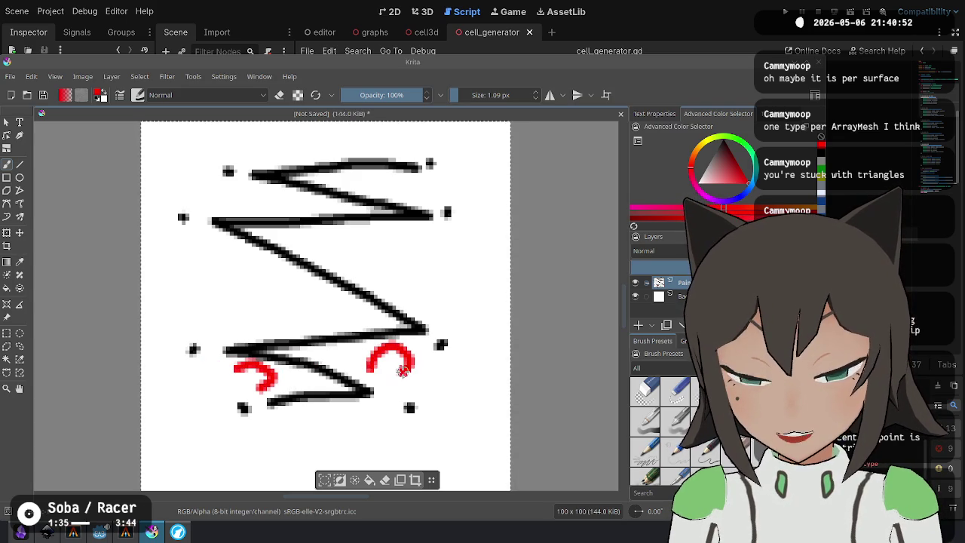
key("ctrl+z")
key("ctrl+z")
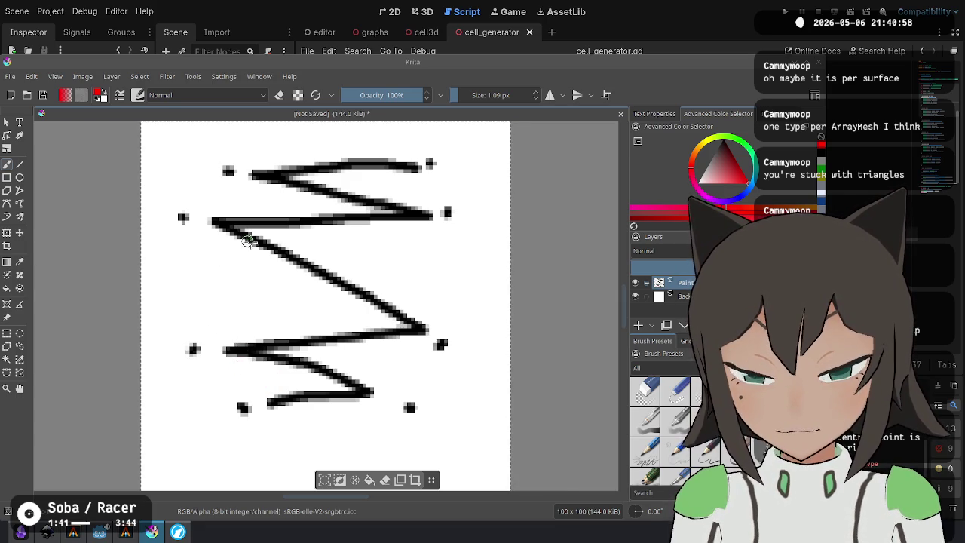
Restore the removed black dot and trace the bottom path in a single red stroke.
key("alt+Tab")
key("alt+Tab")
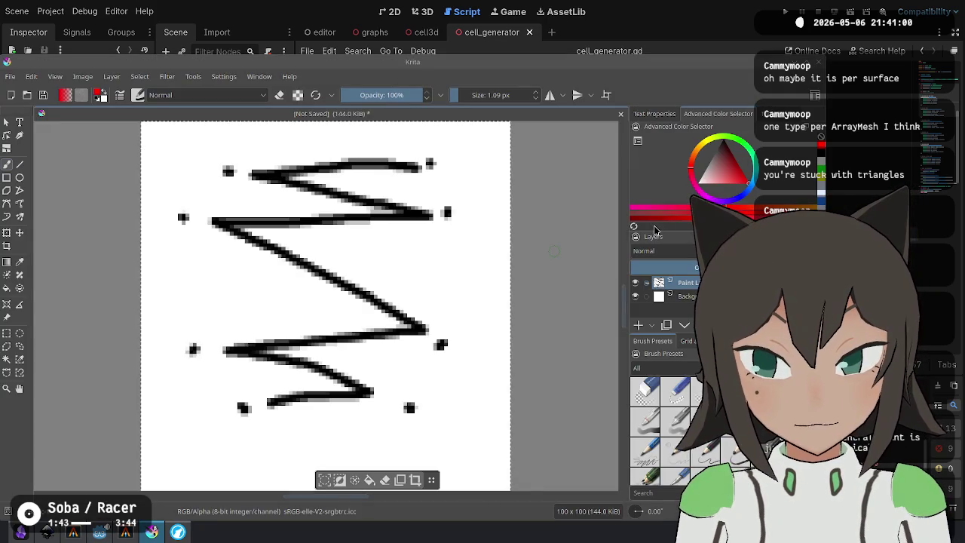
key("ctrl+z")
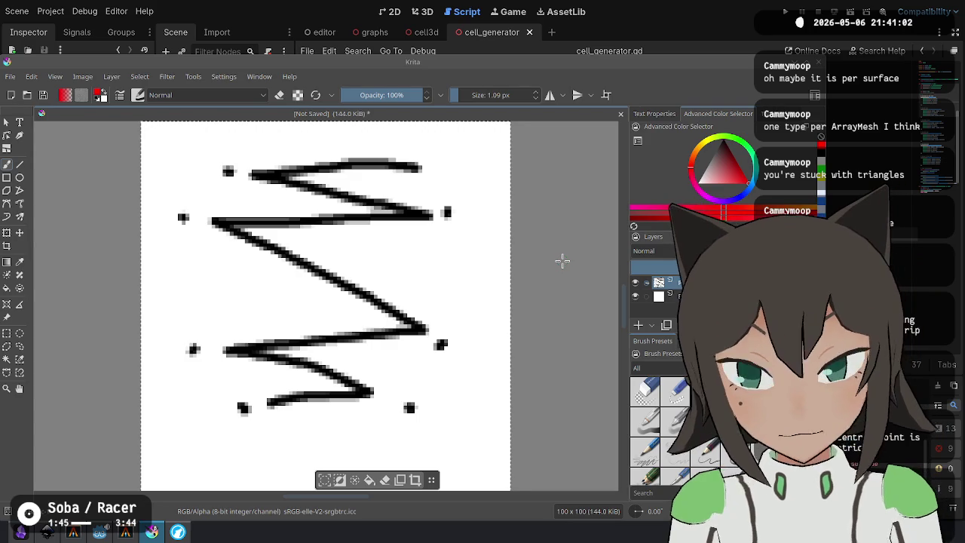
key("ctrl+shift+z")
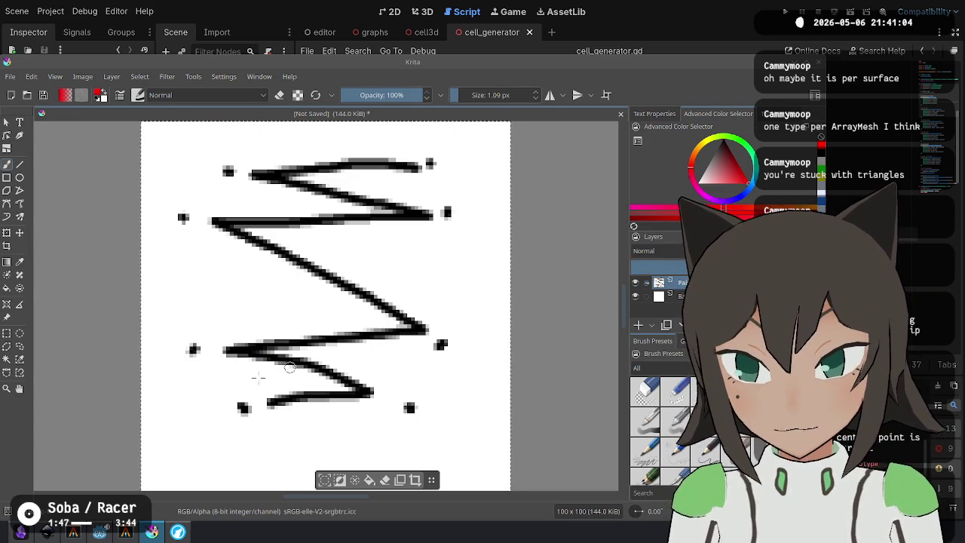
mouse_move(215, 365)
left_mouse_down()
mouse_move(237, 395)
mouse_move(418, 340)
mouse_move(419, 383)
left_mouse_up()
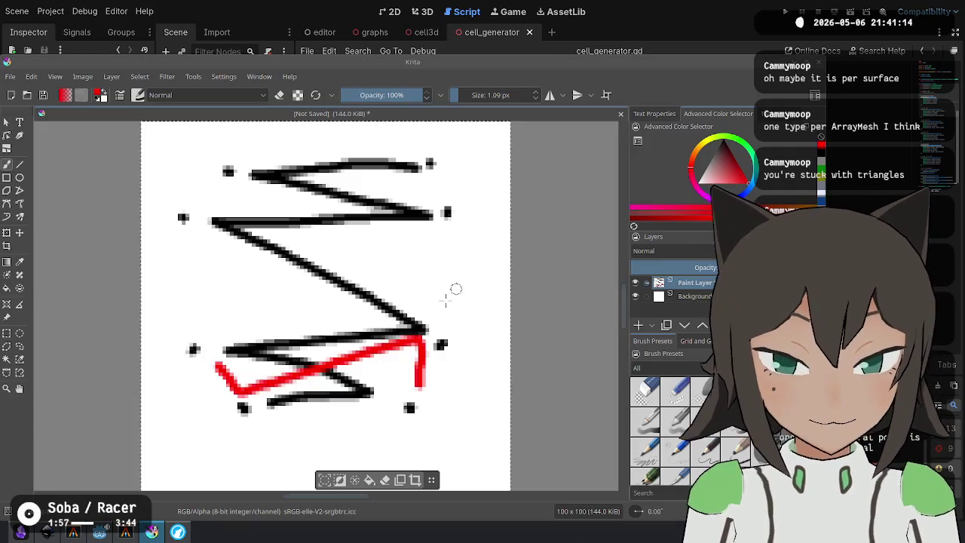
key("ctrl+z")
Reorder the bottom_vertices lines, moving (-extant, 0, beveled) to the end of the list.
key("alt+Tab")
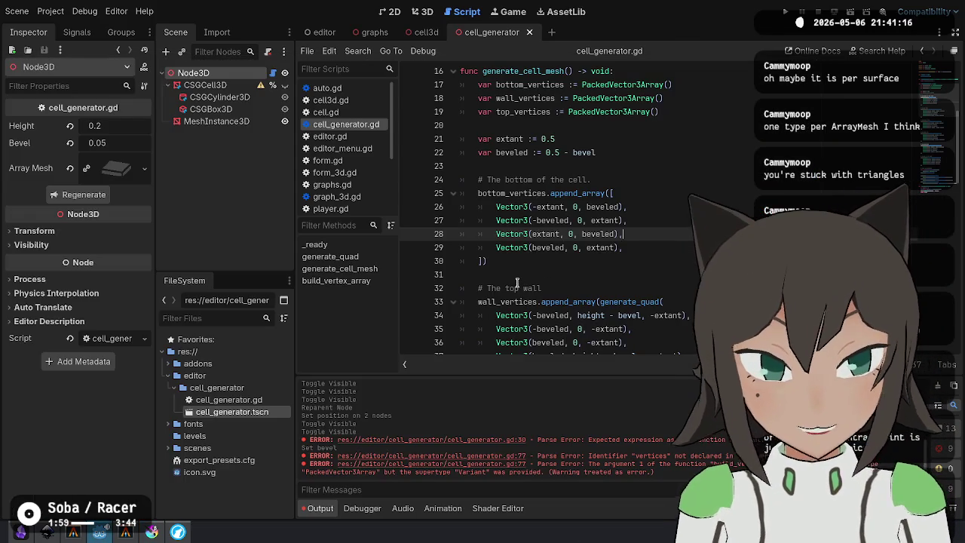
key("alt+Up")
key("Down")
key("Down")
key("alt+Up")
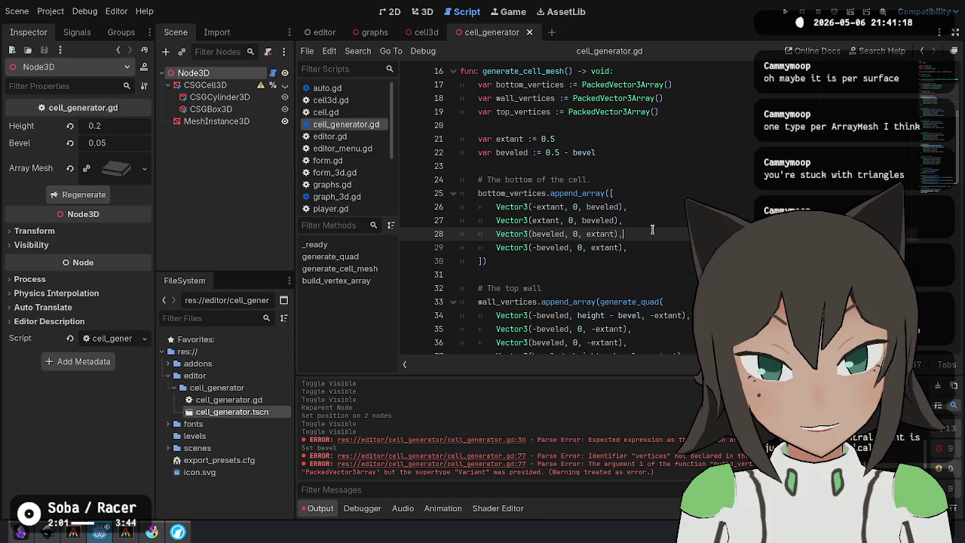
key("Up")
key("alt+Down")
key("alt+Down")
key("Up")
key("Up")
key("Up")
key("ctrl+shift+k")
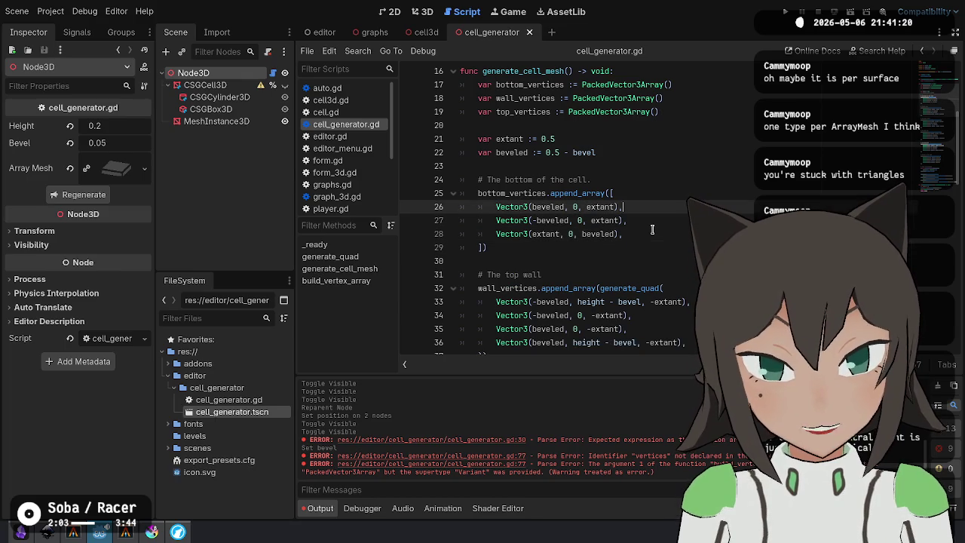
key("Down")
key("Down")
key("Down")
type("Vector3(-extant, 0, beveled),")
key("Up")
key("Up")
key("Up")
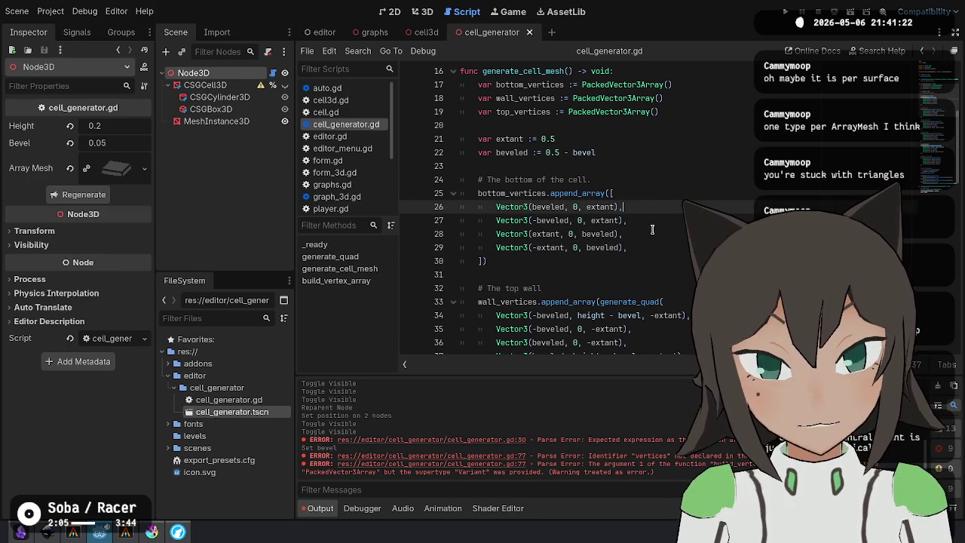
Circle the lower corner dots on the sketch in red and put the -beveled vertex first.
key("alt+Tab")
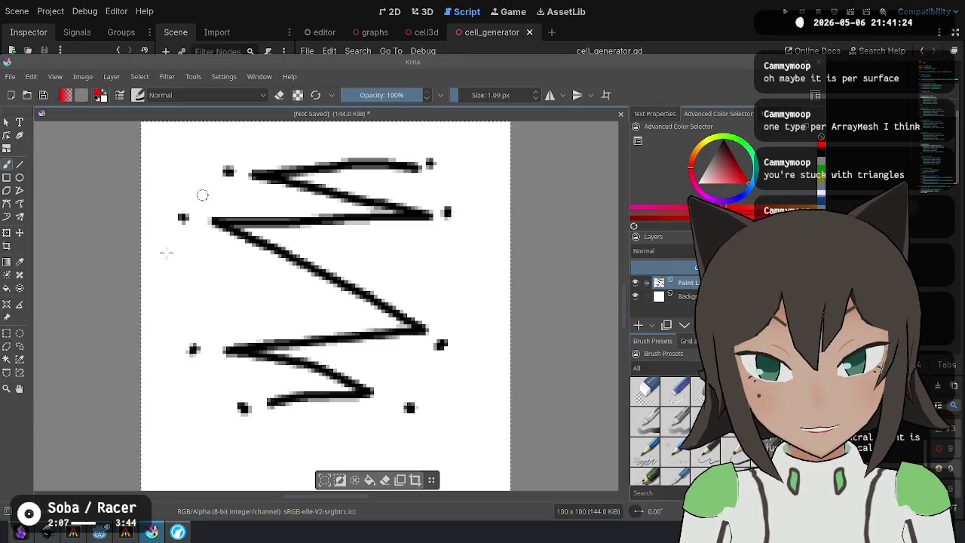
mouse_move(238, 381)
left_mouse_down()
mouse_move(215, 393)
mouse_move(252, 419)
mouse_move(264, 386)
left_mouse_up()
key("alt+Tab")
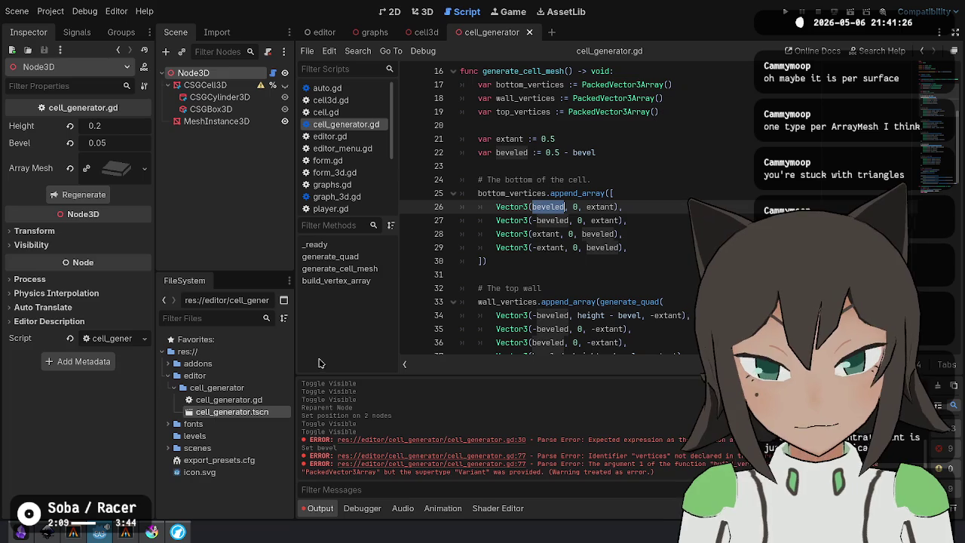
key("alt+Tab")
key("ctrl+z")
mouse_move(414, 382)
left_mouse_down()
mouse_move(377, 399)
mouse_move(419, 383)
left_mouse_up()
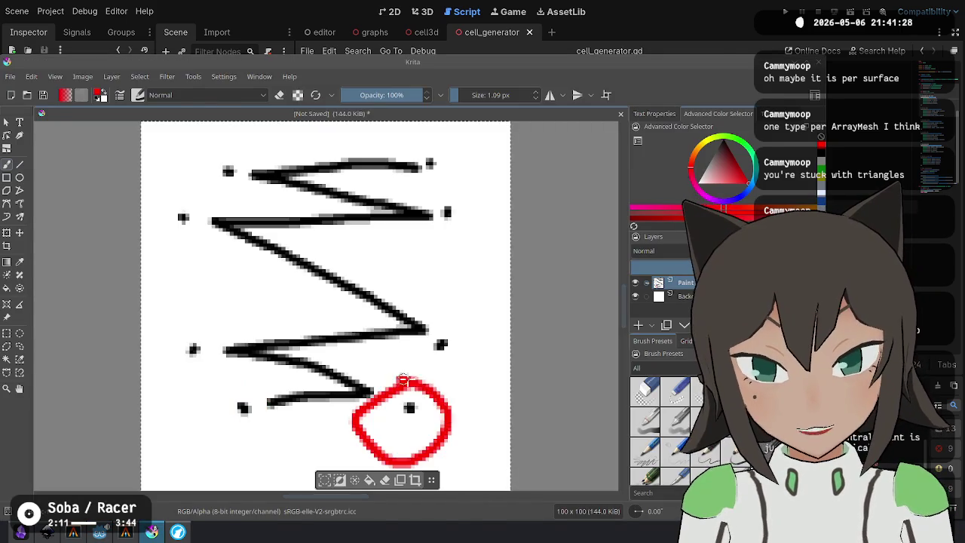
key("alt+Tab")
key("alt+Tab")
key("alt+Tab")
key("ctrl+z")
key("ctrl+z")
key("ctrl+y")
key("alt+Tab")
key("ctrl+z")
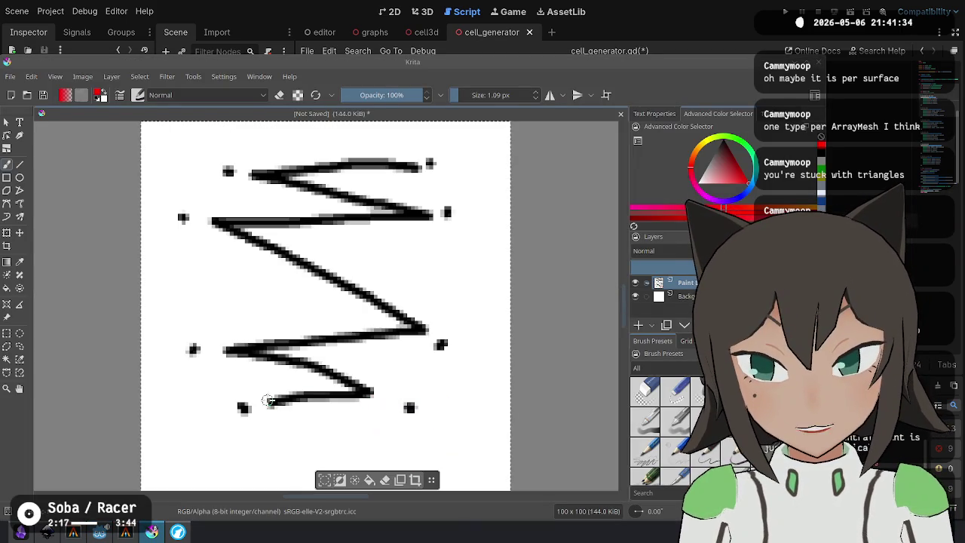
mouse_move(234, 386)
left_mouse_down()
mouse_move(247, 431)
mouse_move(253, 389)
left_mouse_up()
key("alt+Tab")
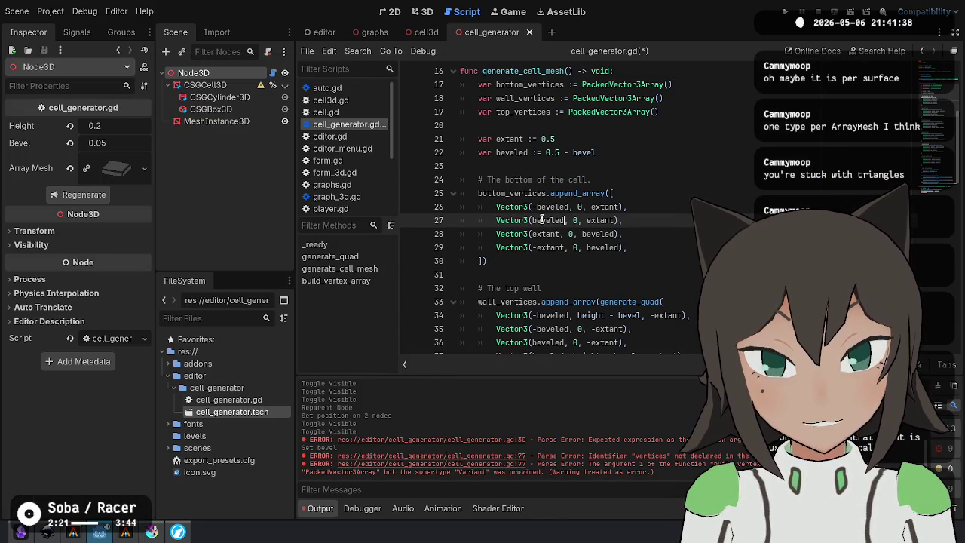
Mark the sketch's bottom edge in red, move the extant vertex below -extant, and save.
key("alt+Tab")
key("alt+Tab")
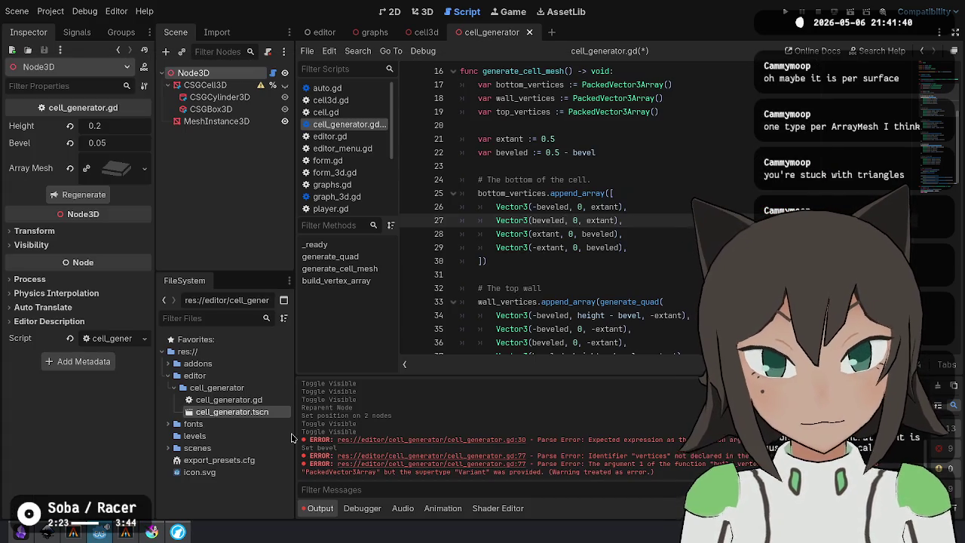
key("alt+Tab")
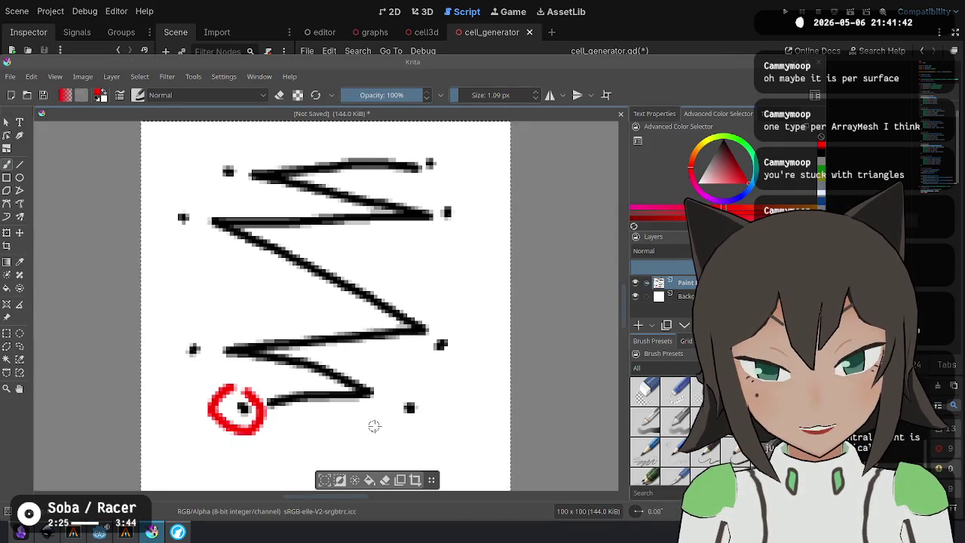
key("alt+Tab")
key("alt+Tab")
left_click_drag(294, 409, 391, 398)
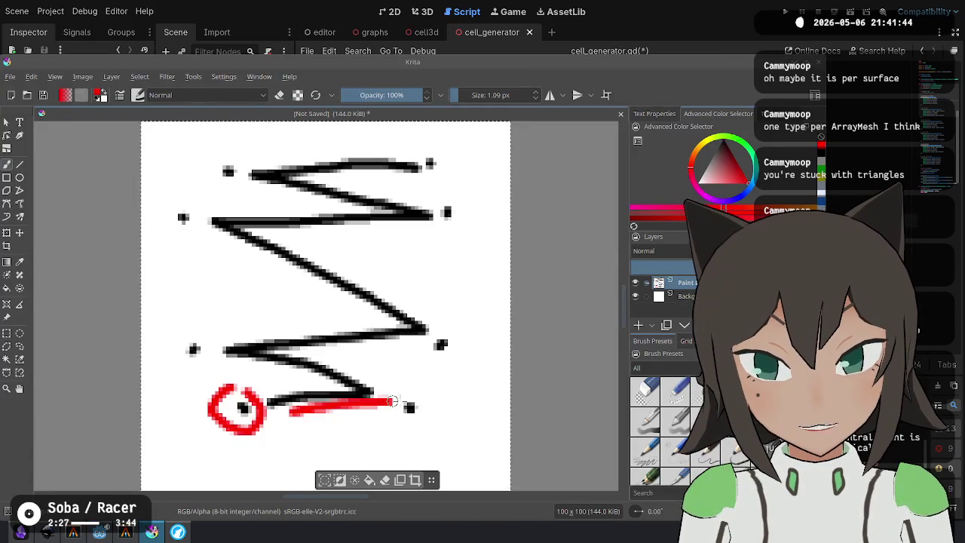
key("alt+Tab")
key("alt+Tab")
key("alt+Tab")
key("alt+Down")
key("ctrl+s")
left_click(428, 13)
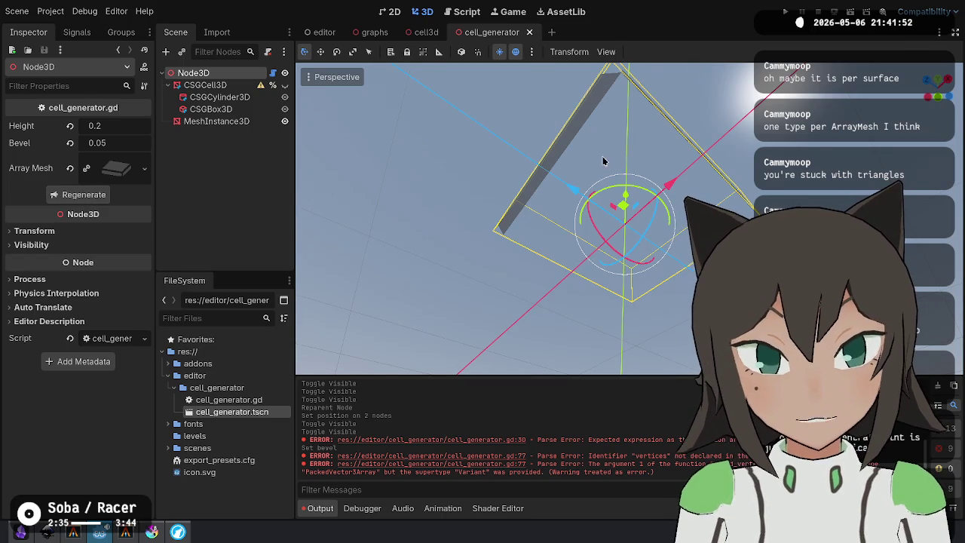
Clear the sketch's red marks and circle its upper-left dot in red.
left_click(457, 12)
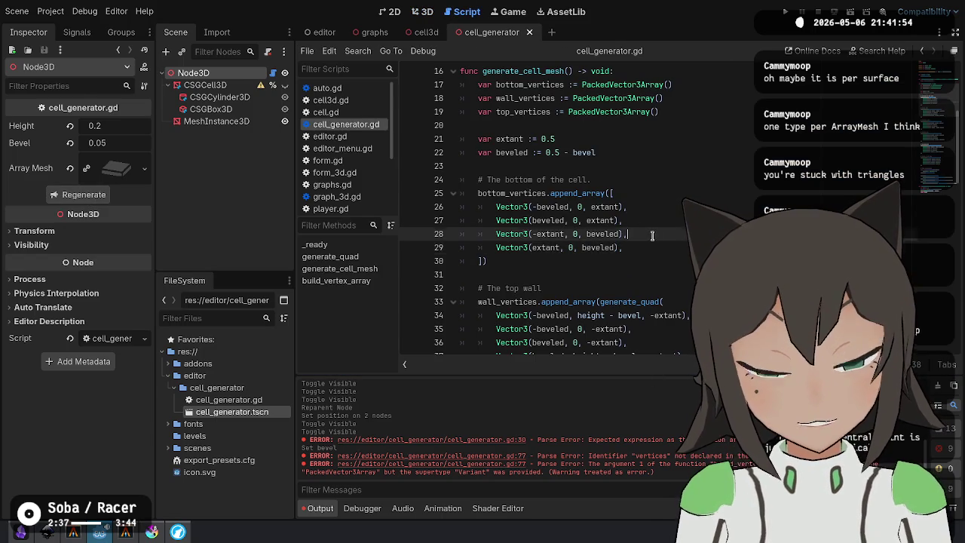
key("alt+Tab")
key("ctrl+z")
key("ctrl+z")
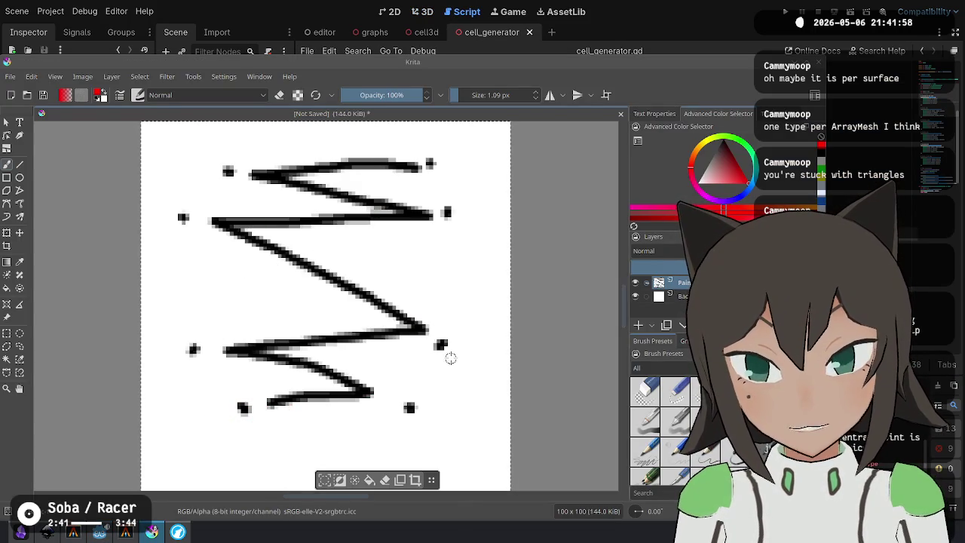
mouse_move(181, 197)
left_mouse_down()
mouse_move(160, 224)
mouse_move(219, 207)
mouse_move(200, 191)
left_mouse_up()
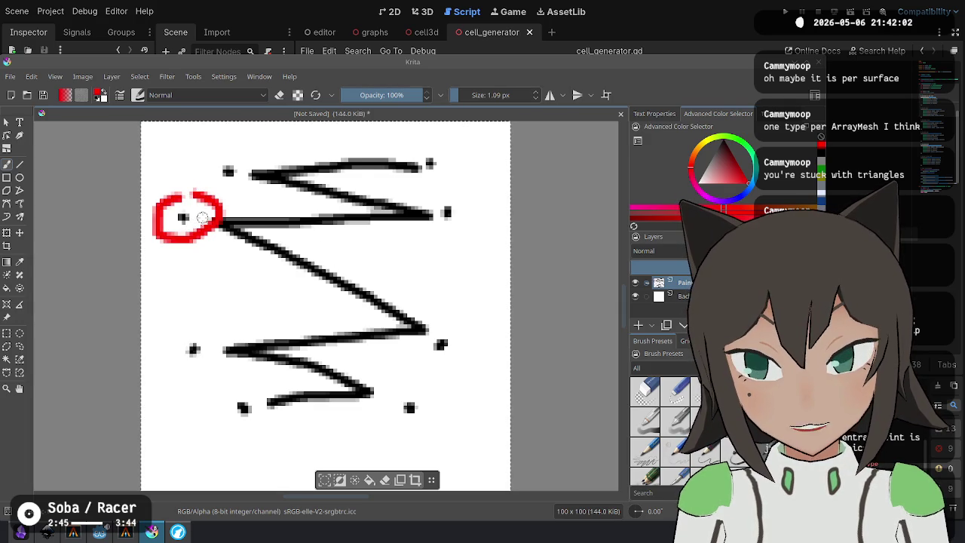
key("alt+Tab")
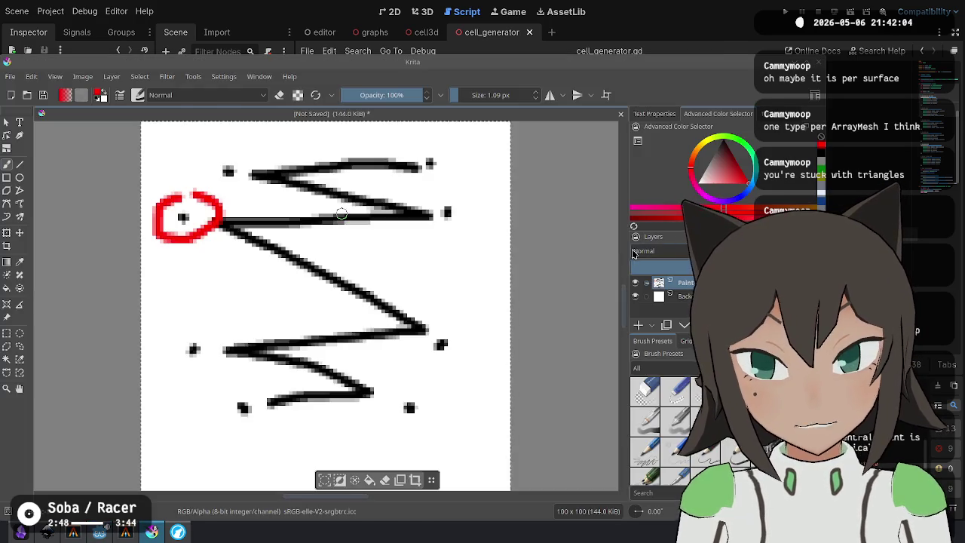
Duplicate the four bottom vertex lines, separating the copies with a blank line.
left_click_drag(632, 249, 648, 199)
key("ctrl+c")
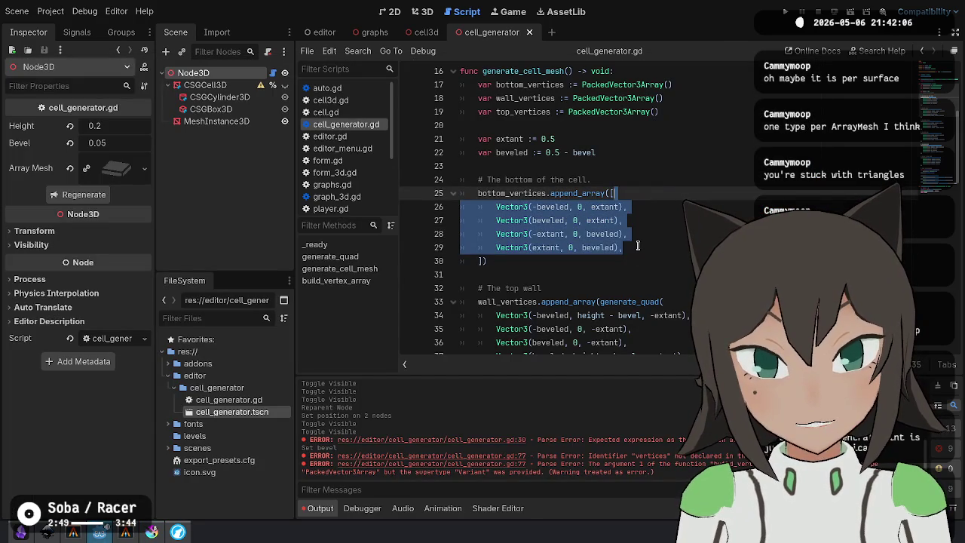
key("ctrl+shift+d")
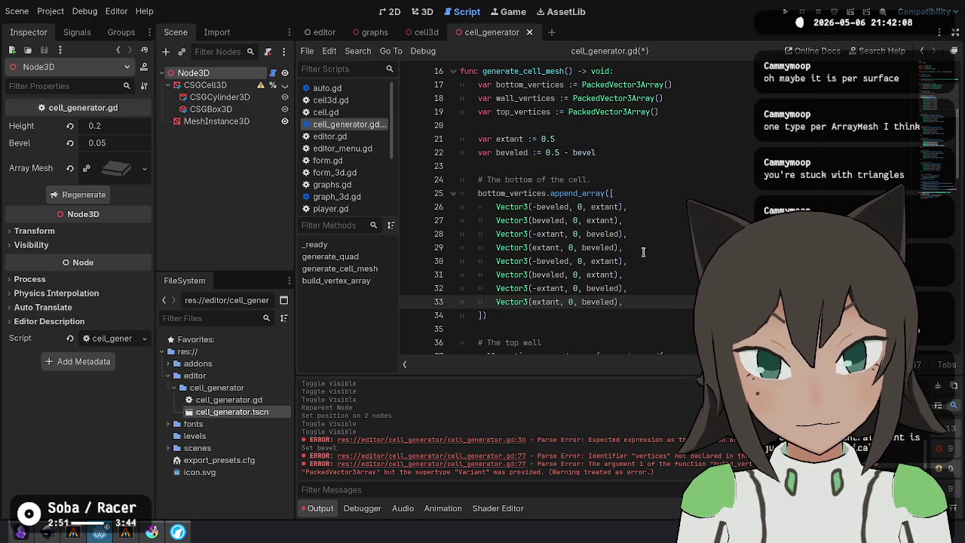
left_click(643, 249)
key("Return")
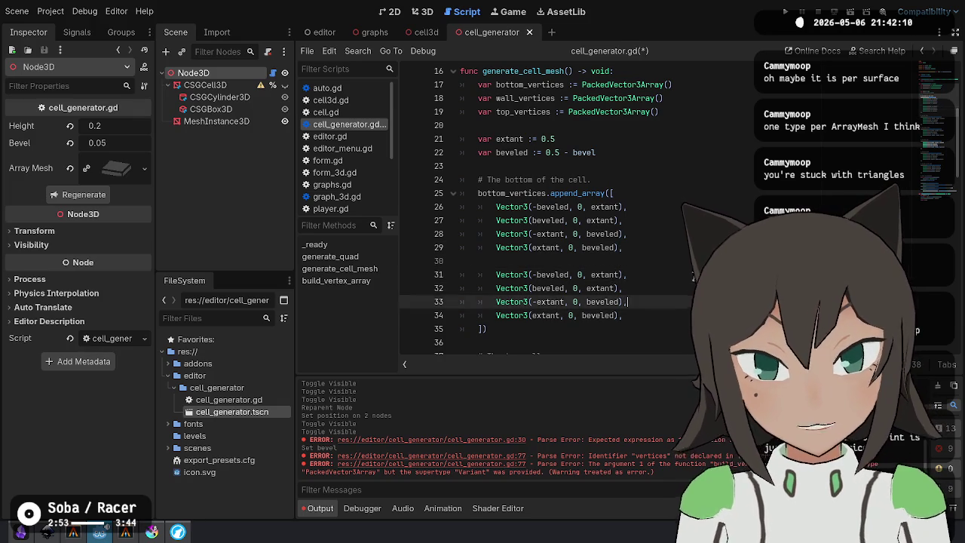
key("alt+Tab")
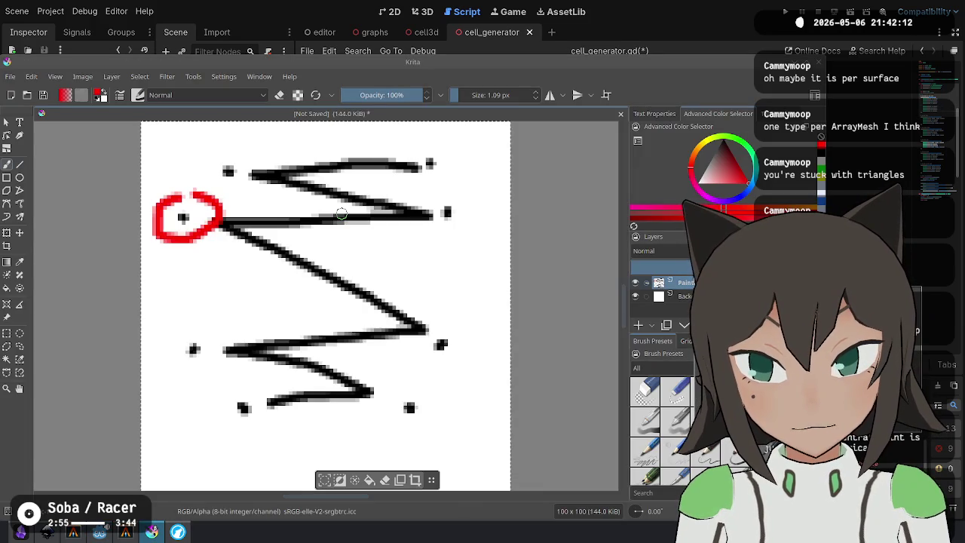
key("alt+Tab")
key("ctrl+v")
key("Up")
key("Up")
key("Up")
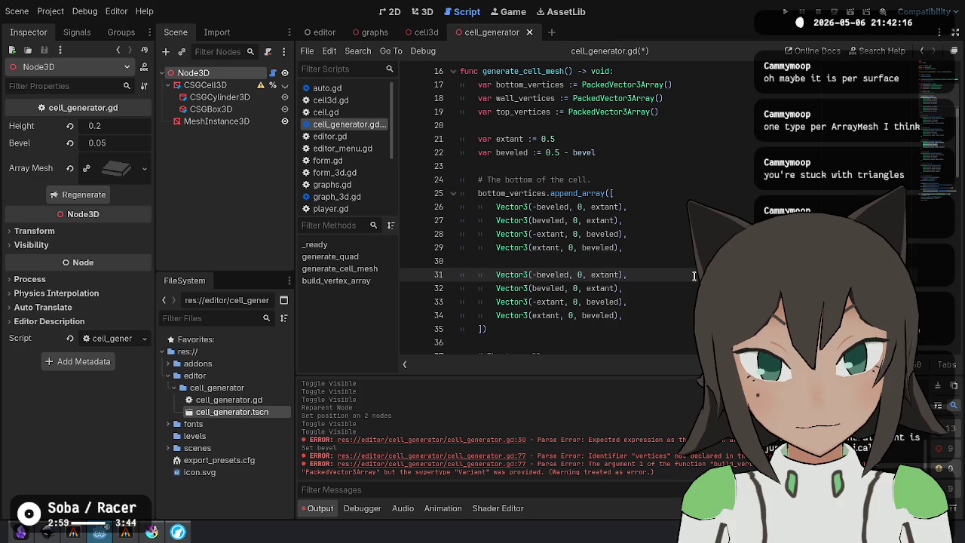
Negate the copied z values to -beveled and -extant and reorder the copied lines.
key("ctrl+shift+Right")
key("Down")
key("Down")
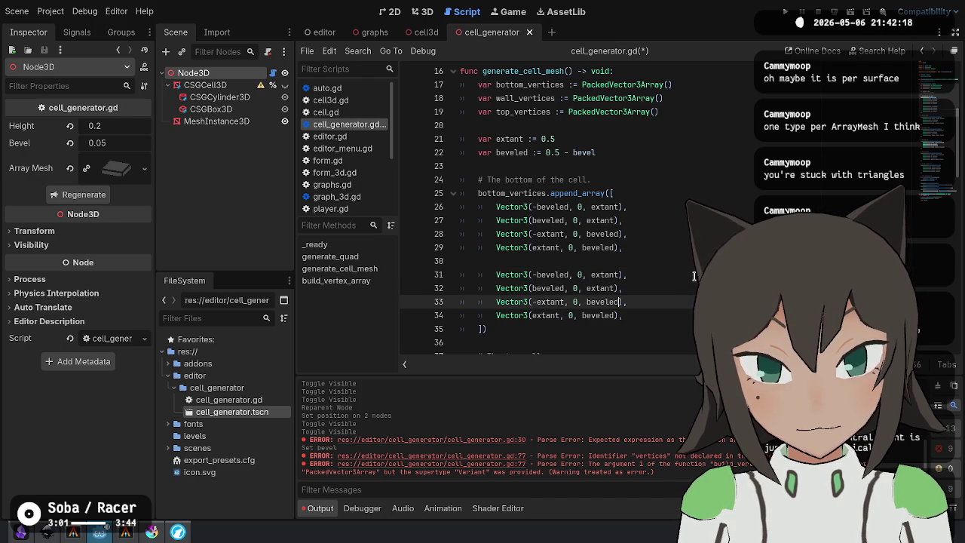
type("-")
key("Down")
type("-")
key("Up")
key("Up")
type("-")
key("Up")
type("-")
key("Down")
key("Down")
key("shift+Down")
key("alt+Up")
key("alt+Up")
Compare the eight vertices with the sketch, remove the blank line, and save the script.
key("alt+Tab")
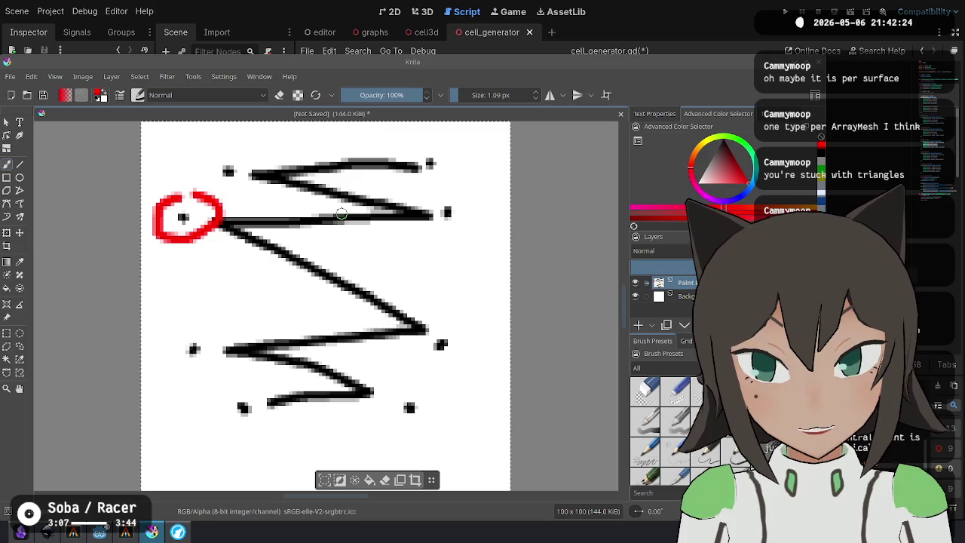
key("alt+Tab")
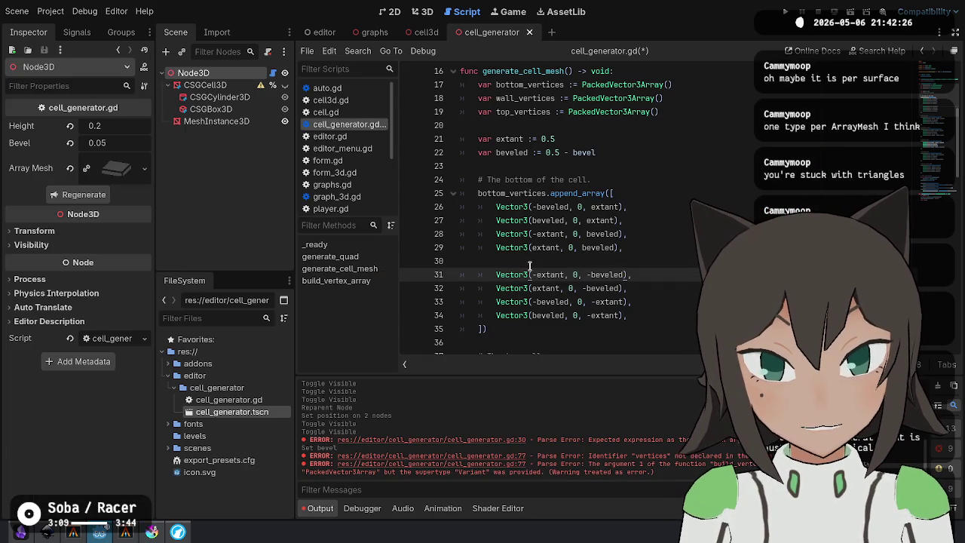
key("alt+Tab")
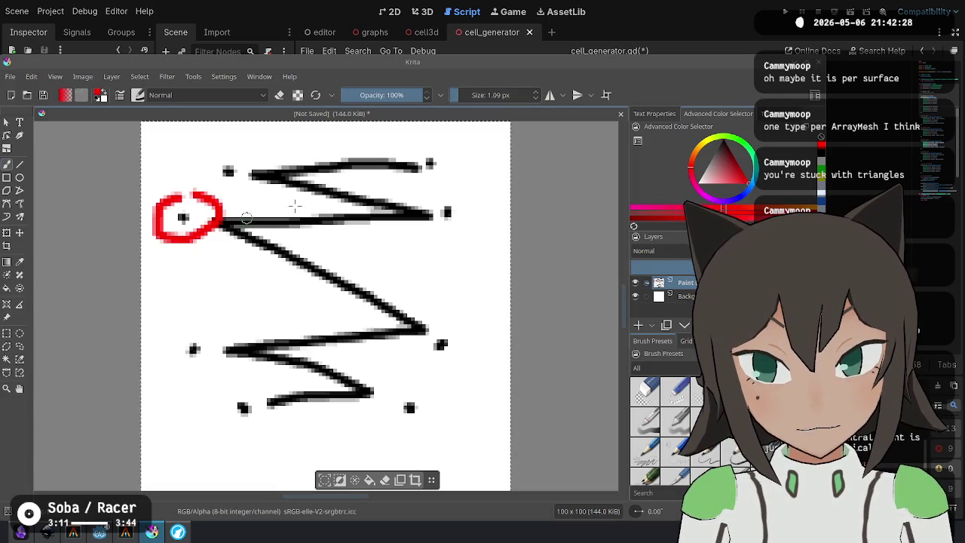
key("alt+Tab")
key("alt+Tab")
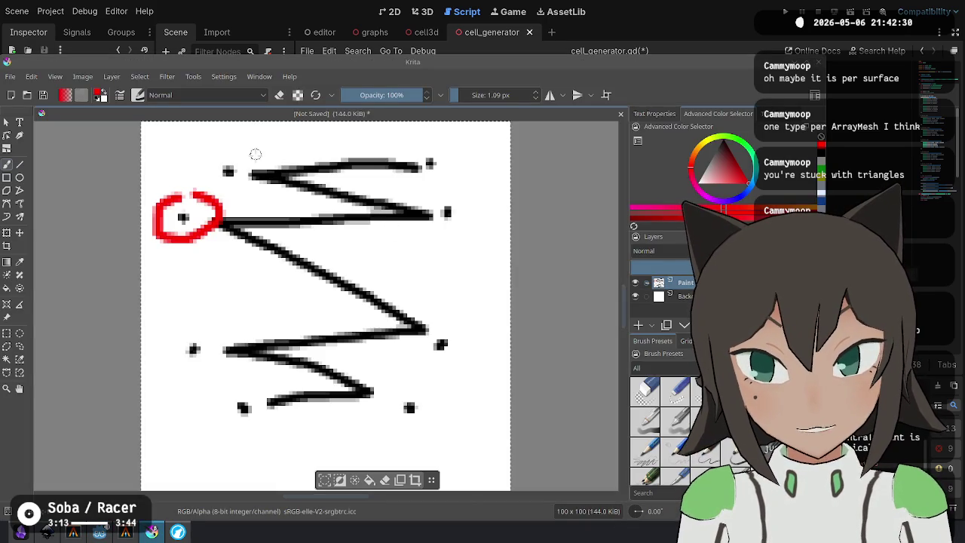
key("alt+Tab")
key("Up")
key("Up")
key("ctrl+s")
key("Up")
left_click(424, 9)
Regenerate the cell mesh, orbit the 3D view to inspect its side, and save.
left_click(76, 196)
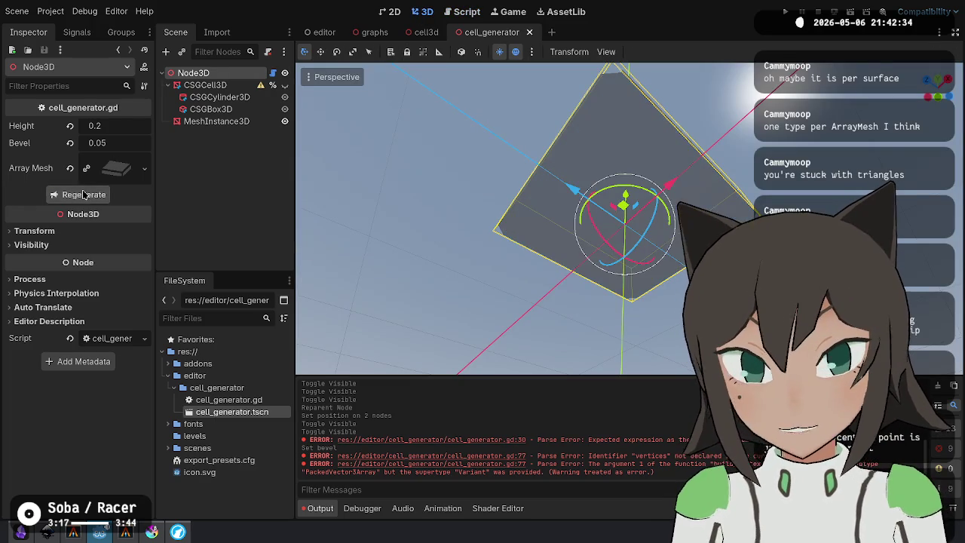
mouse_move(647, 137)
left_mouse_down()
mouse_move(647, 104)
mouse_move(628, 150)
mouse_move(633, 213)
mouse_move(592, 264)
mouse_move(664, 260)
mouse_move(633, 241)
mouse_move(573, 268)
left_mouse_up()
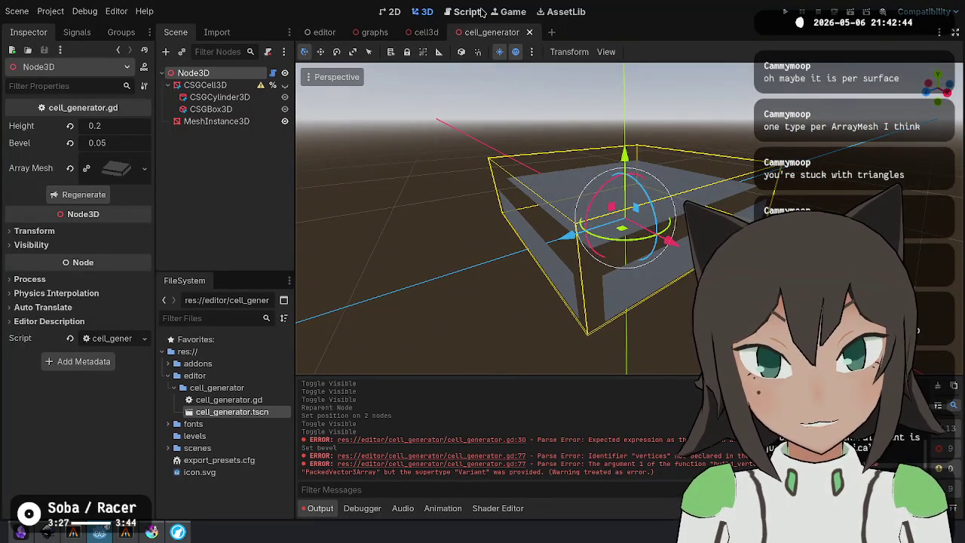
left_click(468, 12)
key("ctrl+s")
Rename the '# The top wall' comment to '# The north wall'.
scroll(620, 206, "down", 5)
scroll(620, 206, "down", 1)
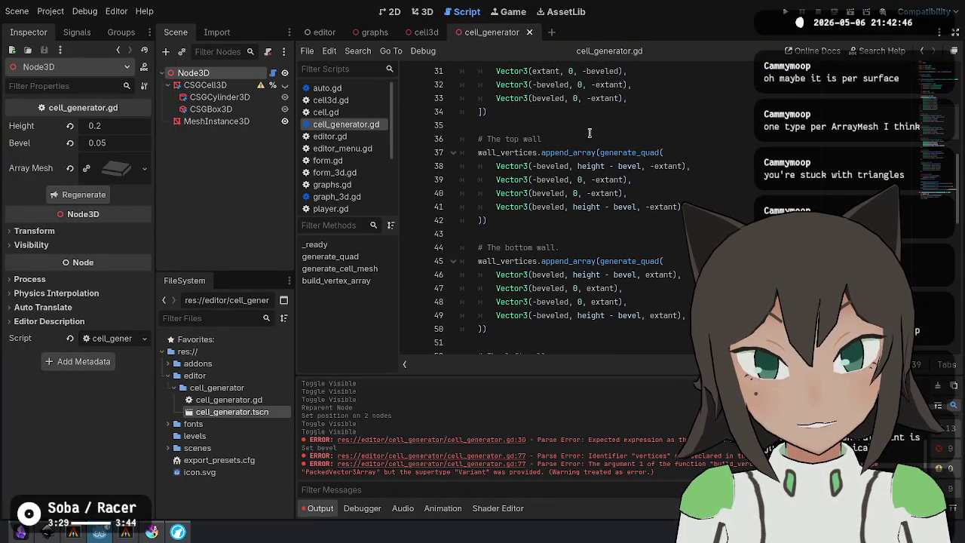
double_click(629, 153)
scroll(640, 197, "down", 4)
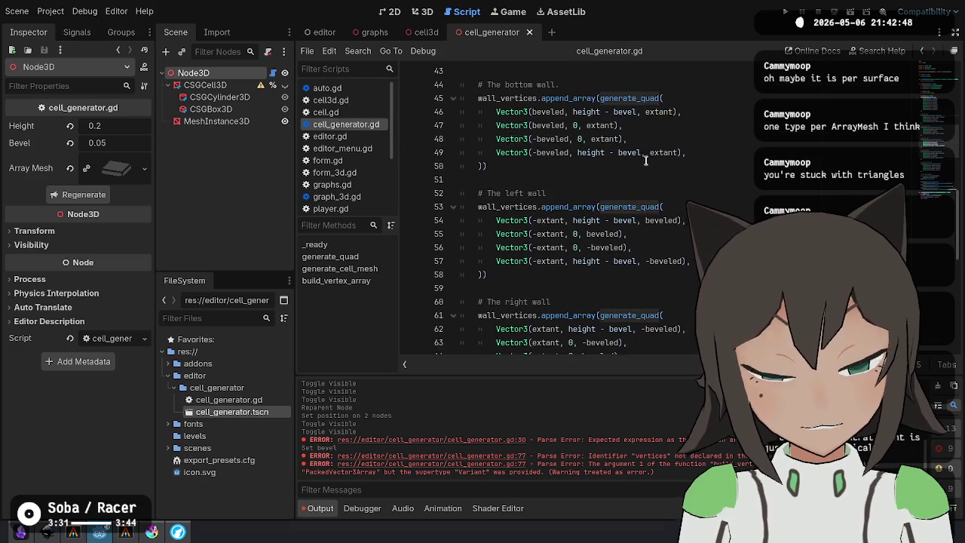
scroll(626, 174, "up", 4)
key("Down")
key("Down")
key("Down")
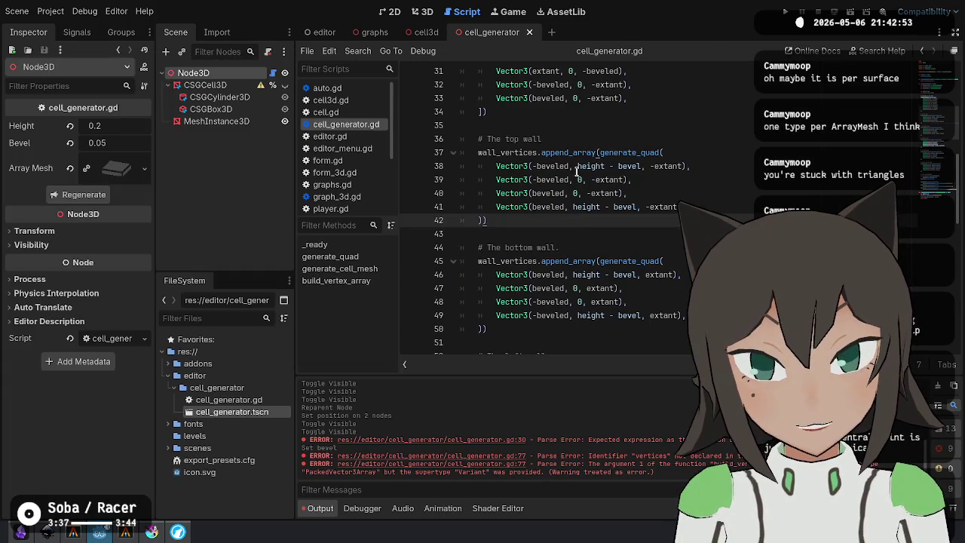
left_click(543, 233)
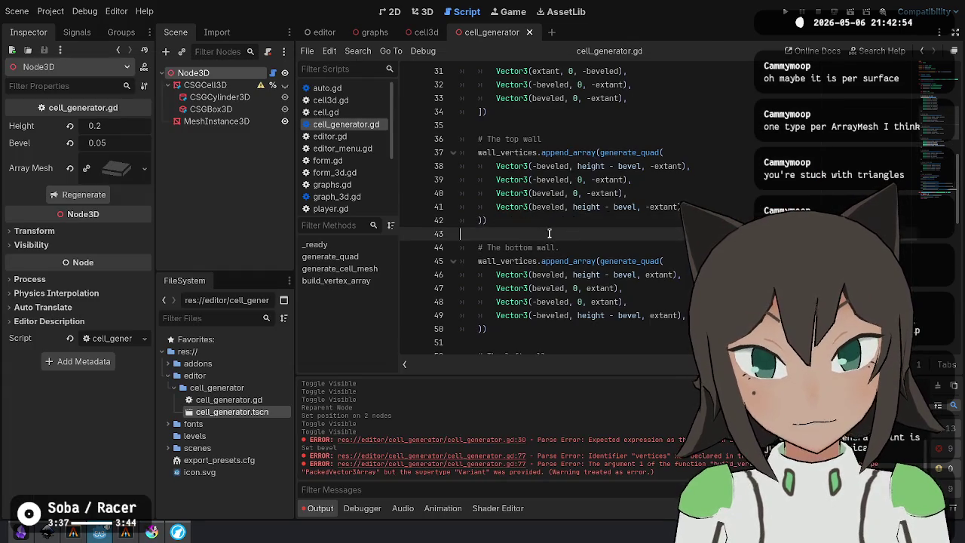
scroll(550, 227, "down", 4)
scroll(549, 226, "up", 4)
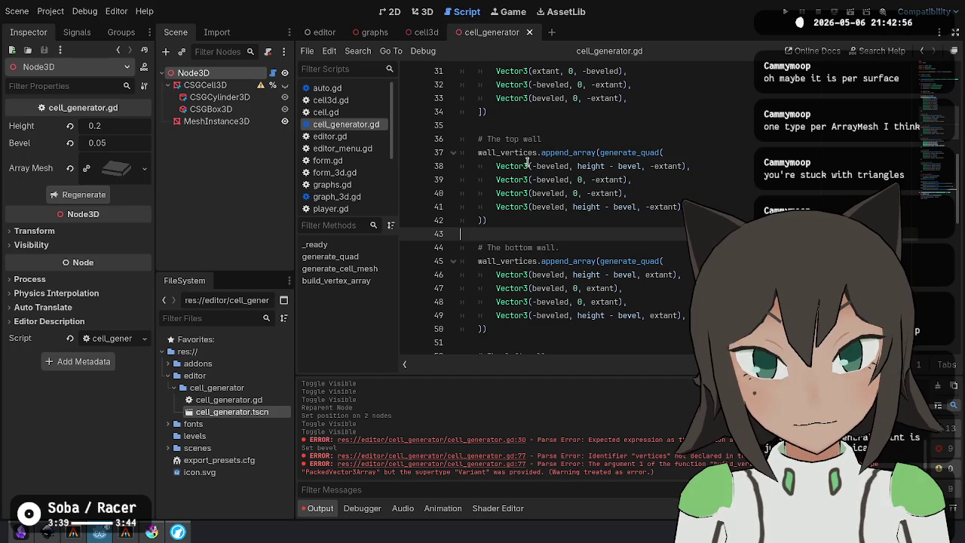
double_click(507, 138)
type("north")
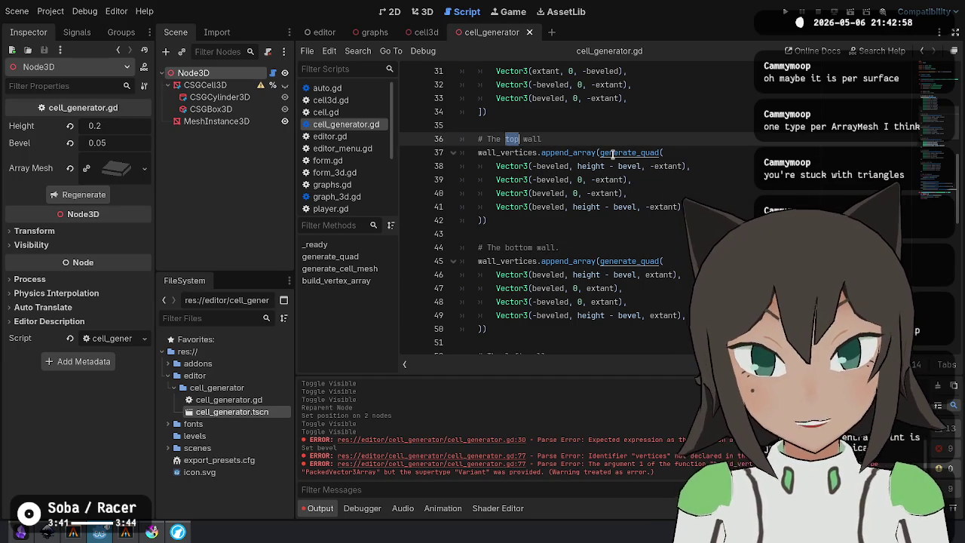
Check the search results and orbit the 3D cell to a near top-down view.
key("alt+Tab")
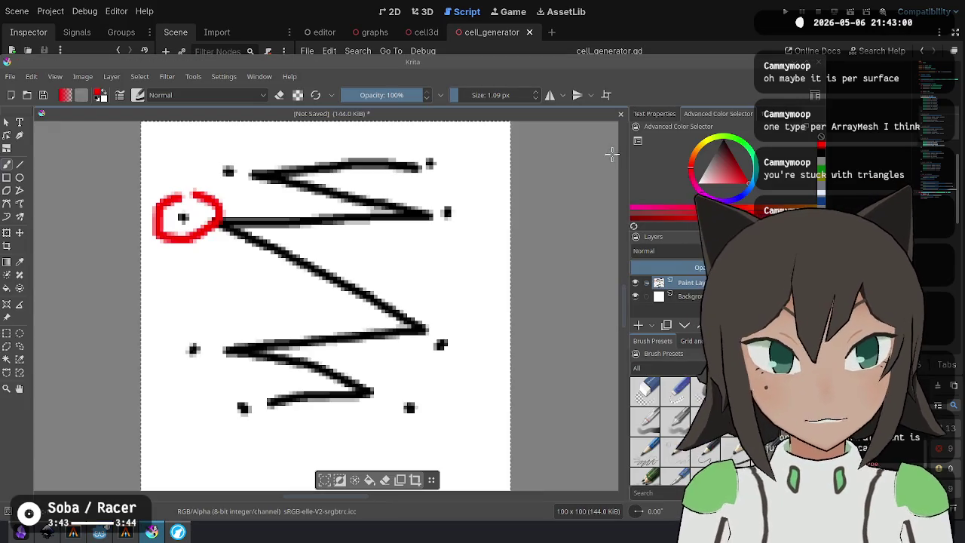
key("alt+Tab")
key("alt+Tab")
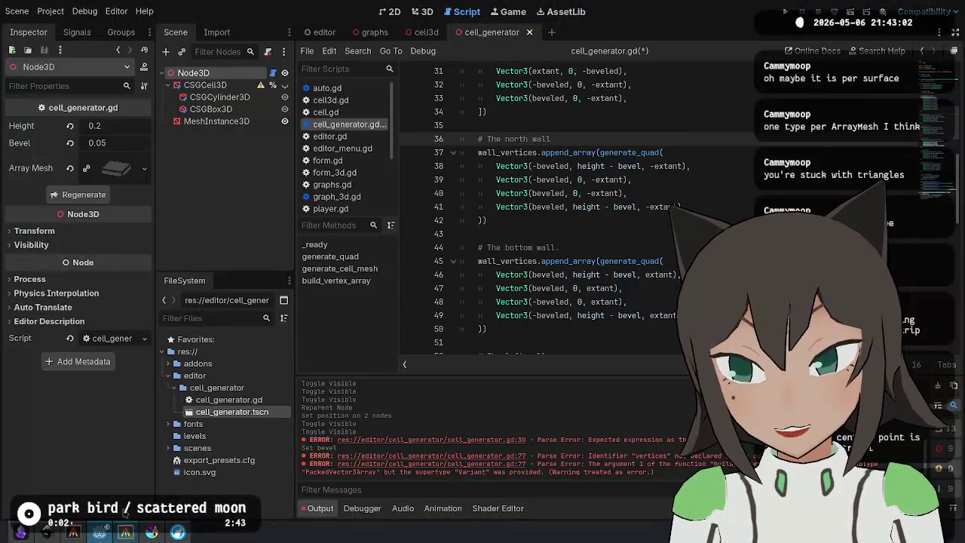
left_click(417, 11)
left_click_drag(705, 172, 685, 238)
key("alt+Tab")
key("alt+Tab")
left_click(463, 12)
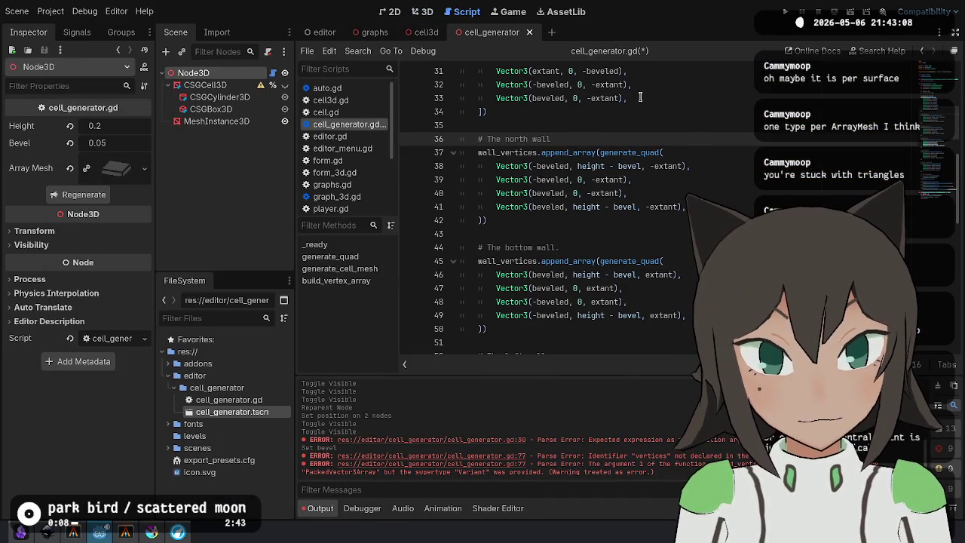
double_click(666, 166)
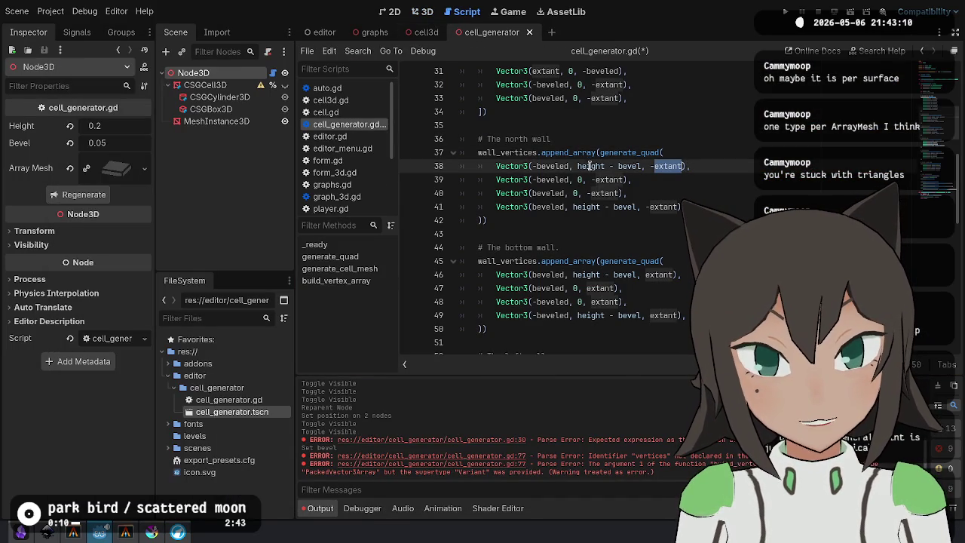
key("alt+Tab")
key("alt+Tab")
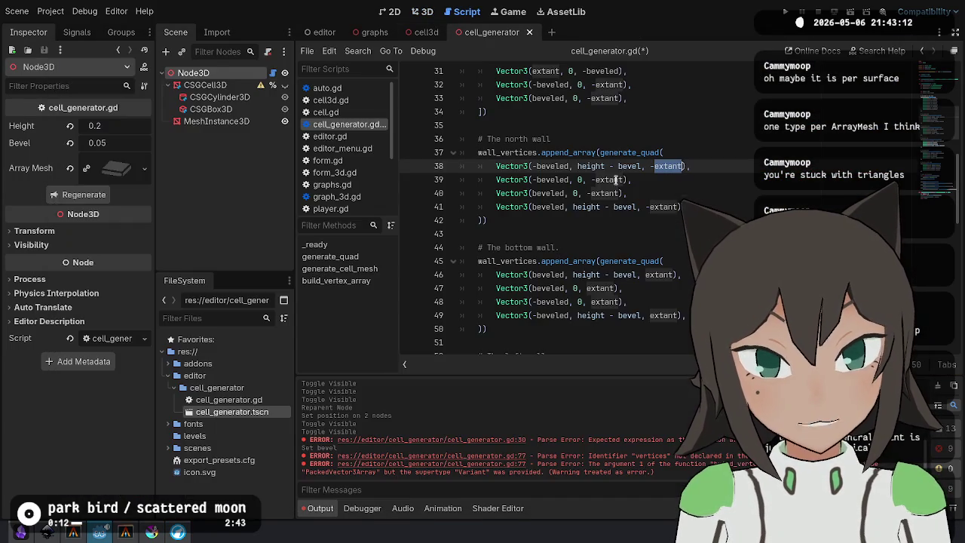
left_click(423, 12)
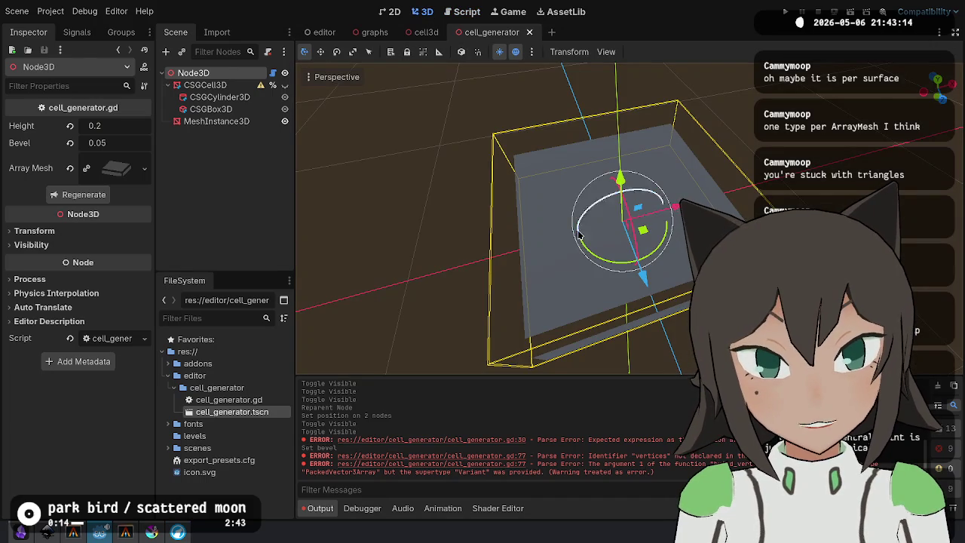
mouse_move(625, 136)
left_mouse_down()
mouse_move(625, 165)
mouse_move(631, 68)
left_mouse_up()
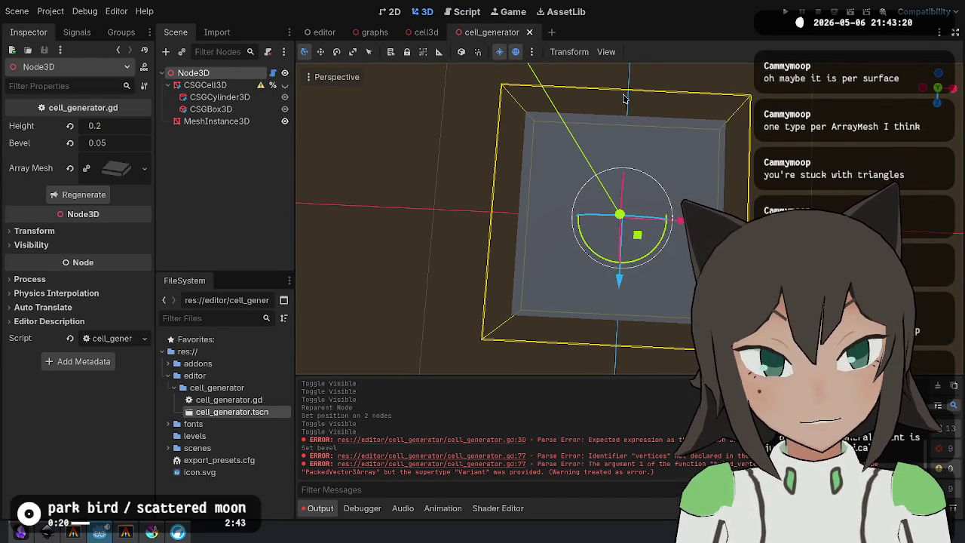
left_click(463, 11)
Select and remove the right wall block from cell_generator.gd.
left_click(528, 220)
left_click(649, 276)
scroll(525, 235, "down", 4)
scroll(526, 235, "down", 2)
mouse_move(508, 296)
left_mouse_down()
mouse_move(505, 195)
mouse_move(505, 209)
left_mouse_up()
key("BackSpace")
scroll(515, 196, "up", 2)
left_click(516, 175)
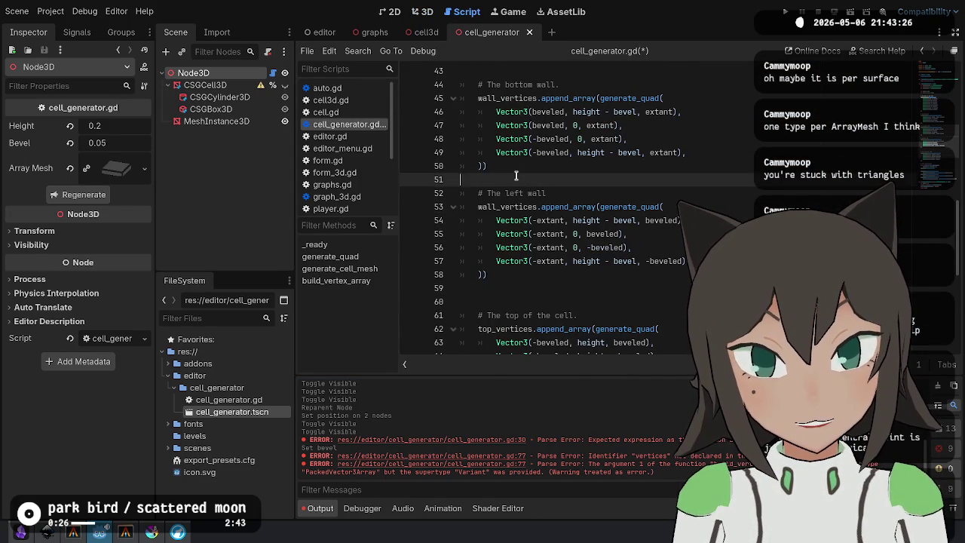
Paste the right wall block back in after the north wall and open blank lines below it.
key("ctrl+v")
key("Return")
key("BackSpace")
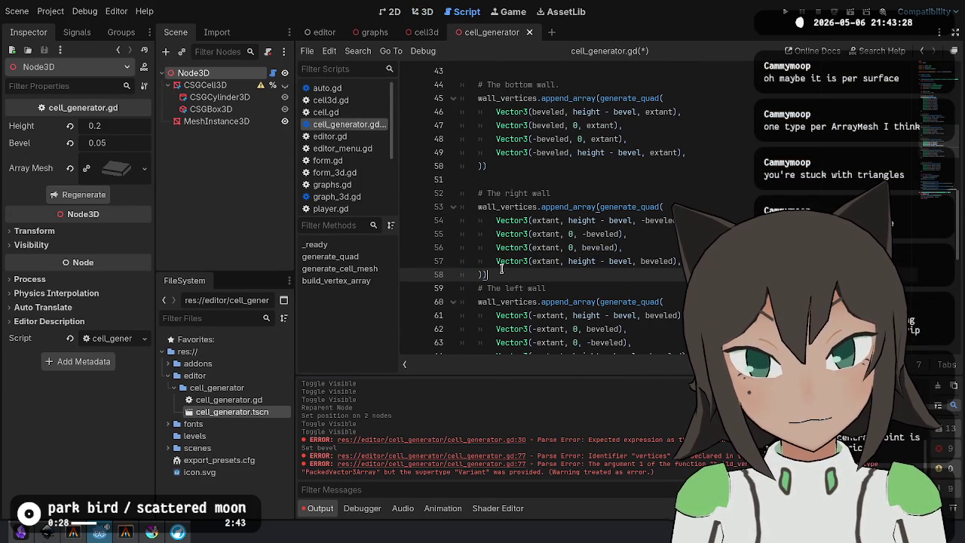
key("ctrl+z")
key("ctrl+z")
key("ctrl+z")
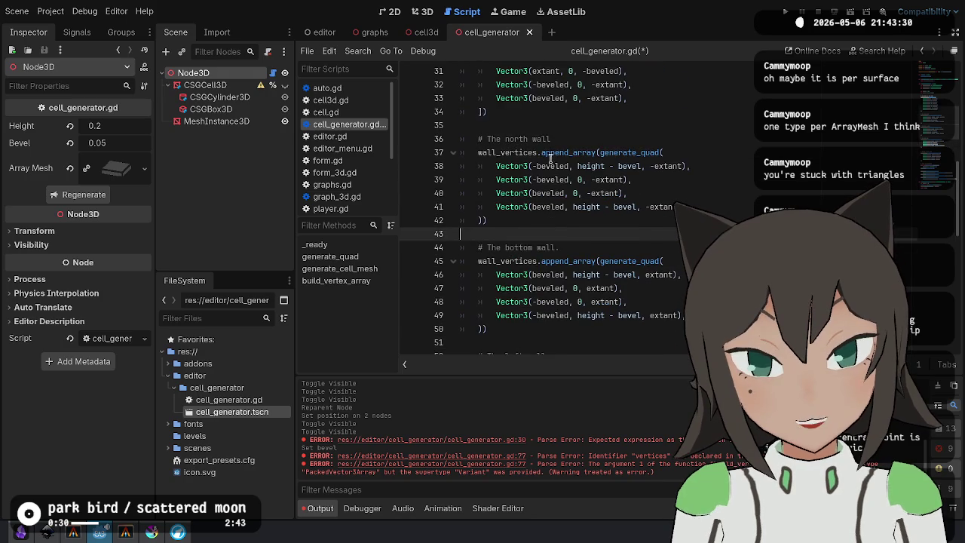
key("Return")
left_click(520, 233)
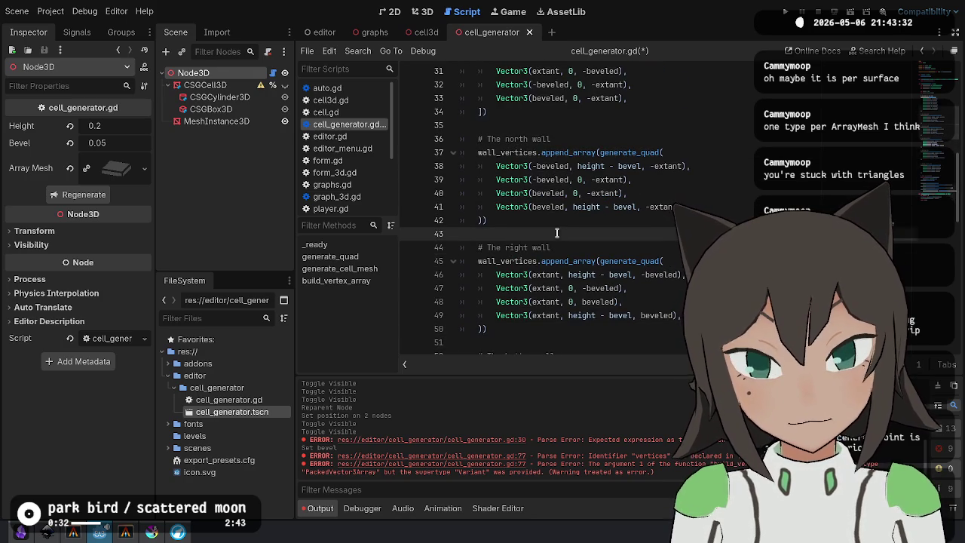
key("Return")
key("Return")
key("Up")
Start a new wall_vertices.append_array(generate_quad( call on the blank line for the corner quad.
double_click(498, 152)
middle_click(510, 247)
type(".appe")
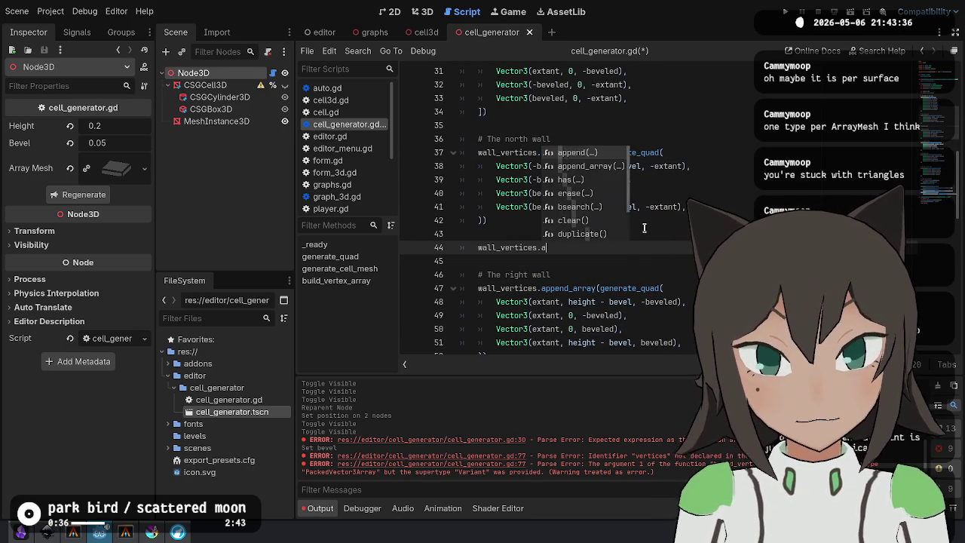
key("Return")
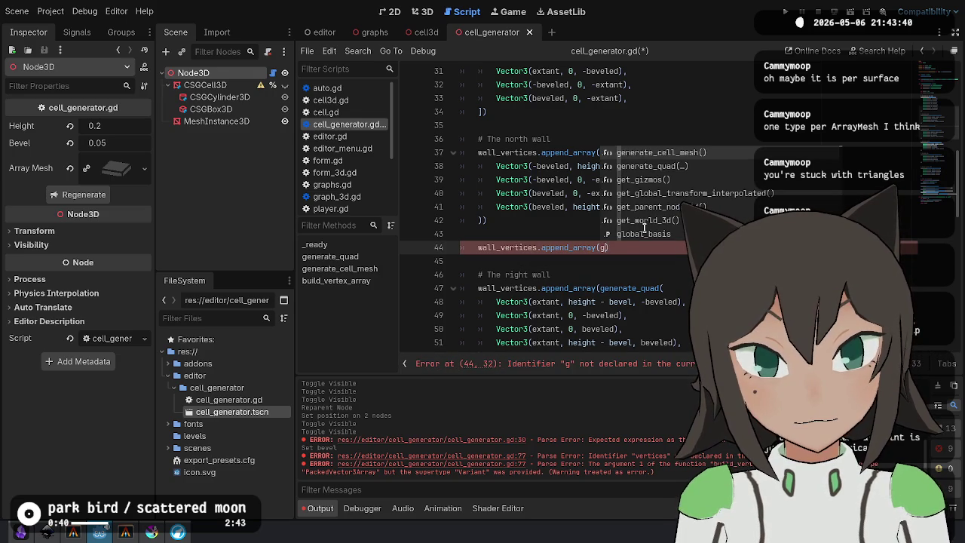
key("Down")
key("Return")
key("Return")
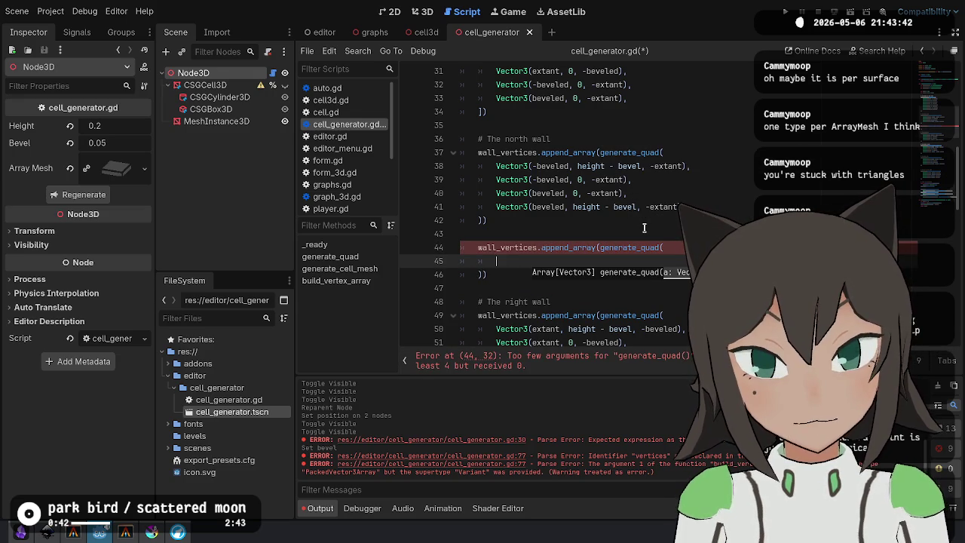
key("Up")
key("Up")
key("Up")
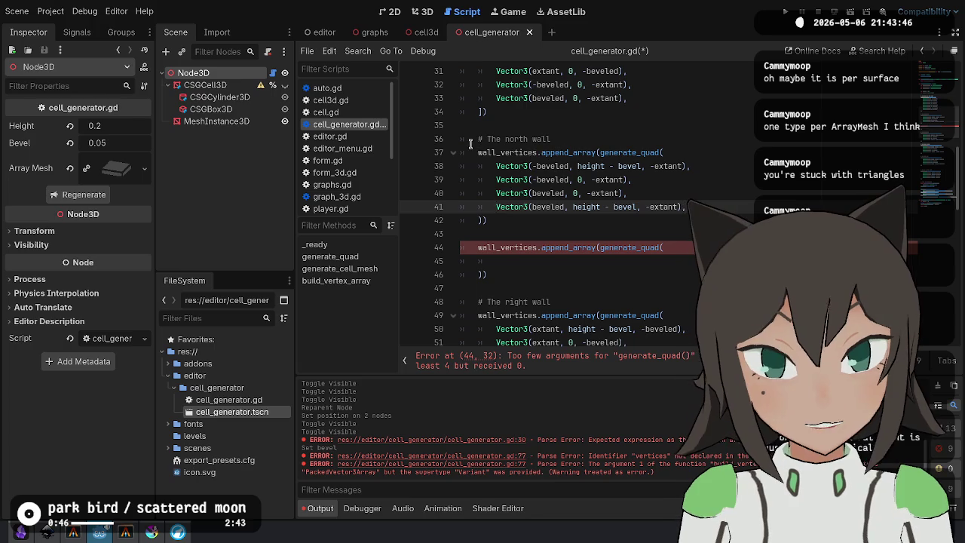
Copy the last two north wall points into the new corner quad.
double_click(511, 145)
scroll(561, 162, "down", 2)
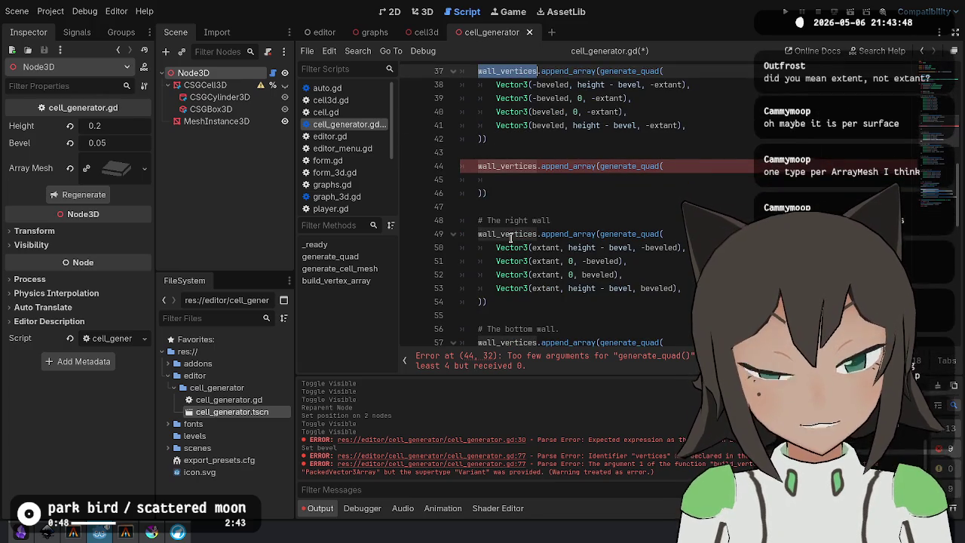
scroll(587, 139, "up", 1)
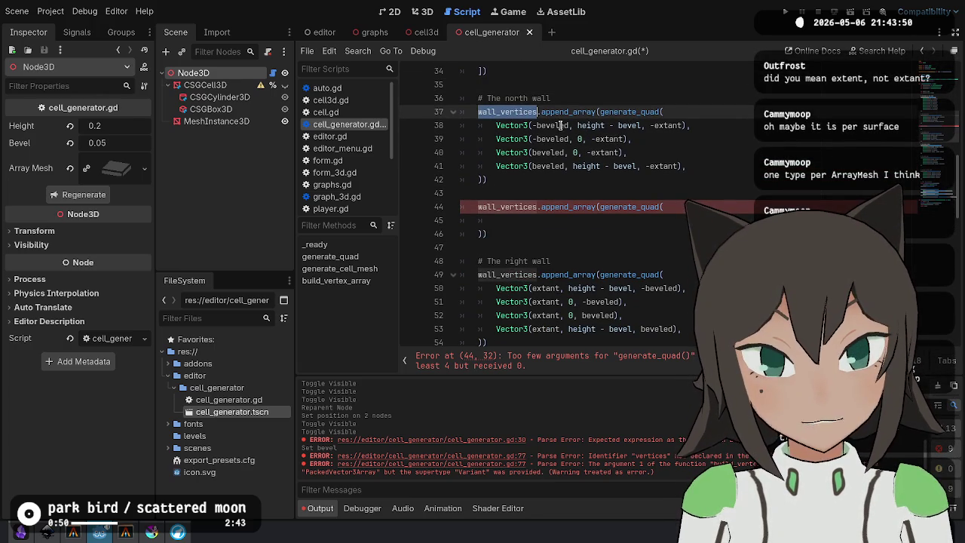
key("alt+Tab")
key("alt+Tab")
left_click(580, 126)
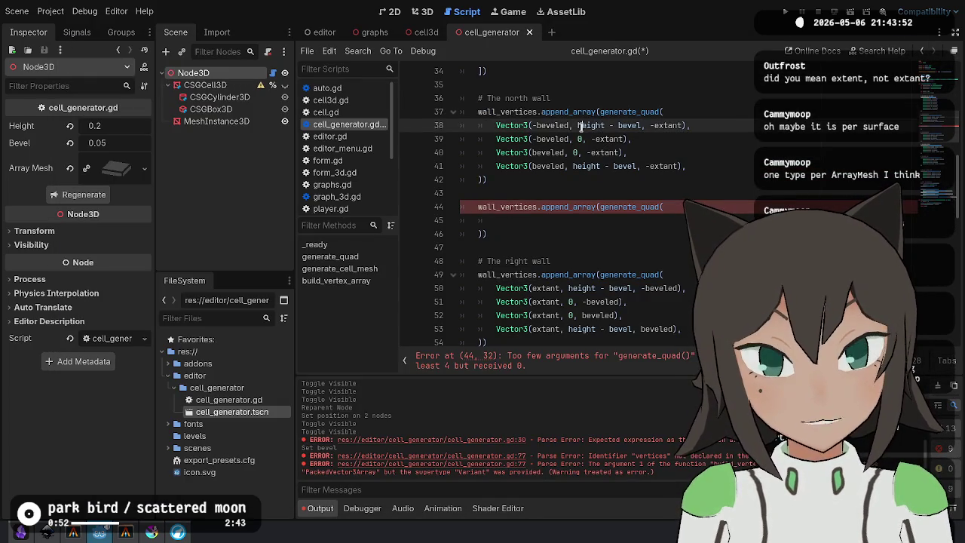
double_click(667, 126)
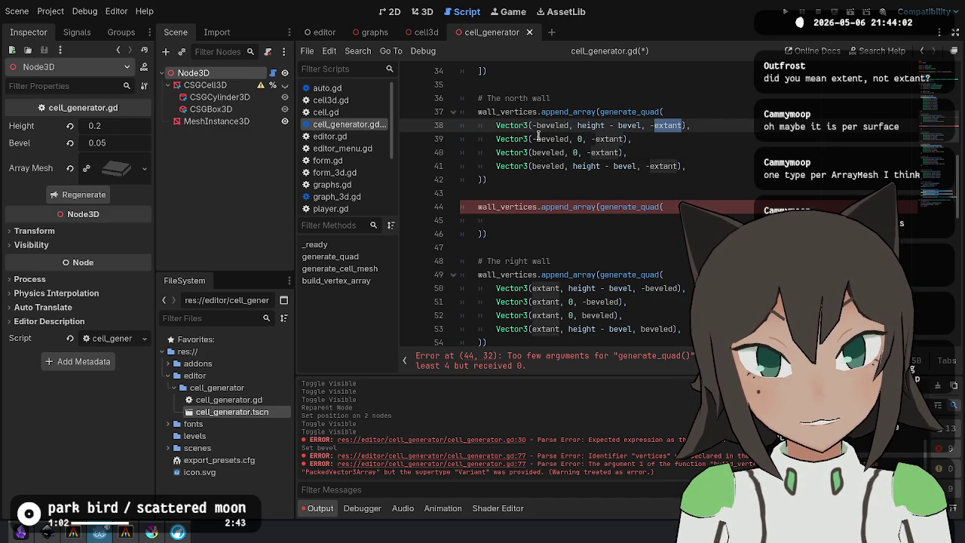
left_click_drag(643, 155, 498, 166)
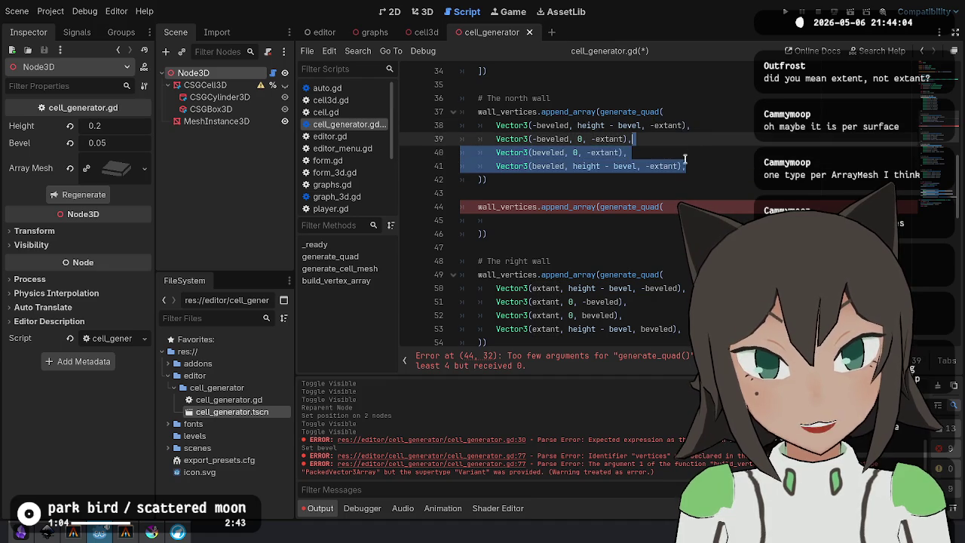
left_click(663, 206)
type("Vector3(beveled, 0, -extant), \t\tVector3(beveled, height - bevel, -extant)")
type(",")
scroll(619, 234, "down", 2)
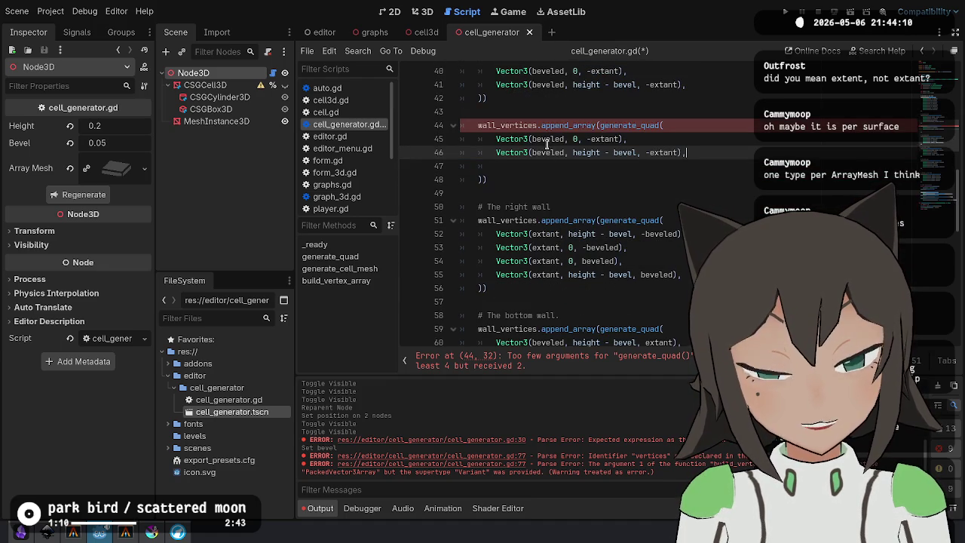
Add the right wall's first two points, (extant, height - bevel, -beveled) and (extant, 0, -beveled), to the corner quad and save.
left_click(600, 126)
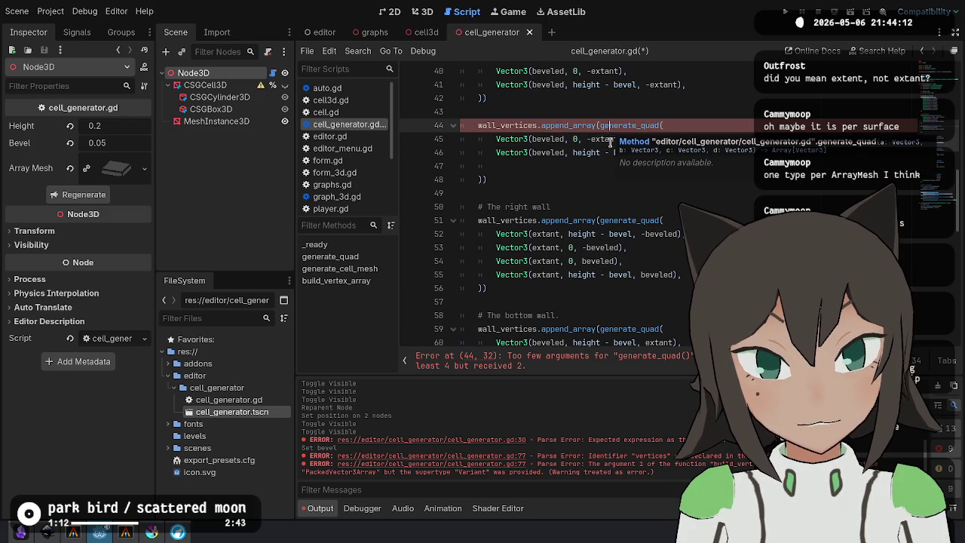
double_click(602, 139)
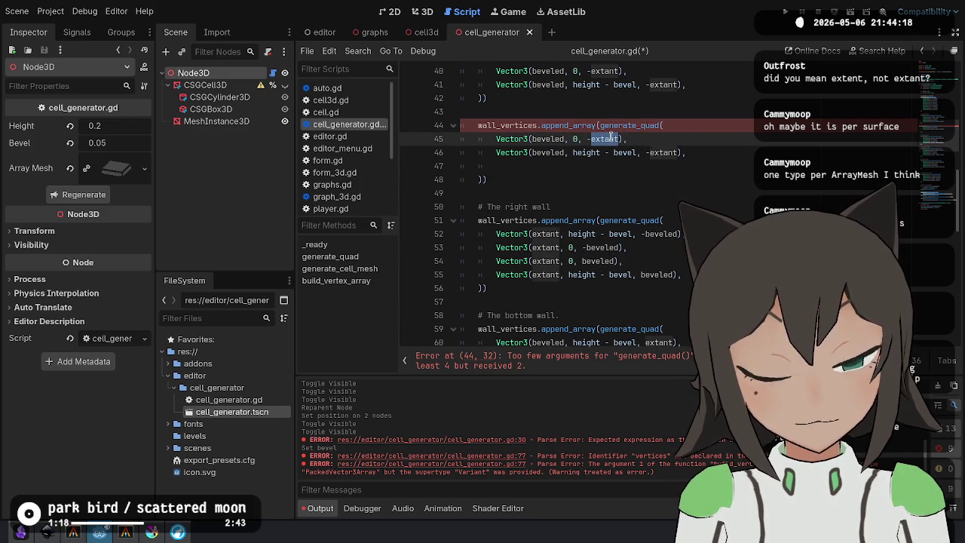
mouse_move(603, 134)
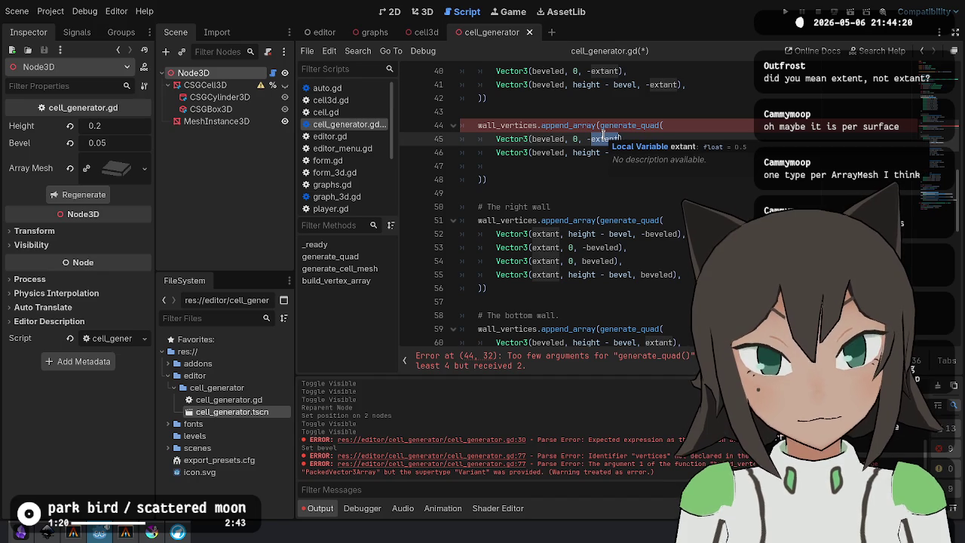
left_click(668, 206)
key("Down")
key("Down")
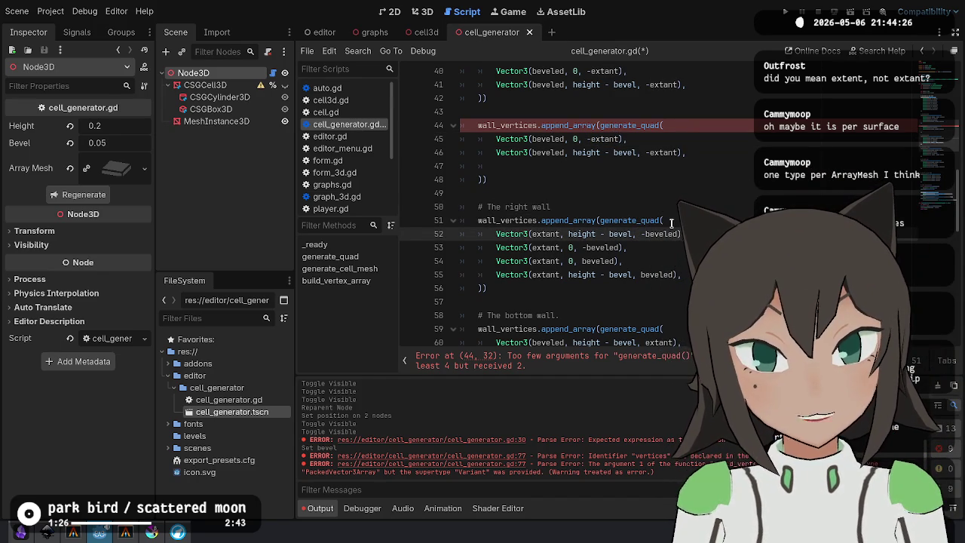
key("shift+Down")
key("ctrl+c")
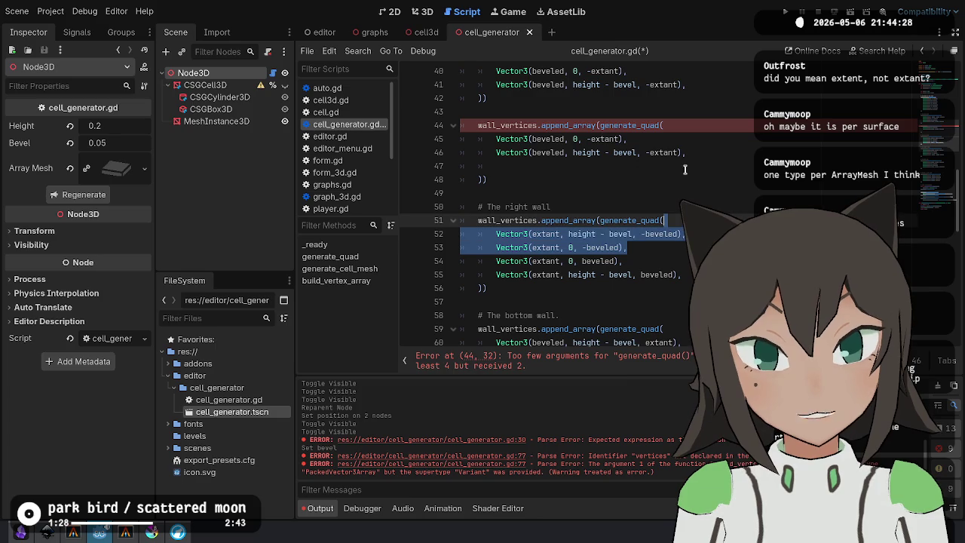
left_click(683, 154)
key("ctrl+v")
key("ctrl+s")
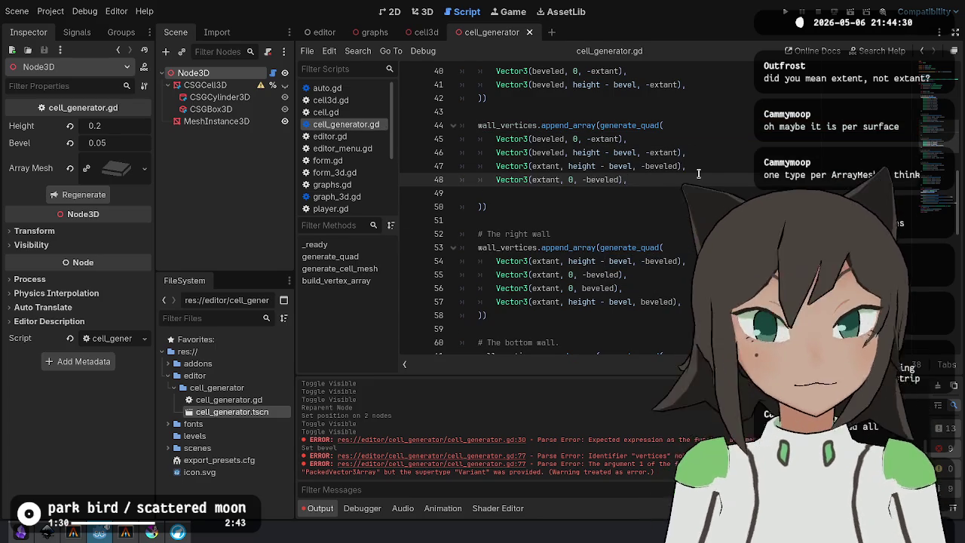
Inspect the cell in the 3D view, then swap the corner quad's last two points and save.
left_click(428, 13)
mouse_move(562, 282)
left_mouse_down()
mouse_move(590, 163)
mouse_move(498, 116)
mouse_move(488, 27)
left_mouse_up()
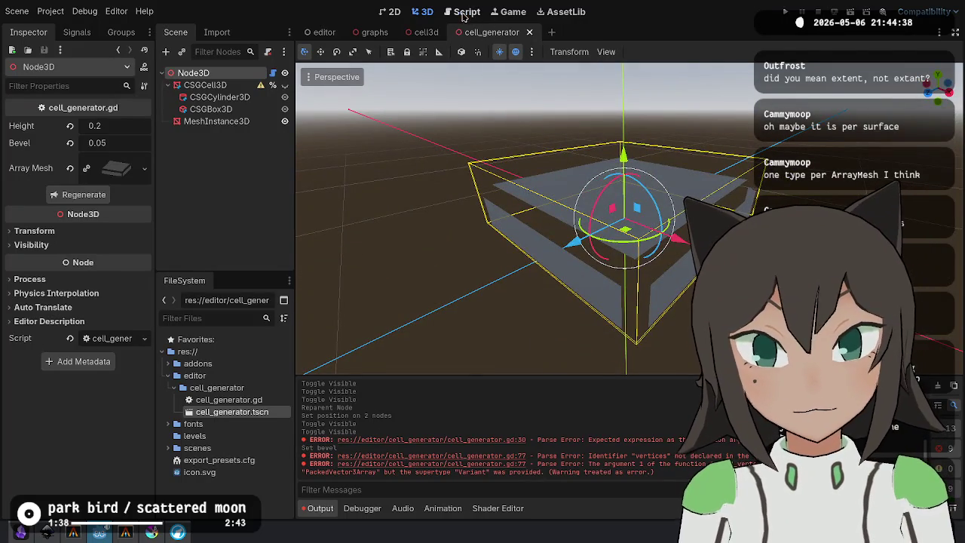
left_click(461, 12)
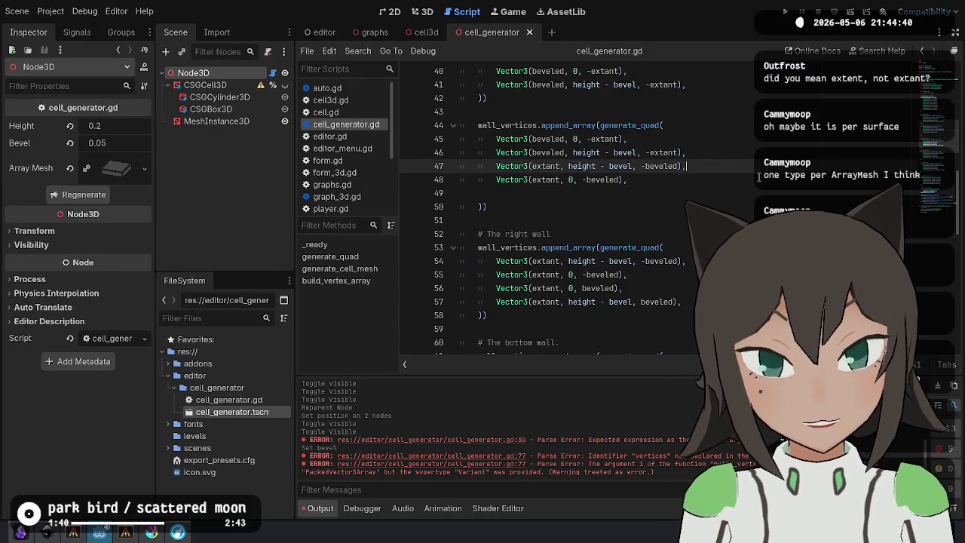
key("Up")
key("alt+Up")
key("Down")
key("Down")
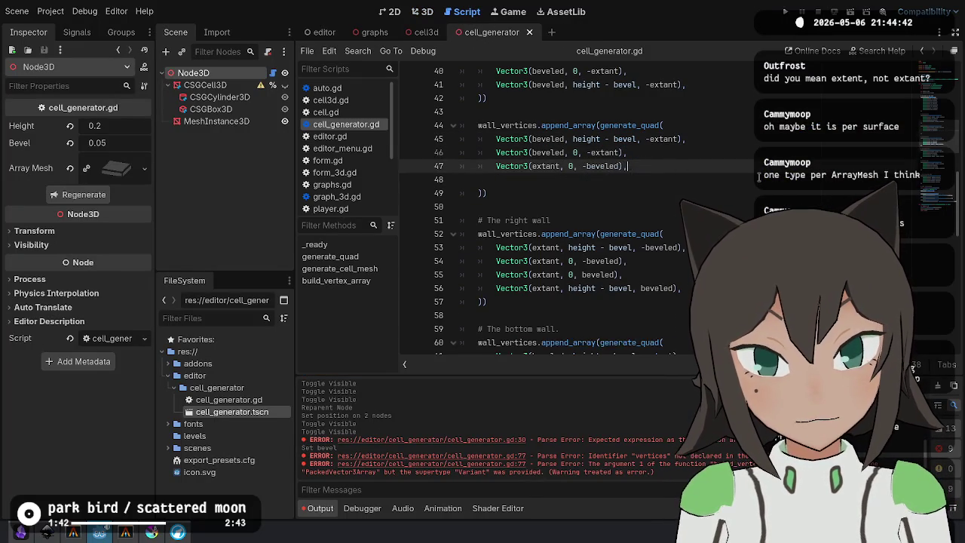
key("alt+Down")
key("Down")
key("ctrl+s")
Rebuild the cell mesh, orbit around it, then bring the Krita sketch window forward.
left_click(423, 11)
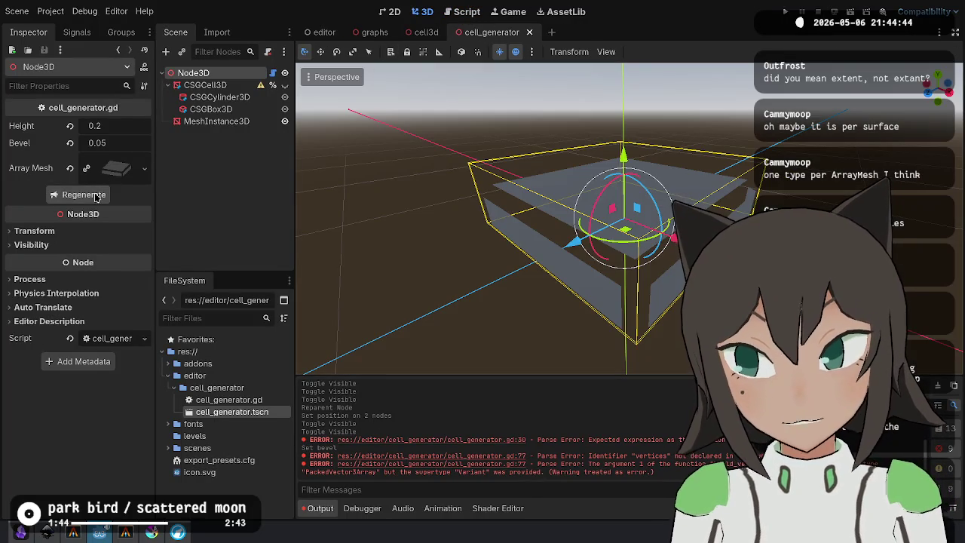
left_click(83, 194)
mouse_move(603, 257)
left_mouse_down()
mouse_move(632, 264)
mouse_move(653, 233)
mouse_move(671, 303)
mouse_move(495, 261)
mouse_move(509, 254)
left_mouse_up()
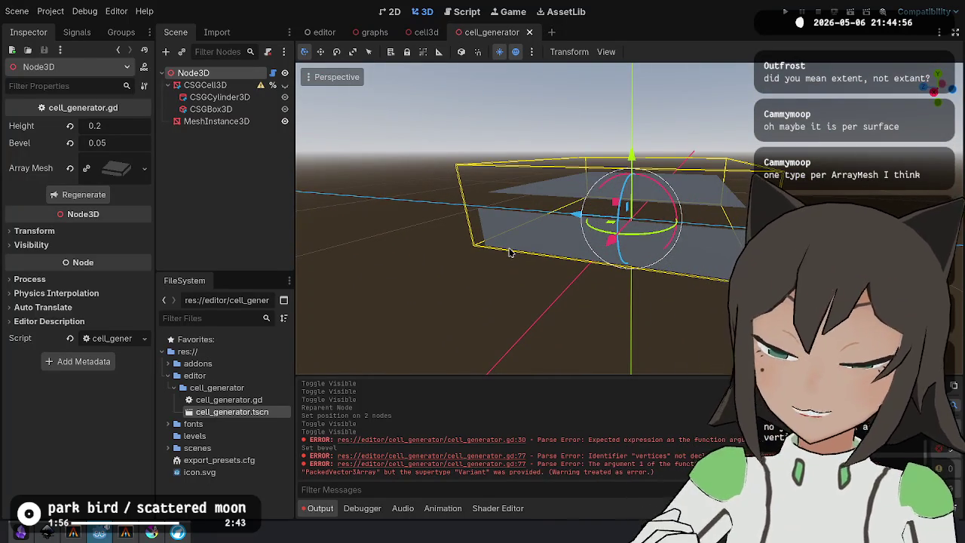
left_click(151, 532)
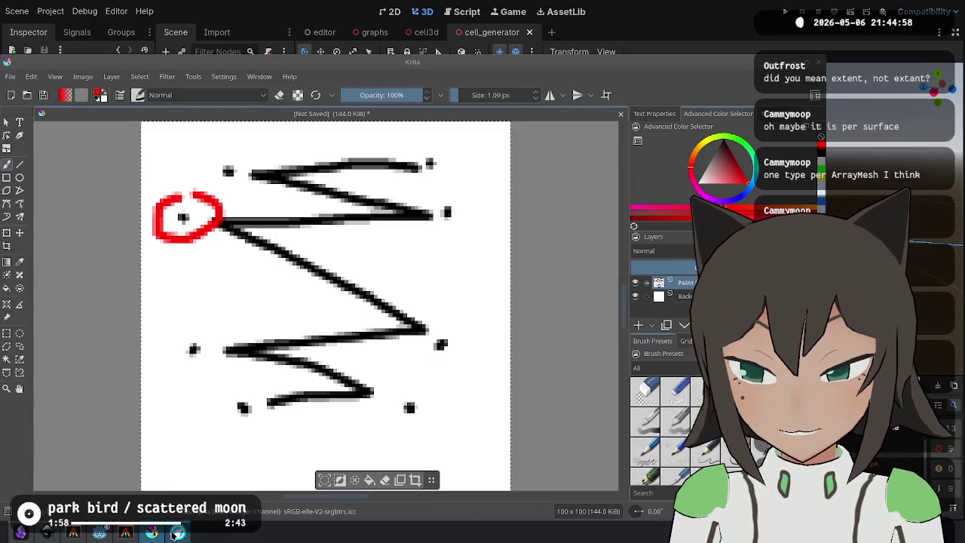
Search DuckDuckGo for 'extant'.
left_click(178, 532)
triple_click(306, 80)
type("extant")
key("Return")
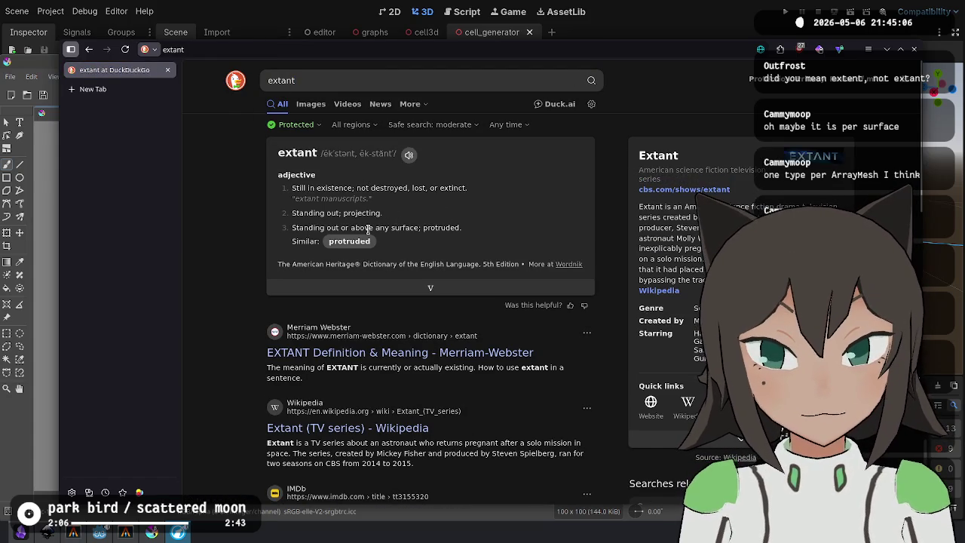
Refine the search to 'extant 3d modeling' and scroll through the results.
left_click(337, 80)
type("3d modeling")
key("Return")
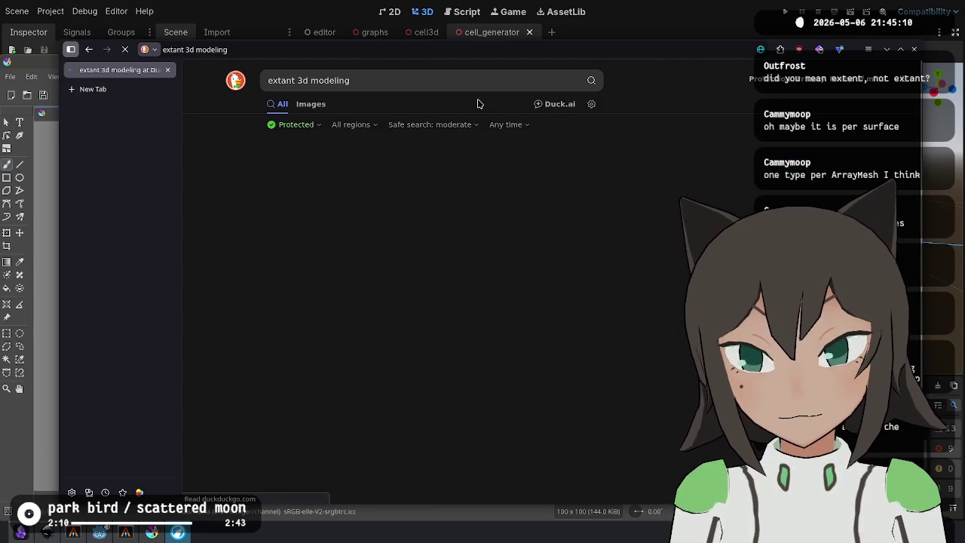
scroll(398, 205, "down", 4)
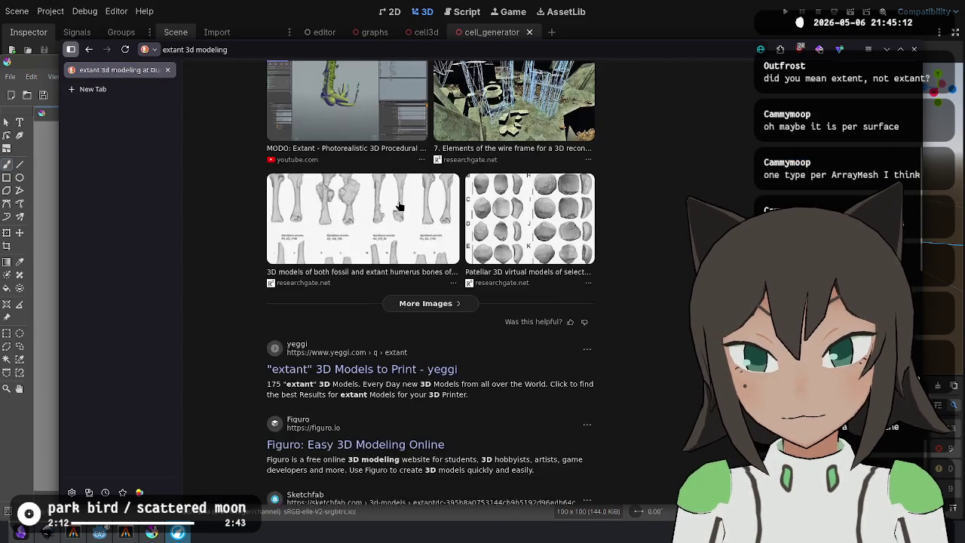
scroll(435, 303, "down", 2)
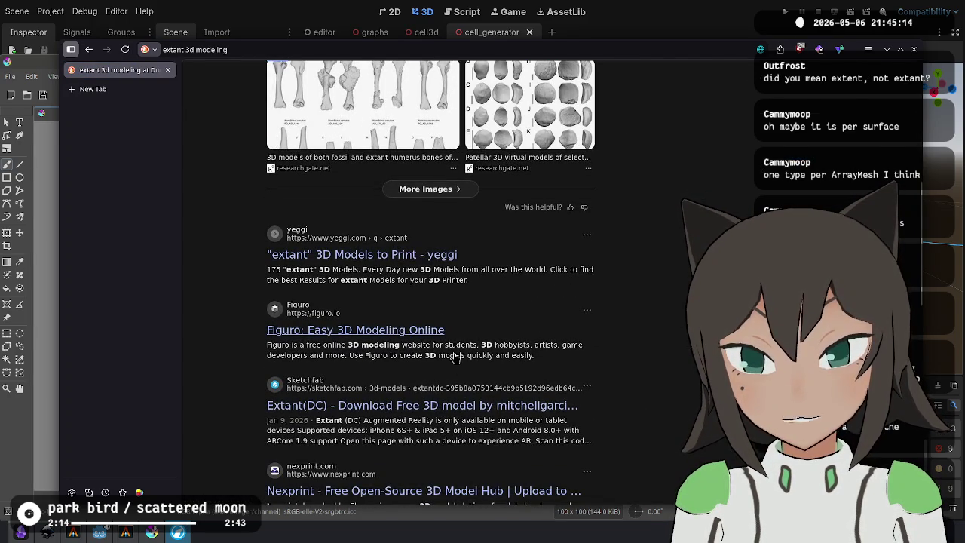
scroll(453, 356, "down", 3)
scroll(366, 248, "up", 10)
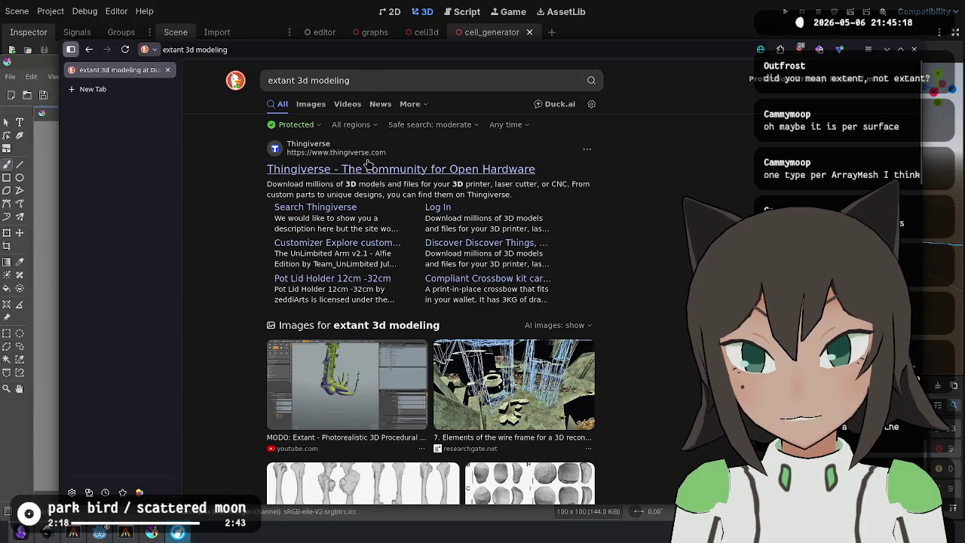
left_click(38, 445)
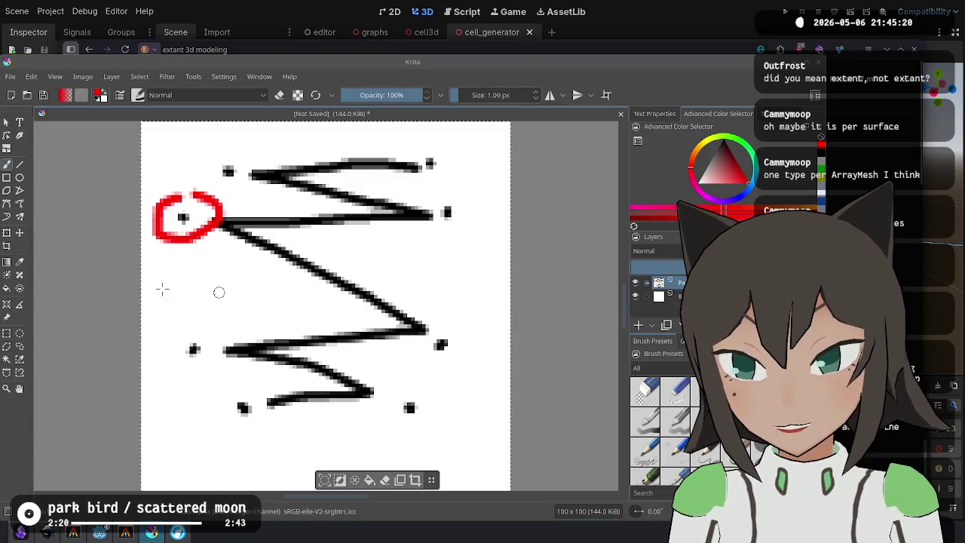
Clear the Krita canvas and sketch a red box with an h label and inner arrow lines.
key("Delete")
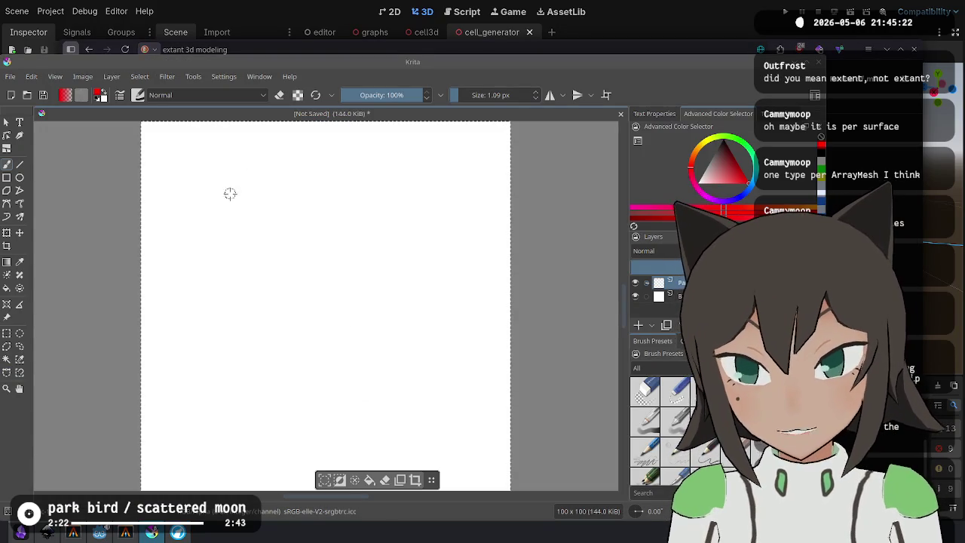
mouse_move(222, 204)
left_mouse_down()
mouse_move(236, 334)
mouse_move(235, 365)
mouse_move(214, 381)
mouse_move(433, 390)
mouse_move(448, 207)
mouse_move(236, 187)
left_mouse_up()
key("ctrl+z")
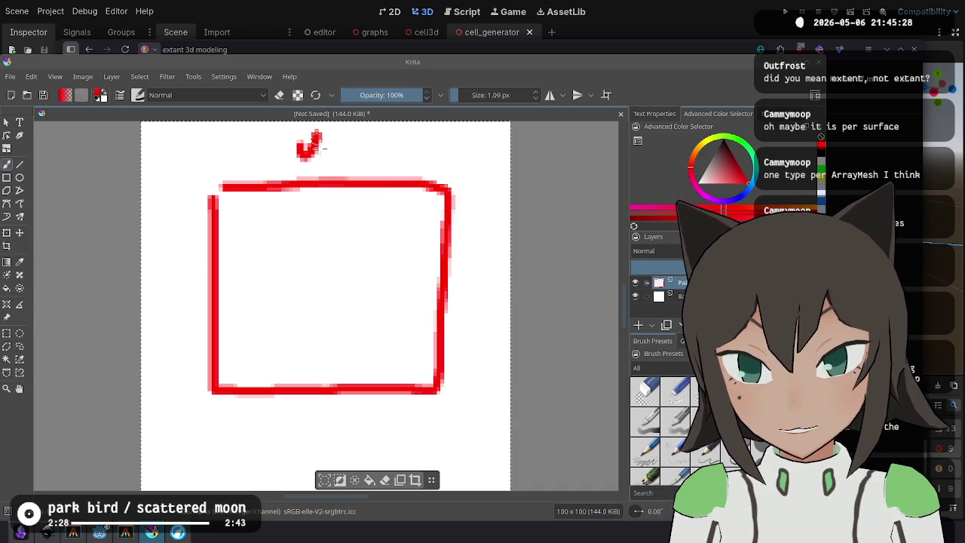
left_click_drag(463, 267, 495, 303)
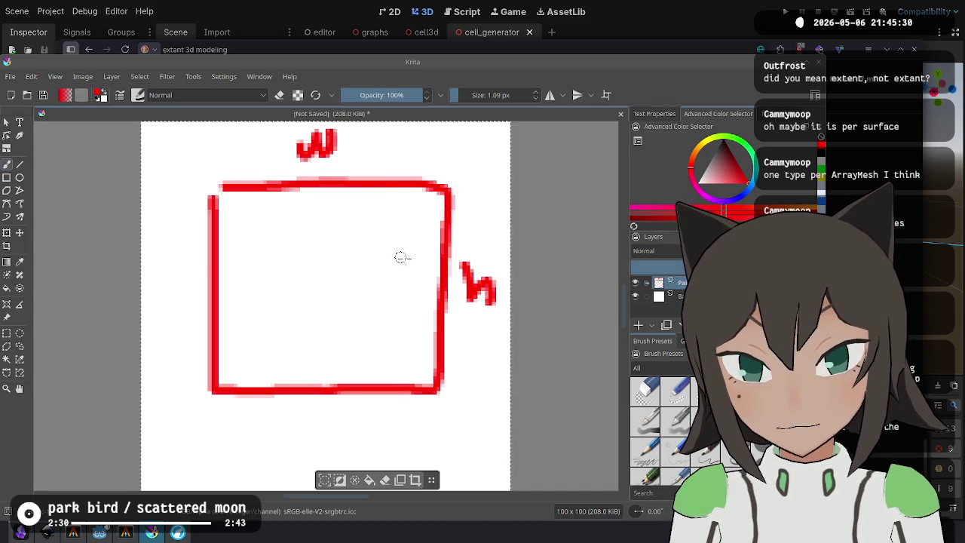
mouse_move(421, 296)
left_mouse_down()
mouse_move(458, 290)
mouse_move(411, 218)
left_mouse_up()
key("ctrl+z")
mouse_move(332, 288)
left_mouse_down()
mouse_move(413, 277)
mouse_move(413, 268)
mouse_move(328, 219)
mouse_move(329, 194)
mouse_move(341, 219)
left_mouse_up()
mouse_move(309, 215)
left_mouse_down()
mouse_move(341, 212)
mouse_move(377, 271)
left_mouse_up()
key("ctrl+z")
key("alt+Tab")
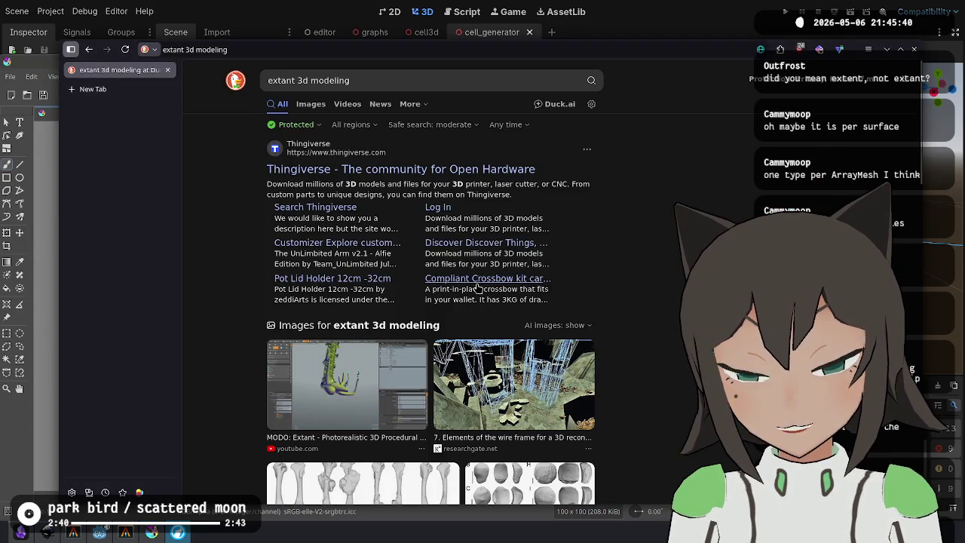
Shorten the query to 'extant 3d model' and run the search.
scroll(403, 290, "down", 5)
scroll(403, 291, "down", 6)
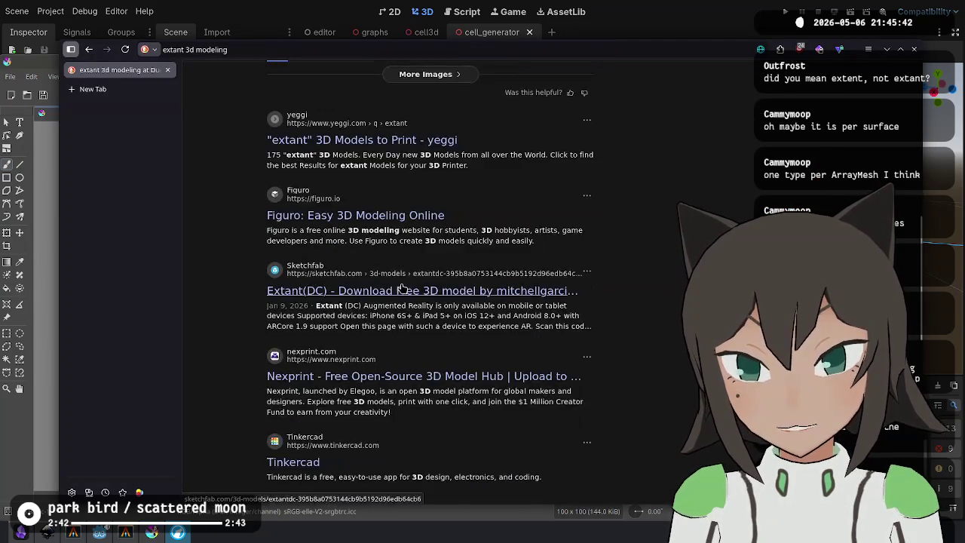
scroll(401, 289, "up", 10)
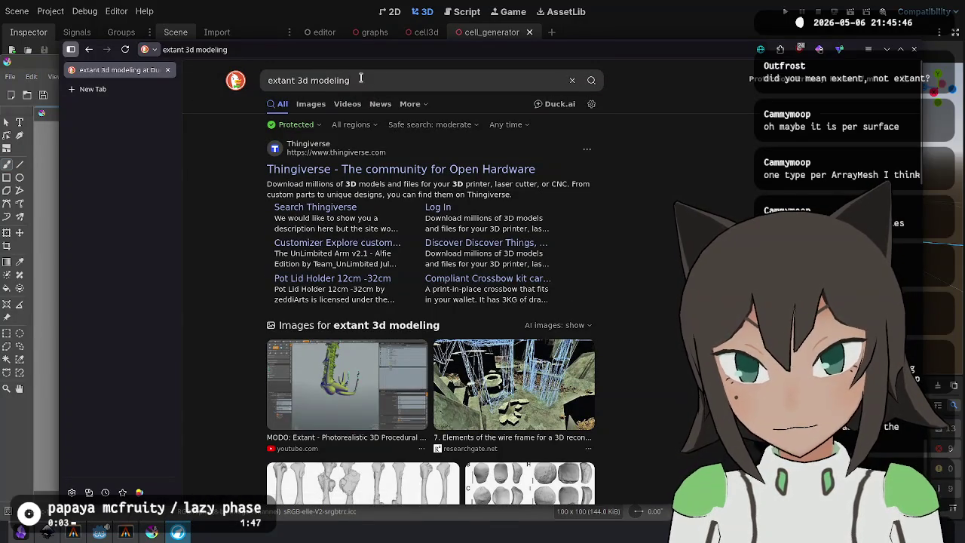
left_click(359, 78)
key("BackSpace")
key("BackSpace")
key("BackSpace")
key("Return")
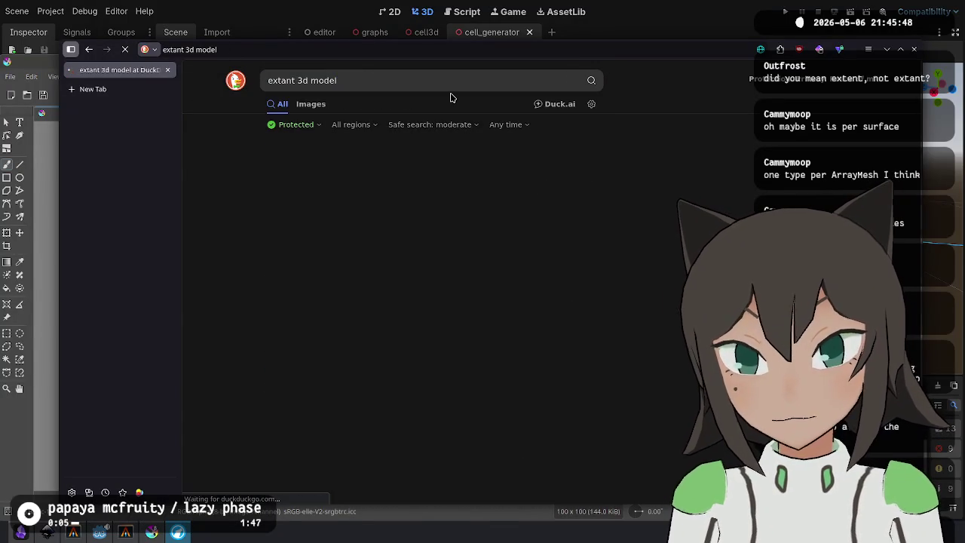
Search for 'extent 3d model' and scroll the results.
left_click(281, 82)
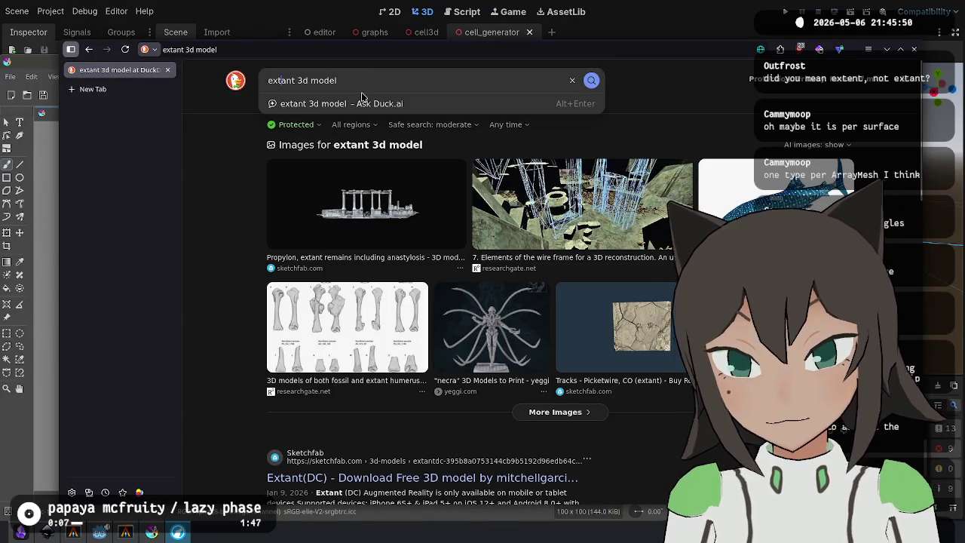
key("BackSpace")
type("e")
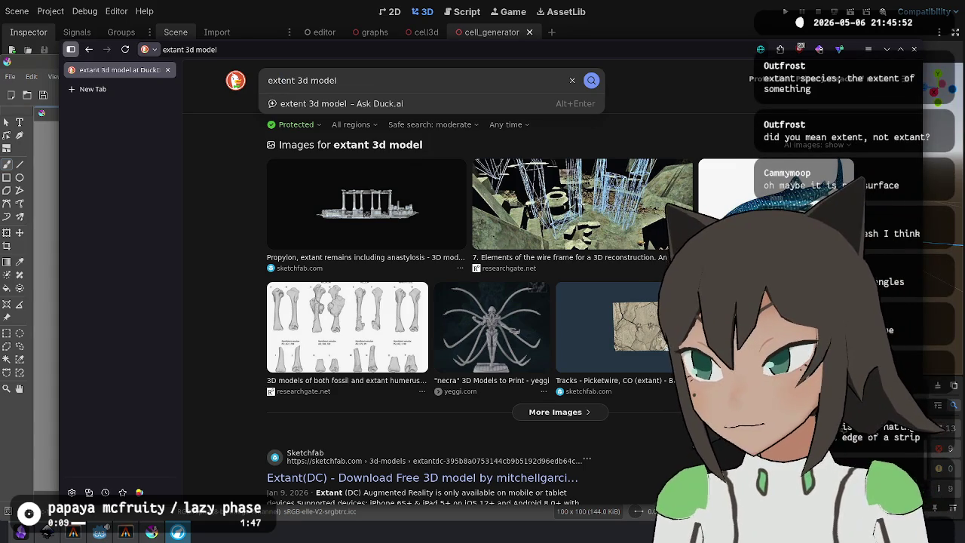
key("Return")
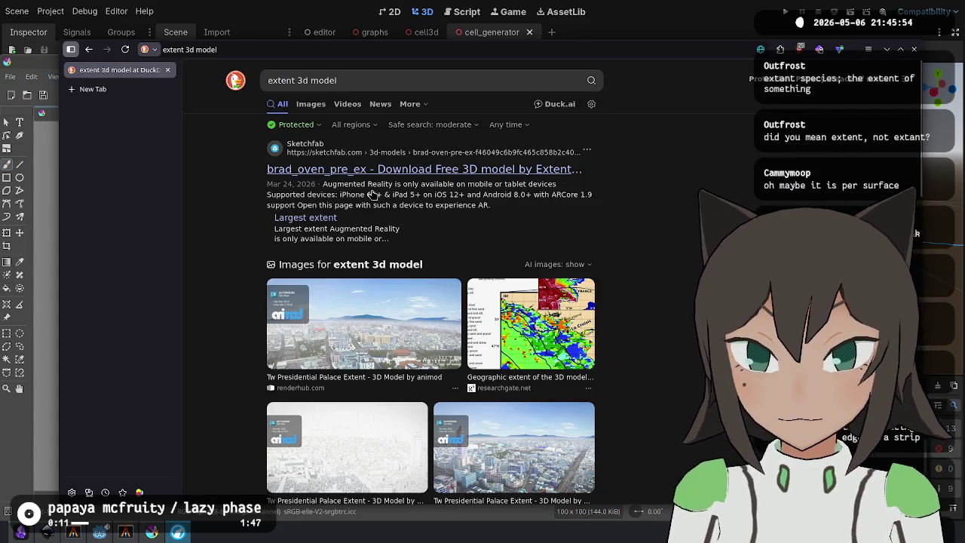
scroll(236, 81, "down", 3)
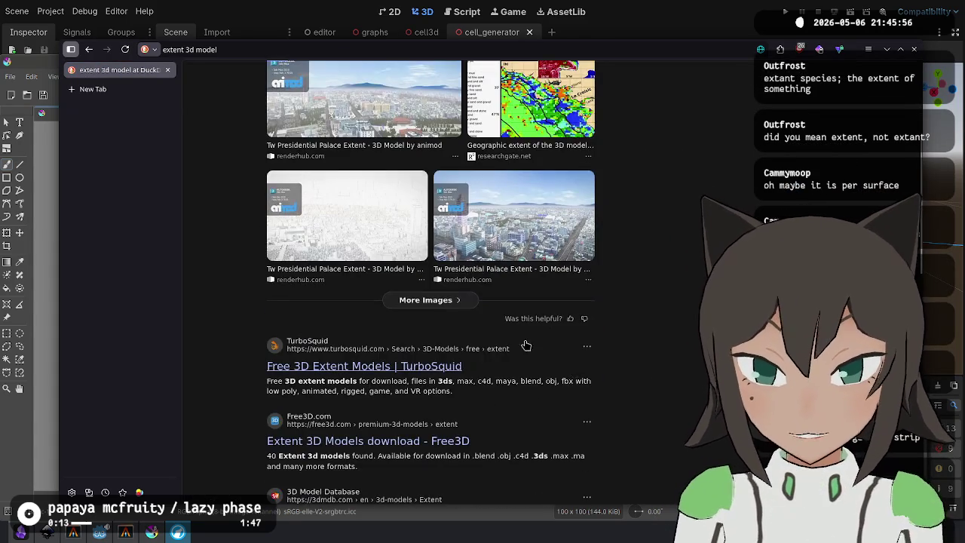
scroll(242, 76, "up", 3)
Search 'extant 3d model definition', scroll the results, then close the browser.
left_click(285, 80)
key("BackSpace")
type("a")
key("ctrl+a")
type("exta")
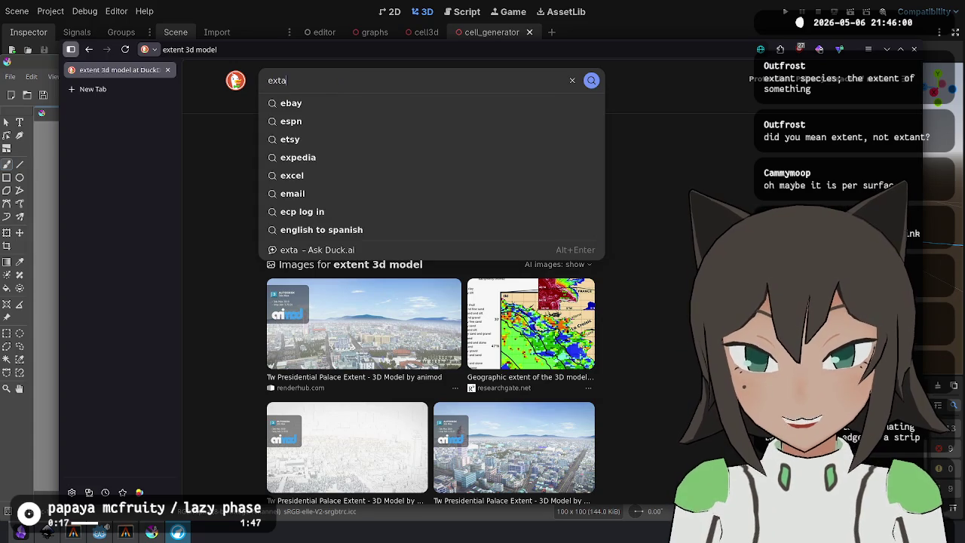
type("nt 3d model defi")
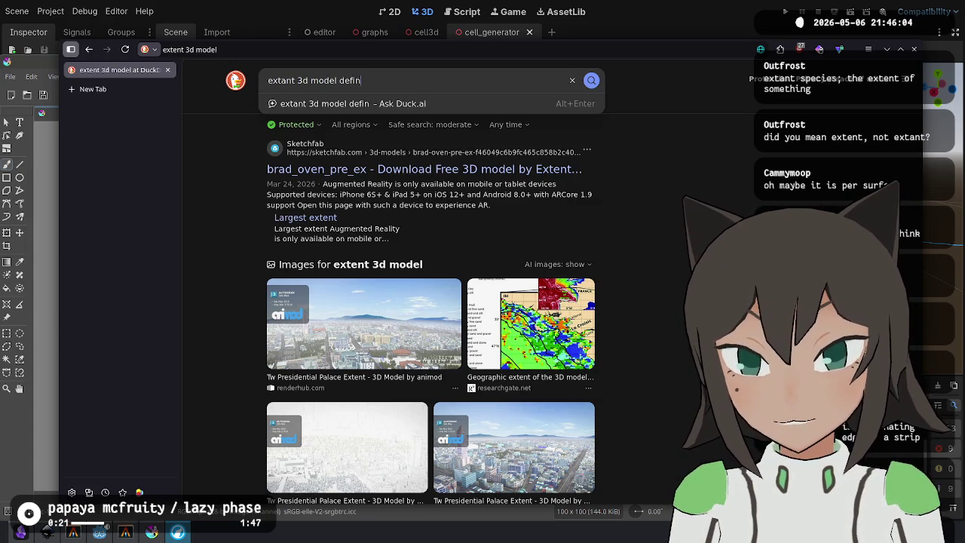
type("n")
key("Return")
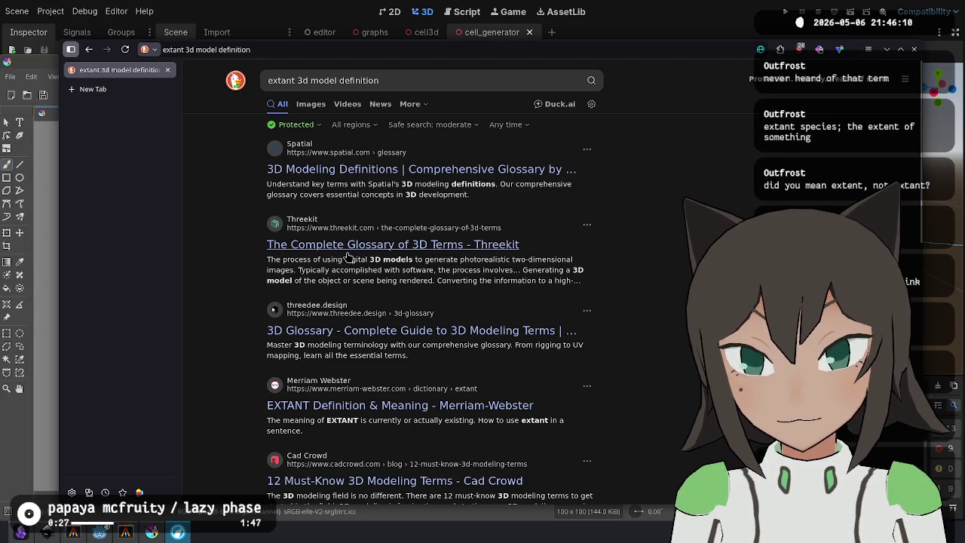
scroll(373, 400, "down", 2)
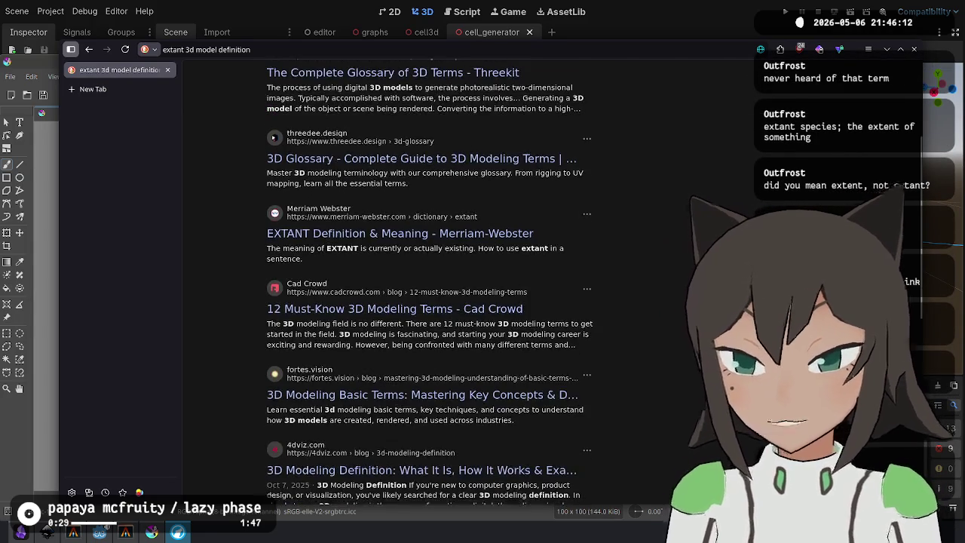
scroll(496, 329, "down", 3)
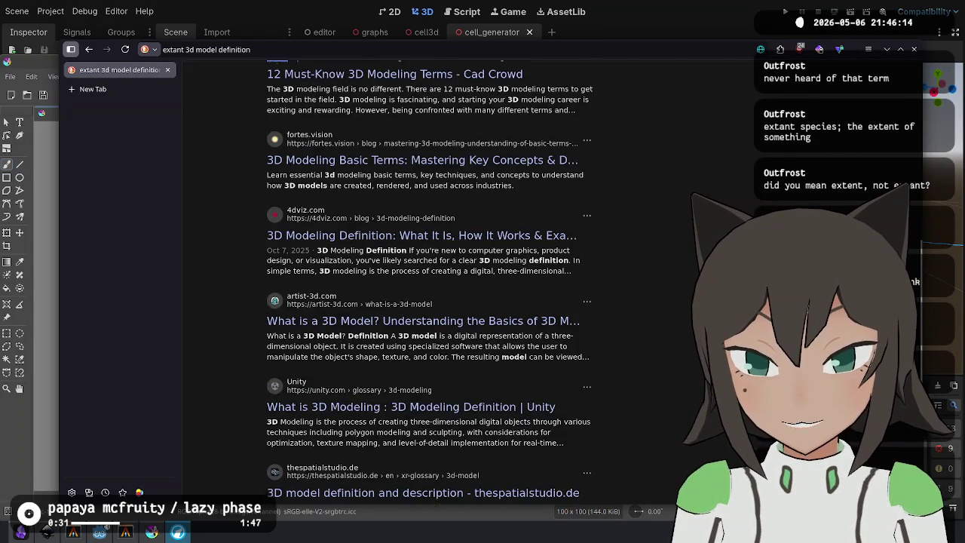
key("ctrl+w")
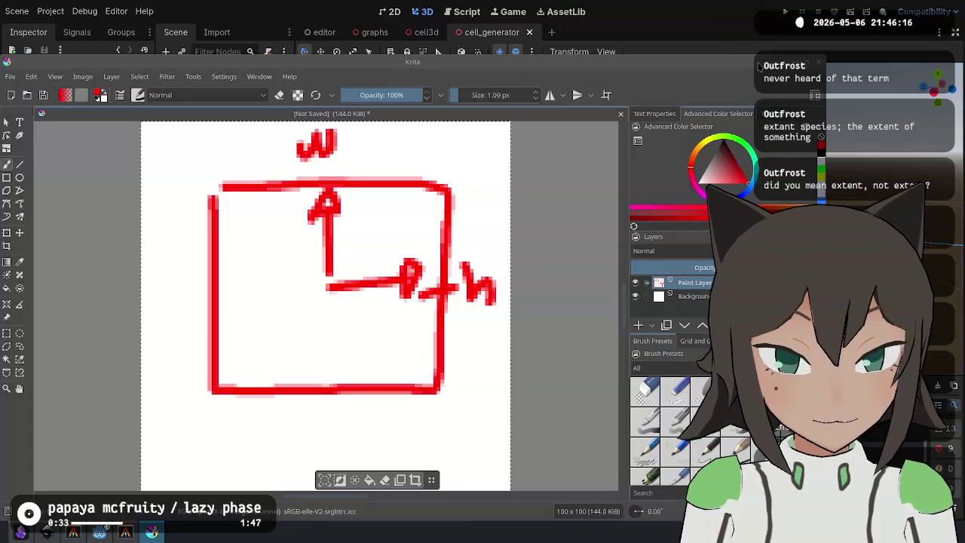
Search Godot's F1 help for 'extant' then 'extent', then return to the extant/beveled declarations.
left_click(683, 31)
left_click(476, 14)
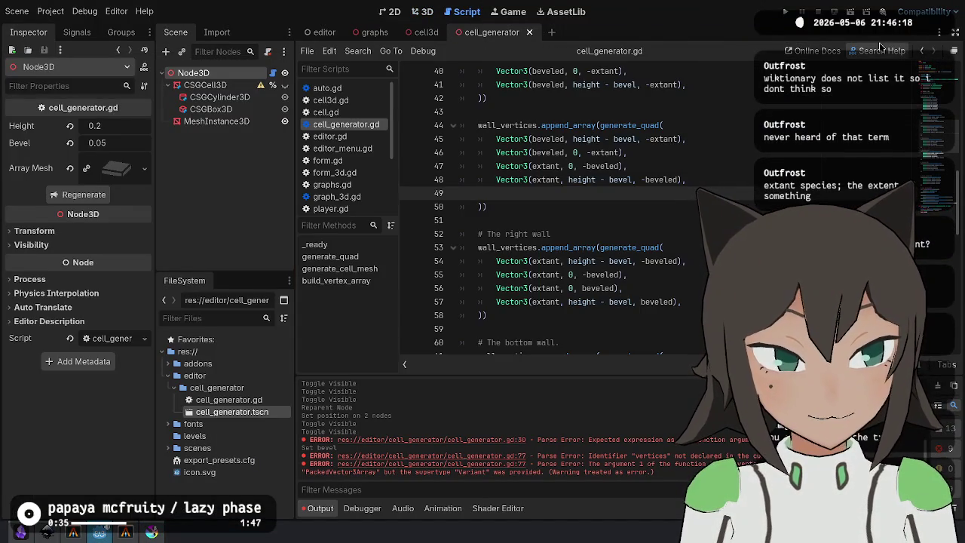
key("F1")
type("extant")
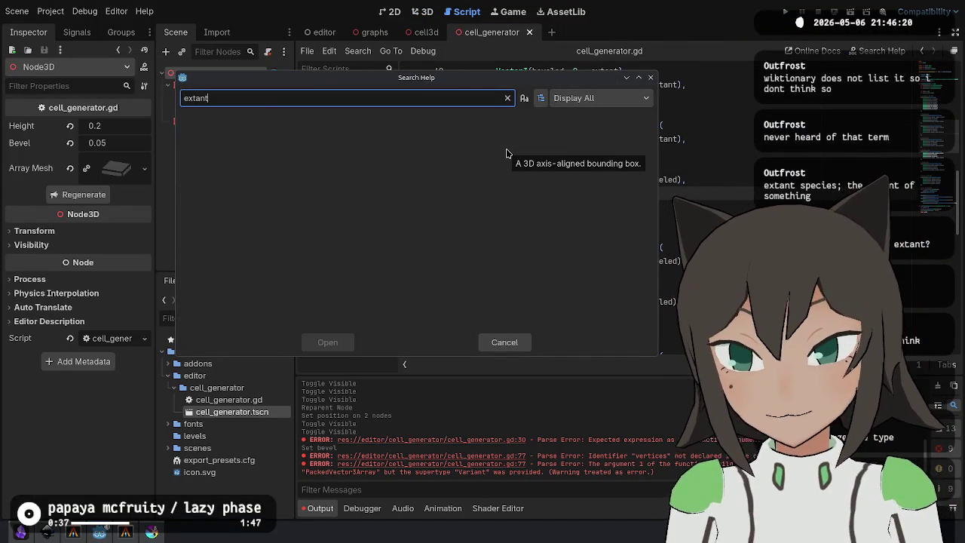
key("BackSpace")
key("BackSpace")
key("BackSpace")
type("ent")
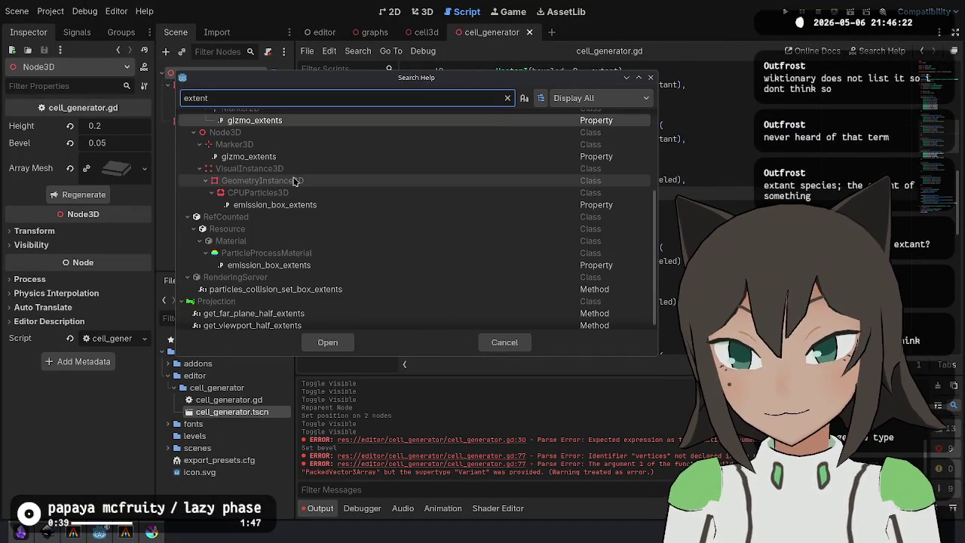
scroll(298, 190, "down", 1)
scroll(367, 282, "up", 5)
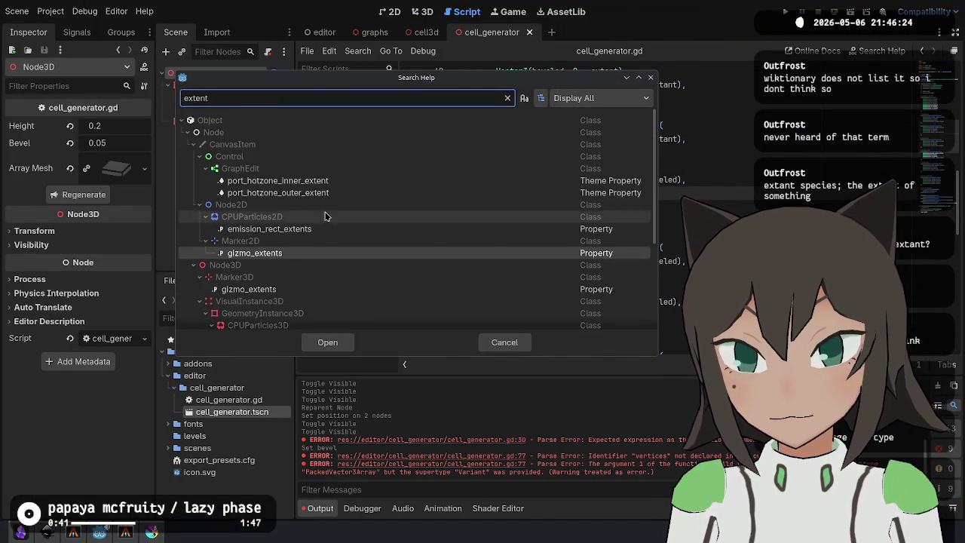
double_click(562, 215)
left_click(700, 164)
scroll(575, 193, "up", 9)
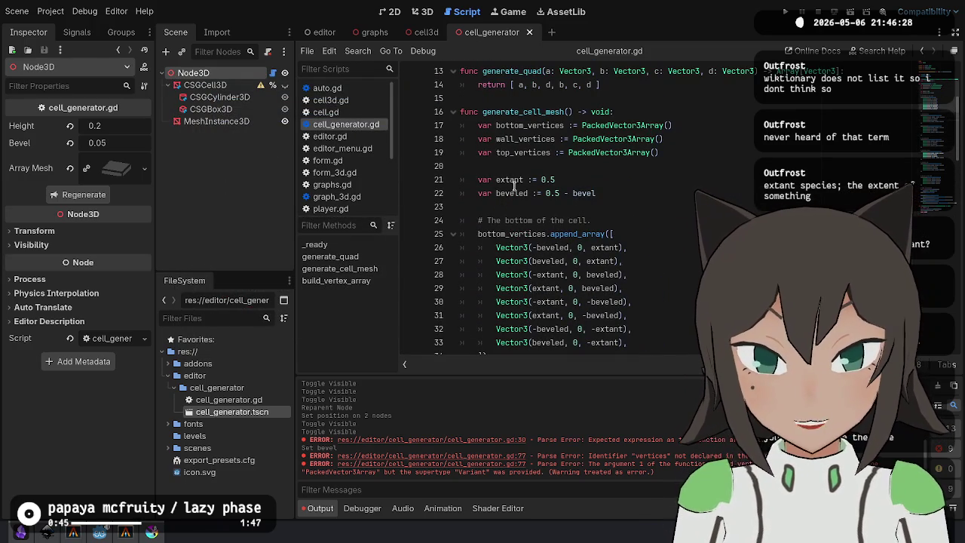
Rename every 'extant' in cell_generator.gd to 'extent'.
double_click(509, 180)
scroll(813, 195, "down", 2)
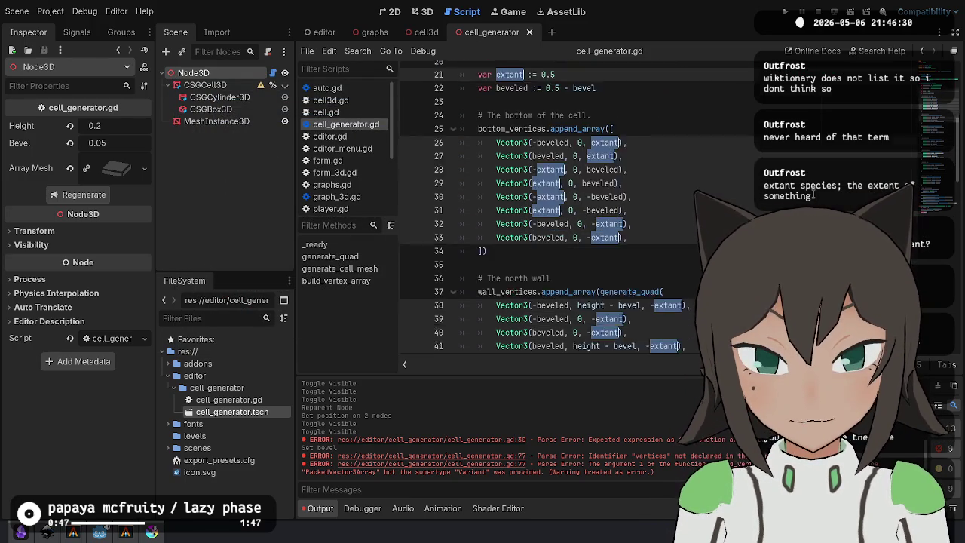
scroll(813, 195, "down", 11)
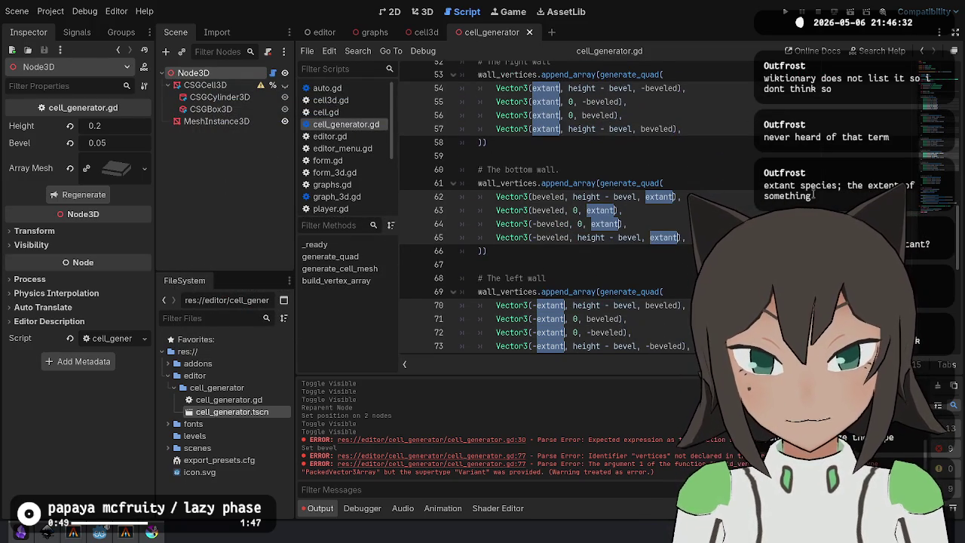
scroll(813, 195, "up", 11)
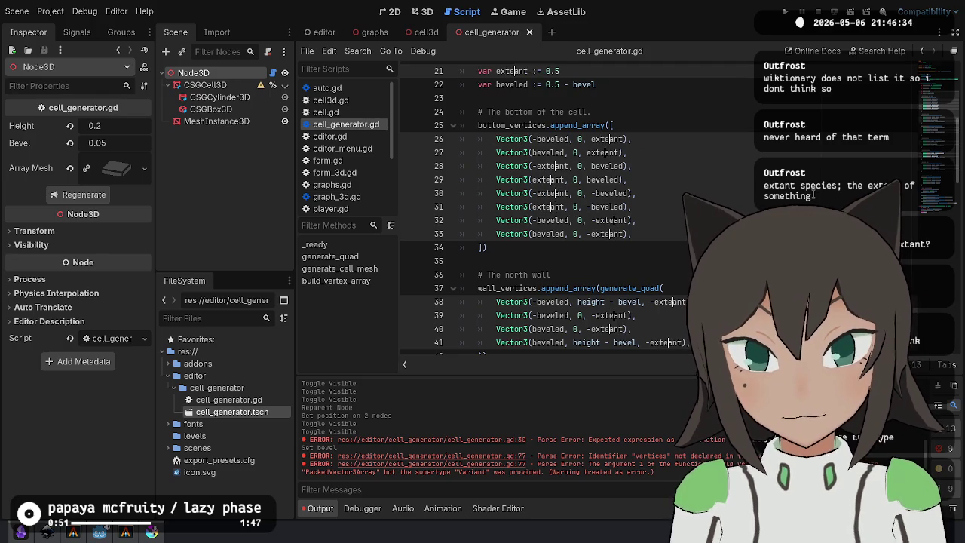
type("e")
scroll(637, 171, "down", 4)
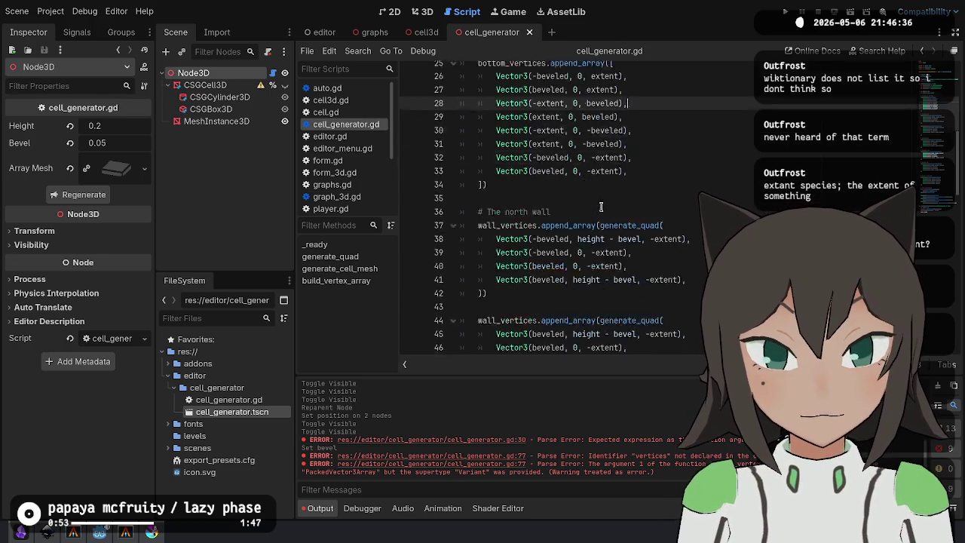
Delete the stray blank line inside the corner quad.
left_click(642, 154)
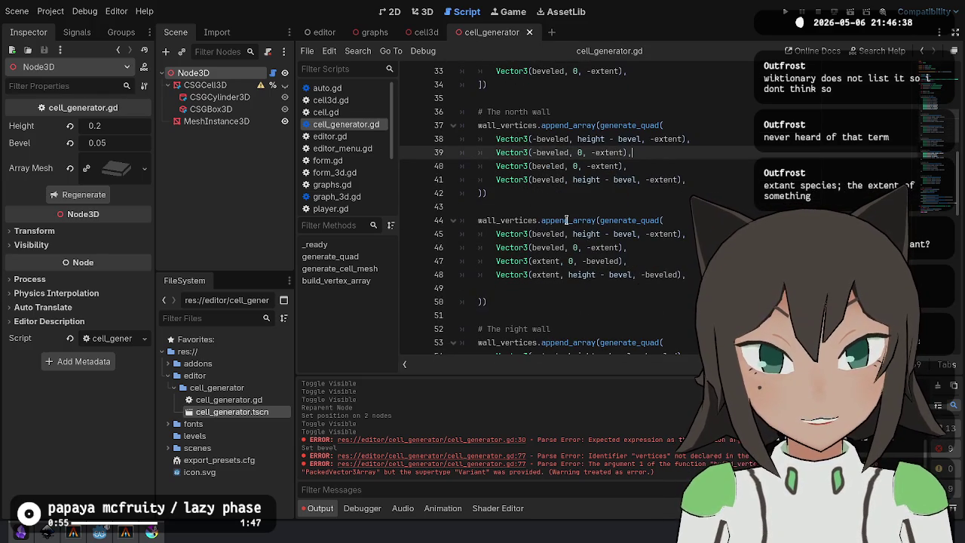
scroll(566, 220, "up", 3)
scroll(567, 173, "down", 6)
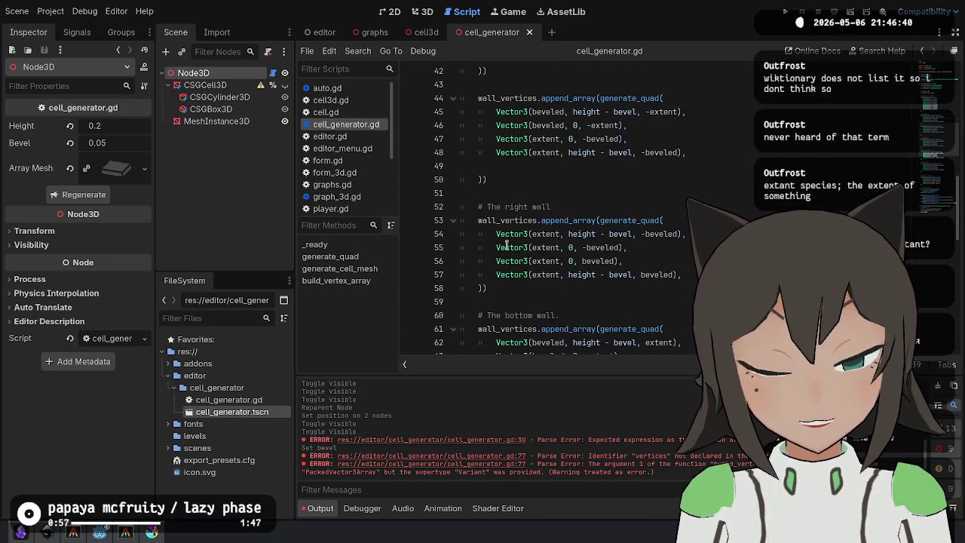
left_click(533, 206)
left_click(541, 293)
left_click(519, 178)
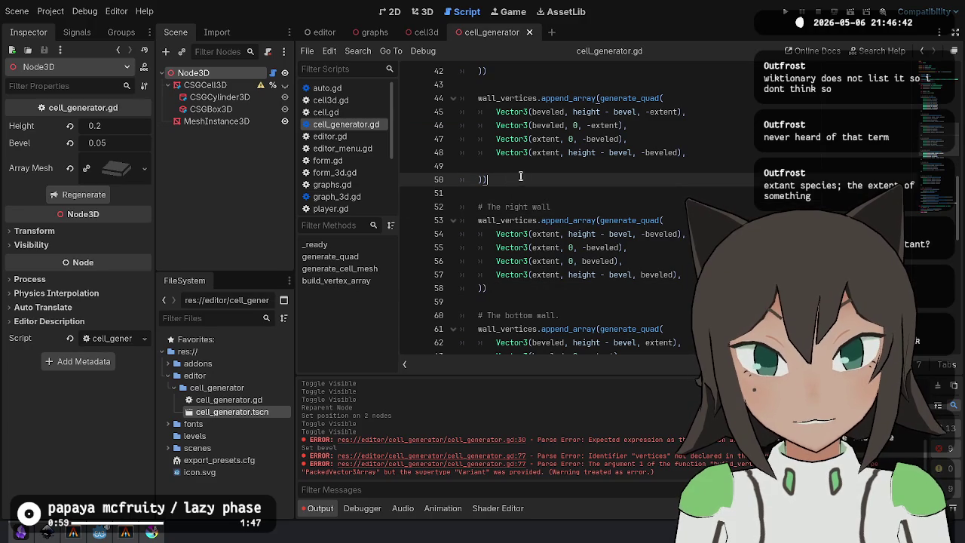
left_click(528, 165)
key("BackSpace")
Duplicate the corner quad block into a new copy right after the right wall block.
left_click_drag(529, 166, 487, 75)
key("ctrl+c")
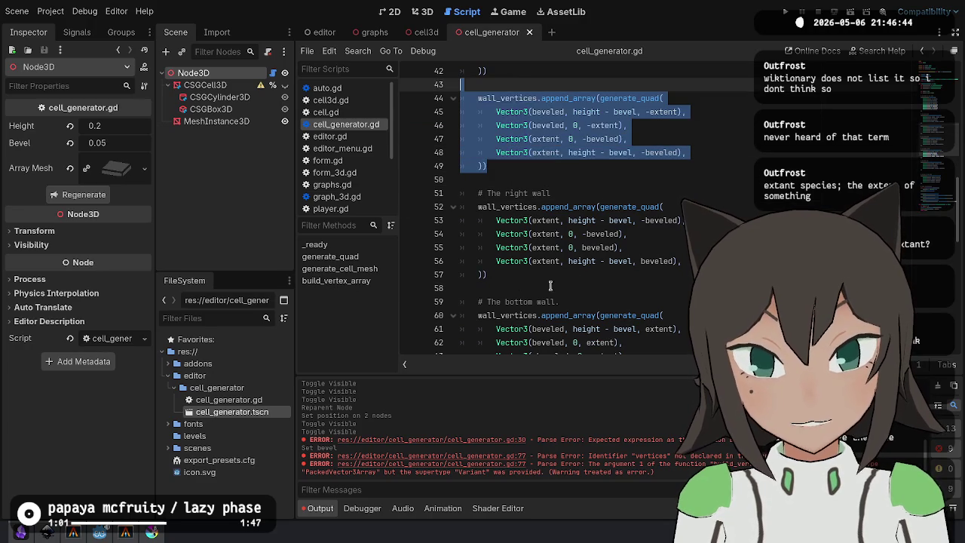
left_click(498, 302)
key("ctrl+v")
scroll(542, 119, "down", 3)
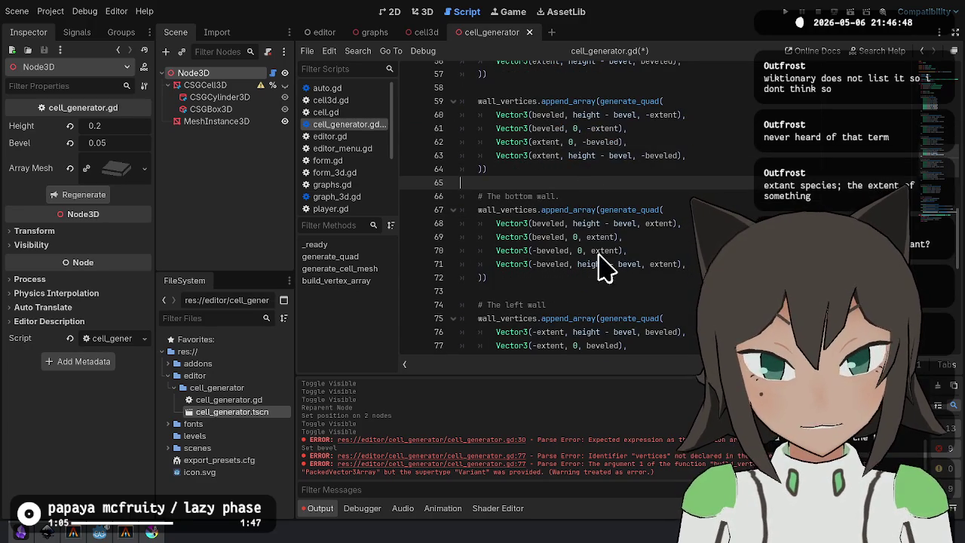
scroll(600, 246, "up", 1)
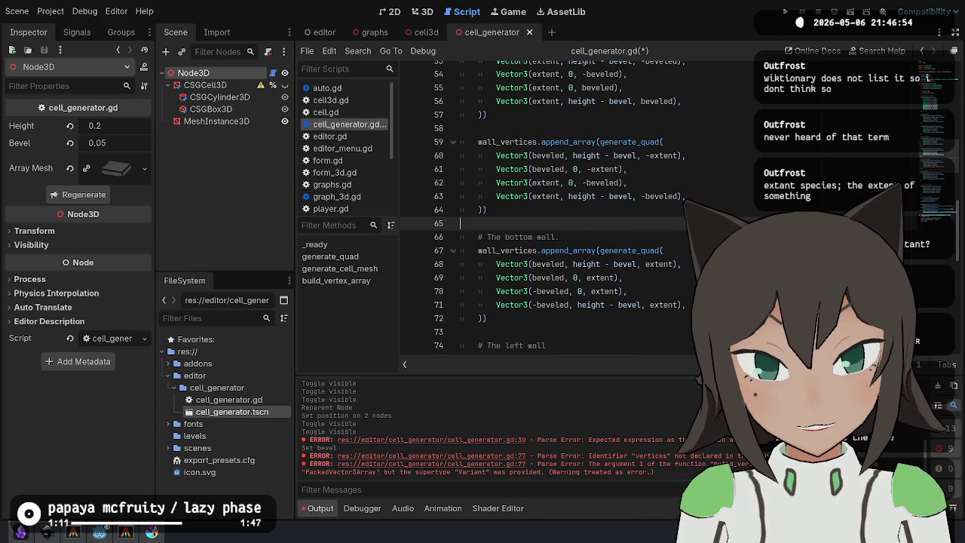
scroll(680, 260, "up", 1)
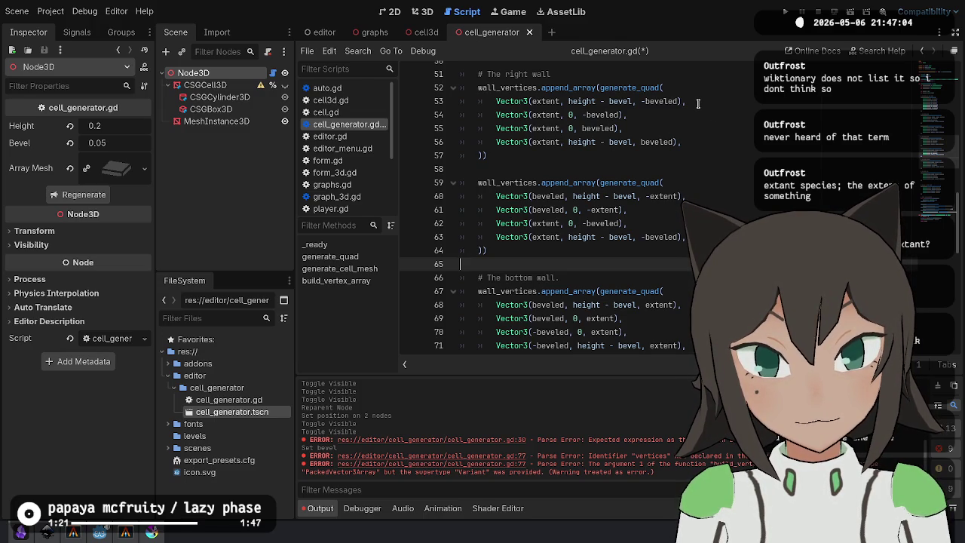
key("ctrl+z")
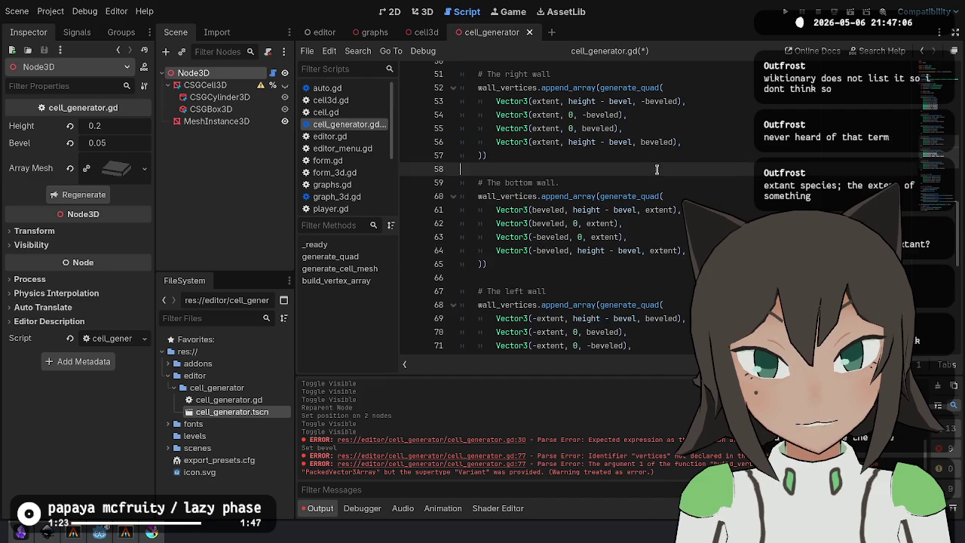
scroll(588, 174, "up", 3)
mouse_move(489, 169)
left_mouse_down()
mouse_move(516, 101)
mouse_move(483, 88)
left_mouse_up()
key("ctrl+c")
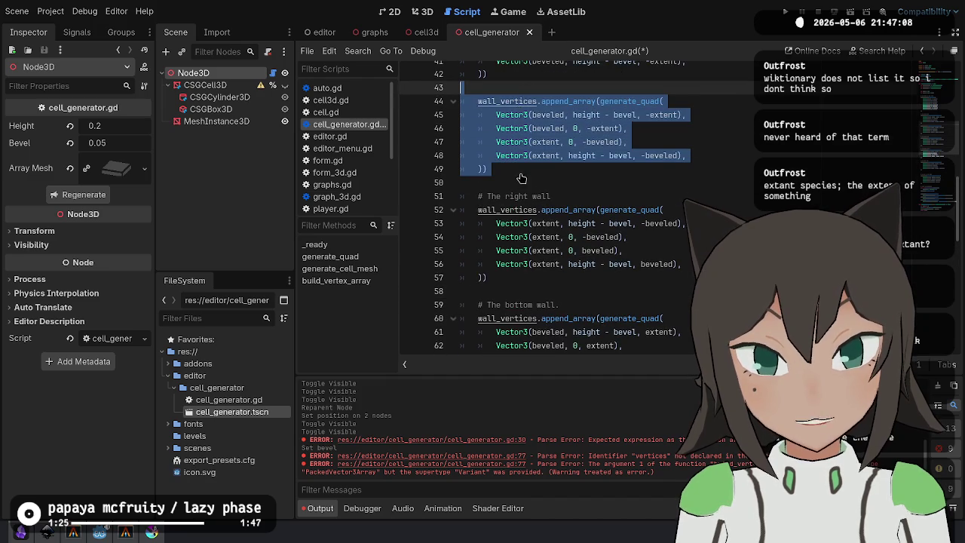
left_click(544, 291)
key("ctrl+v")
scroll(597, 271, "down", 2)
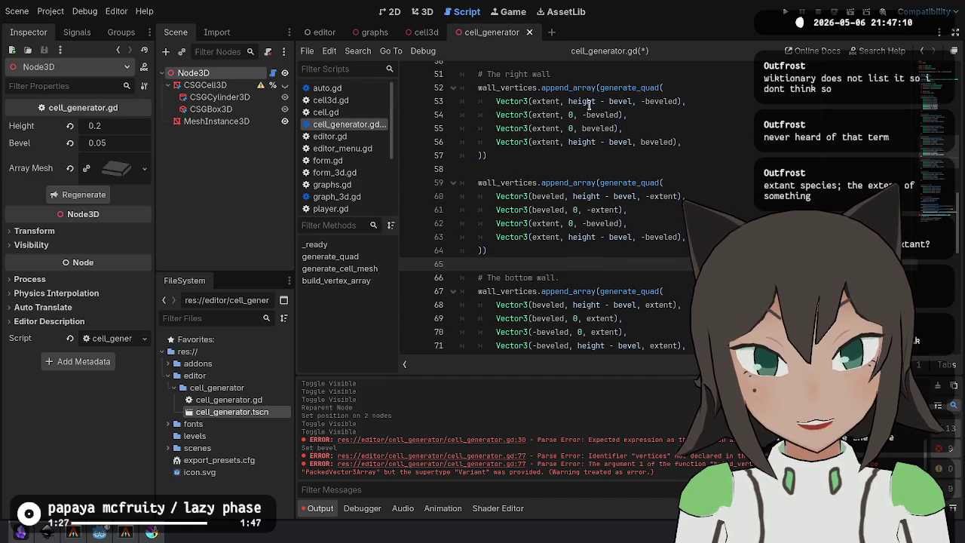
scroll(587, 117, "up", 4)
scroll(638, 175, "down", 4)
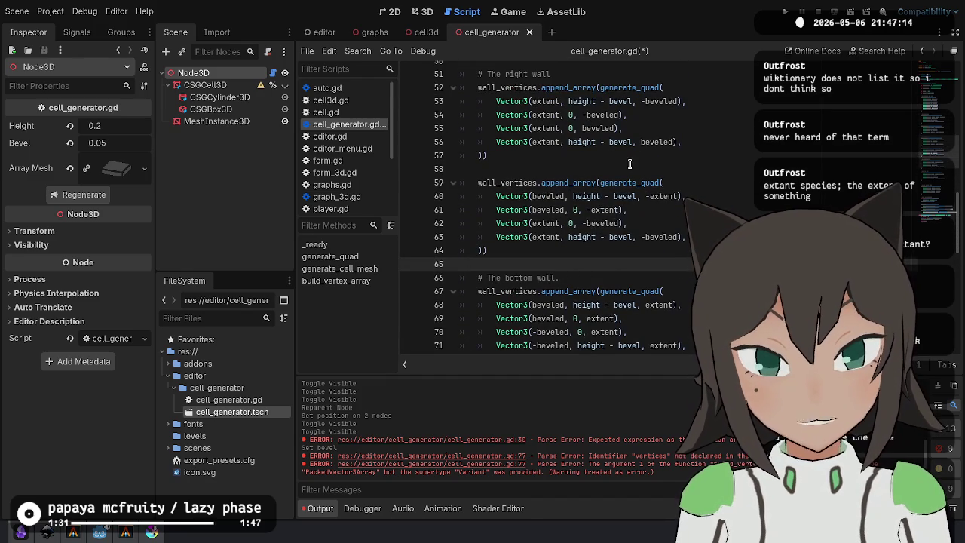
Compare the new quad's vertex coordinates against the right wall's vertices.
left_click_drag(677, 196, 531, 194)
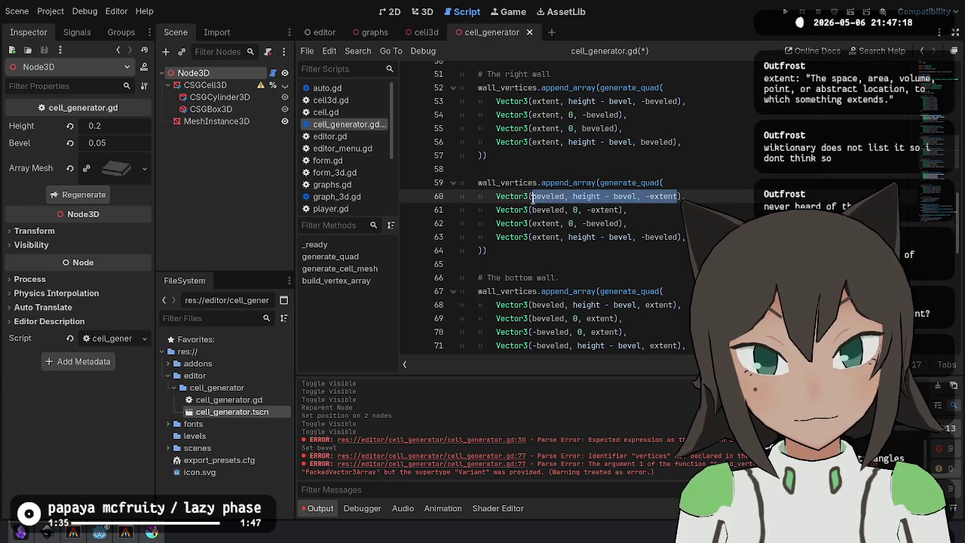
scroll(614, 181, "down", 1)
scroll(622, 178, "up", 1)
mouse_move(531, 115)
left_mouse_down()
mouse_move(598, 115)
mouse_move(615, 103)
mouse_move(618, 115)
left_mouse_up()
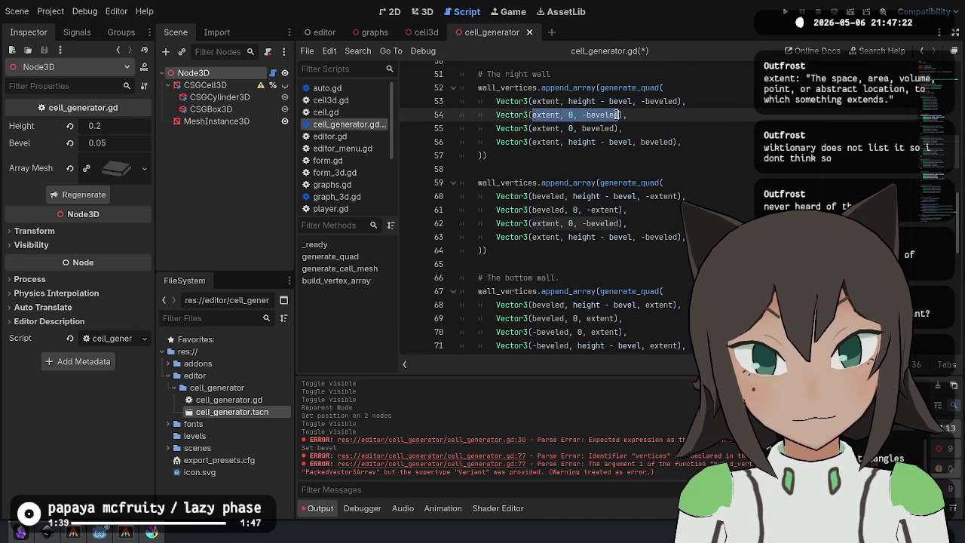
scroll(675, 115, "up", 3)
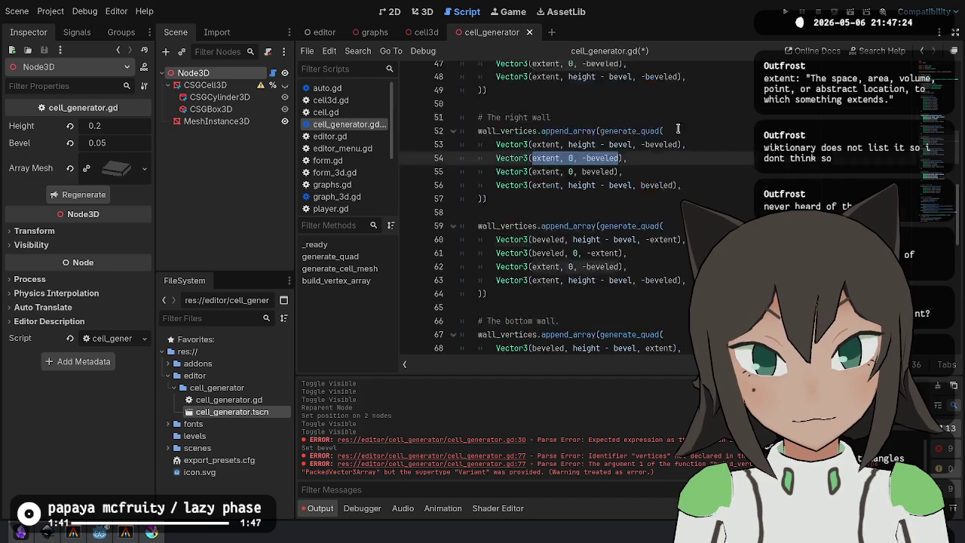
left_click_drag(533, 224, 680, 220)
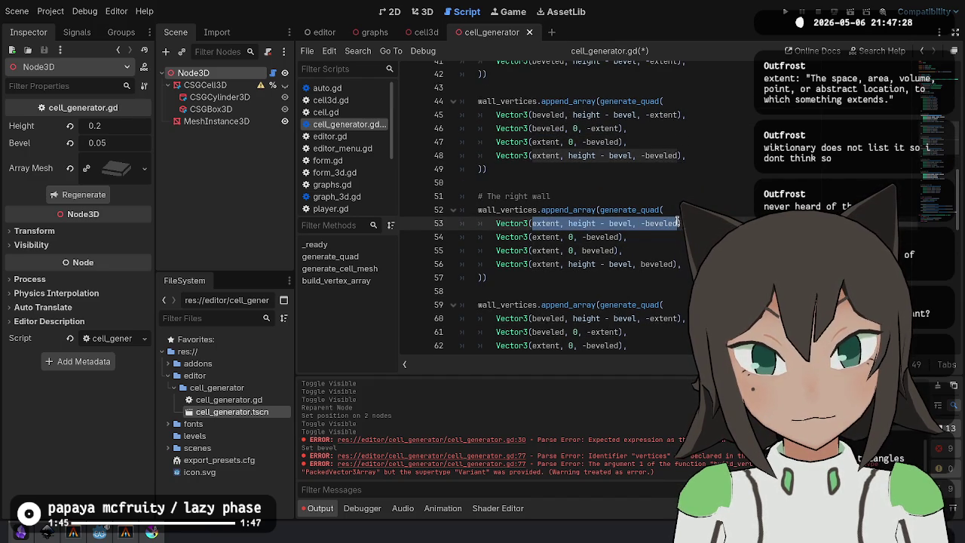
left_click_drag(620, 237, 531, 240)
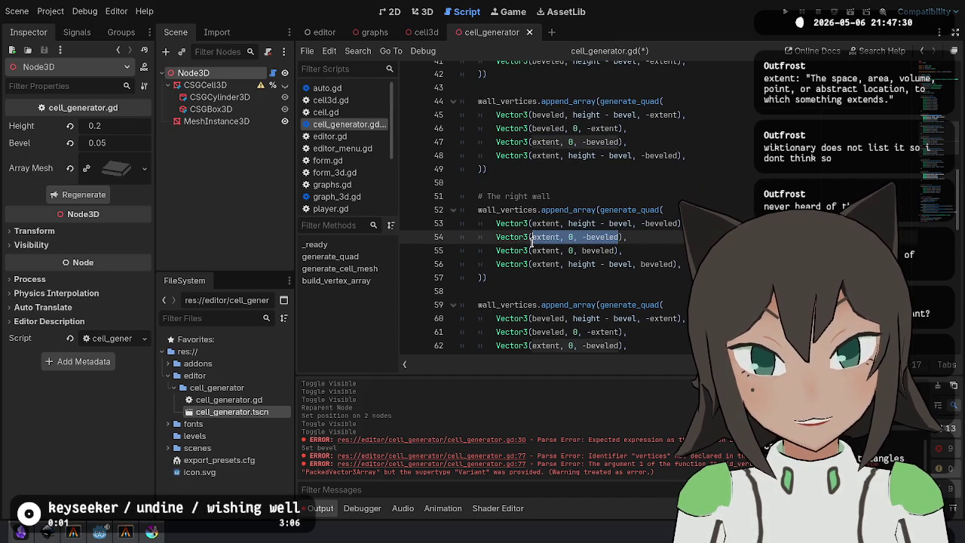
mouse_move(613, 251)
left_mouse_down()
mouse_move(523, 255)
mouse_move(531, 255)
left_mouse_up()
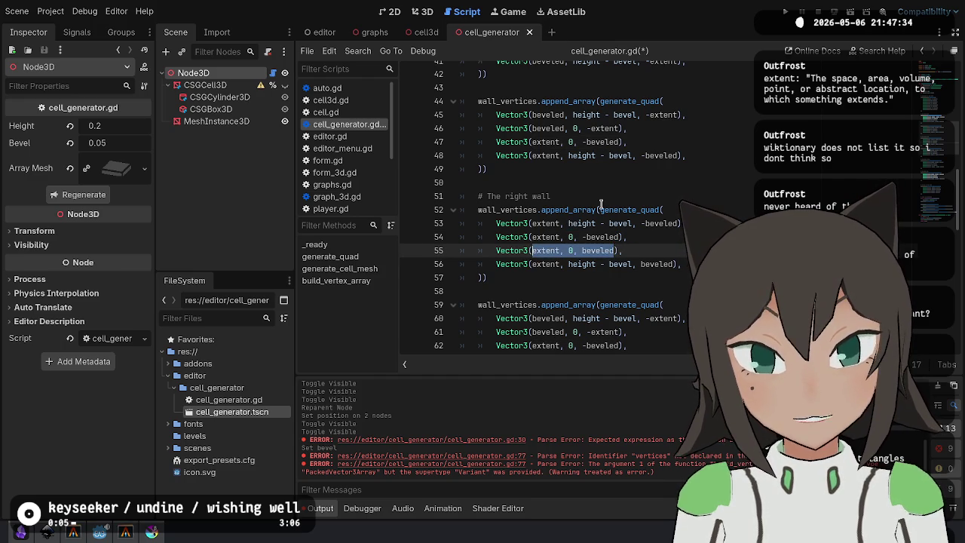
scroll(601, 203, "down", 2)
left_click(702, 160)
left_click(709, 182, "shift")
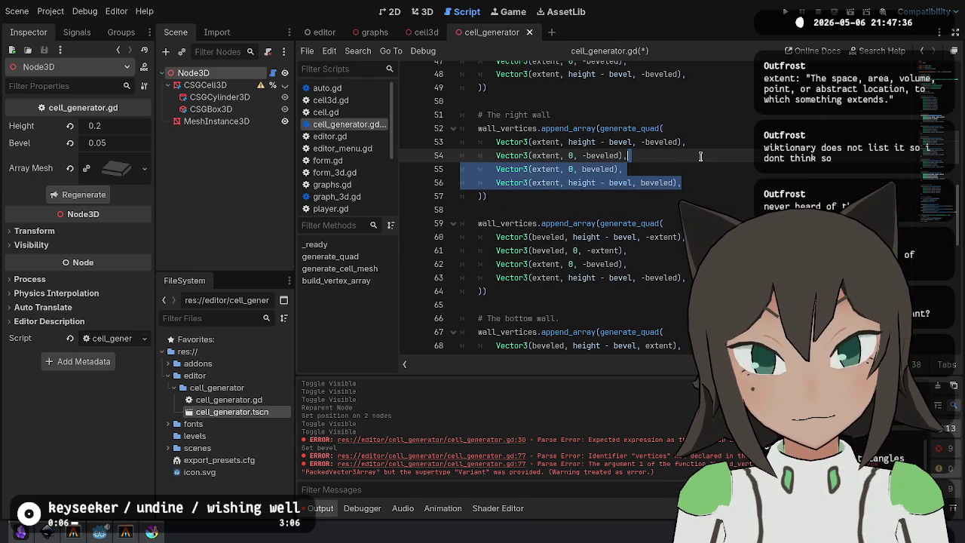
scroll(699, 161, "up", 5)
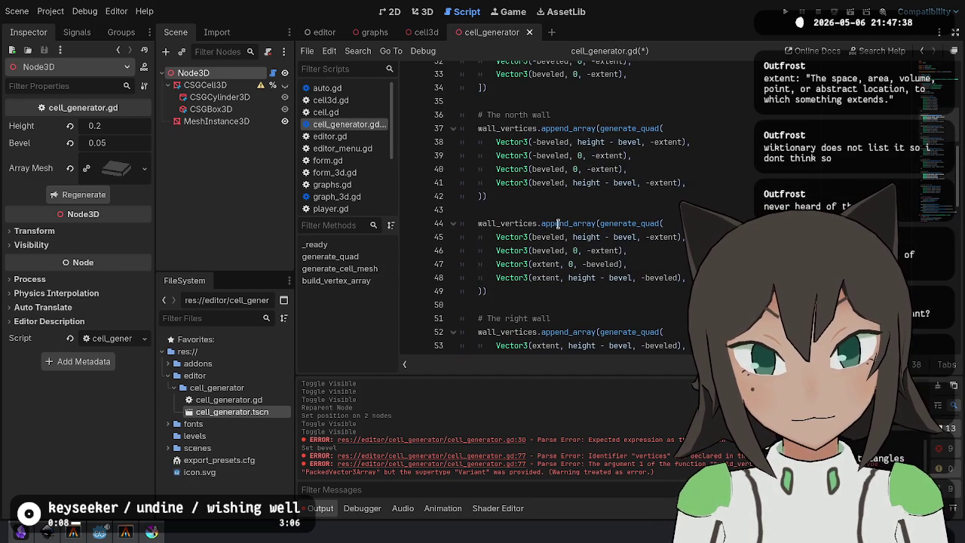
Review the north wall and right wall vertex coordinates to pick the shared corner points.
left_click_drag(531, 142, 683, 144)
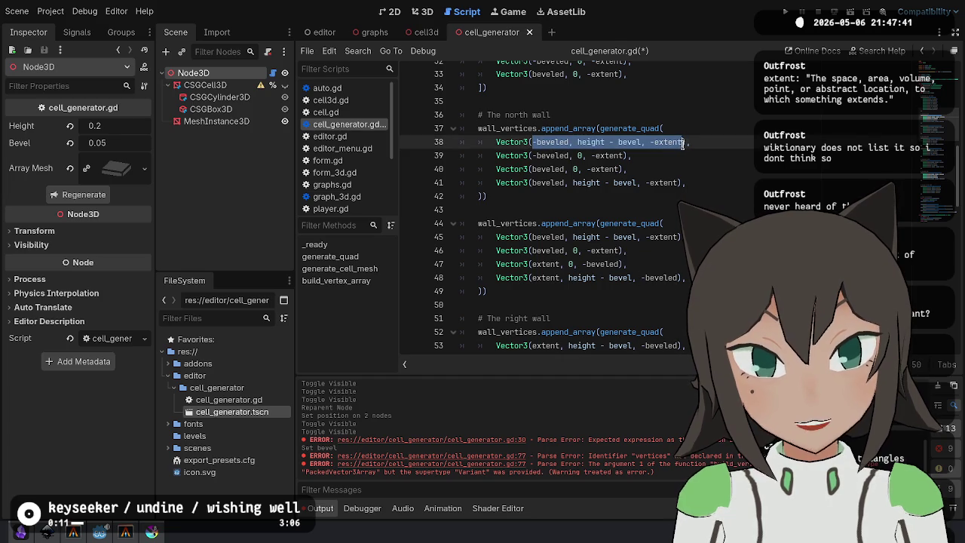
left_click(534, 155)
left_click_drag(531, 169, 620, 166)
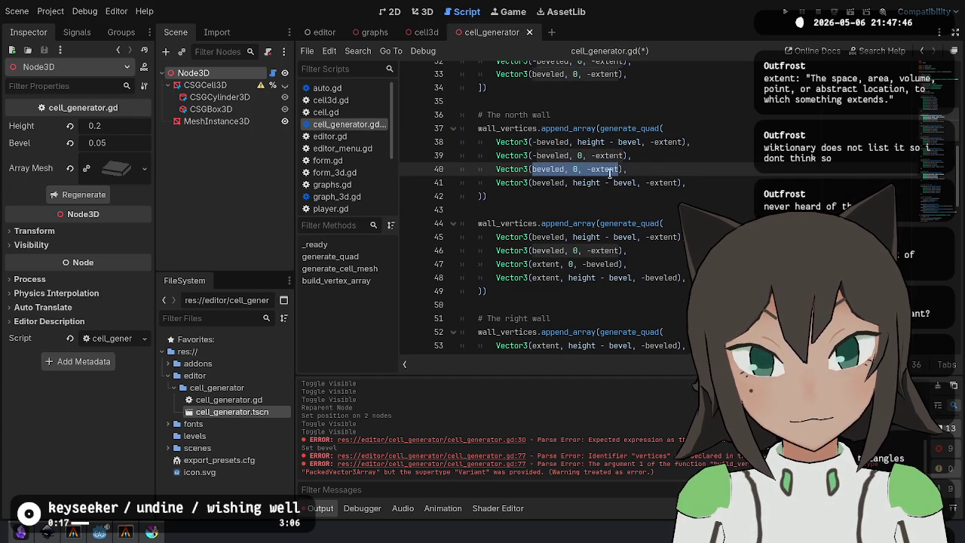
mouse_move(532, 183)
left_mouse_down()
mouse_move(678, 183)
mouse_move(693, 173)
left_mouse_up()
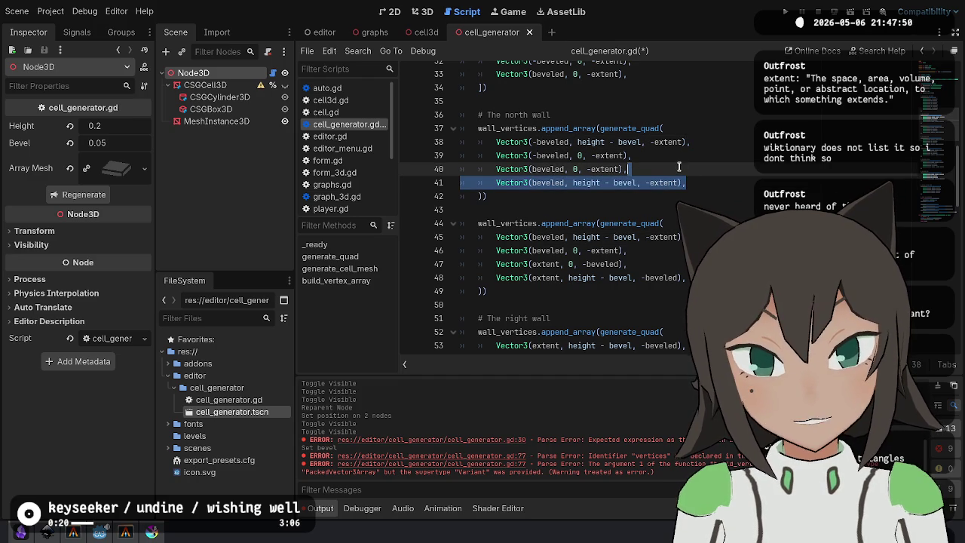
scroll(574, 253, "down", 2)
left_click(569, 252)
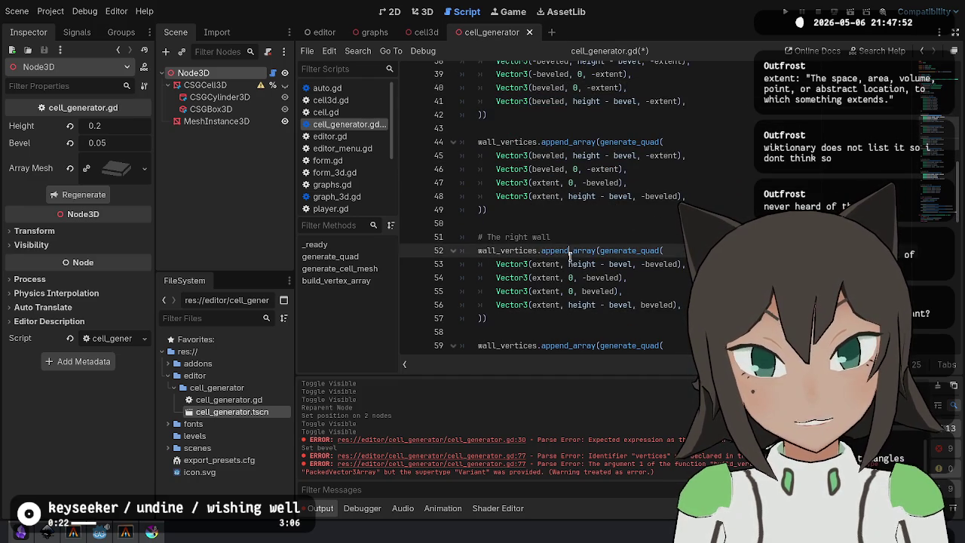
left_click_drag(533, 264, 683, 263)
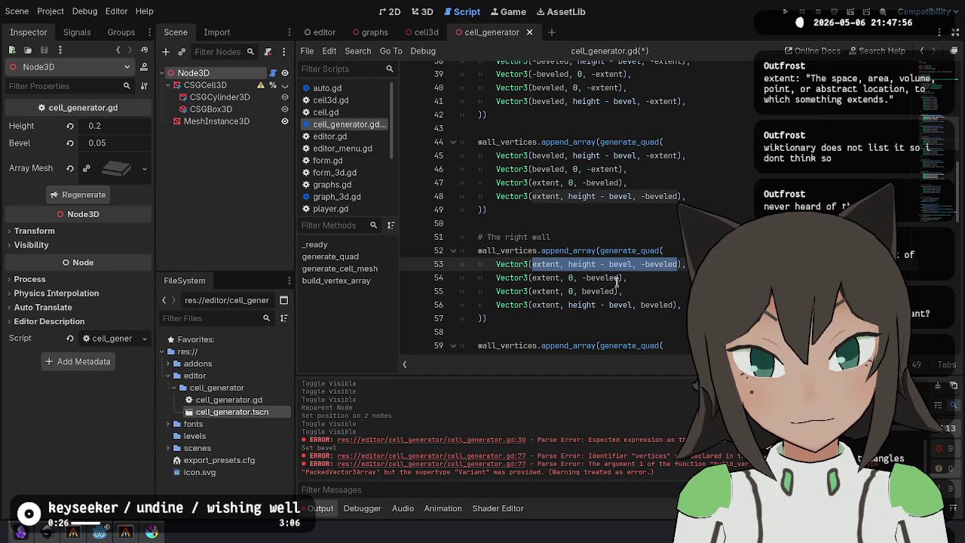
left_click_drag(619, 277, 533, 277)
left_click(674, 276)
scroll(674, 276, "down", 3)
Fill the new corner quad with the right wall's last two and bottom wall's first two vertices.
left_click(687, 178)
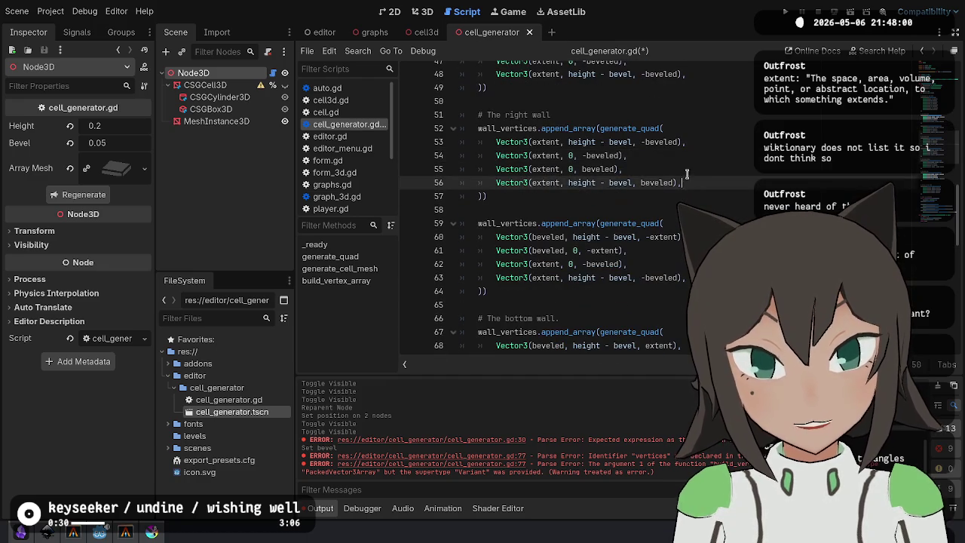
left_click_drag(687, 178, 673, 156)
key("ctrl+c")
left_click_drag(628, 251, 664, 223)
key("ctrl+v")
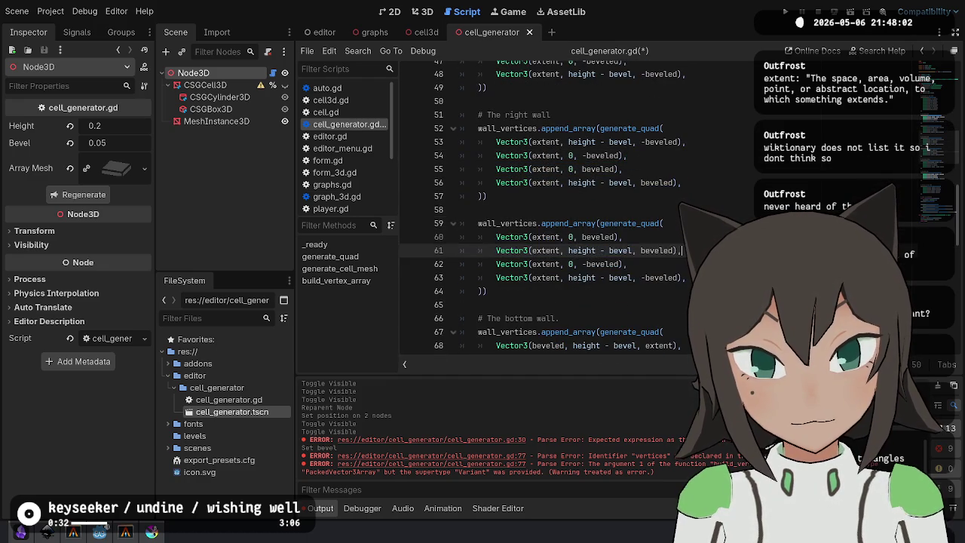
scroll(664, 223, "down", 2)
left_click_drag(688, 279, 665, 251)
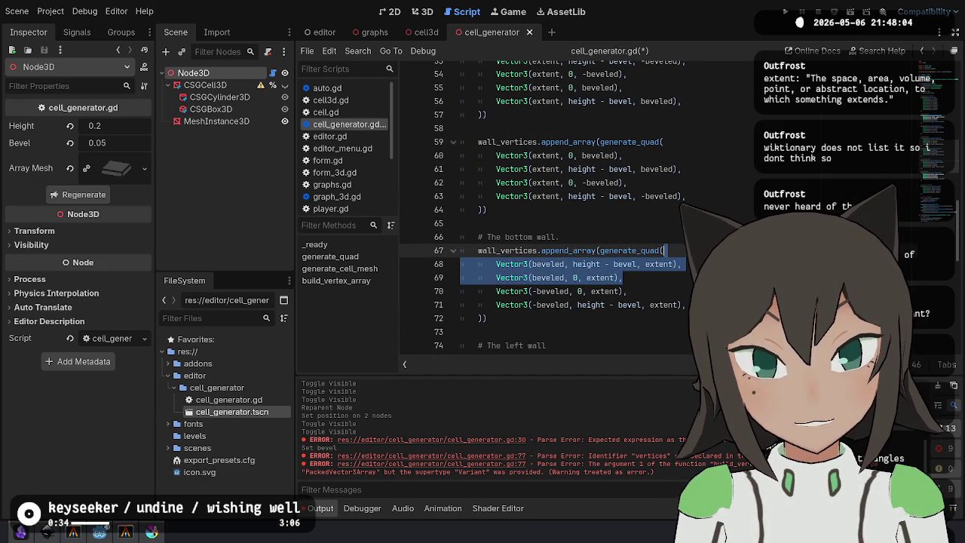
key("ctrl+c")
left_click(707, 173)
key("ctrl+v")
Delete leftover vertex lines, swap the first two vertices into order, and save cell_generator.gd.
key("Down")
key("ctrl+shift+k")
key("ctrl+shift+k")
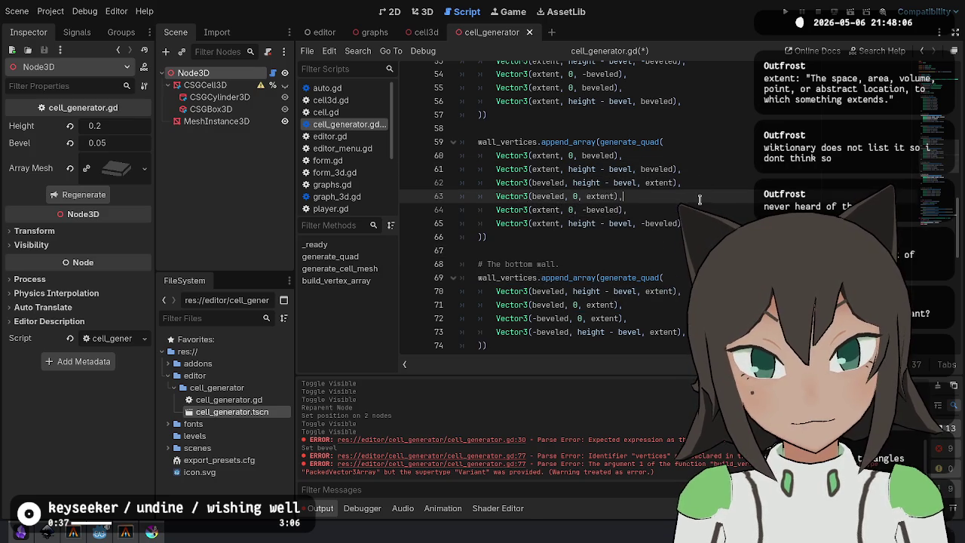
key("Up")
key("Up")
key("ctrl+shift+k")
key("ctrl+z")
left_click(692, 169)
key("alt+Up")
key("Down")
key("ctrl+s")
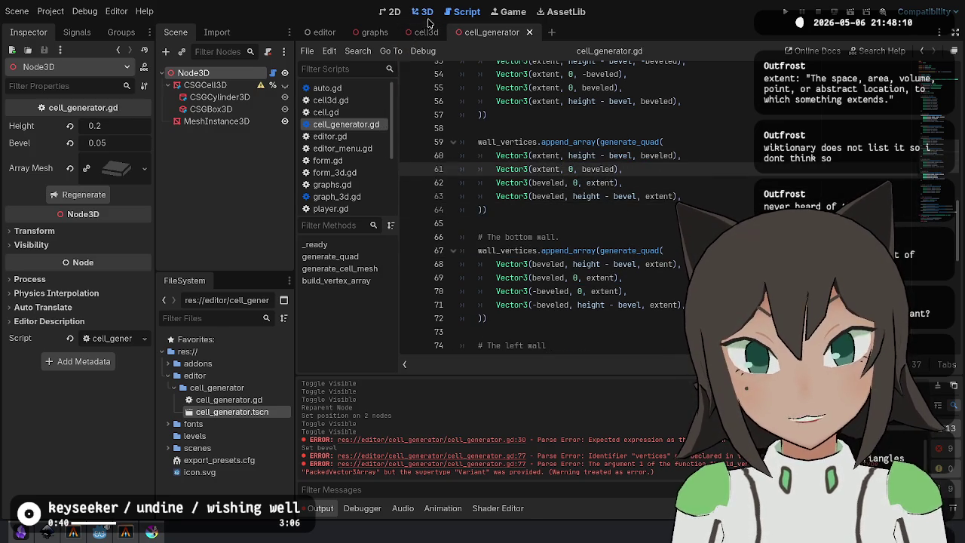
Orbit around the regenerated cell mesh in the 3D view, then return to the script.
left_click(422, 11)
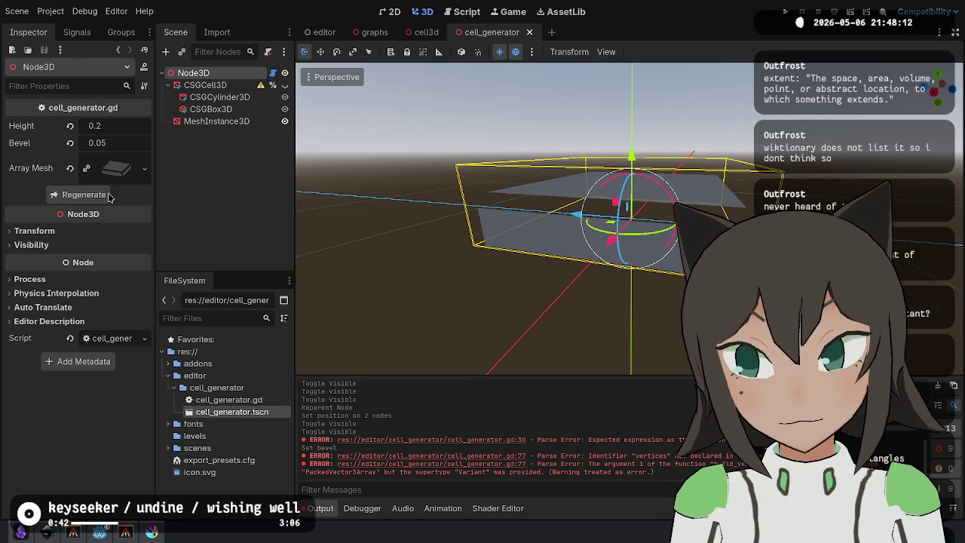
left_click_drag(339, 243, 621, 235)
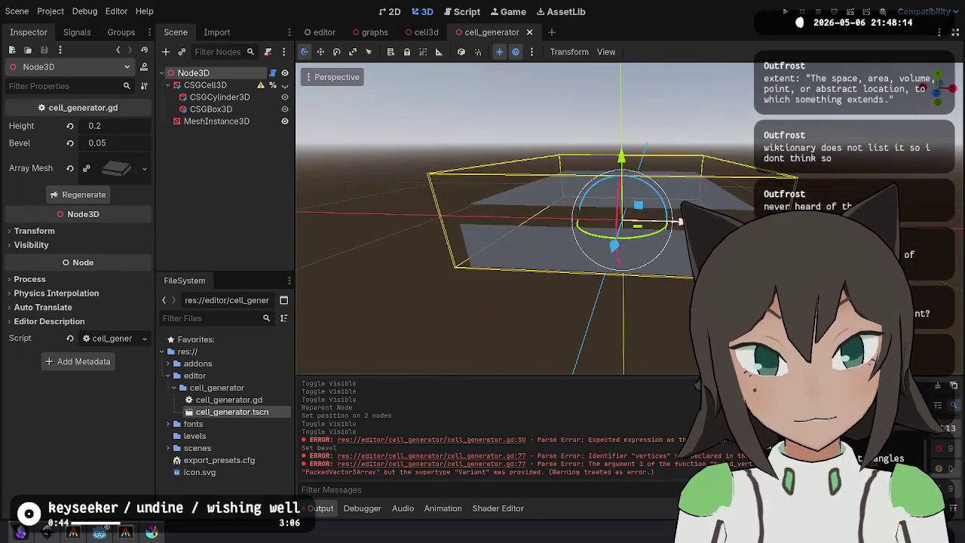
key("ctrl+F3")
scroll(522, 240, "down", 1)
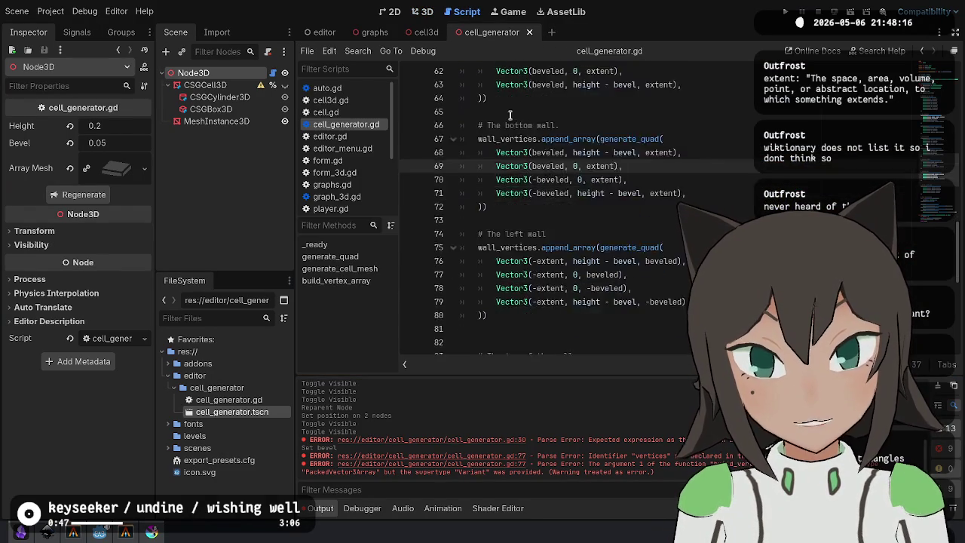
Paste a copy of the corner quad block after the bottom wall block, followed by a blank line.
left_click_drag(498, 181, 528, 89)
left_click(527, 98)
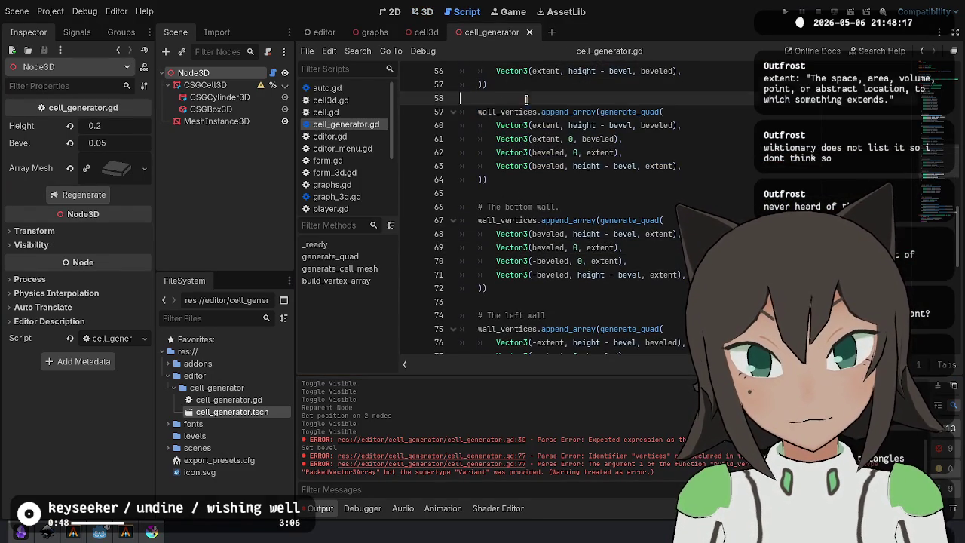
left_click(503, 184, "shift")
key("ctrl+c")
scroll(573, 196, "down", 2)
left_click(640, 217)
key("ctrl+v")
key("Return")
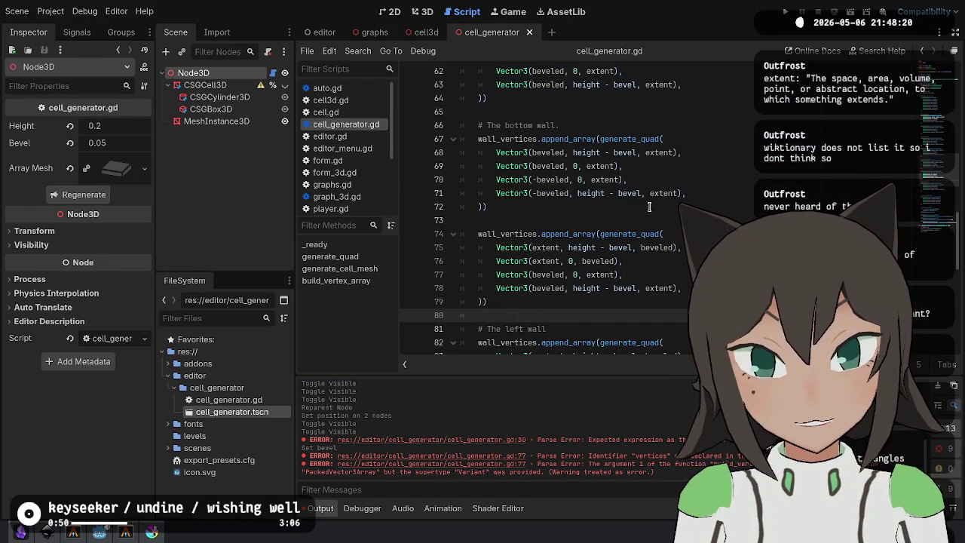
Give the new corner quad the bottom wall's -beveled and left wall's -extent vertices, reordering lines.
mouse_move(683, 193)
left_mouse_down()
mouse_move(656, 181)
mouse_move(656, 167)
left_mouse_up()
key("ctrl+c")
left_click_drag(673, 257, 665, 234)
key("ctrl+v")
scroll(686, 280, "down", 2)
mouse_move(685, 286)
left_mouse_down()
mouse_move(668, 274)
mouse_move(670, 261)
left_mouse_up()
key("ctrl+c")
left_click_drag(682, 208, 672, 186)
key("ctrl+v")
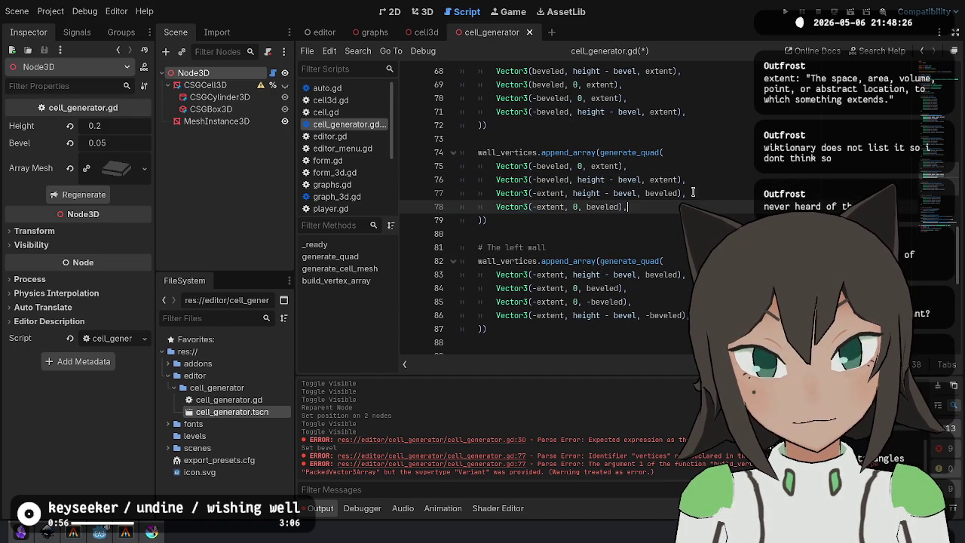
key("alt+Up")
key("Up")
key("Up")
key("alt+Down")
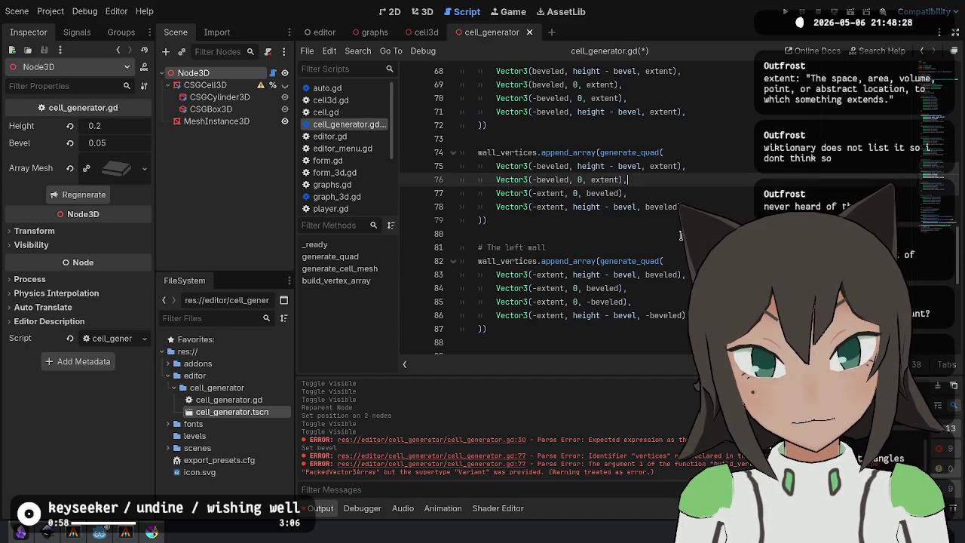
Paste the -beveled, -extent vertices into the corner quad following the left wall.
scroll(681, 236, "down", 1)
mouse_move(489, 179)
left_mouse_down()
mouse_move(528, 138)
mouse_move(461, 98)
left_mouse_up()
scroll(518, 291, "down", 3)
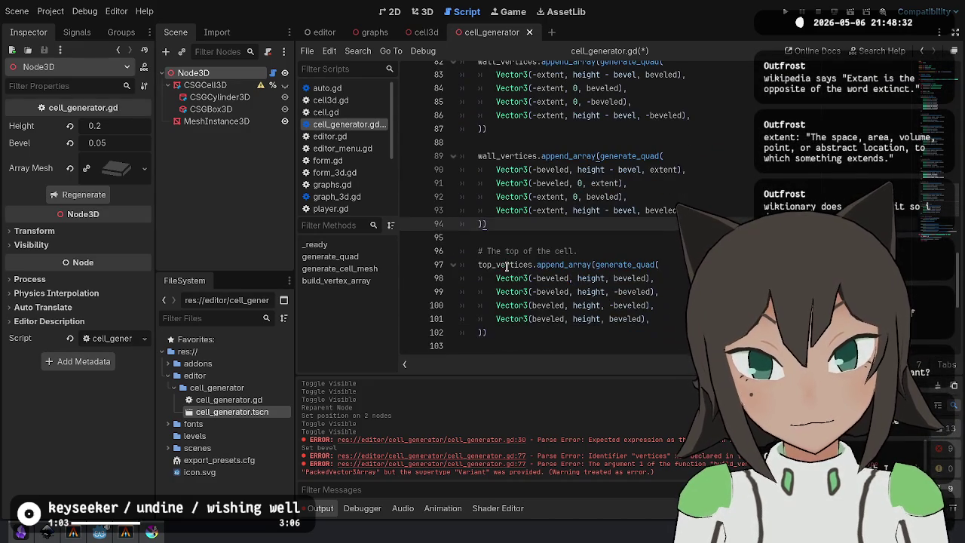
scroll(582, 210, "up", 3)
left_click_drag(683, 237, 677, 210)
scroll(608, 209, "up", 10)
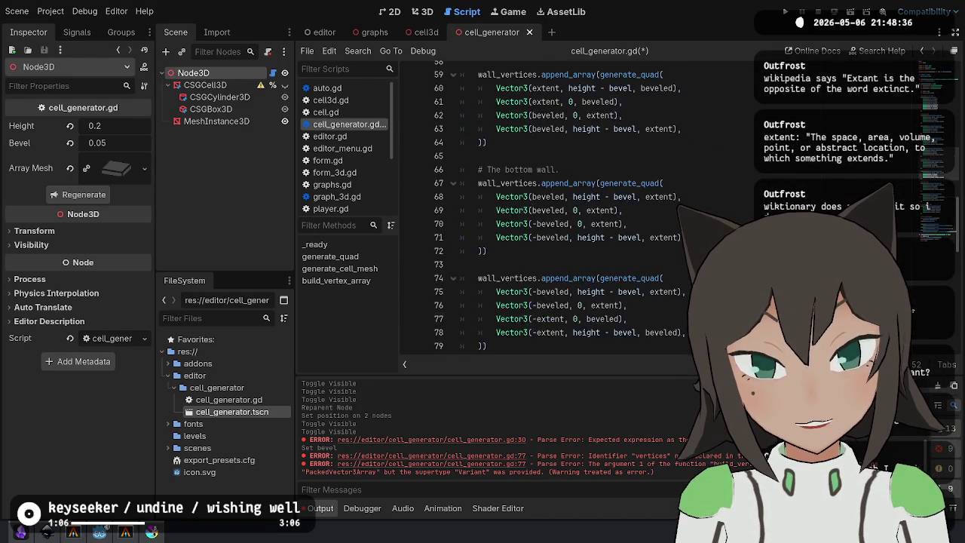
scroll(608, 210, "up", 3)
left_click_drag(634, 170, 697, 158)
scroll(697, 159, "down", 15)
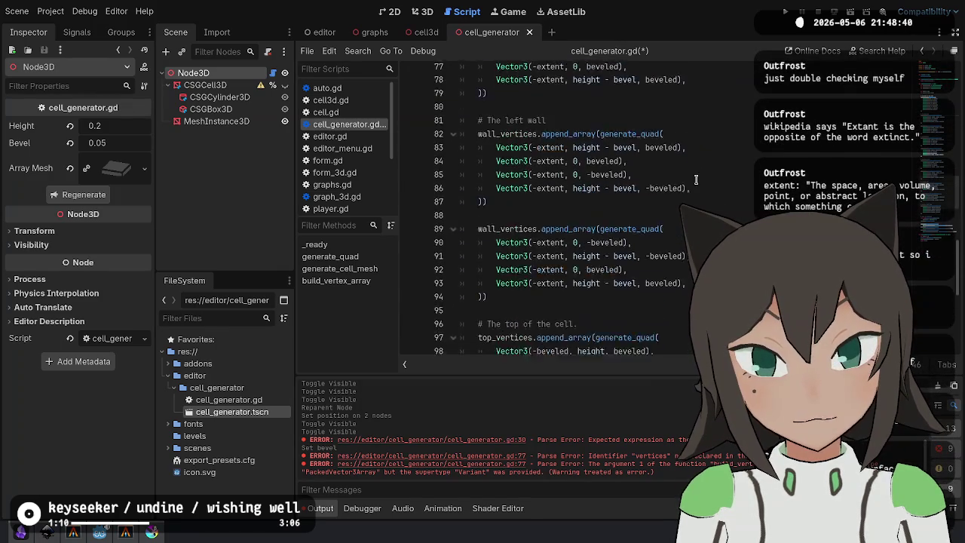
left_click_drag(716, 211, 725, 194)
key("ctrl+v")
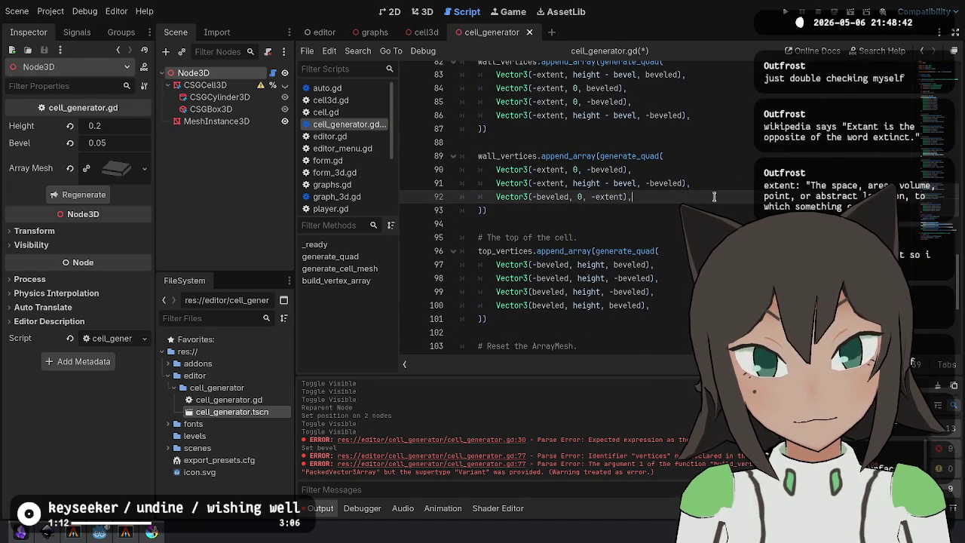
Swap lines 90 and 91 to fix the vertex order, save, and view the cell in 3D.
left_click(725, 181)
key("alt+Up")
key("ctrl+s")
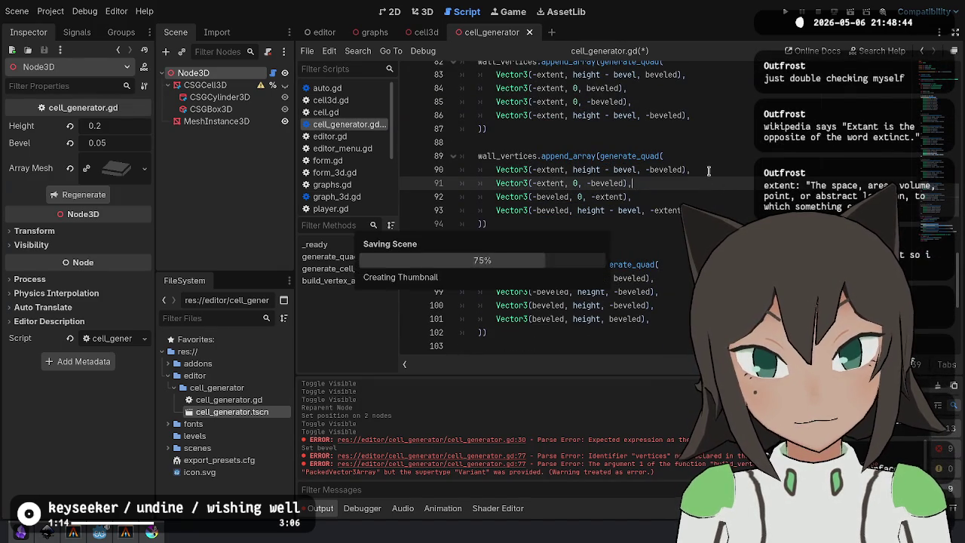
scroll(725, 181, "down", 3)
key("ctrl+F2")
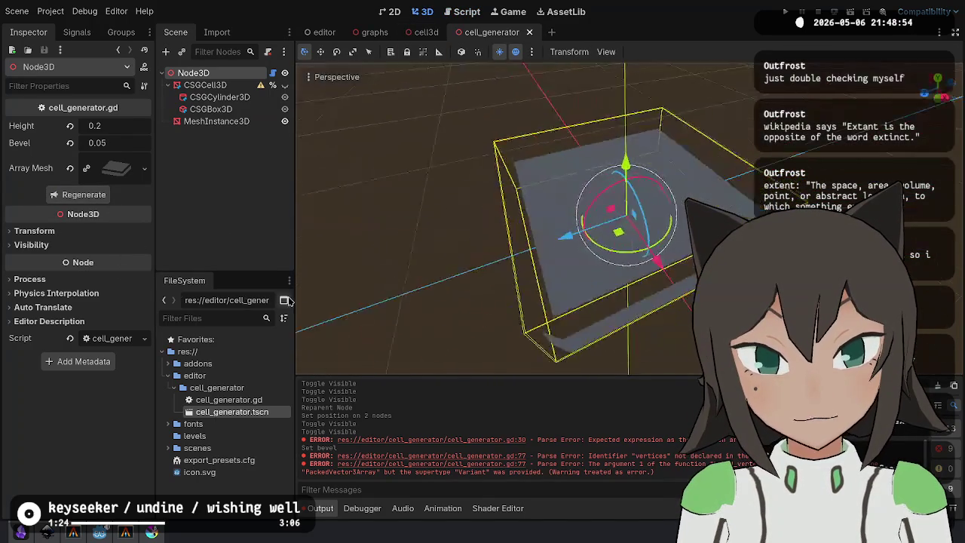
key("Escape")
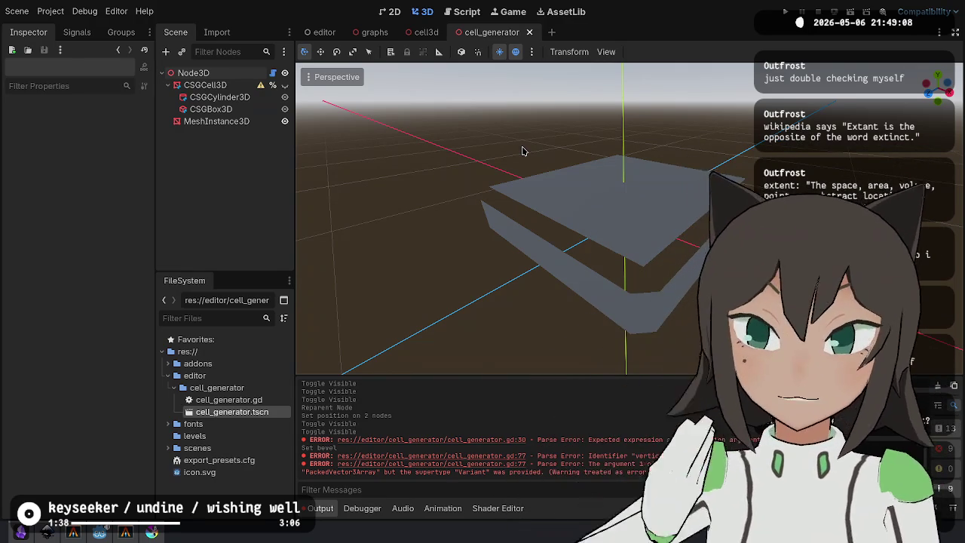
mouse_move(778, 215)
left_mouse_down()
mouse_move(705, 227)
mouse_move(686, 150)
mouse_move(705, 83)
mouse_move(585, 296)
mouse_move(657, 252)
mouse_move(541, 252)
mouse_move(691, 250)
mouse_move(665, 250)
mouse_move(663, 276)
mouse_move(694, 332)
left_mouse_up()
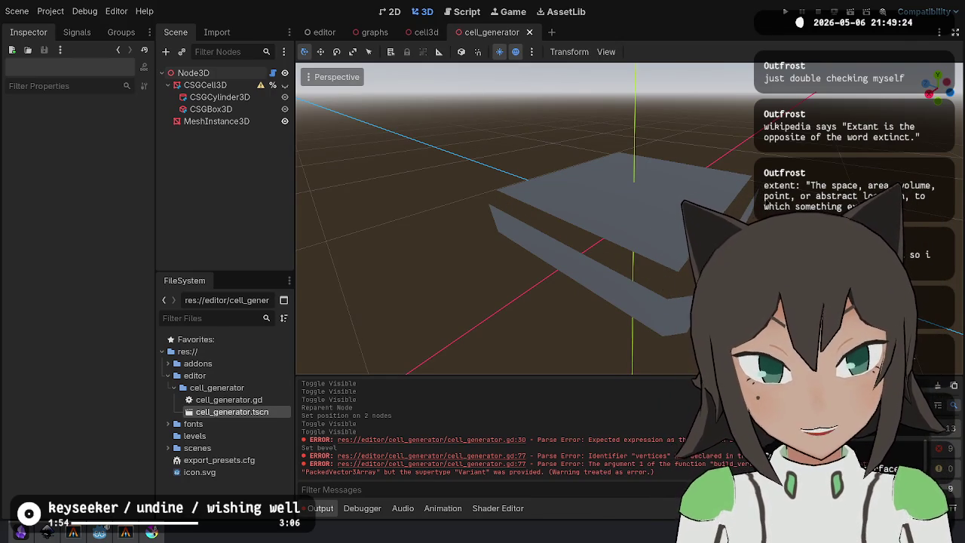
left_click(461, 11)
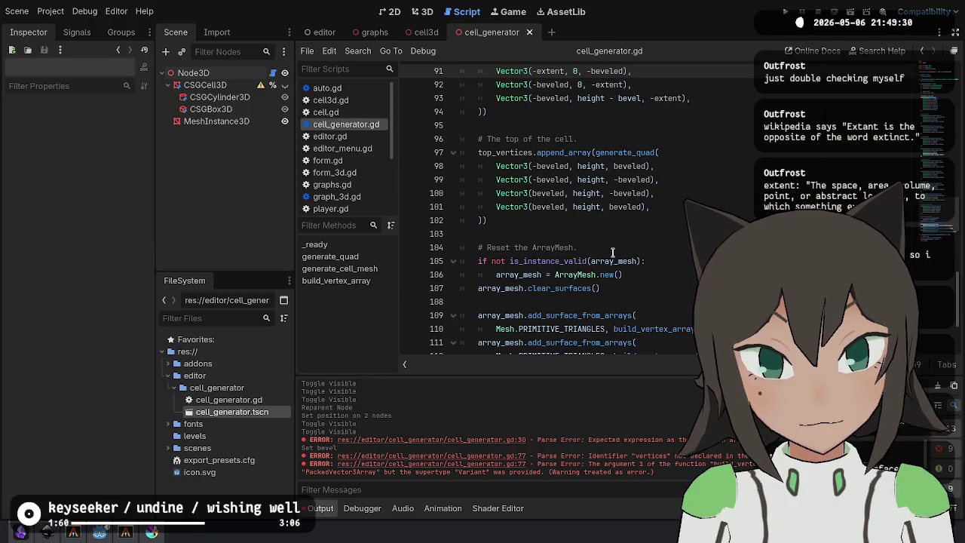
Scroll up to the top of generate_cell_mesh, then bring the Krita sketch window forward.
scroll(702, 209, "up", 14)
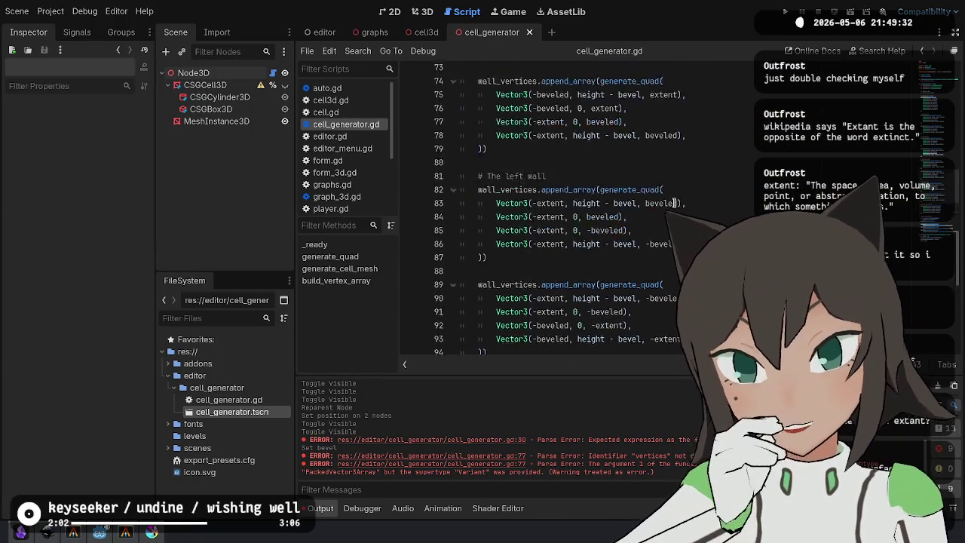
scroll(670, 194, "up", 11)
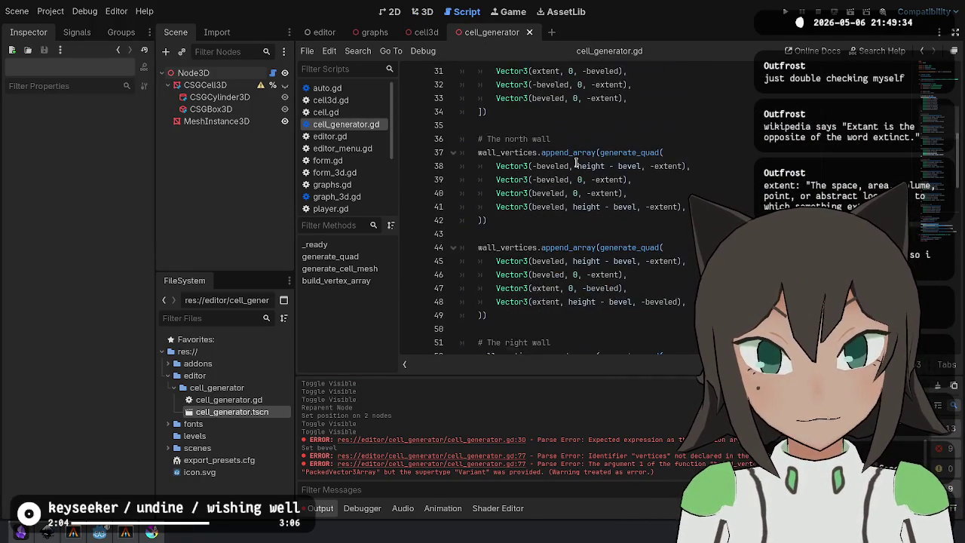
scroll(577, 204, "up", 2)
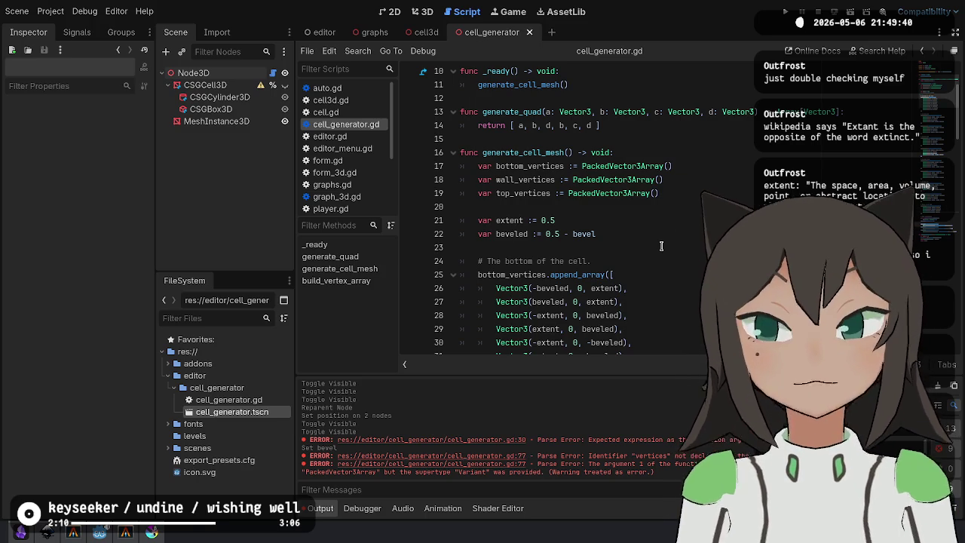
key("alt+Tab")
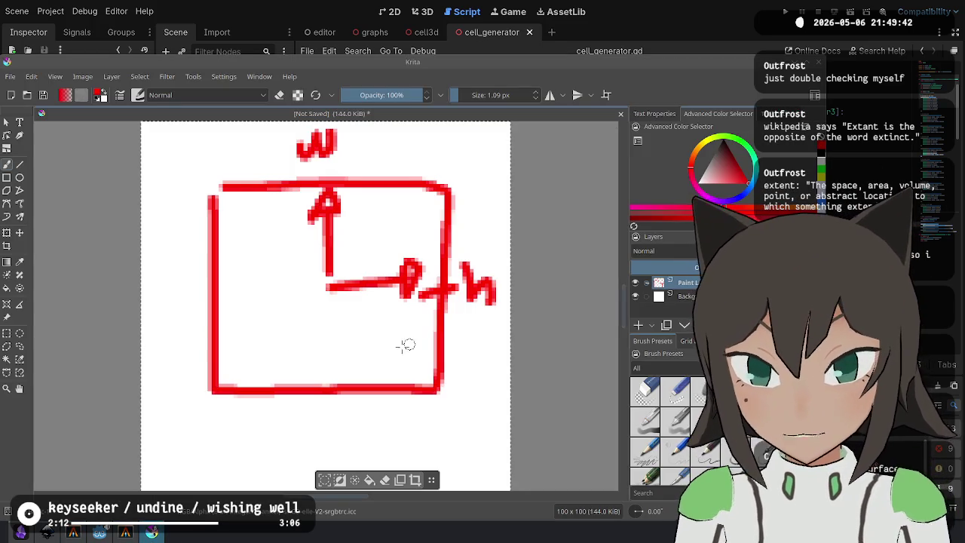
Sketch the beveled cell as an octagon around a square in Krita, then close without saving.
key("Delete")
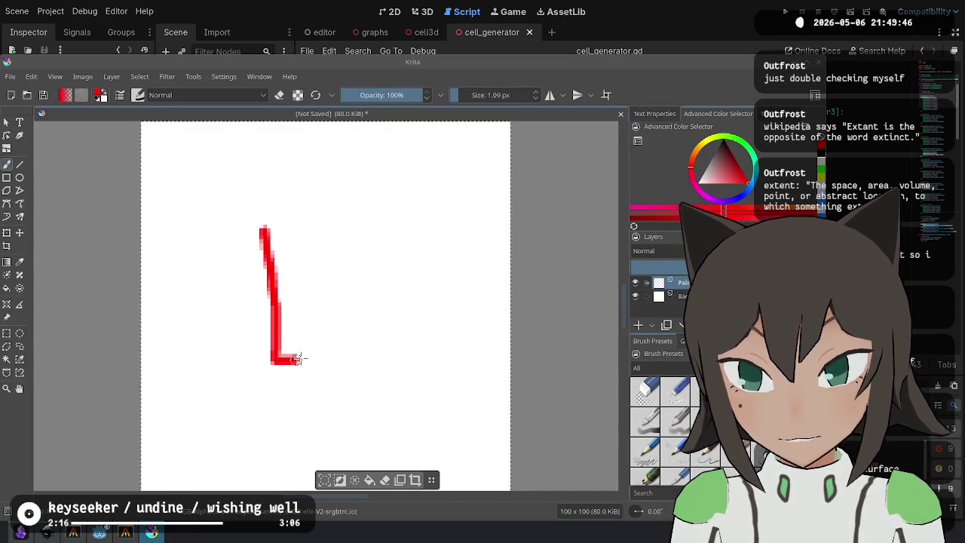
key("Delete")
left_click_drag(266, 248, 269, 296)
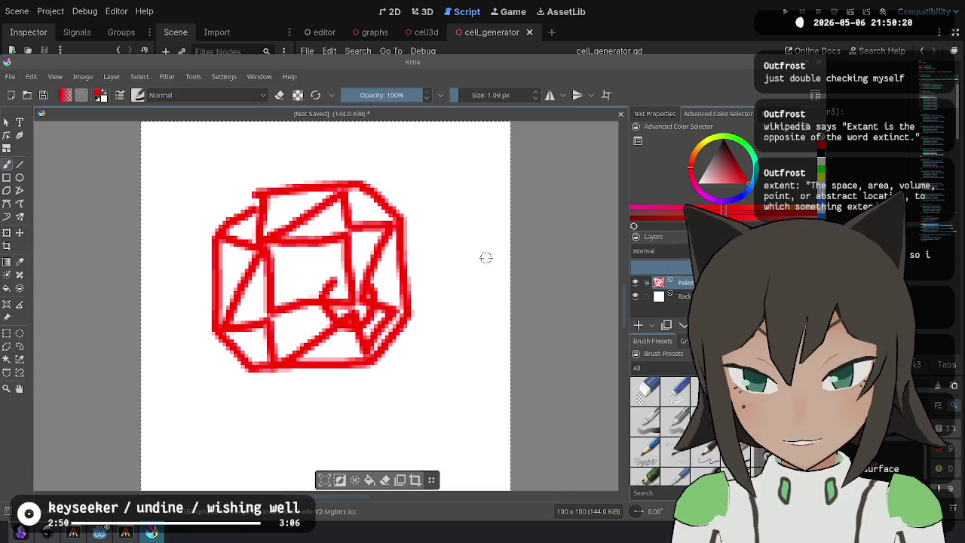
key("ctrl+z")
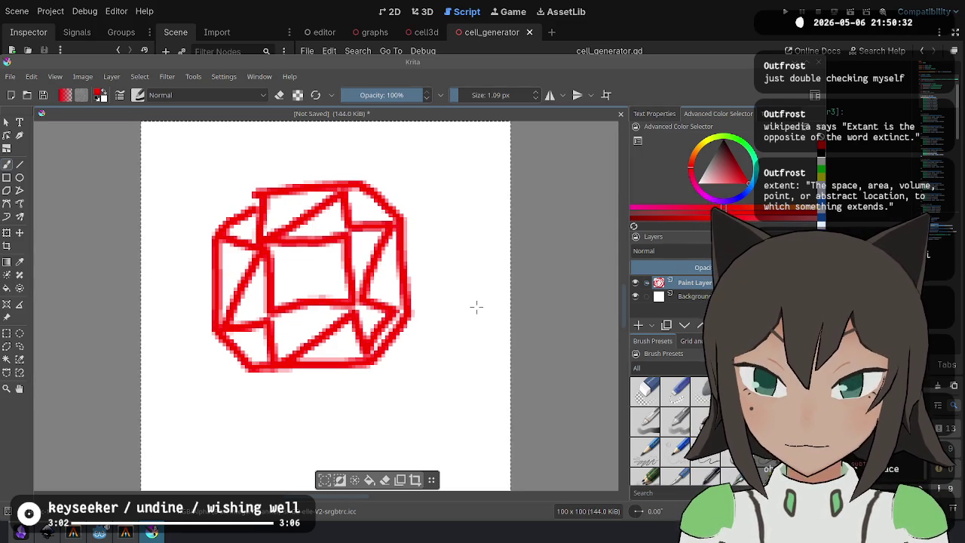
key("ctrl+z")
key("ctrl+z")
key("ctrl+z")
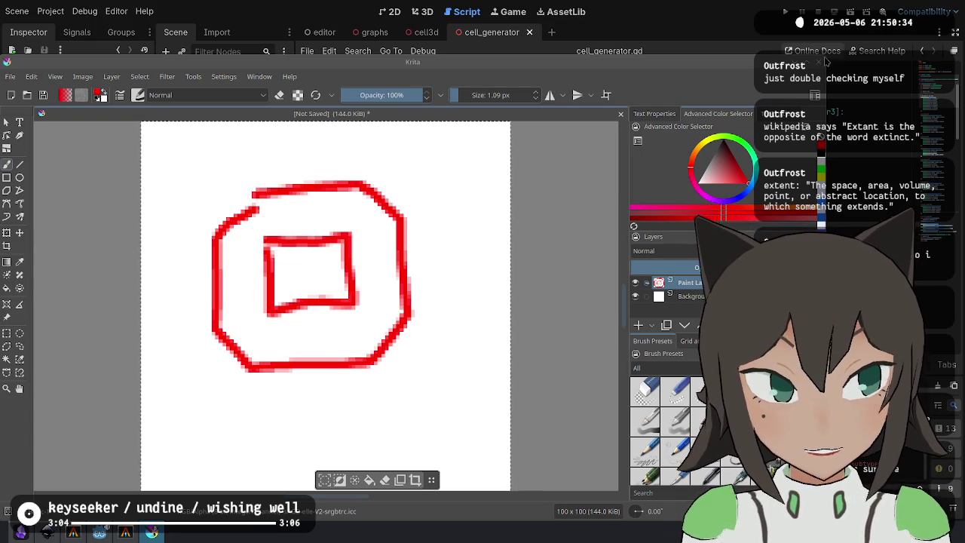
key("ctrl+w")
left_click(432, 292)
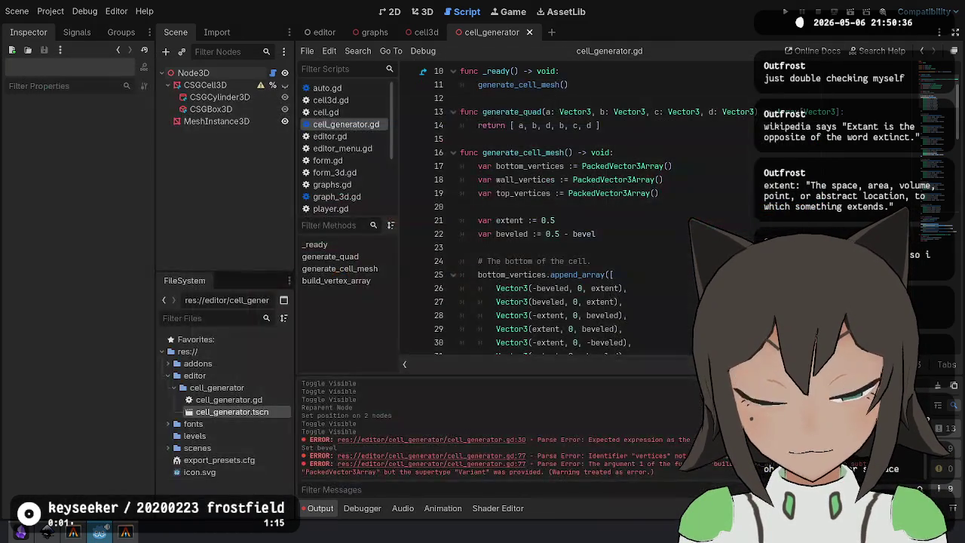
left_click(664, 235)
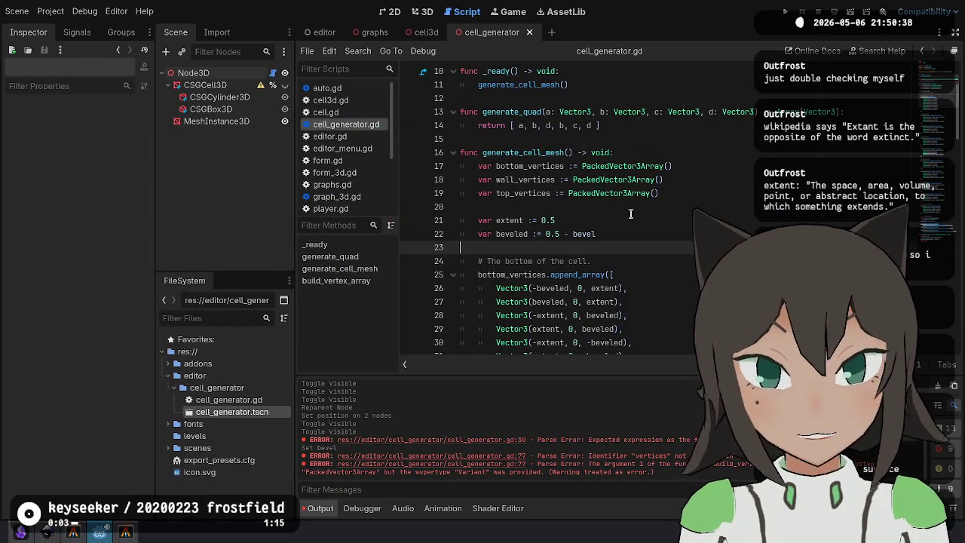
scroll(593, 152, "down", 4)
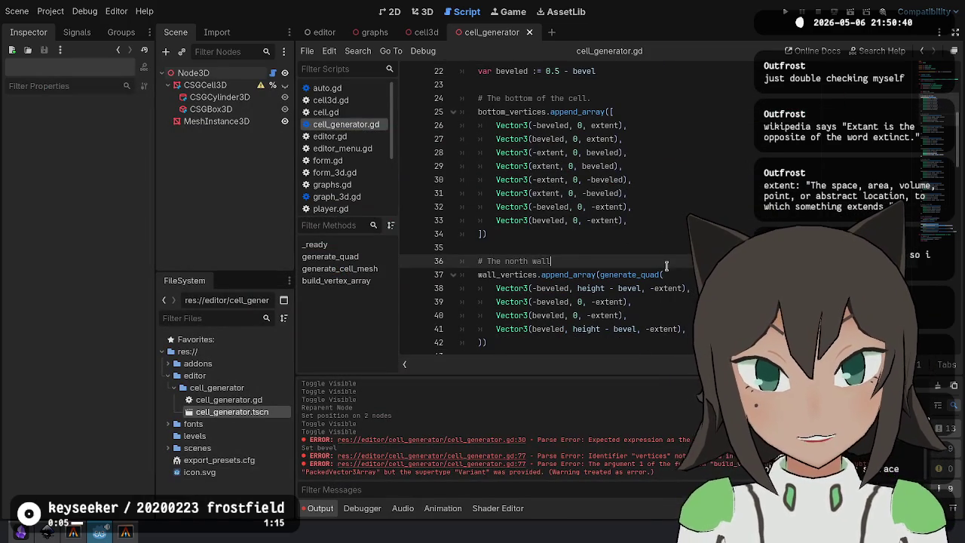
left_click(650, 231)
scroll(538, 98, "down", 10)
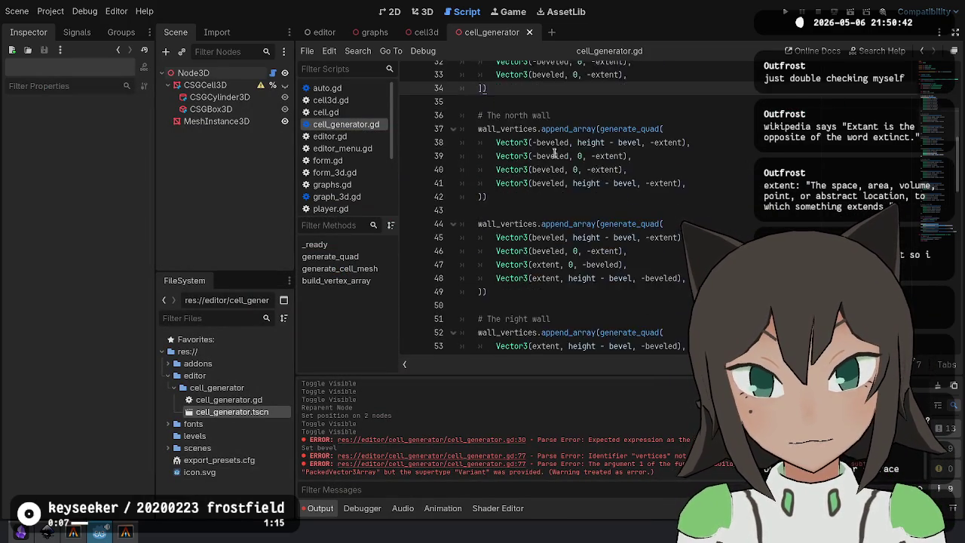
scroll(553, 153, "down", 3)
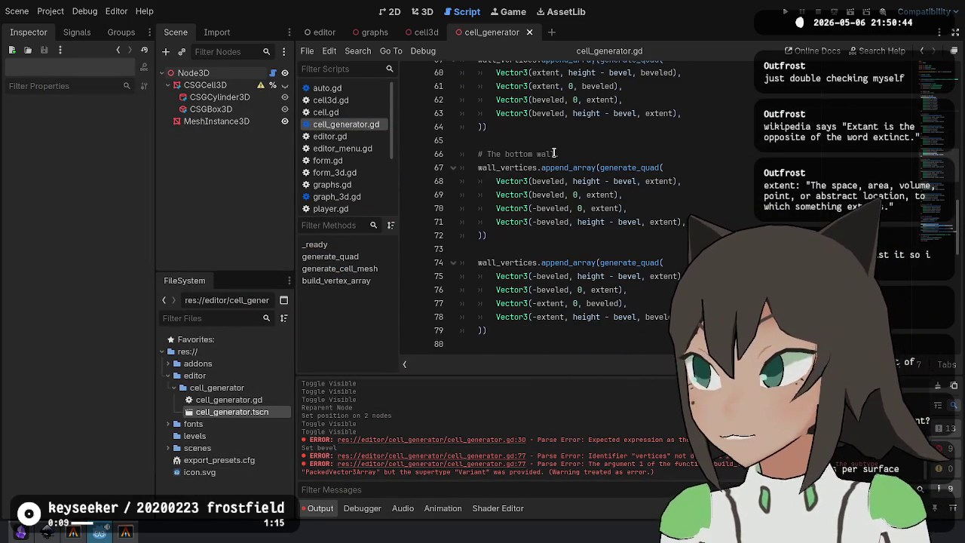
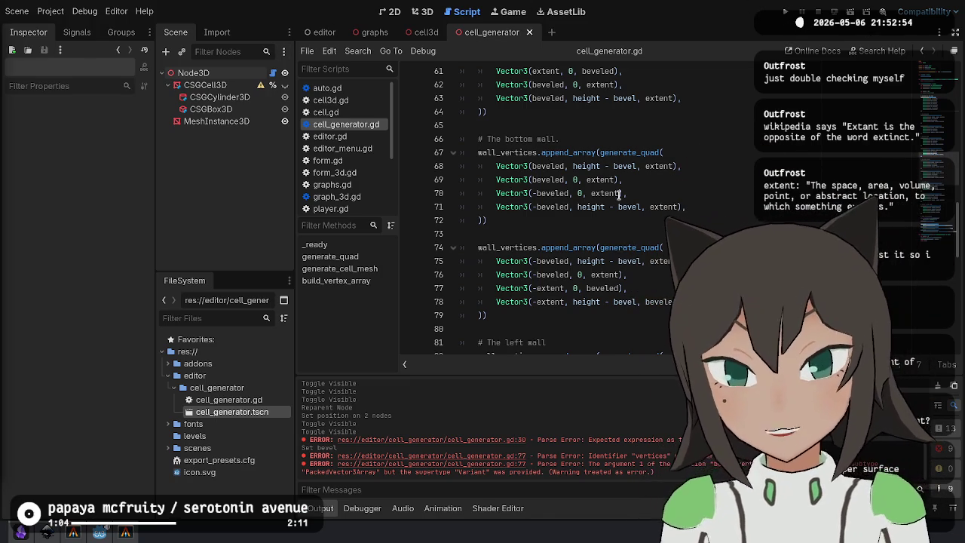
Duplicate the top-of-cell quad block directly below the original.
left_click(470, 4)
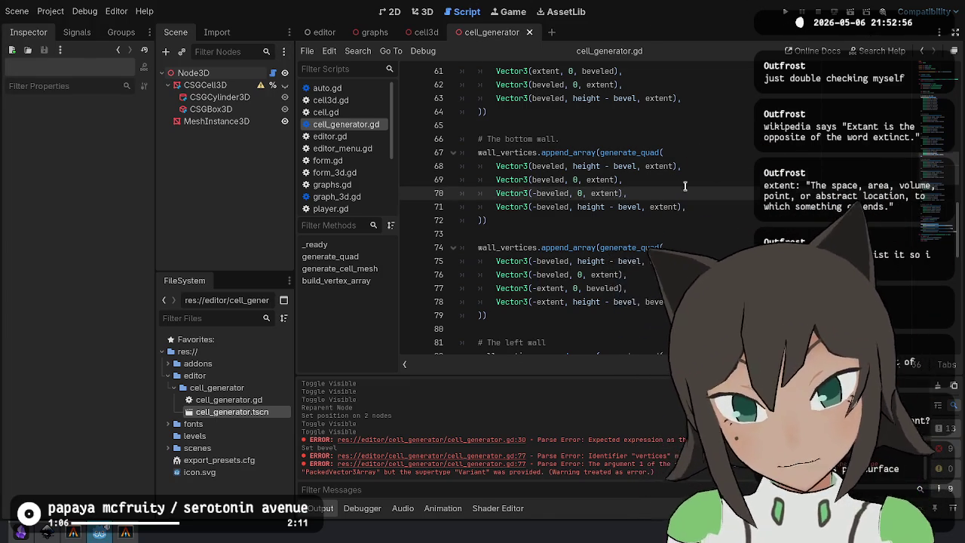
scroll(631, 97, "down", 4)
scroll(635, 116, "down", 4)
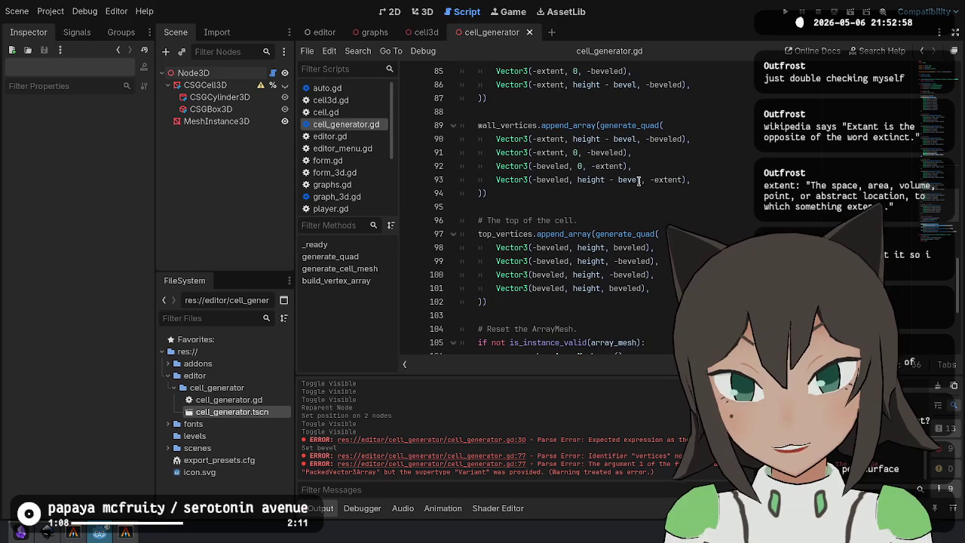
left_click(565, 220)
key("Down")
key("Down")
key("Down")
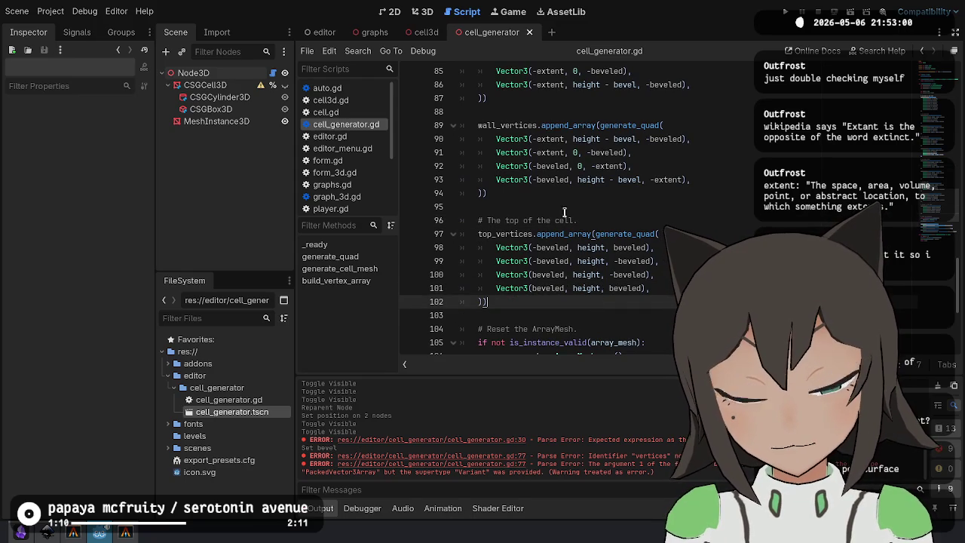
scroll(555, 203, "down", 3)
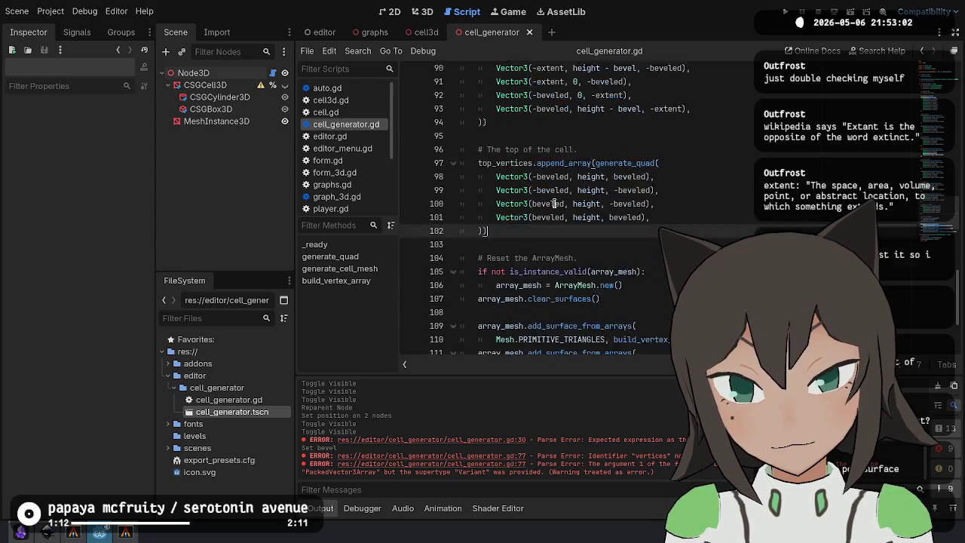
left_click(610, 98)
left_click_drag(610, 98, 601, 179)
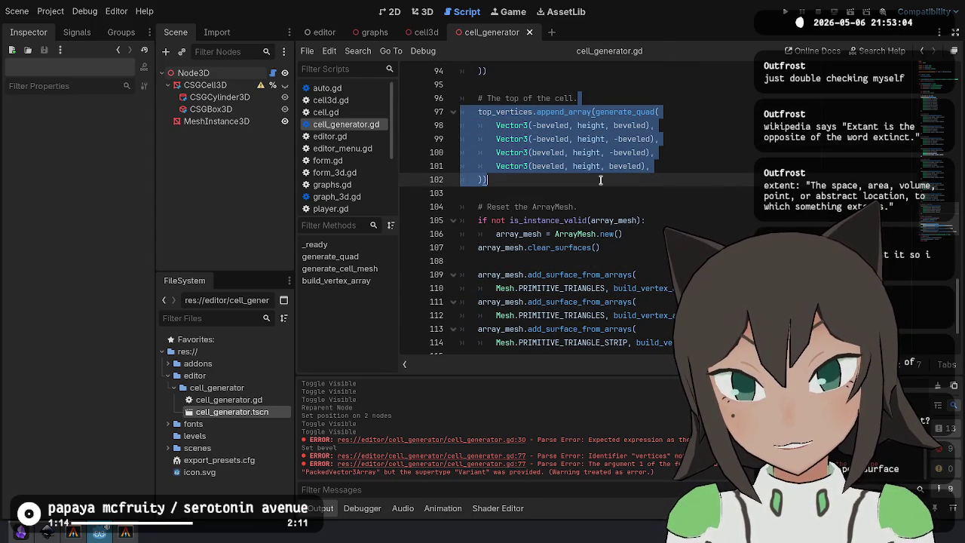
key("ctrl+c")
left_click(575, 182)
key("Return")
key("ctrl+v")
Lower the copy's first vertex to height - bevel and set the third and fourth vertices to extent and -extent.
left_click(531, 204)
left_click(512, 193)
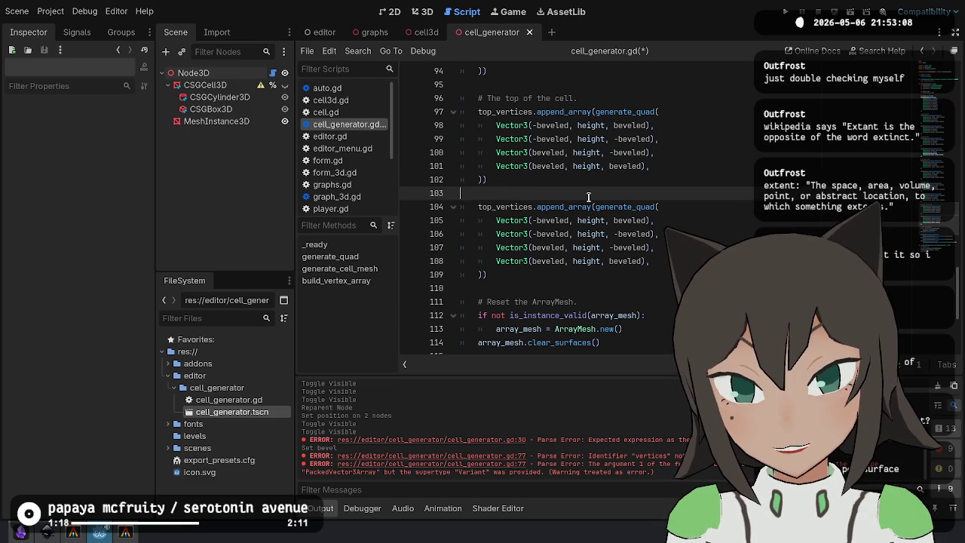
left_click(572, 216)
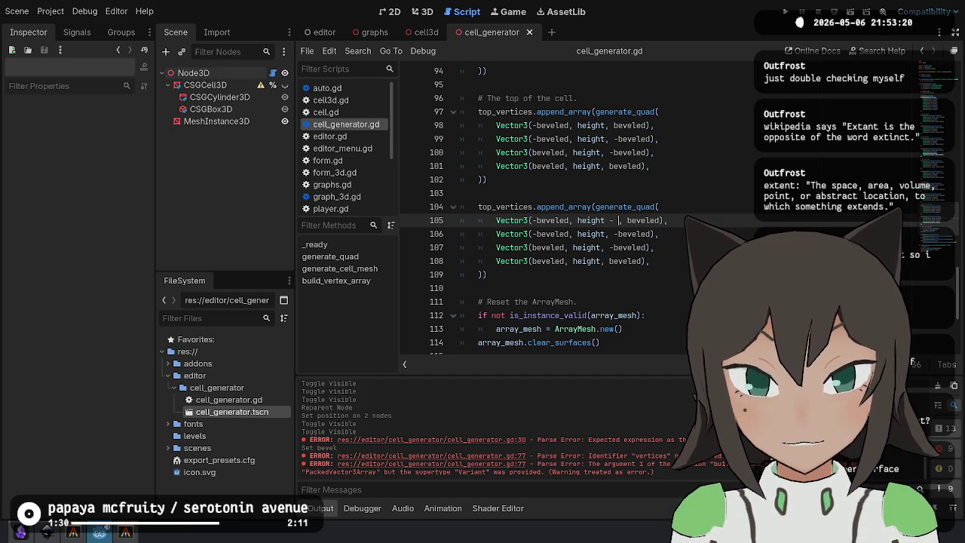
key("ctrl+shift+Left")
key("ctrl+shift+Left")
key("ctrl+shift+Left")
key("ctrl+shift+Right")
left_click(605, 234)
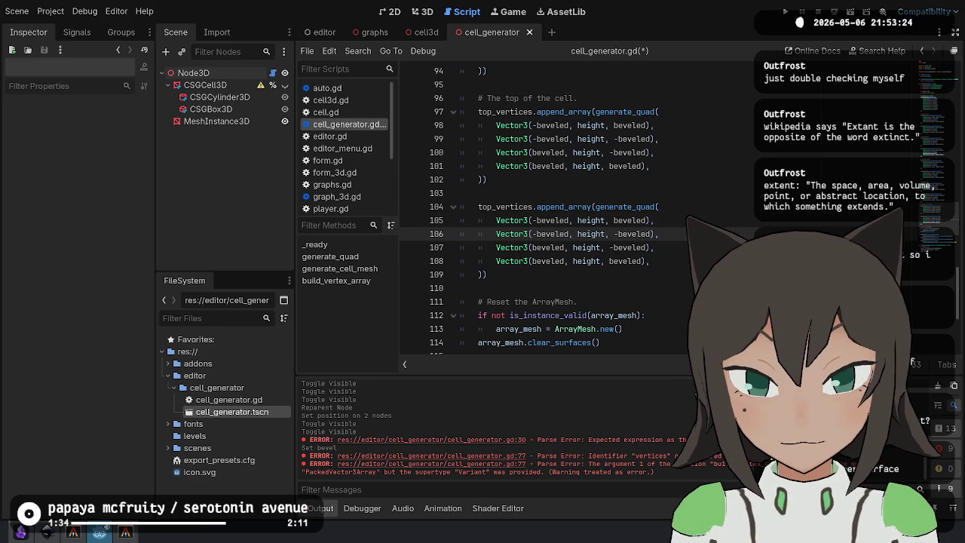
type("- bevel")
left_click(615, 220)
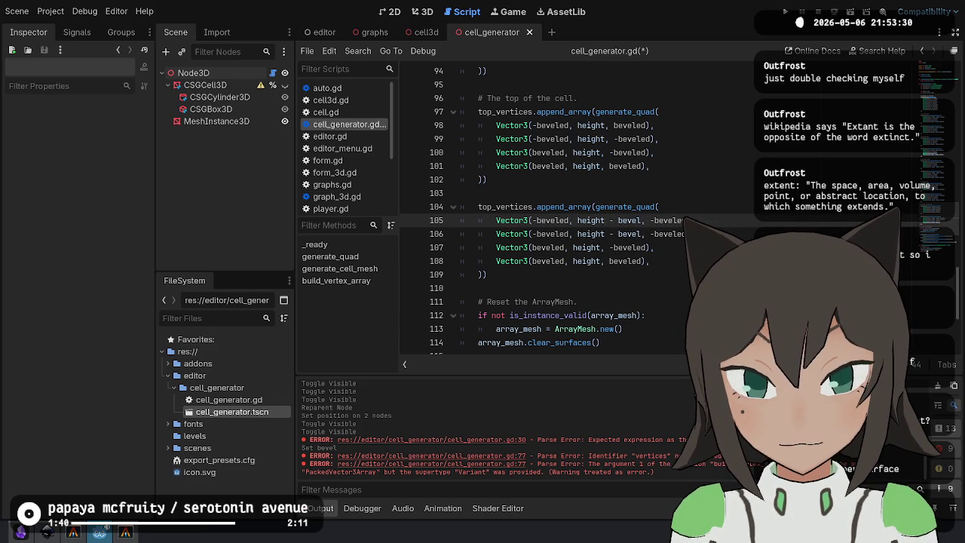
key("Down")
key("Down")
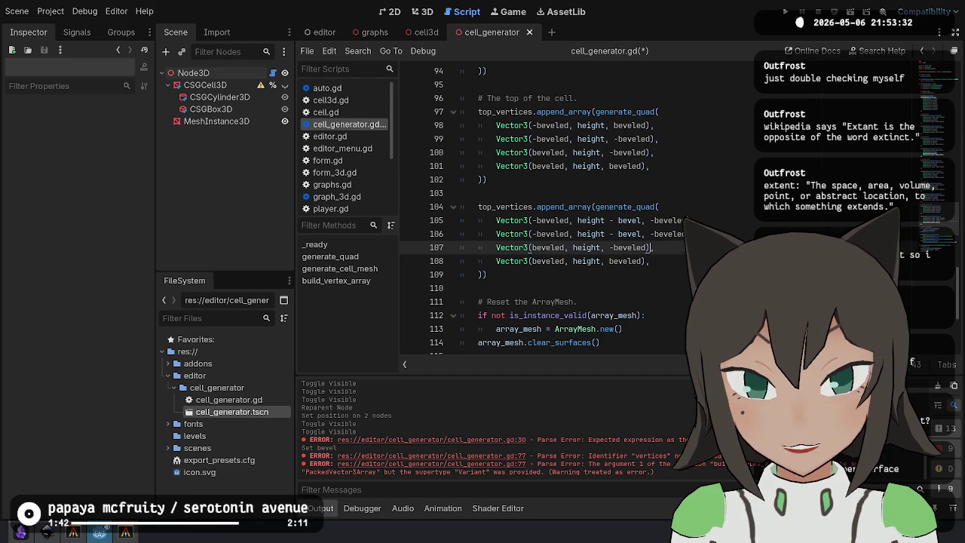
key("ctrl+shift+Left")
key("BackSpace")
type("ext")
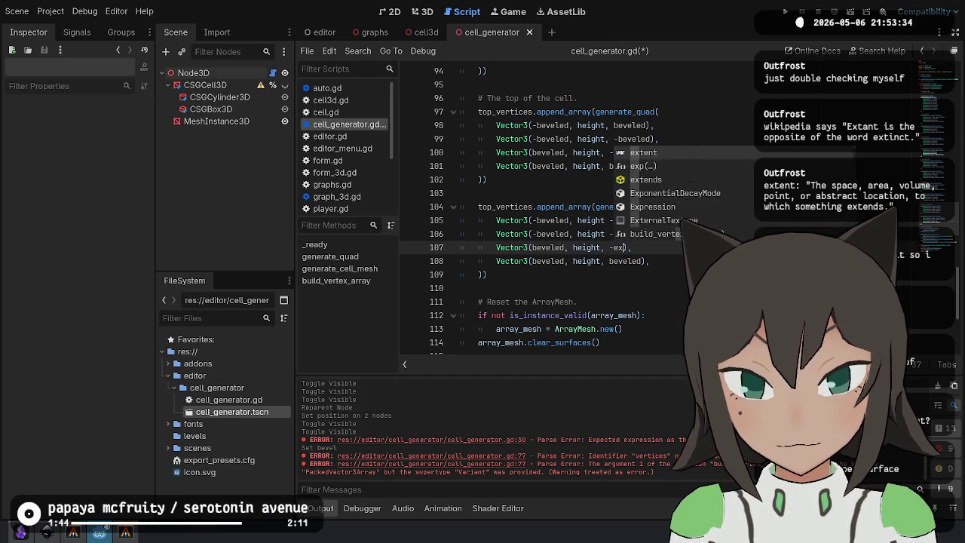
key("Return")
key("Down")
key("ctrl+shift+Left")
key("BackSpace")
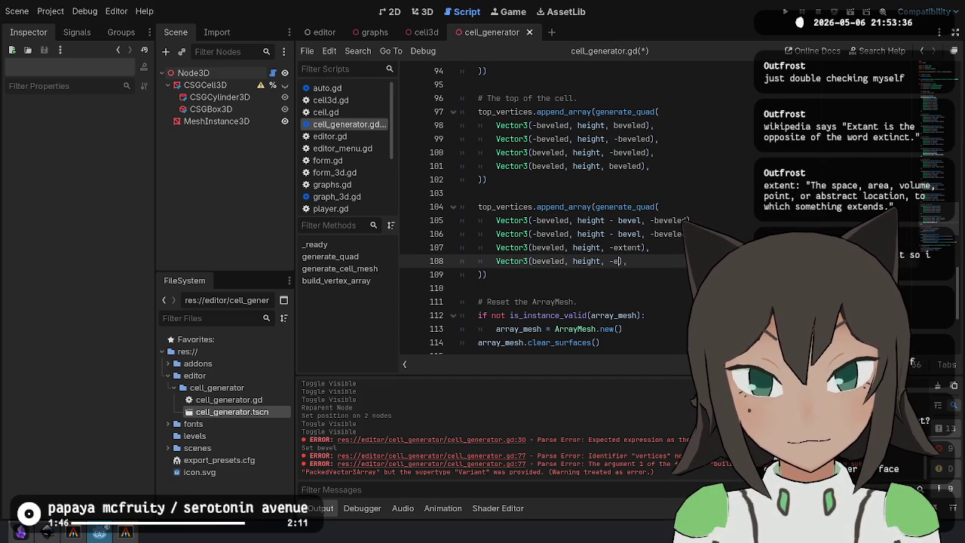
type("-ext")
key("Return")
Fix the copy's x terms for the bevel, save the script and view the mesh in 3D.
key("Up")
key("Up")
key("Up")
key("ctrl+Left")
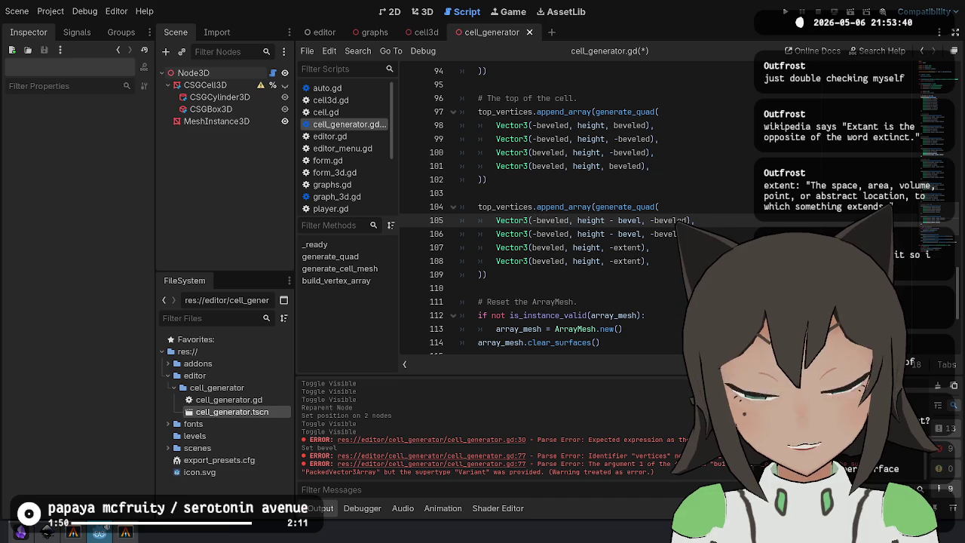
key("Down")
key("Up")
key("ctrl+Left")
key("ctrl+Left")
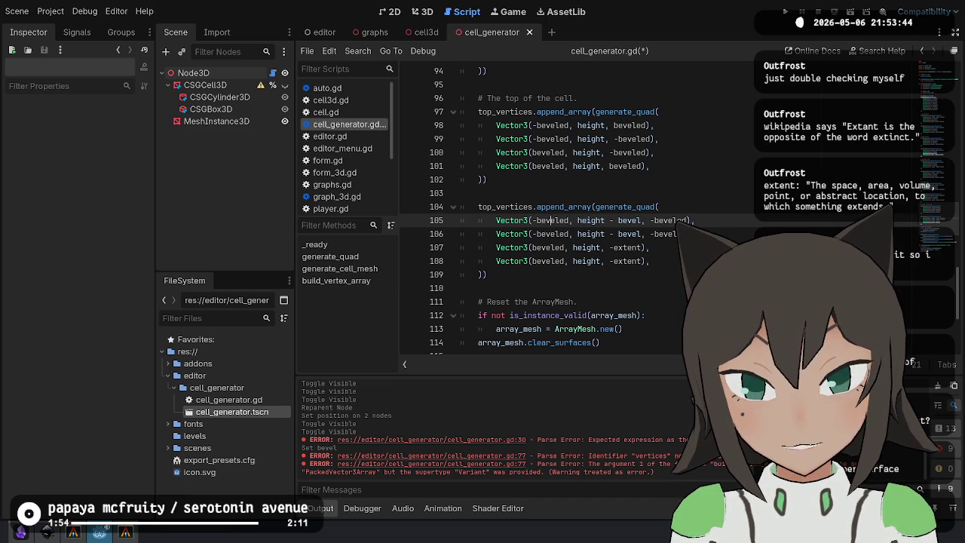
key("ctrl+shift+Right")
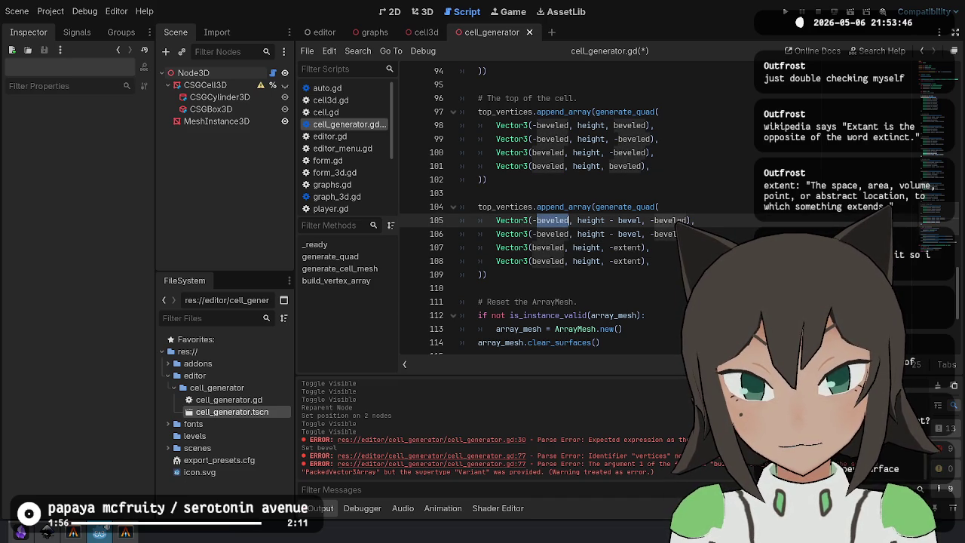
key("Left")
key("Down")
key("BackSpace")
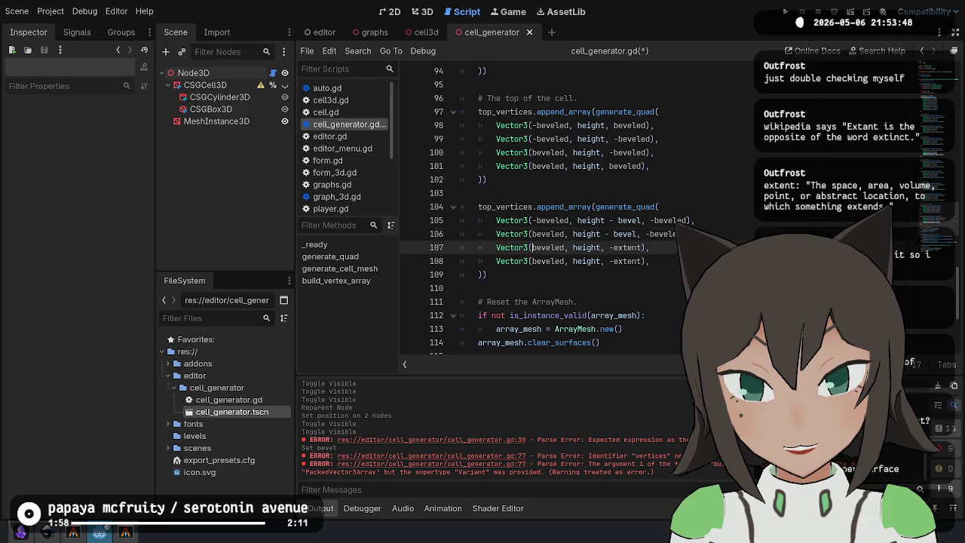
key("Down")
key("Down")
key("ctrl+s")
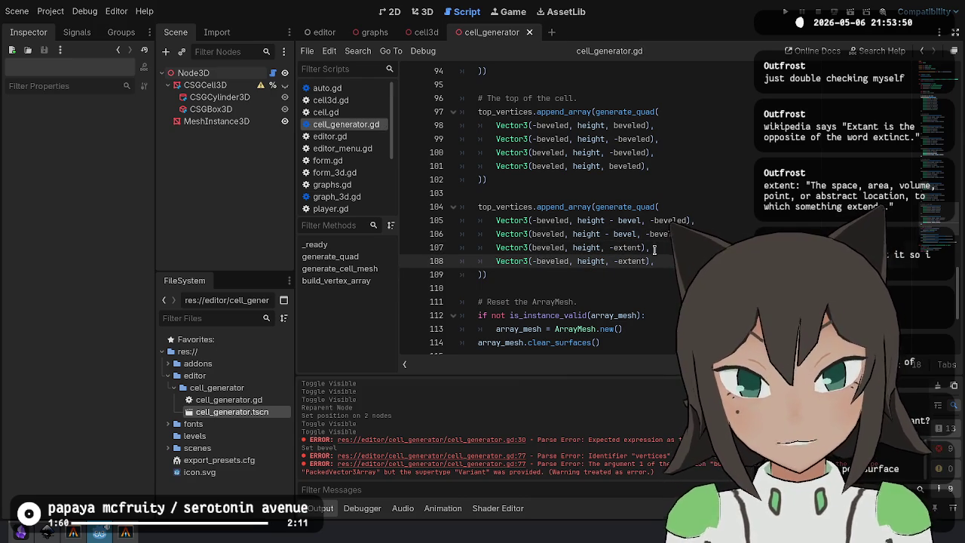
left_click(427, 12)
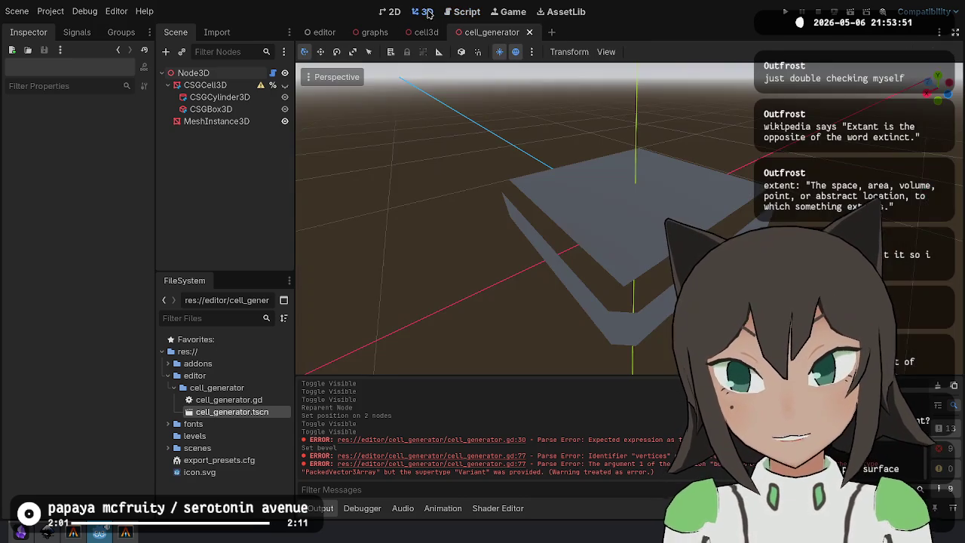
After orbiting the bevel, change the bevel quad's upper vertices from -extent to -beveled.
left_click(195, 73)
mouse_move(637, 248)
left_mouse_down()
mouse_move(664, 271)
mouse_move(693, 280)
mouse_move(596, 219)
mouse_move(481, 120)
mouse_move(459, 126)
mouse_move(669, 161)
mouse_move(618, 154)
mouse_move(494, 177)
mouse_move(490, 151)
mouse_move(760, 225)
left_mouse_up()
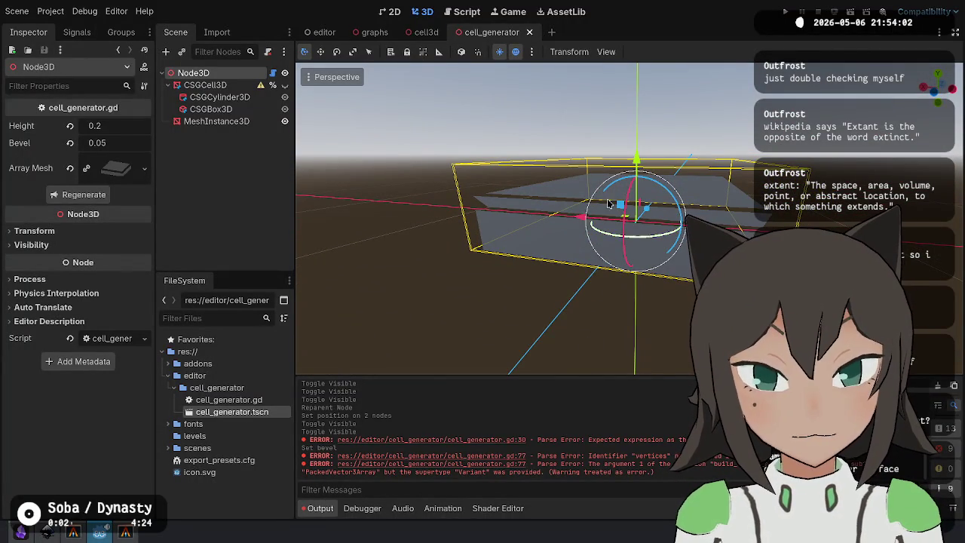
left_click(450, 10)
left_click(653, 220)
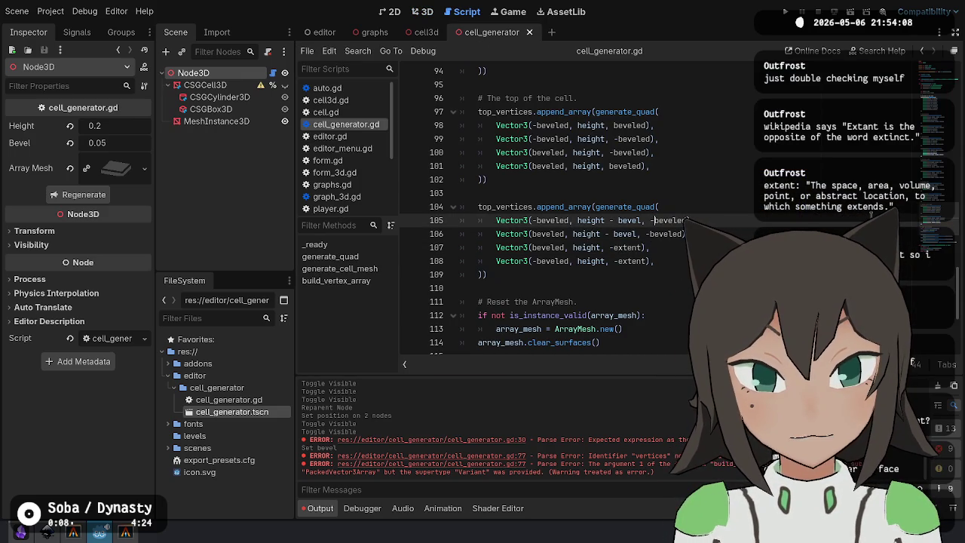
key("Down")
key("Up")
key("Left")
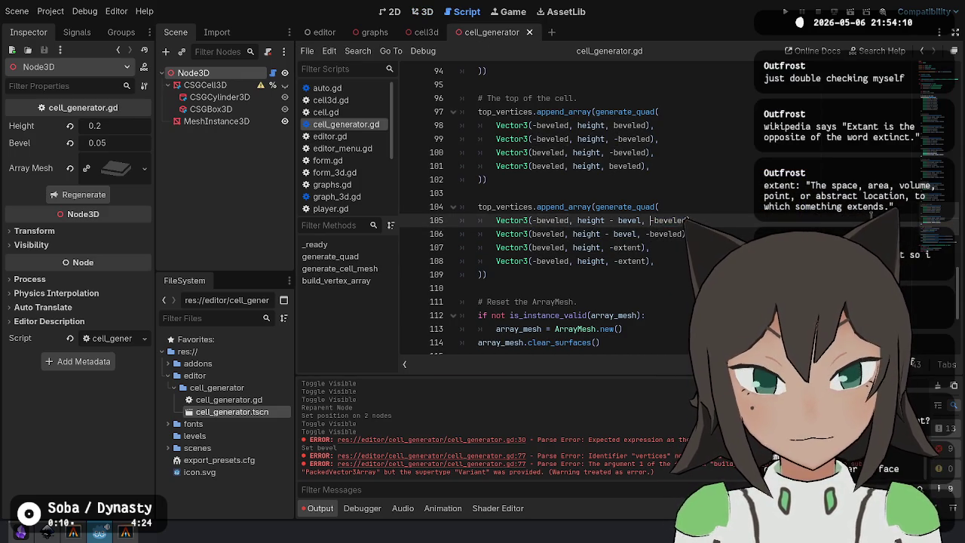
key("Down")
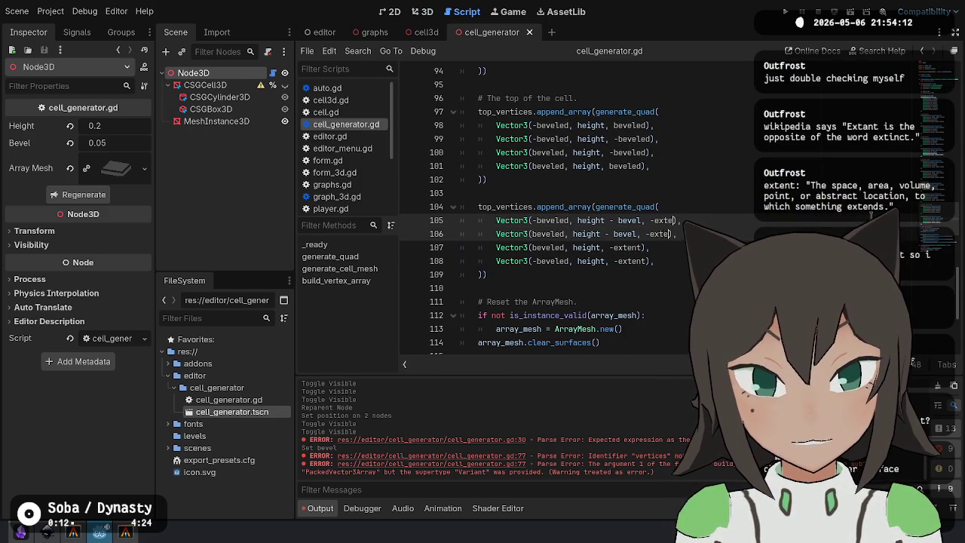
type("ent")
key("Down")
key("ctrl+d")
key("ctrl+d")
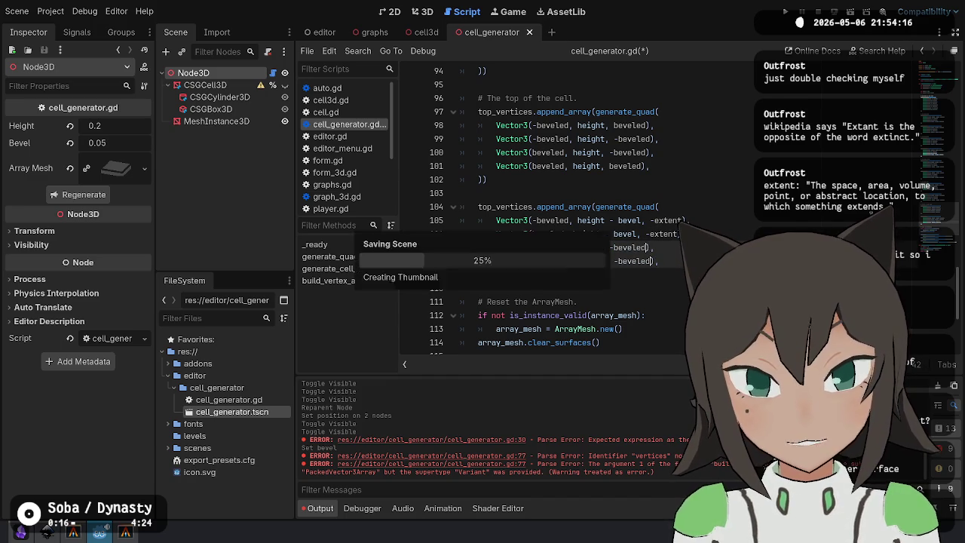
Recheck the updated bevel strip in the 3D view.
left_click(422, 11)
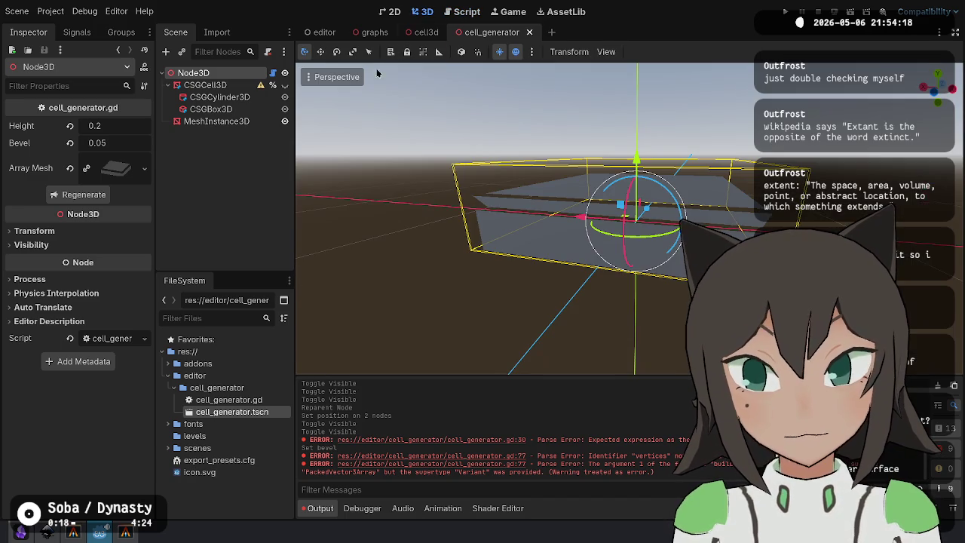
mouse_move(325, 168)
left_mouse_down()
mouse_move(728, 203)
mouse_move(697, 220)
left_mouse_up()
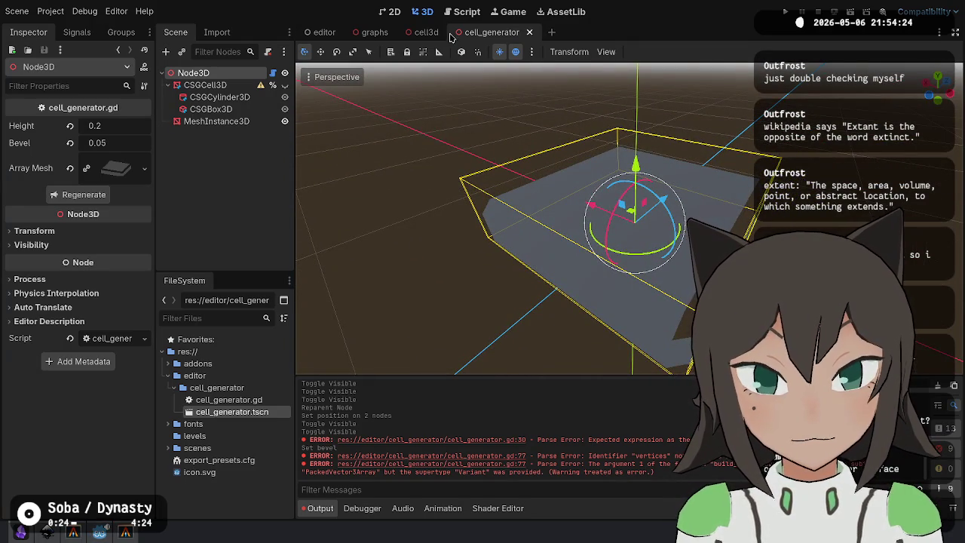
left_click(467, 11)
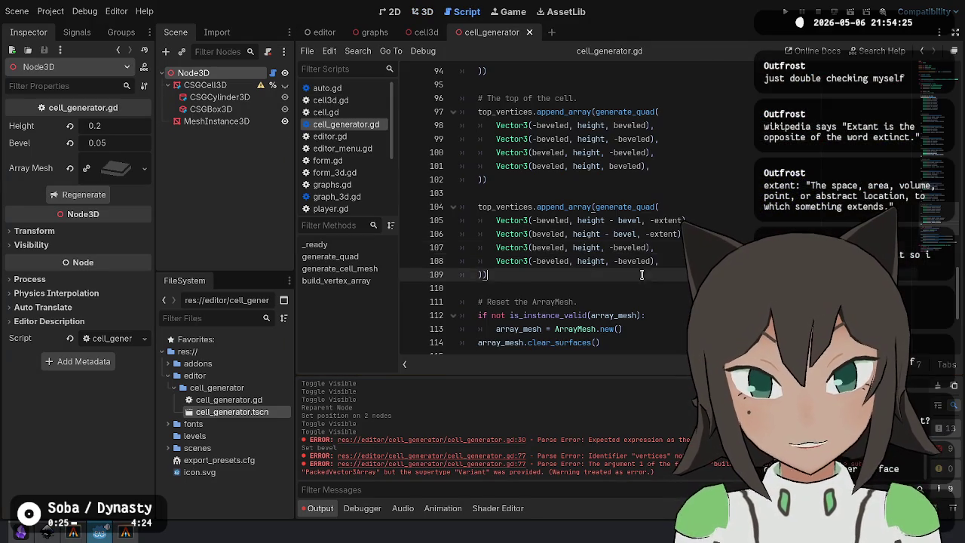
Duplicate the bevel quad block with its blank line below itself.
left_click_drag(665, 206, 668, 256)
left_click_drag(556, 276, 569, 195)
key("ctrl+c")
left_click(526, 270)
key("ctrl+v")
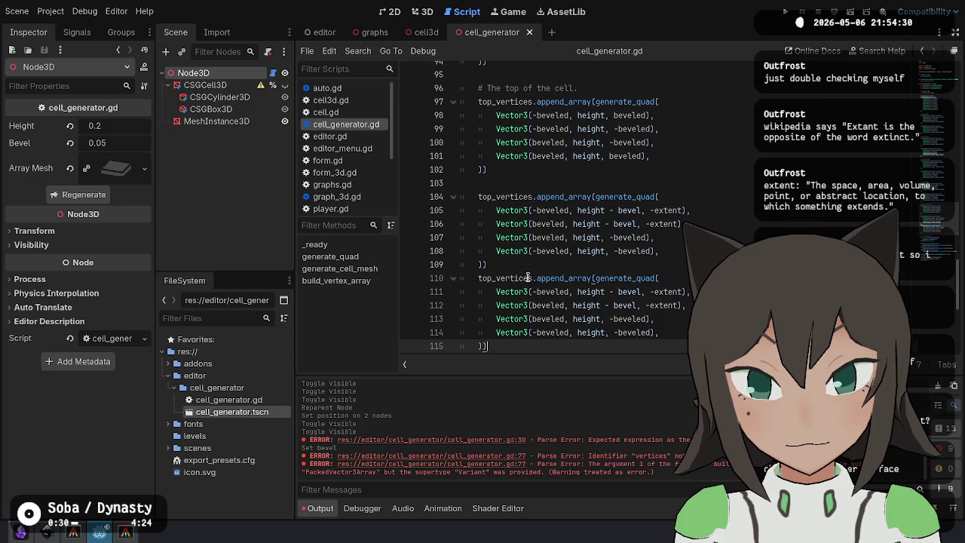
Make the copy's z values positive extent and beveled, reversing its vertex order to flip the face.
left_click(672, 209)
scroll(672, 210, "down", 2)
left_click(651, 223)
key("BackSpace")
key("Down")
key("Down")
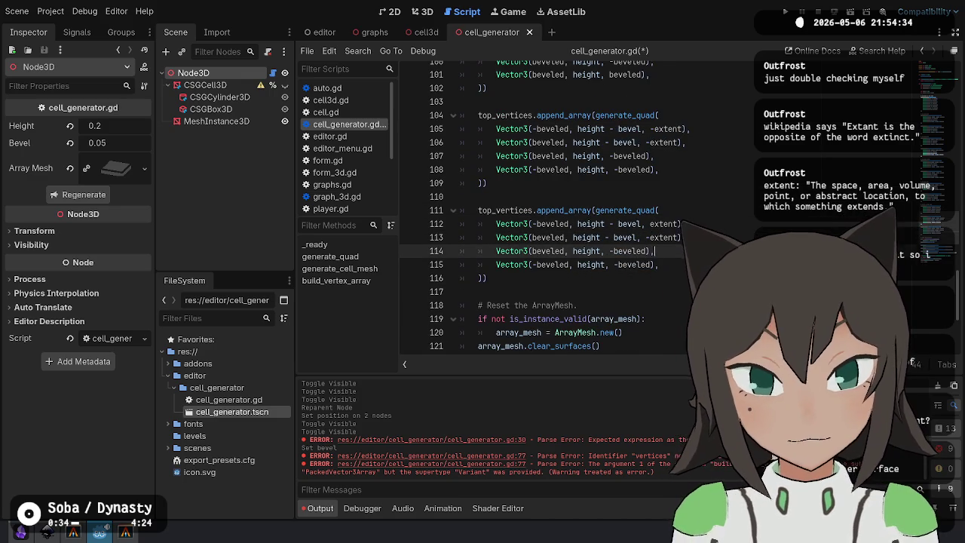
type(",")
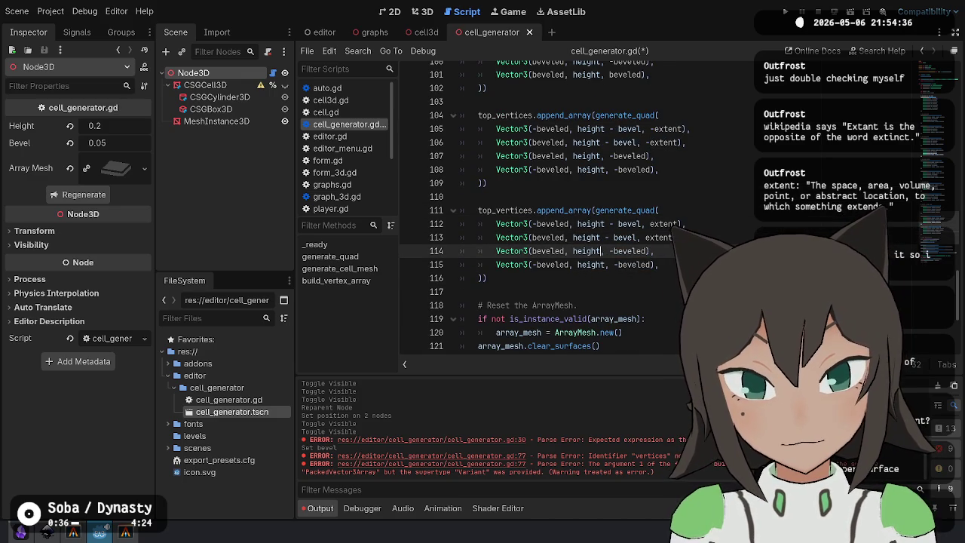
key("Delete")
key("Down")
key("alt+Up")
key("Up")
key("Up")
key("alt+Down")
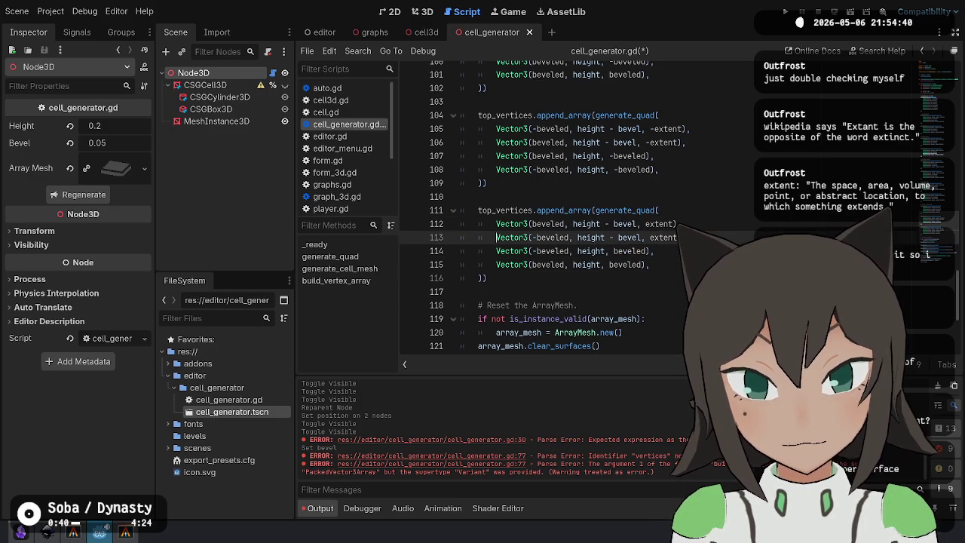
Inspect the new face in 3D from a lower frontal angle.
left_click(427, 12)
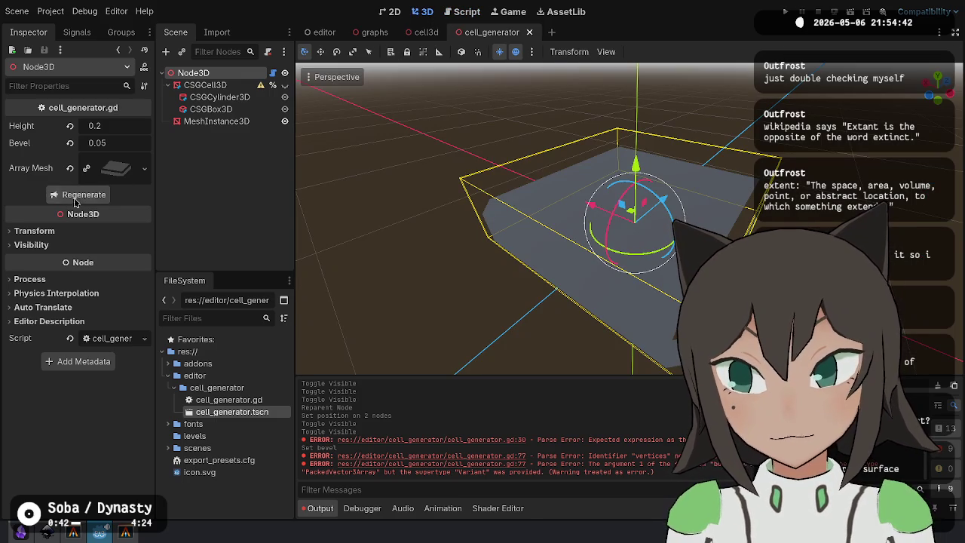
mouse_move(674, 221)
left_mouse_down()
mouse_move(656, 196)
mouse_move(658, 166)
mouse_move(588, 181)
mouse_move(490, 151)
mouse_move(387, 6)
left_mouse_up()
left_click(462, 12)
key("Down")
key("Down")
key("Down")
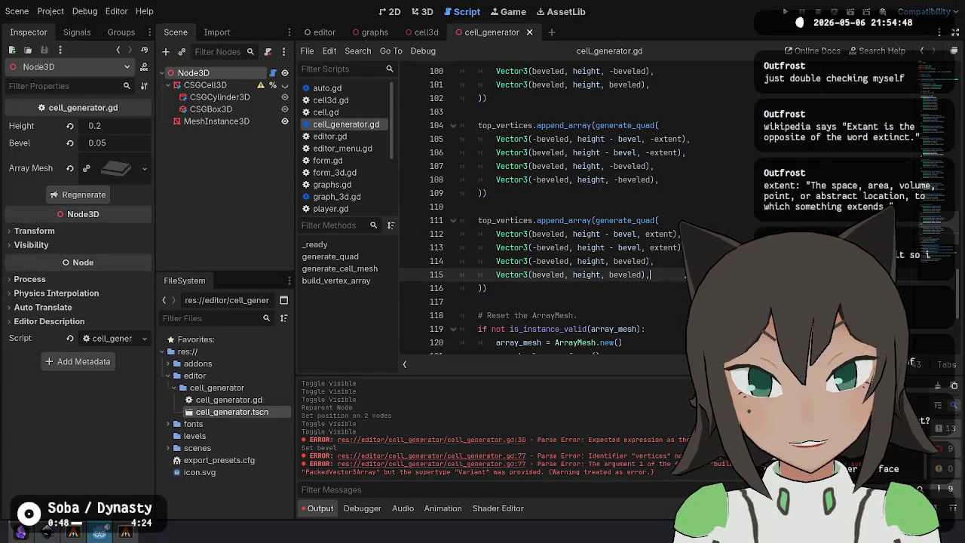
Paste another copy of the top bevel quad (lines 103–109) as the -extent side, save, and view in 3D.
left_click_drag(532, 191, 530, 113)
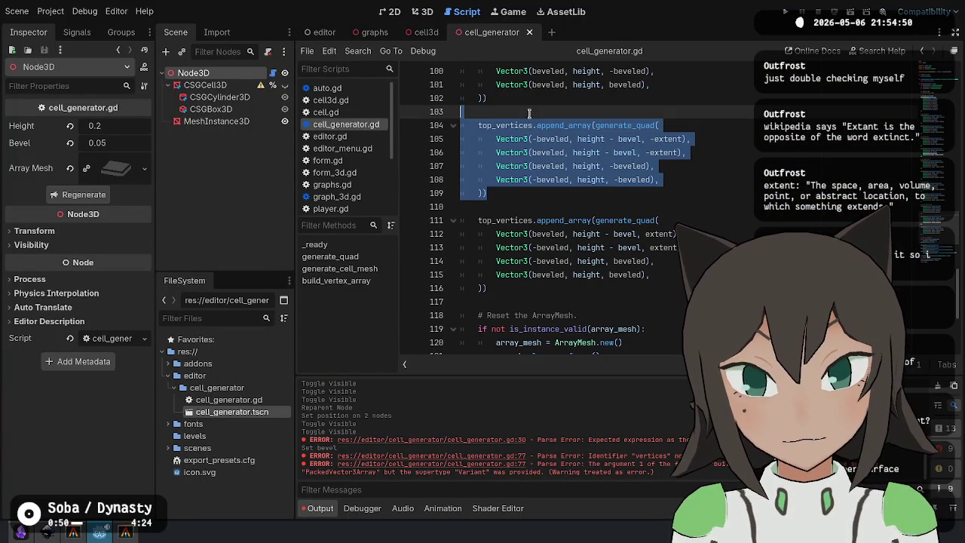
key("ctrl+c")
left_click(510, 200)
key("ctrl+v")
key("Return")
left_click(553, 235)
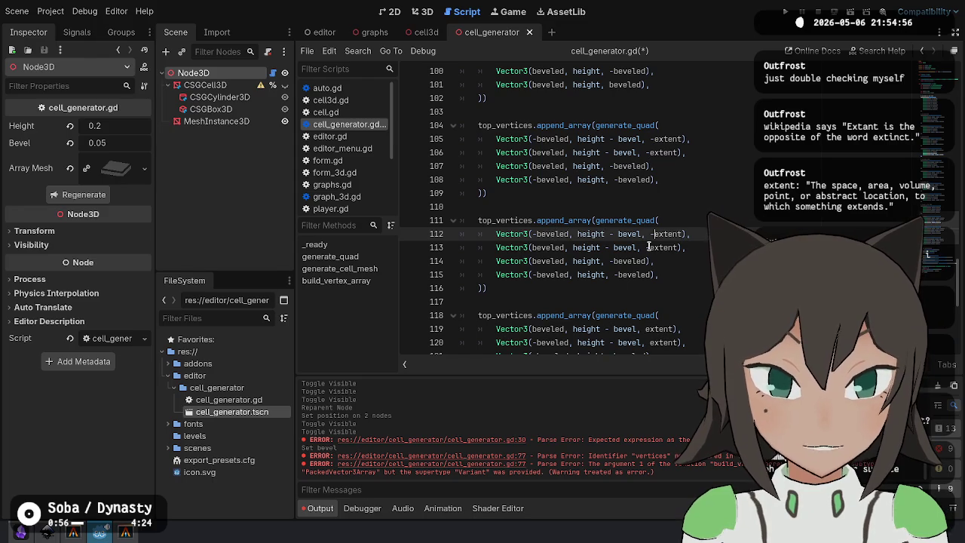
key("BackSpace")
key("shift+alt+Down")
key("shift+alt+Down")
key("shift+alt+Down")
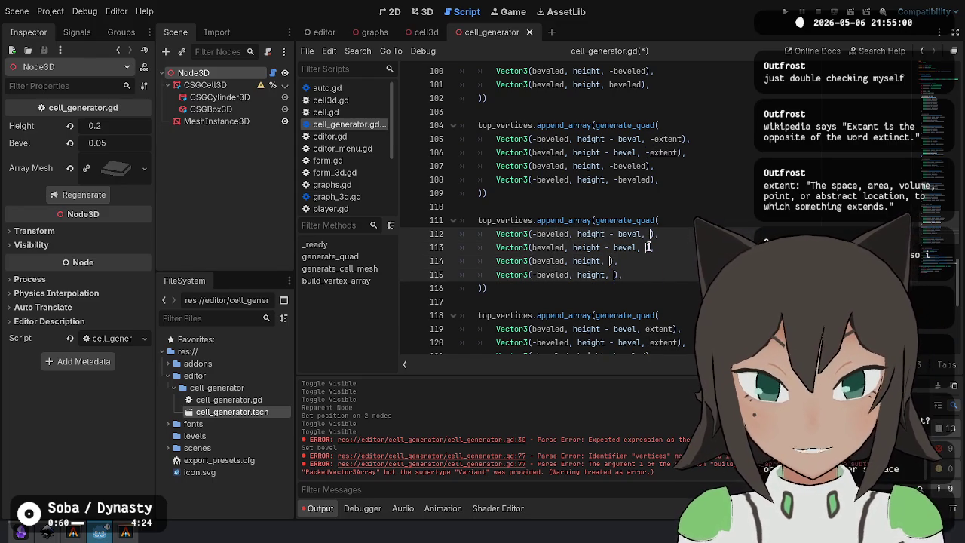
key("ctrl+z")
key("ctrl+z")
key("ctrl+z")
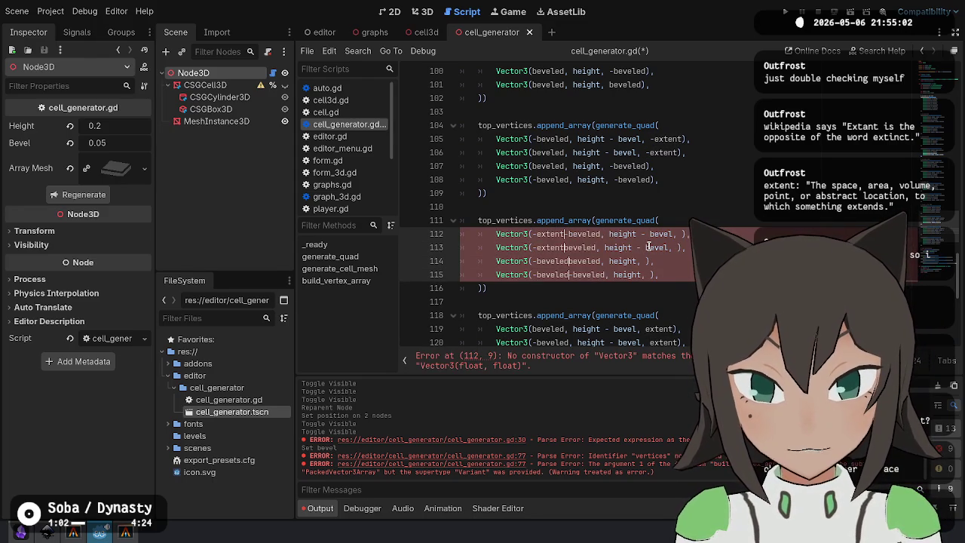
key("ctrl+s")
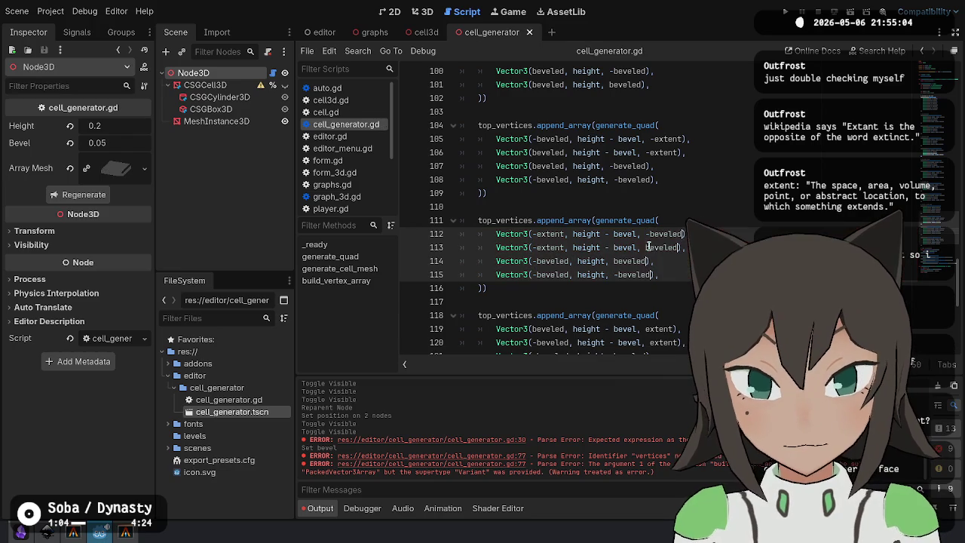
left_click(424, 13)
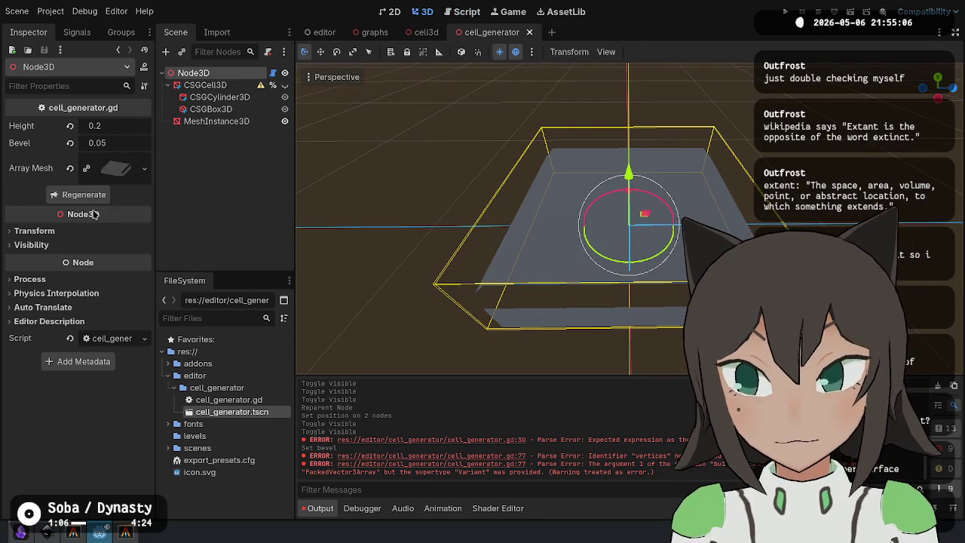
Orbit beneath the cell mesh, then review the extent terms on lines 112–115.
mouse_move(407, 226)
left_mouse_down()
mouse_move(452, 226)
mouse_move(426, 232)
mouse_move(417, 166)
mouse_move(488, 209)
mouse_move(462, 213)
mouse_move(534, 276)
mouse_move(488, 255)
mouse_move(655, 259)
left_mouse_up()
mouse_move(623, 232)
left_mouse_down()
mouse_move(657, 151)
mouse_move(665, 201)
mouse_move(630, 223)
mouse_move(633, 203)
mouse_move(637, 215)
mouse_move(614, 234)
left_mouse_up()
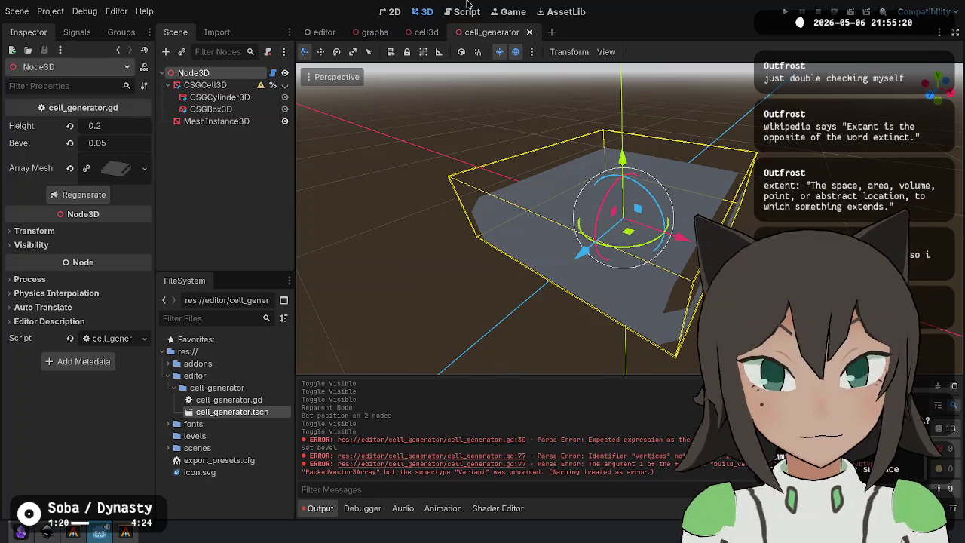
left_click(467, 12)
left_click(687, 247)
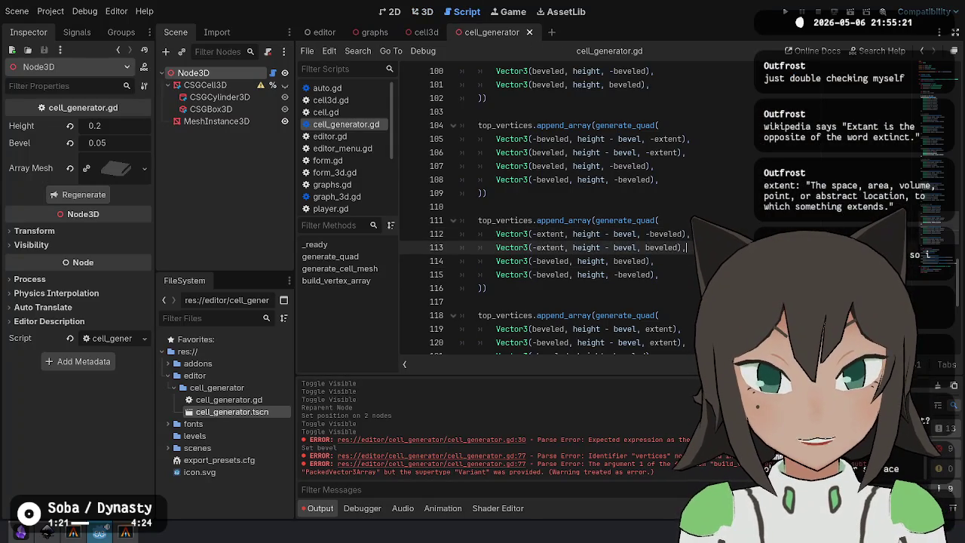
double_click(558, 238)
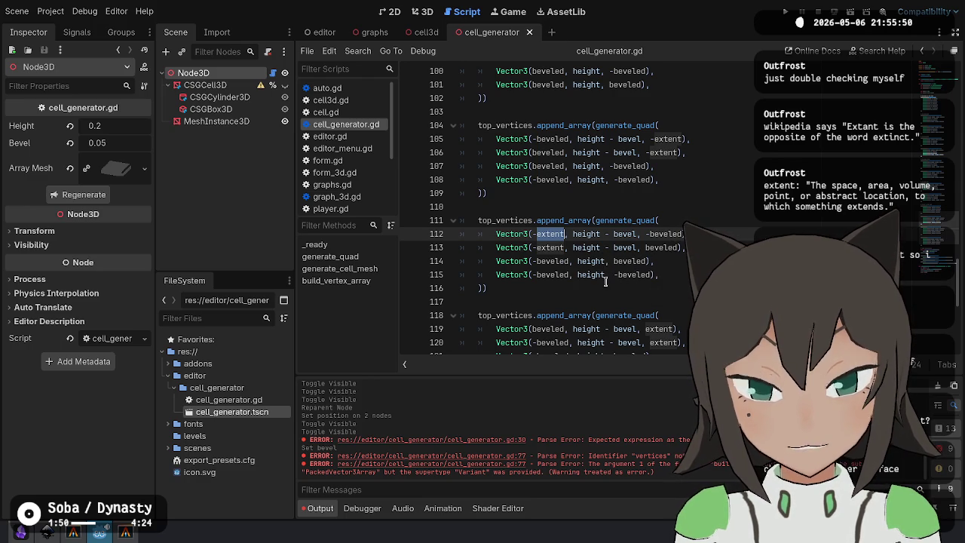
left_click(533, 261)
key("Down")
key("End")
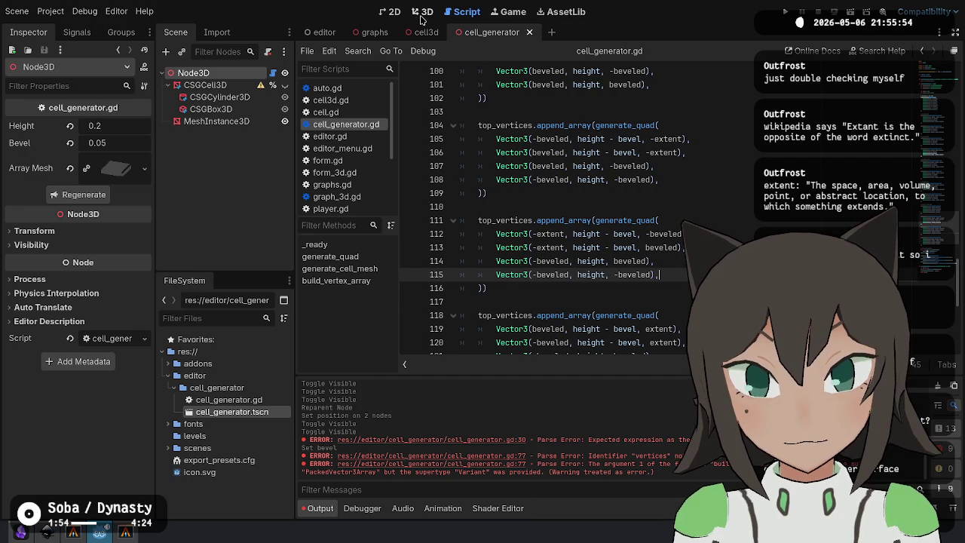
Orbit and zoom the 3D view to inspect the cell's outline from a low angle.
left_click(425, 12)
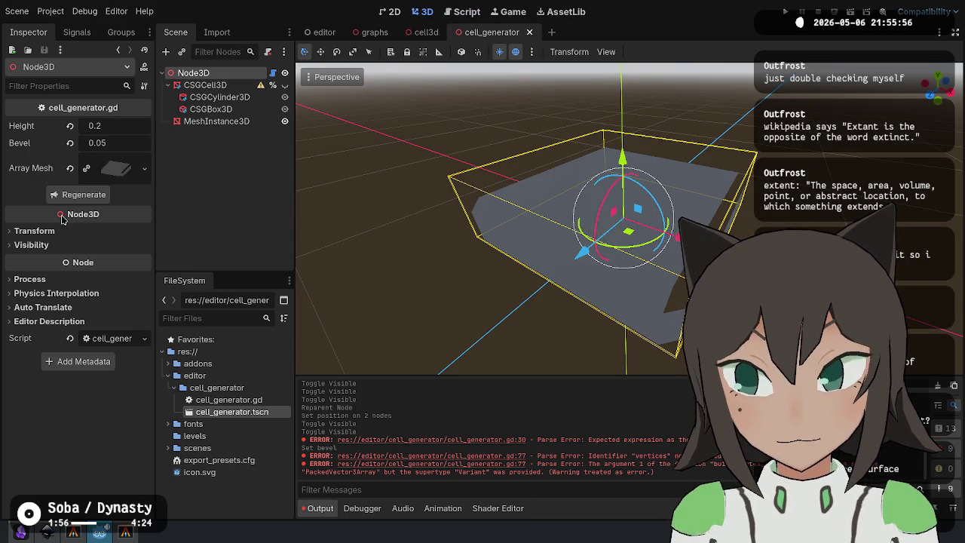
mouse_move(792, 272)
left_mouse_down()
mouse_move(795, 210)
mouse_move(716, 188)
left_mouse_up()
scroll(632, 169, "up", 5)
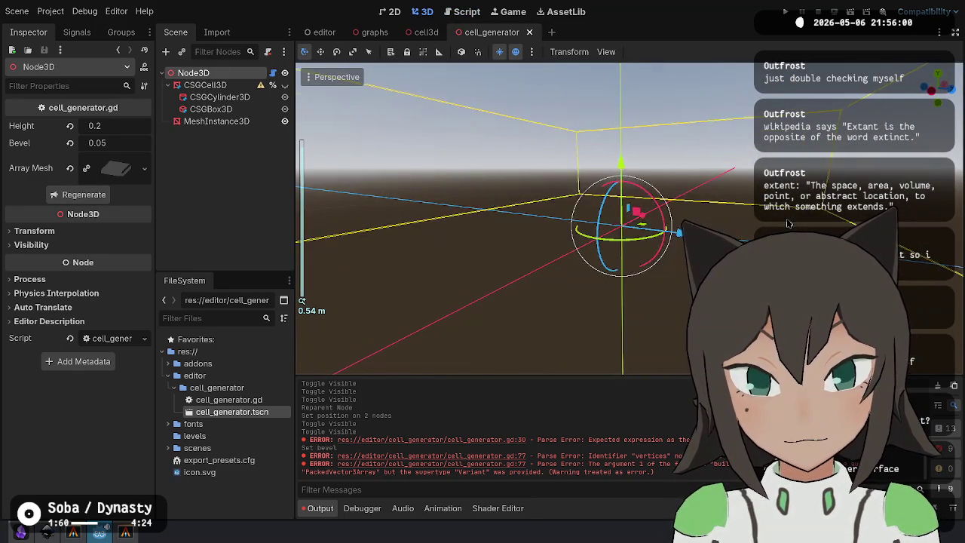
left_click_drag(632, 169, 540, 196)
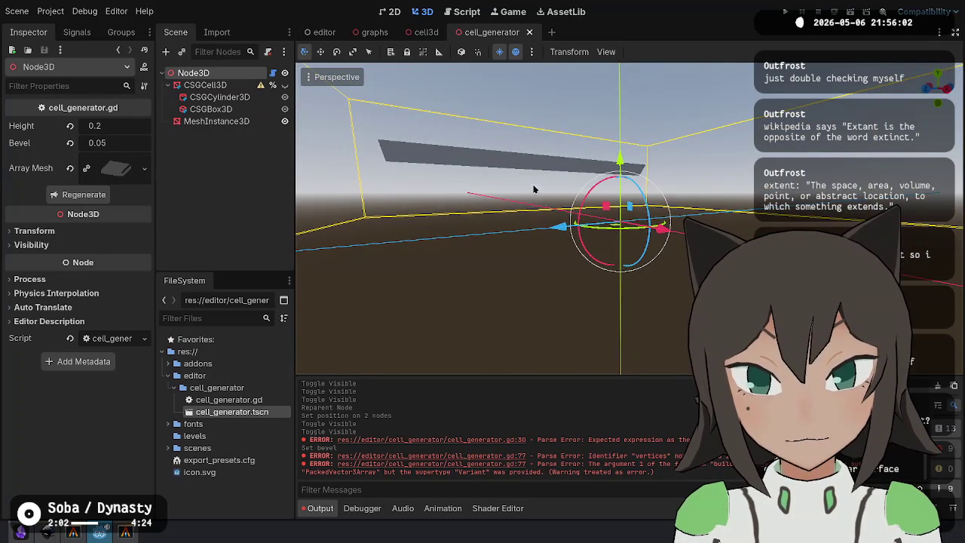
scroll(480, 155, "down", 5)
mouse_move(480, 155)
left_mouse_down()
mouse_move(662, 175)
mouse_move(523, 175)
mouse_move(545, 217)
mouse_move(566, 230)
mouse_move(604, 186)
mouse_move(566, 153)
mouse_move(566, 170)
left_mouse_up()
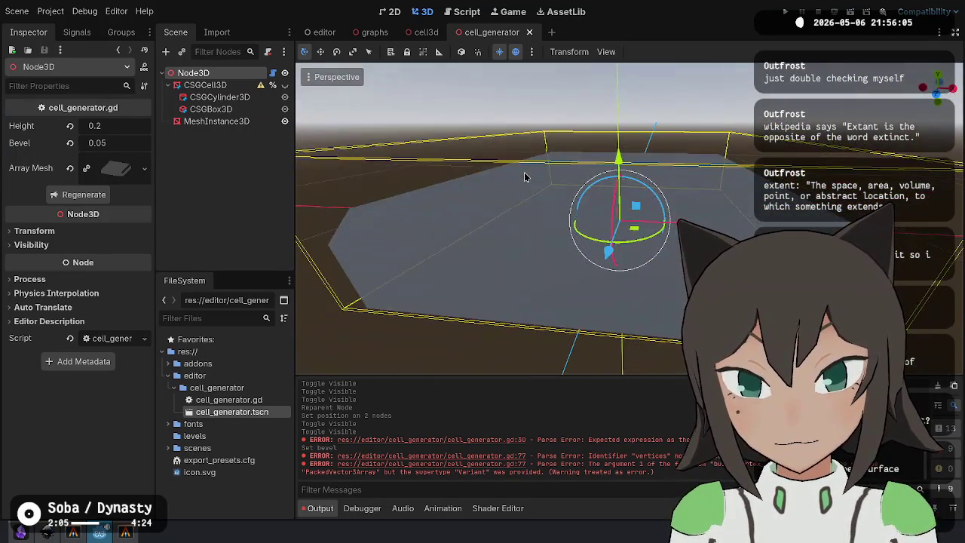
scroll(523, 175, "up", 5)
scroll(522, 175, "down", 5)
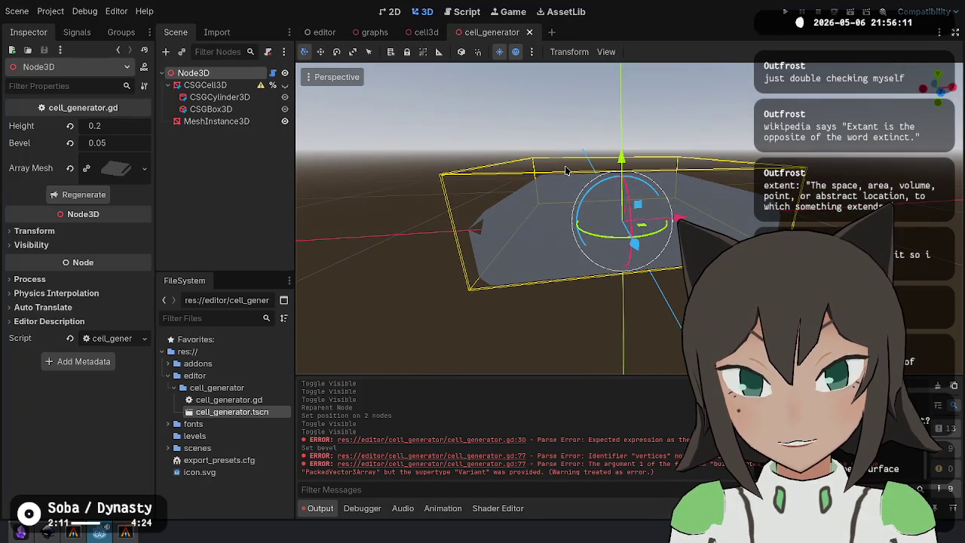
Move the -extent quad block below the +extent block, swap lines 119–122, and save.
left_click(461, 13)
left_click_drag(599, 296, 530, 207)
key("BackSpace")
scroll(530, 206, "down", 2)
key("Delete")
left_click(515, 206)
key("ctrl+v")
left_click(538, 248)
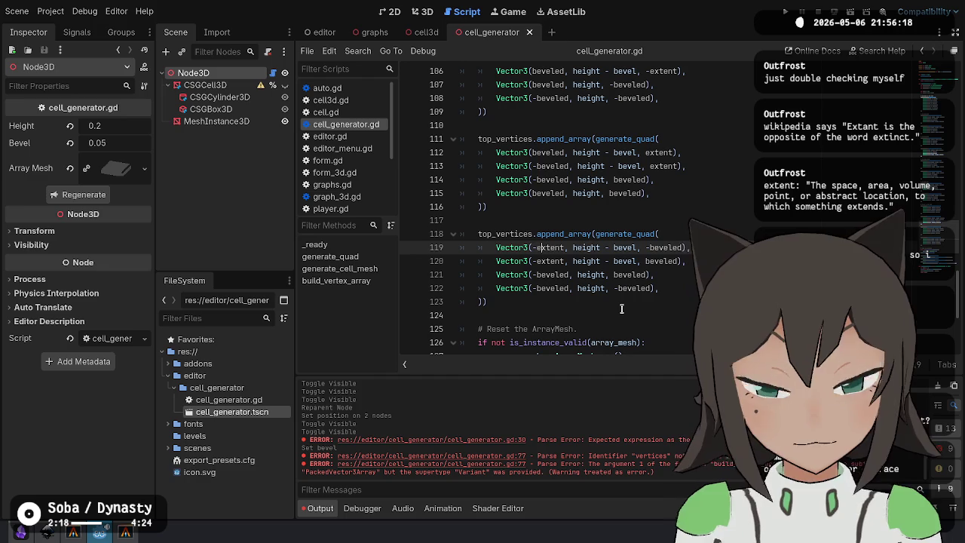
key("Left")
key("alt+Down")
key("Down")
key("alt+Down")
key("ctrl+s")
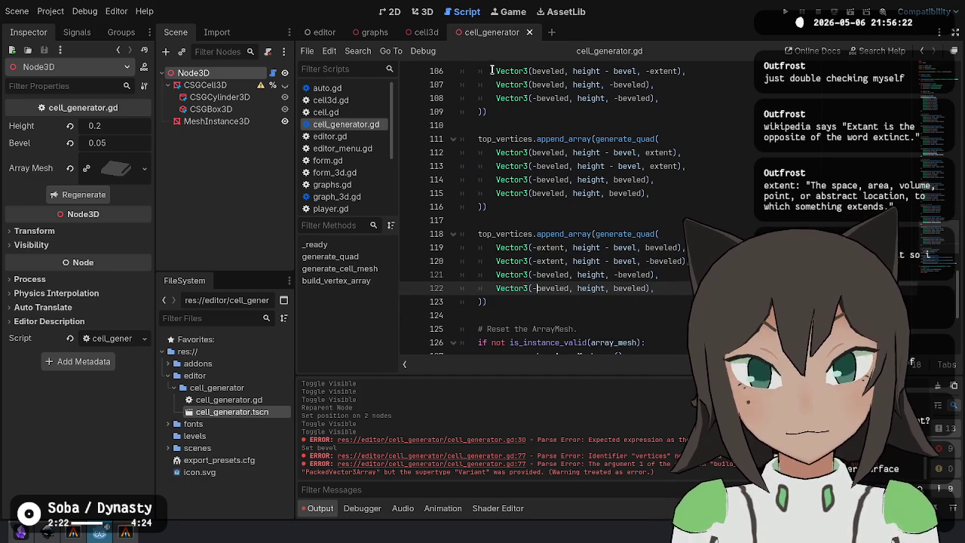
Mirror a copy of the quad to +extent by deleting its minus signs, then regenerate the mesh.
left_click(423, 11)
left_click_drag(446, 190, 468, 19)
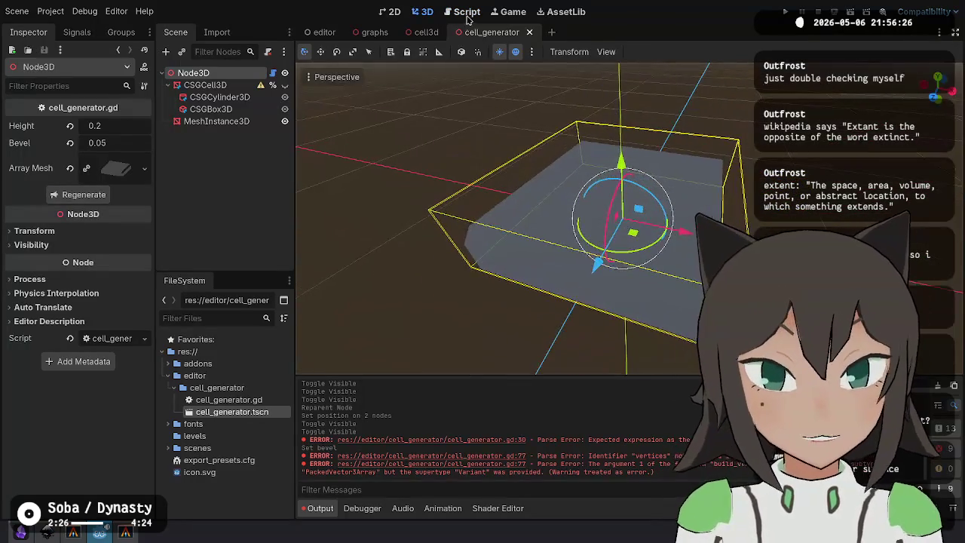
left_click(466, 13)
left_click(523, 301)
left_click(510, 212, "shift")
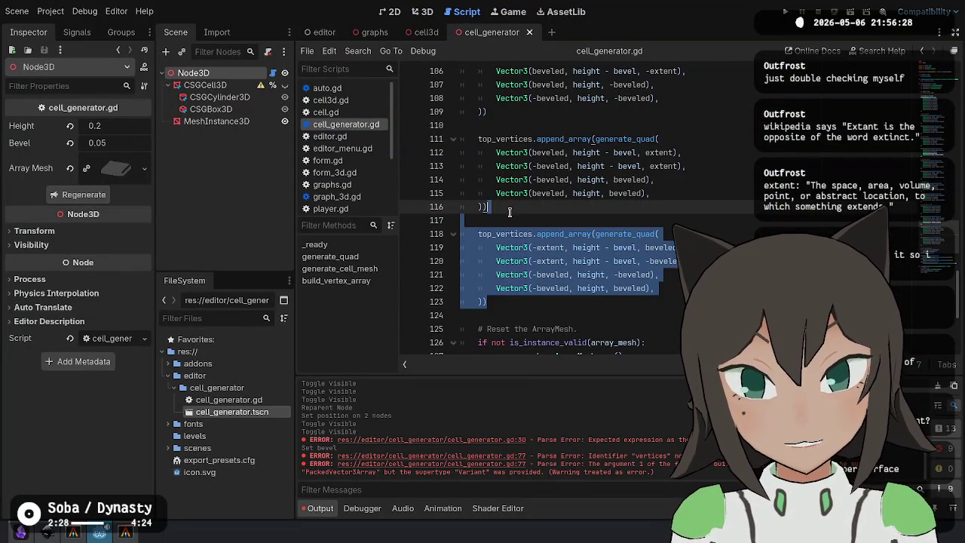
key("ctrl+z")
key("ctrl+z")
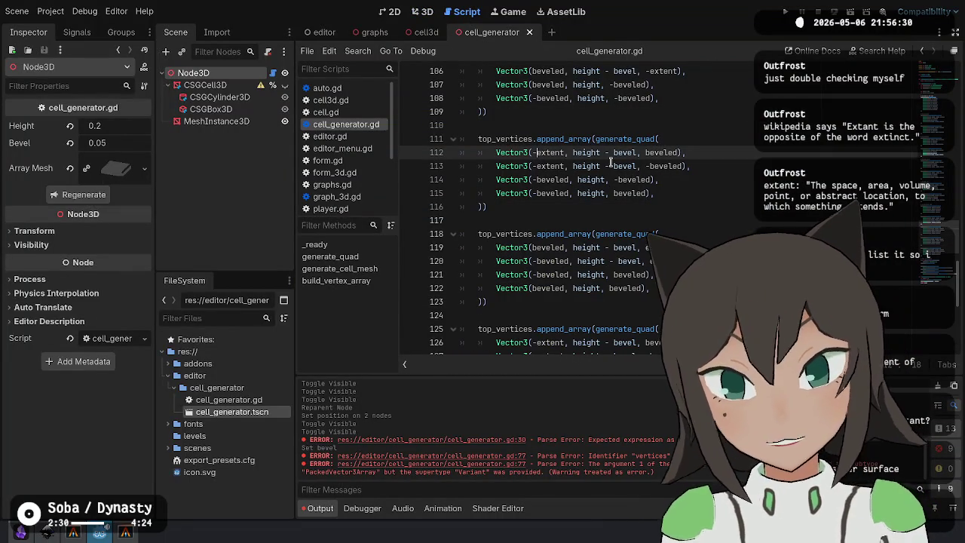
key("shift+alt+Down")
key("shift+alt+Down")
key("shift+alt+Down")
key("Delete")
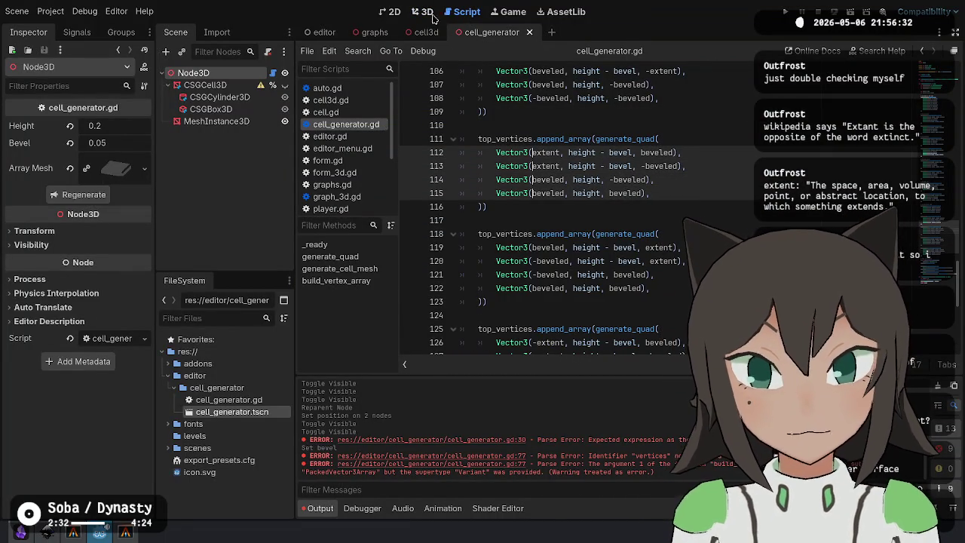
left_click(424, 15)
left_click(90, 195)
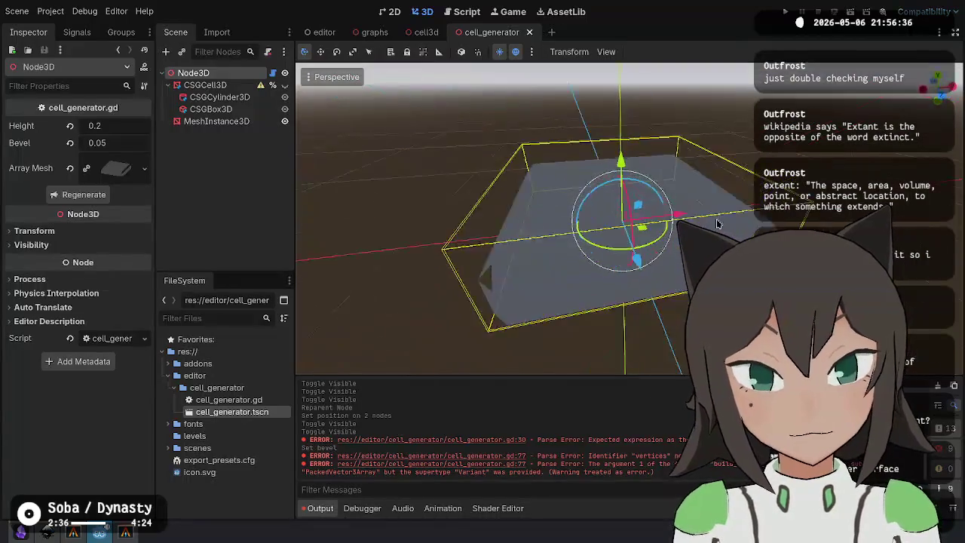
Reorder the mirrored quad's vertices by swapping lines 112–113 and 114–115, then view in 3D.
left_click(461, 11)
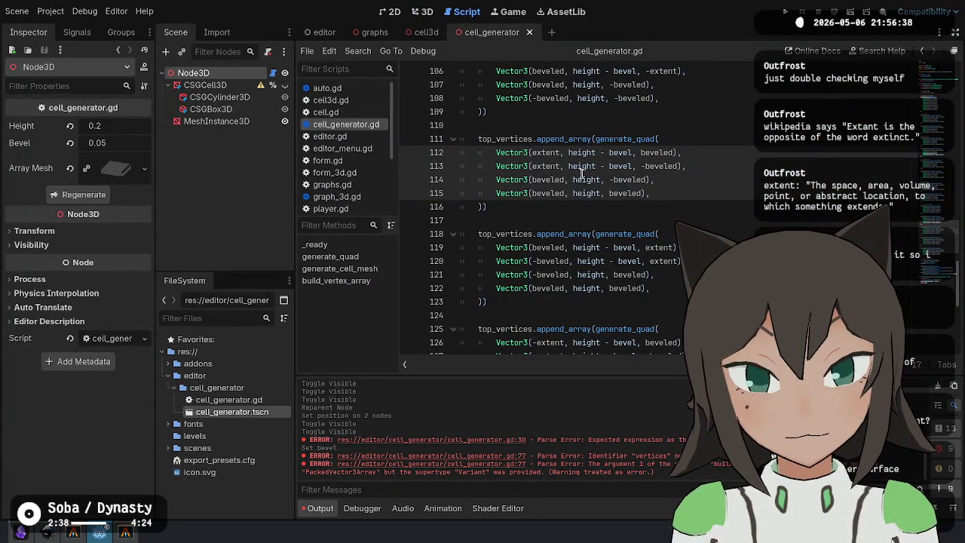
key("ctrl+z")
key("ctrl+shift+z")
left_click(715, 154)
key("alt+Down")
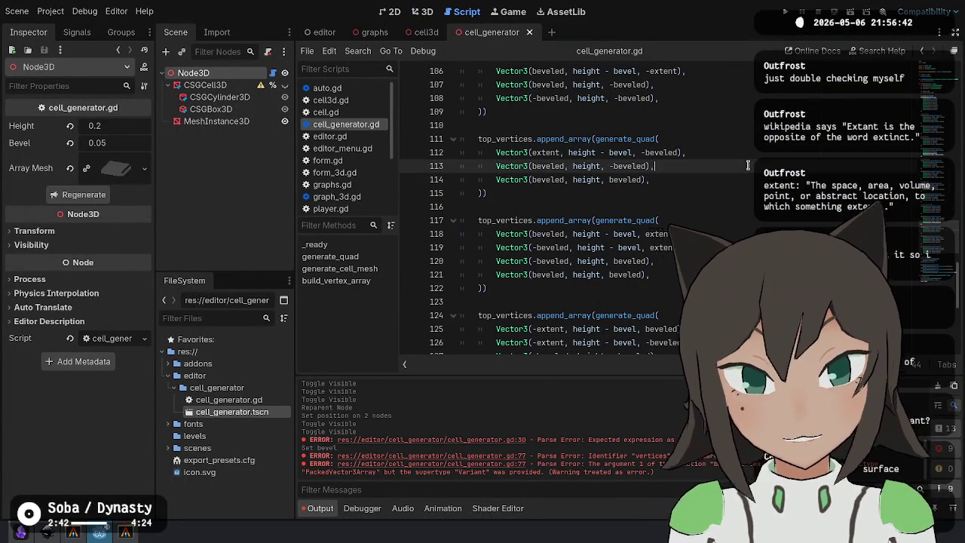
key("Down")
key("alt+Down")
left_click(422, 12)
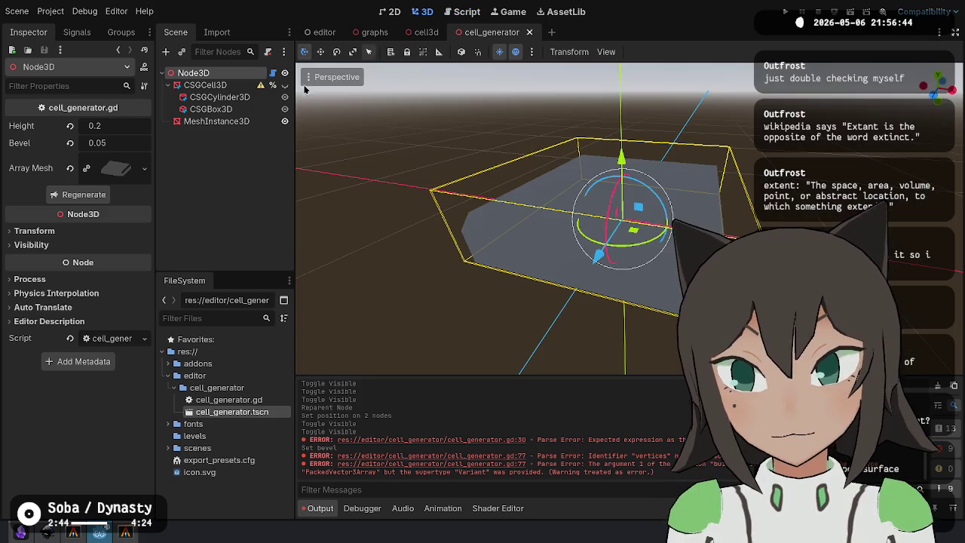
Regenerate the cell mesh, orbit to a low level view, then return to line 122 of the script.
left_click(80, 194)
mouse_move(623, 251)
left_mouse_down()
mouse_move(656, 290)
mouse_move(558, 273)
mouse_move(599, 187)
mouse_move(592, 298)
mouse_move(596, 85)
left_mouse_up()
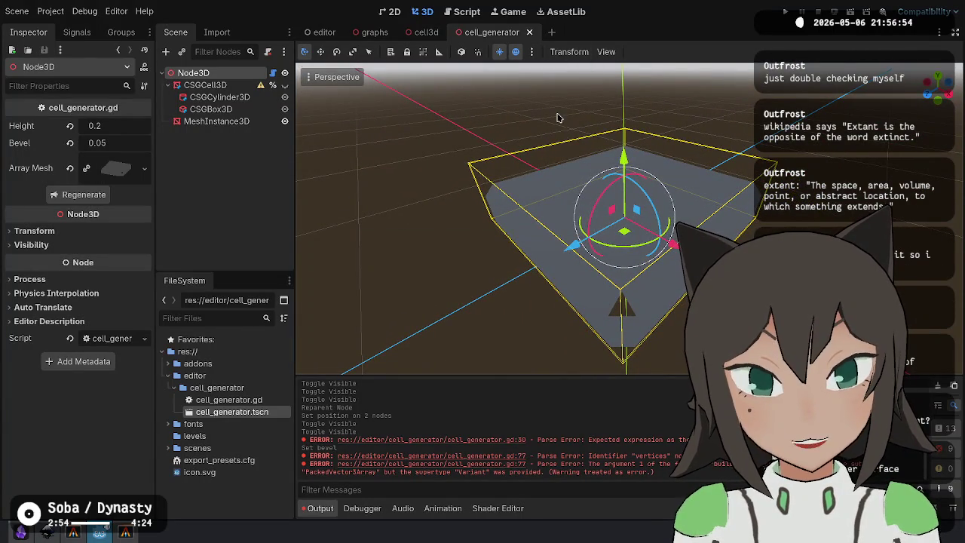
left_click(461, 13)
left_click(652, 288)
scroll(603, 271, "down", 4)
scroll(543, 253, "up", 3)
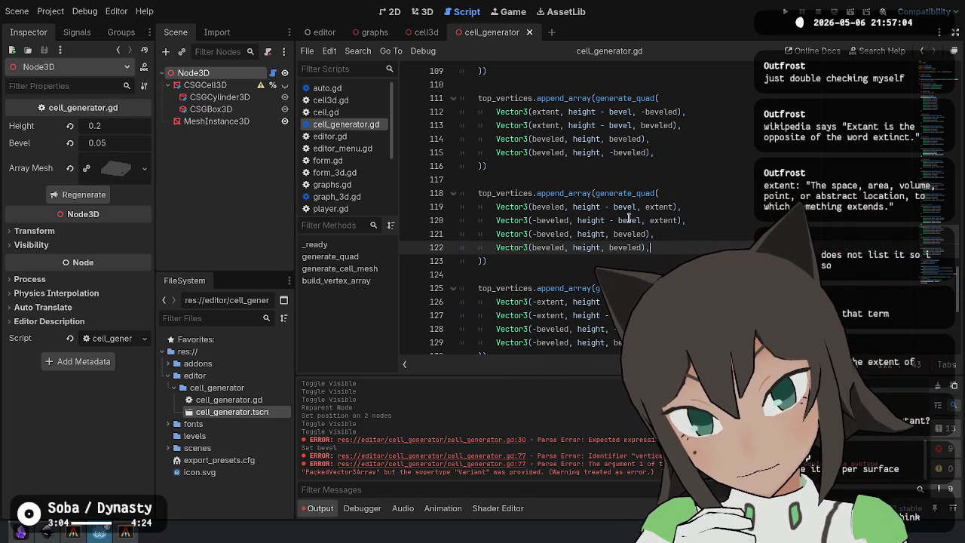
Review the top bevel quad block on lines 104–109.
scroll(550, 254, "down", 5)
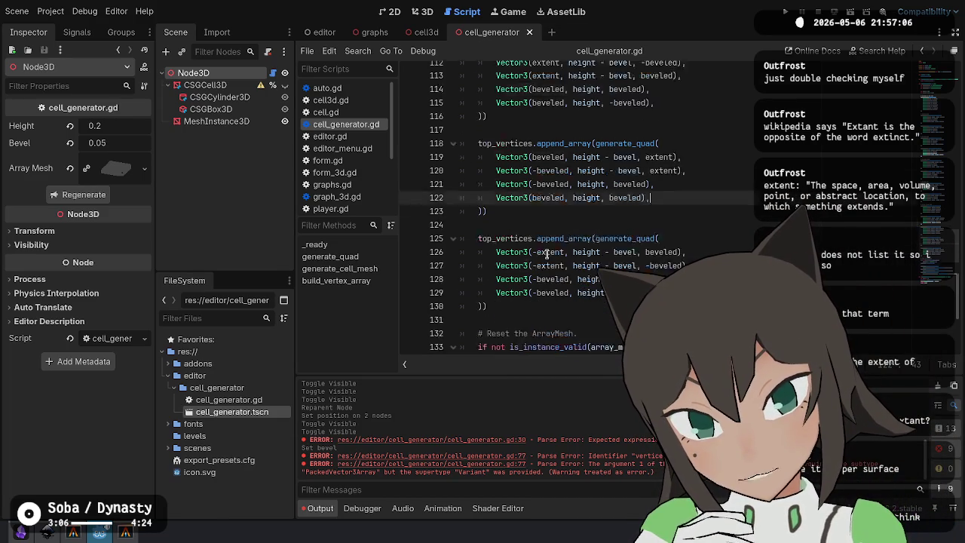
scroll(546, 253, "up", 5)
scroll(547, 253, "up", 6)
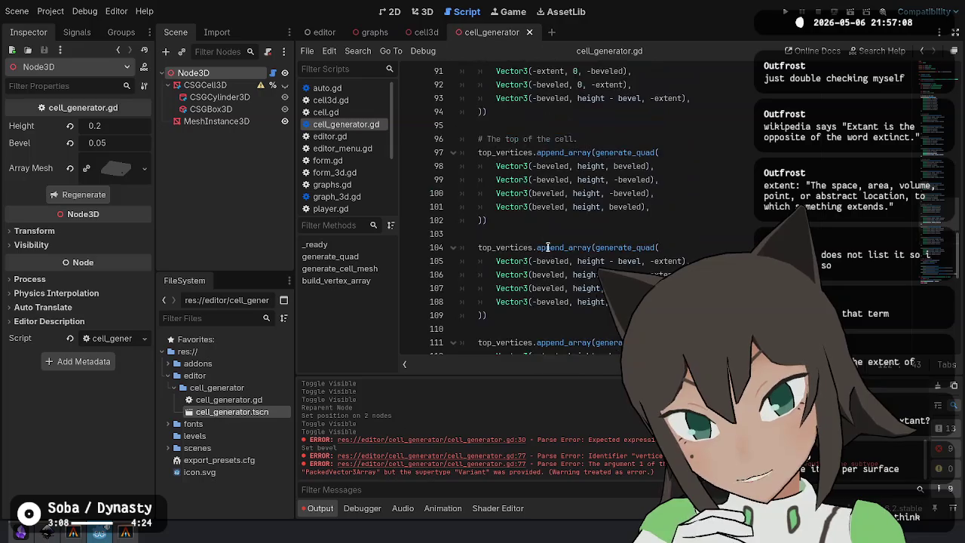
scroll(549, 249, "down", 2)
left_click(492, 275)
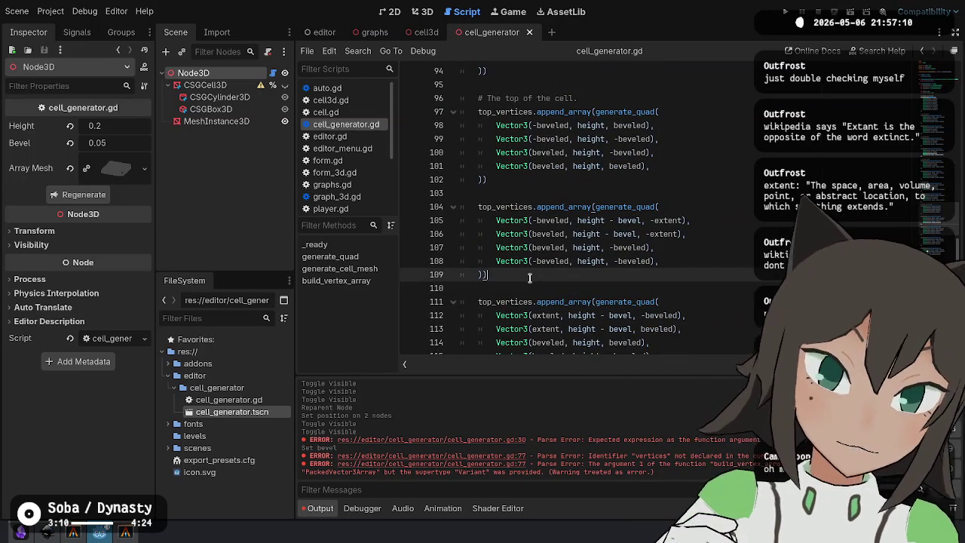
left_click(535, 194)
left_click_drag(512, 279, 477, 209)
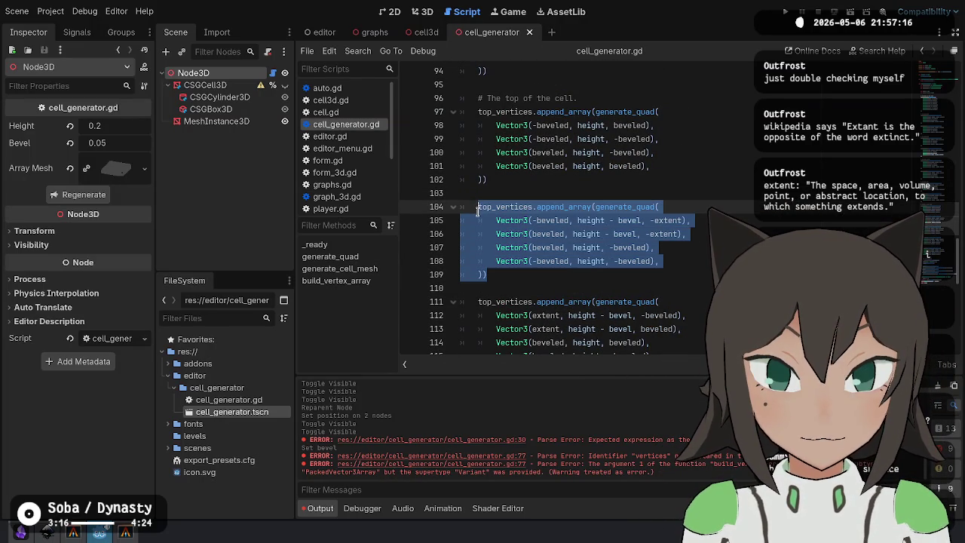
left_click(513, 189)
Shorten the '# The north wall' comment to '# The walls'.
scroll(539, 198, "up", 13)
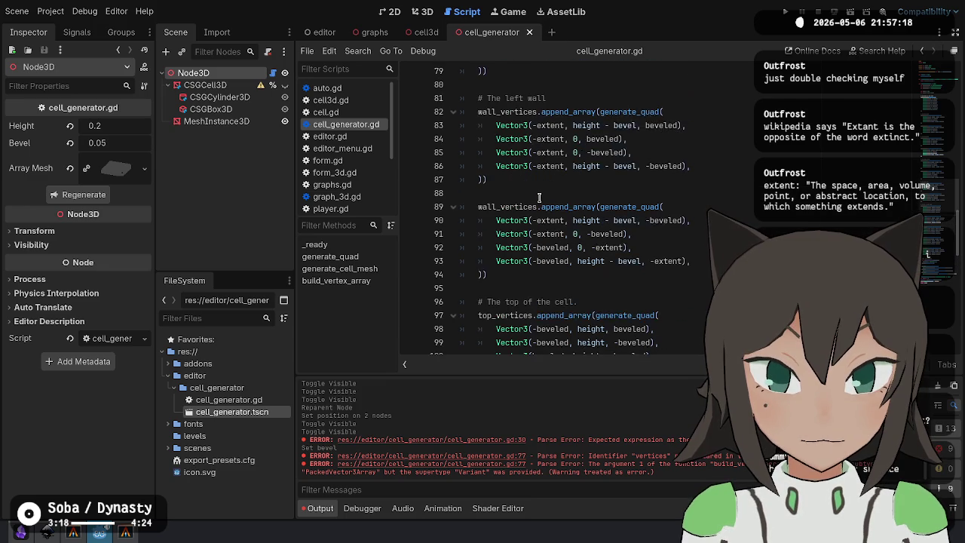
scroll(539, 197, "up", 13)
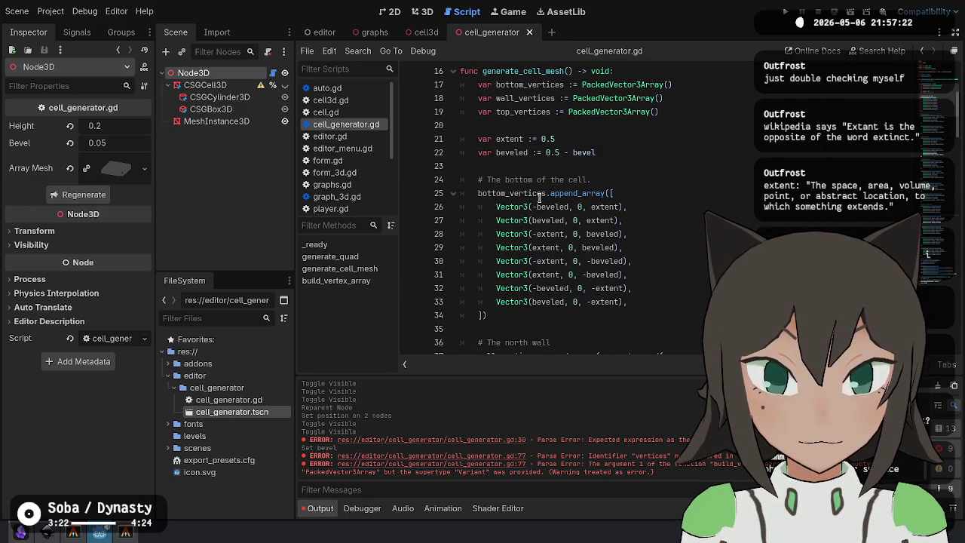
scroll(540, 198, "down", 2)
left_click(609, 262)
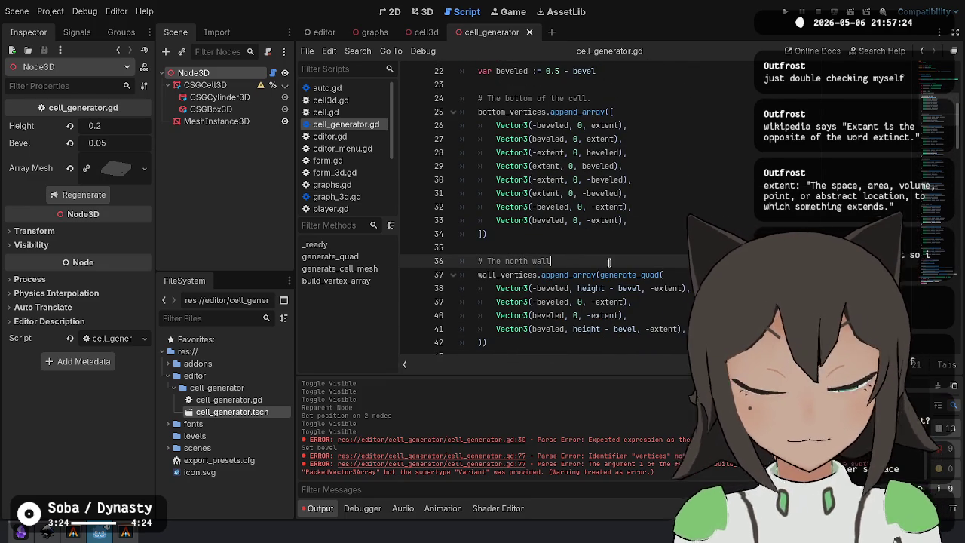
key("ctrl+BackSpace")
type("s")
scroll(624, 306, "down", 2)
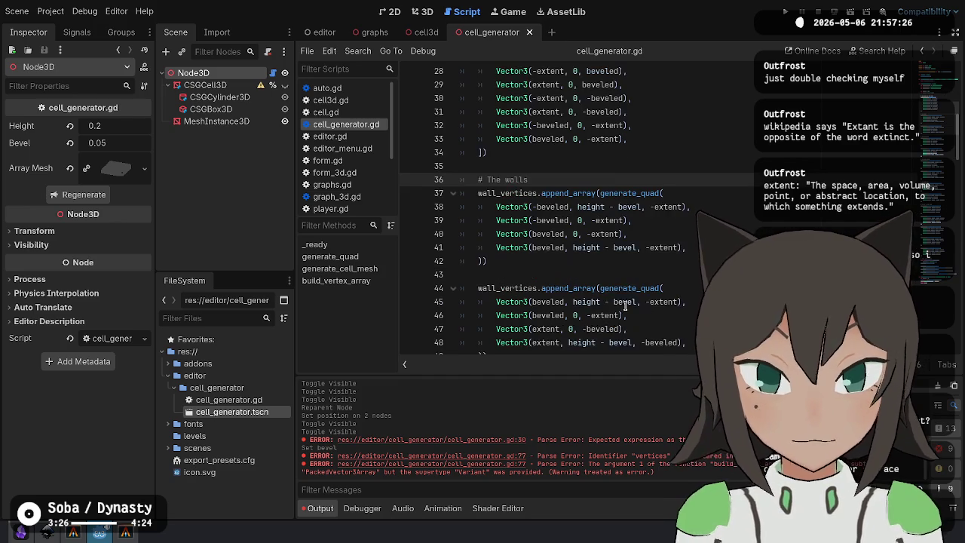
scroll(620, 292, "down", 8)
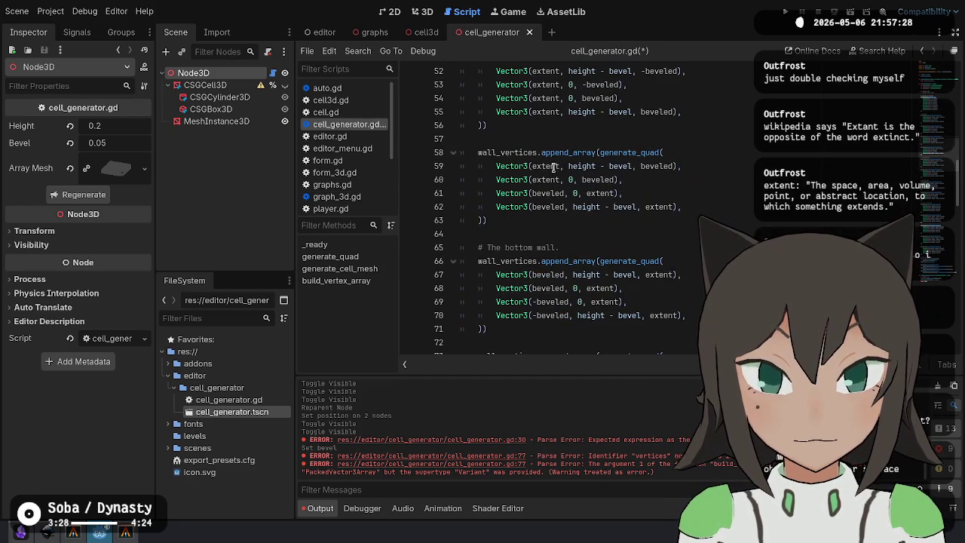
Delete the '# The bottom wall.' and '# The left wall.' comment lines.
left_click(565, 247)
key("ctrl+shift+k")
scroll(566, 248, "down", 4)
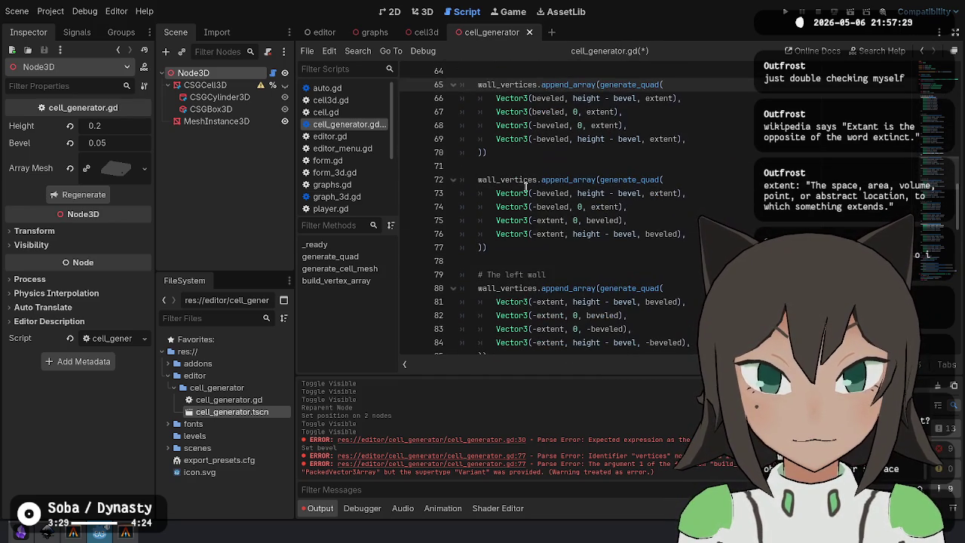
left_click(561, 274)
key("ctrl+shift+k")
scroll(562, 274, "down", 7)
Select the append_array call on line 101 at the top of the cell code.
left_click(607, 212)
left_click(552, 262)
scroll(567, 294, "down", 2)
double_click(561, 207)
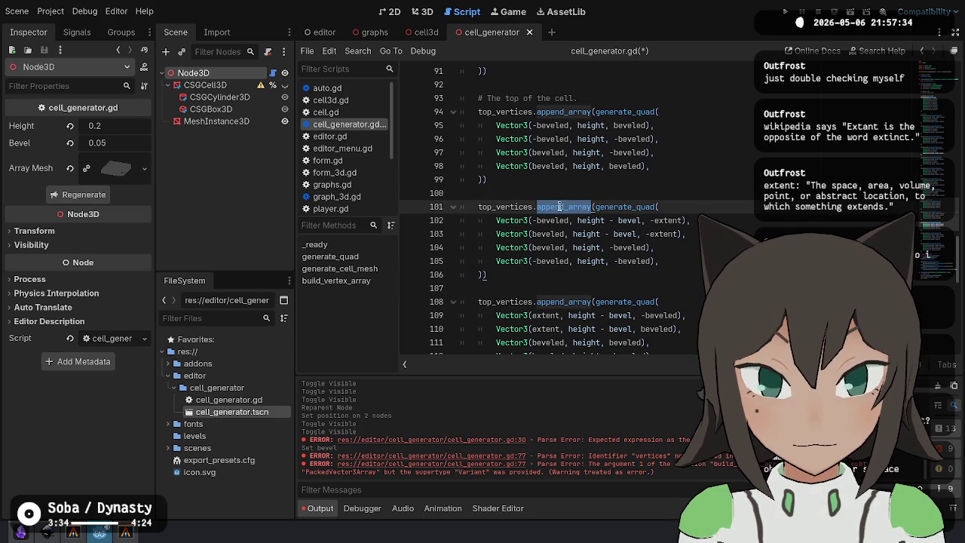
scroll(519, 290, "down", 2)
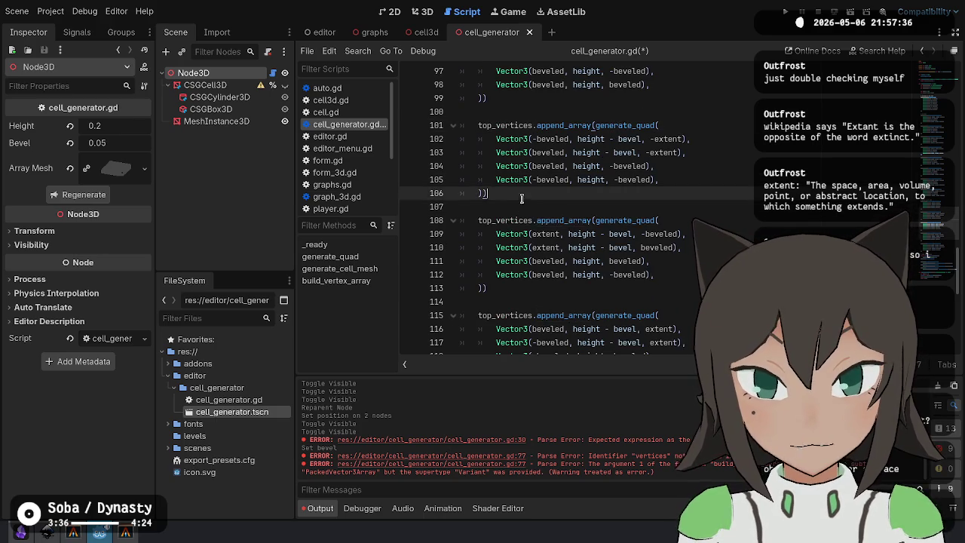
Start a new top_vertices.append_array([ Vector3( block after the first top quad.
left_click(528, 193)
key("Return")
key("Return")
type("_")
key("Return")
type(".append_")
key("Return")
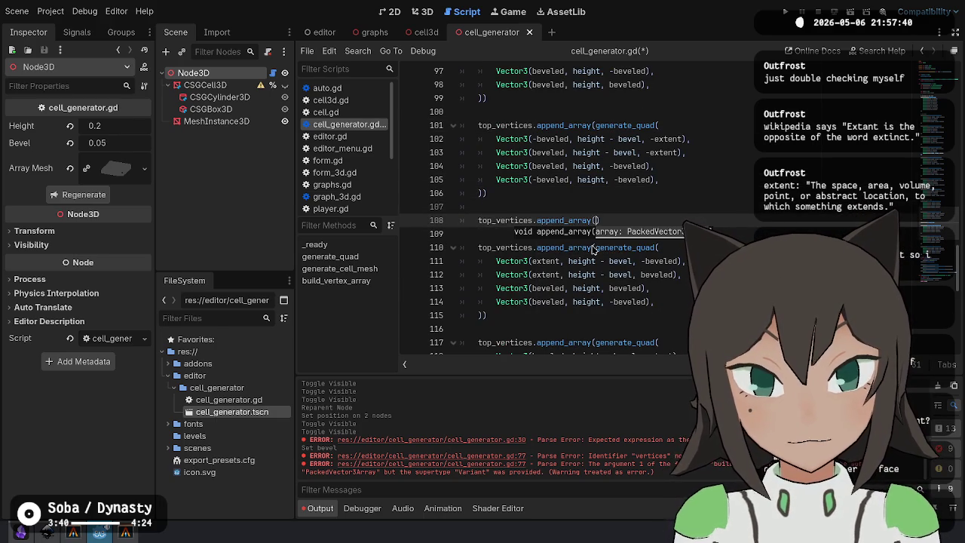
type("[")
key("Return")
type("Vector")
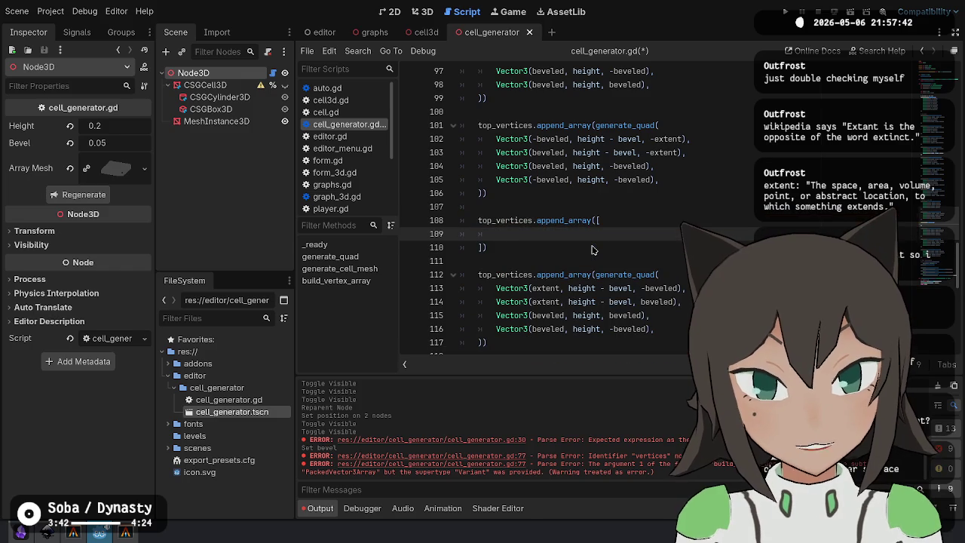
type("3")
key("Return")
type("(")
Compare the two top quads and add the missing '-' to the vertex on line 102.
left_click_drag(496, 125, 569, 166)
left_click_drag(530, 275, 569, 330)
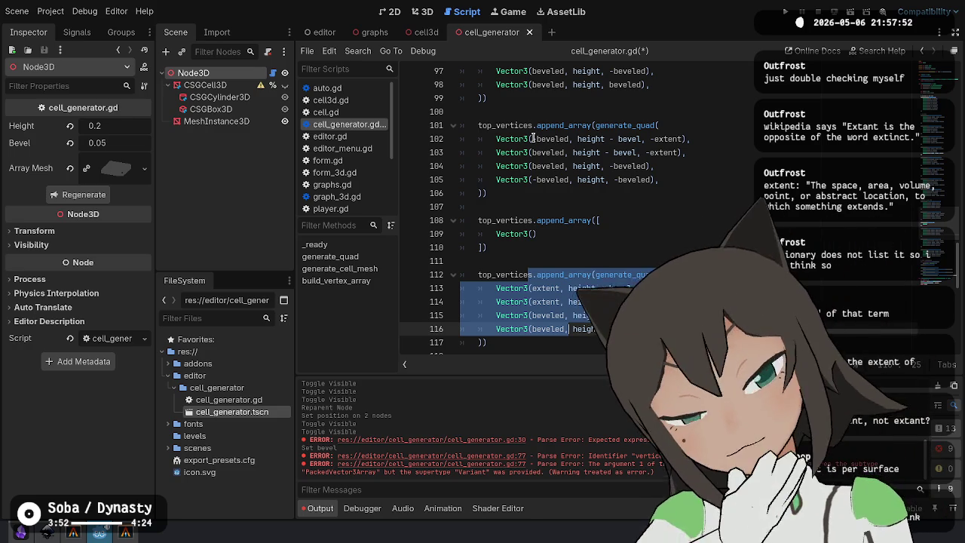
left_click(533, 139)
type("-")
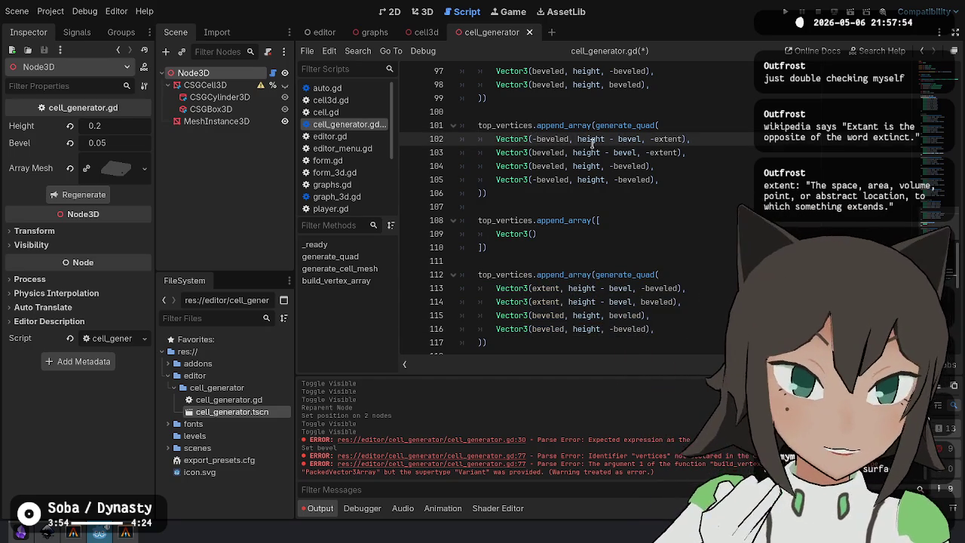
Fill the triangle's first vertex from line 102, then add a second vertex using beveled and height.
double_click(668, 139)
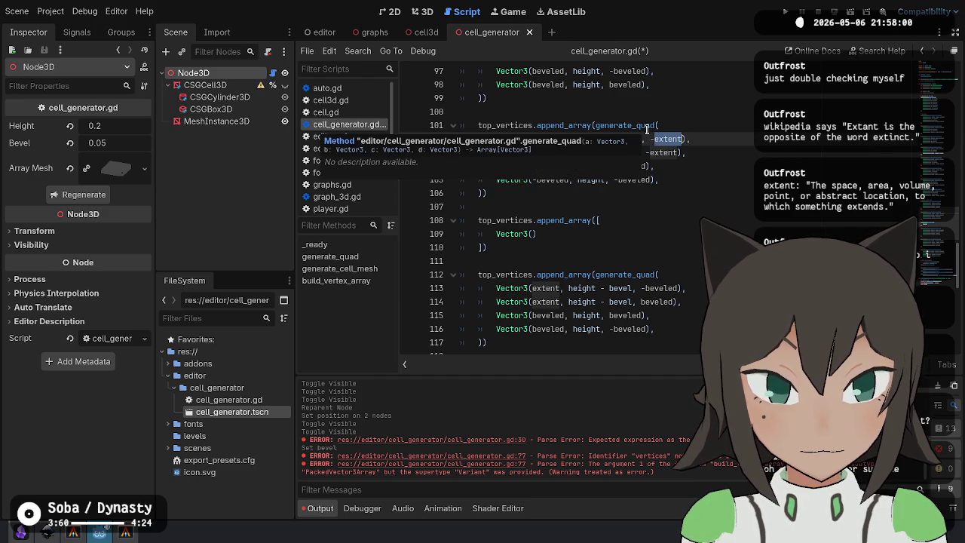
left_click(699, 141)
key("ctrl+c")
left_click(570, 235)
key("ctrl+v")
key("ctrl+shift+k")
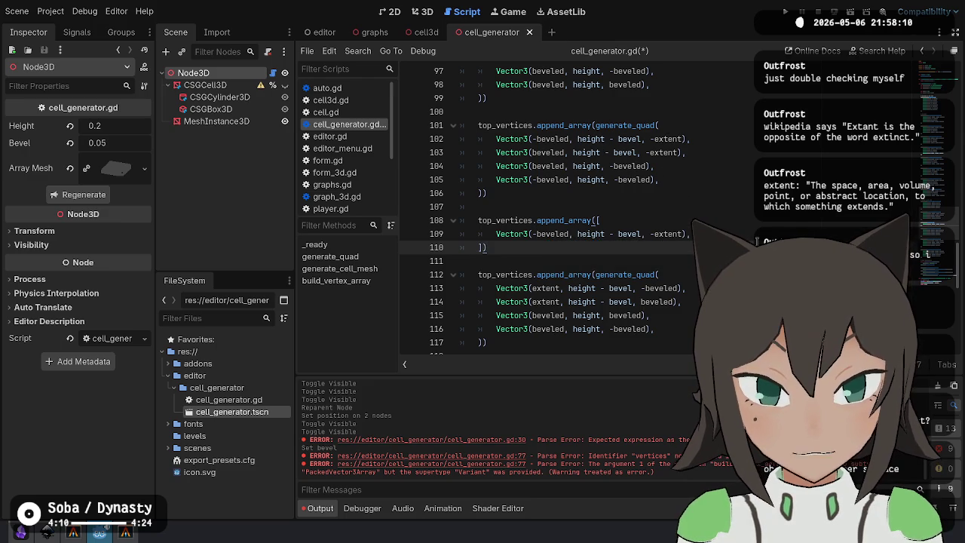
key("Up")
key("ctrl+shift+d")
type("beveled")
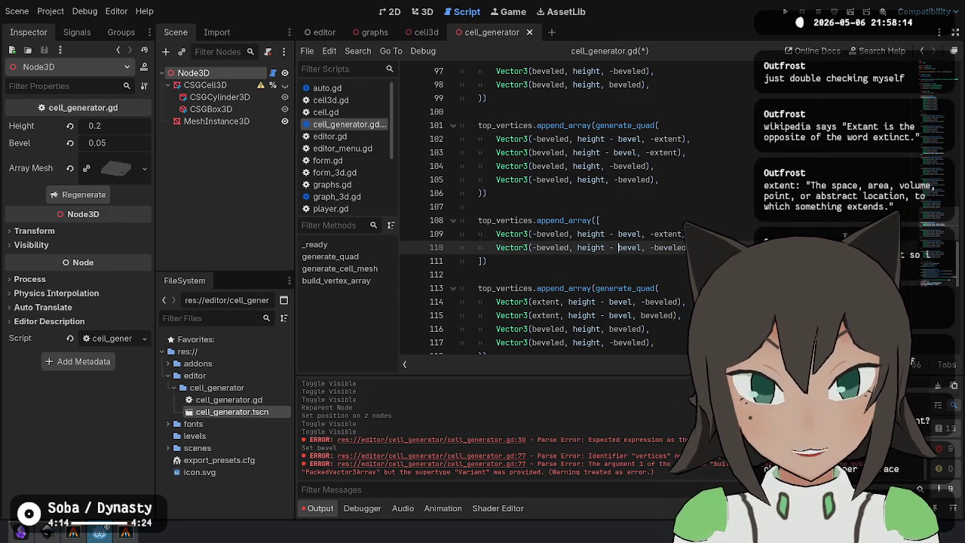
key("BackSpace")
key("BackSpace")
key("BackSpace")
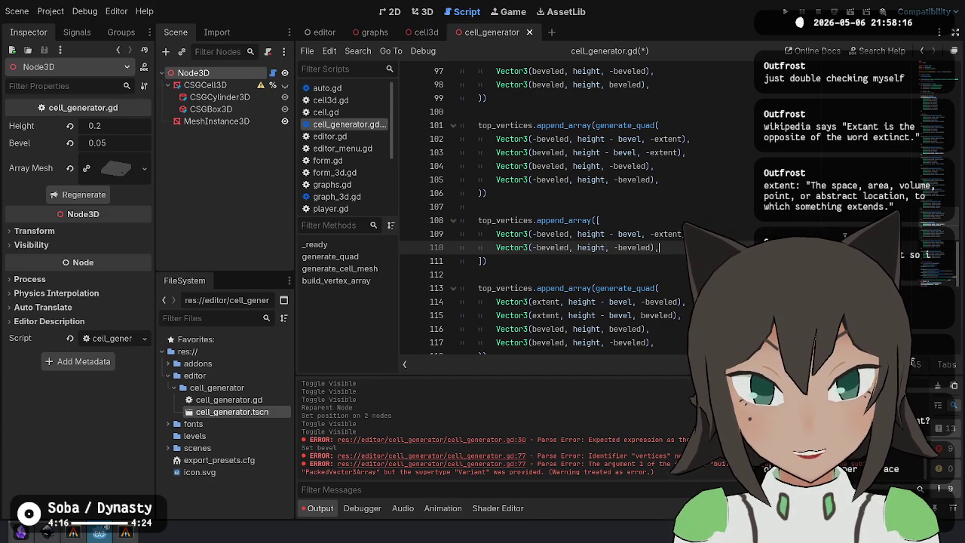
Add the third vertex with extent, height - bevel and save the script.
key("ctrl+shift+d")
key("ctrl+shift+Right")
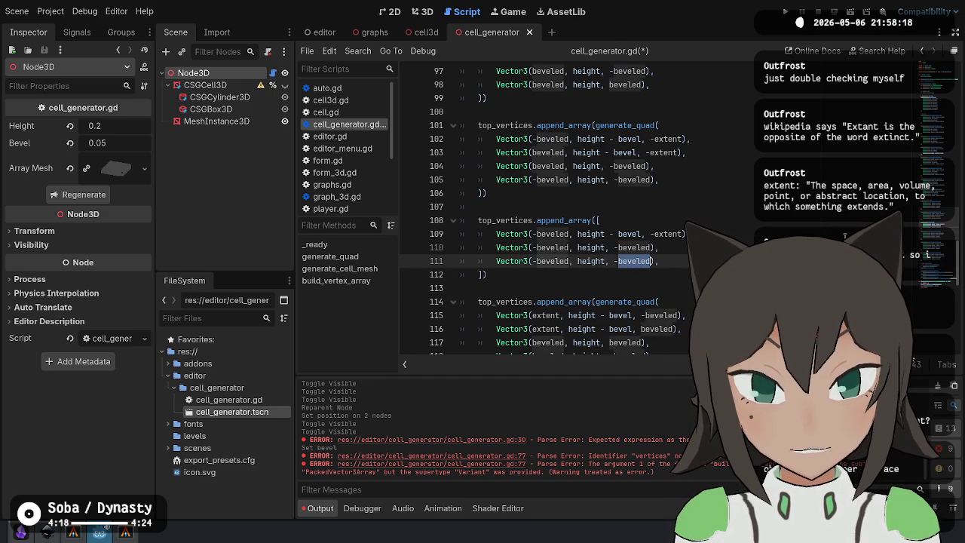
key("ctrl+Left")
key("ctrl+Left")
key("Up")
key("Down")
key("Left")
key("ctrl+BackSpace")
type("extent,")
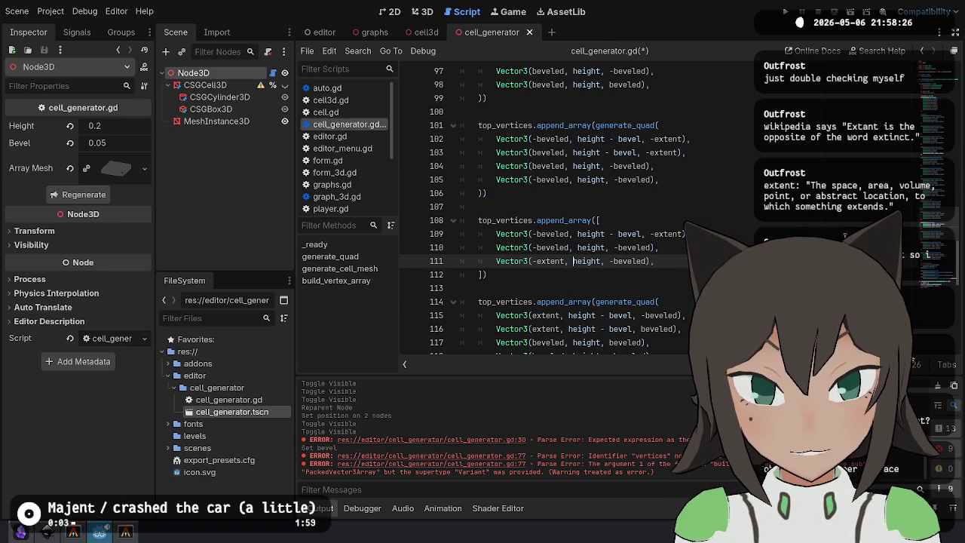
type(" height - bevel")
key("ctrl+s")
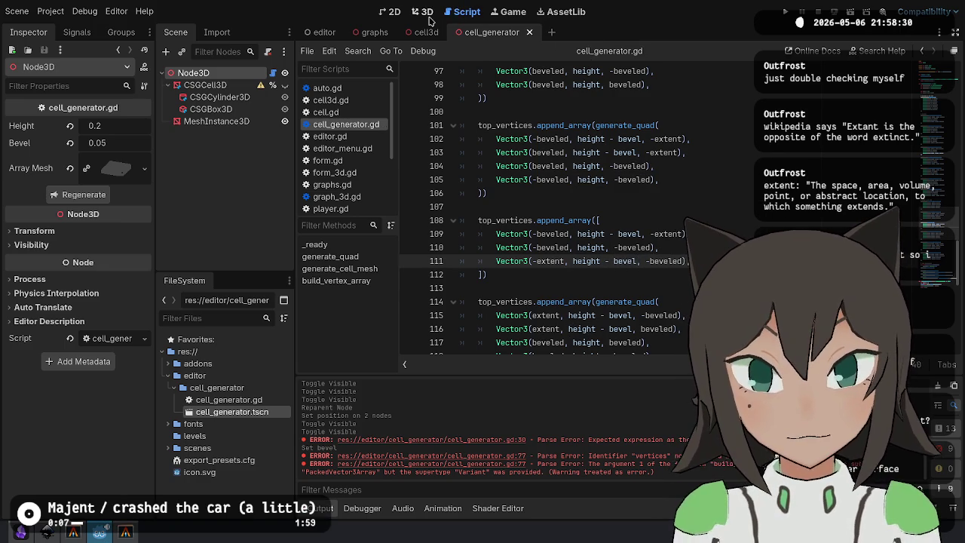
Regenerate the cell mesh in 3D and orbit to look down on it.
left_click(429, 16)
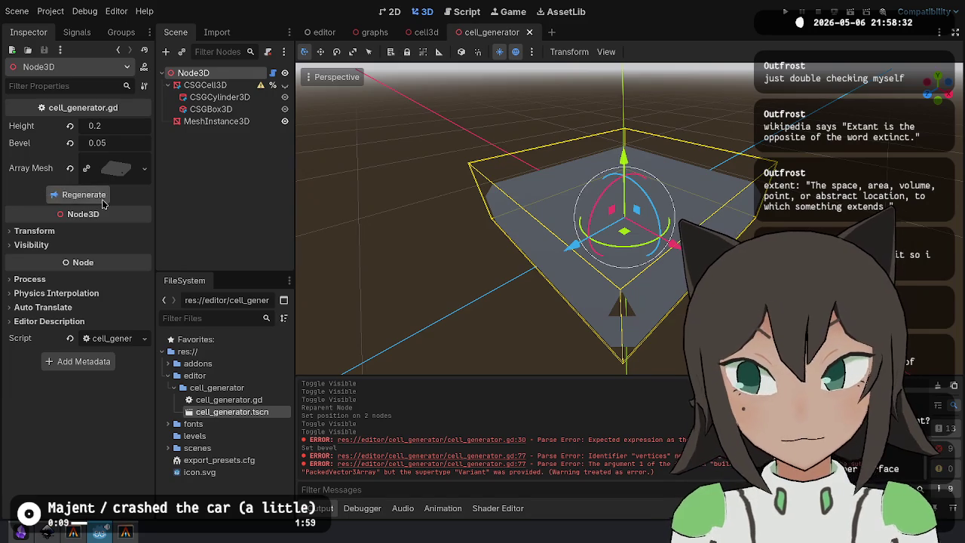
left_click(84, 195)
mouse_move(649, 294)
left_mouse_down()
mouse_move(690, 317)
mouse_move(525, 210)
left_mouse_up()
mouse_move(613, 197)
left_mouse_down()
mouse_move(553, 189)
mouse_move(620, 187)
mouse_move(648, 219)
mouse_move(353, 117)
left_mouse_up()
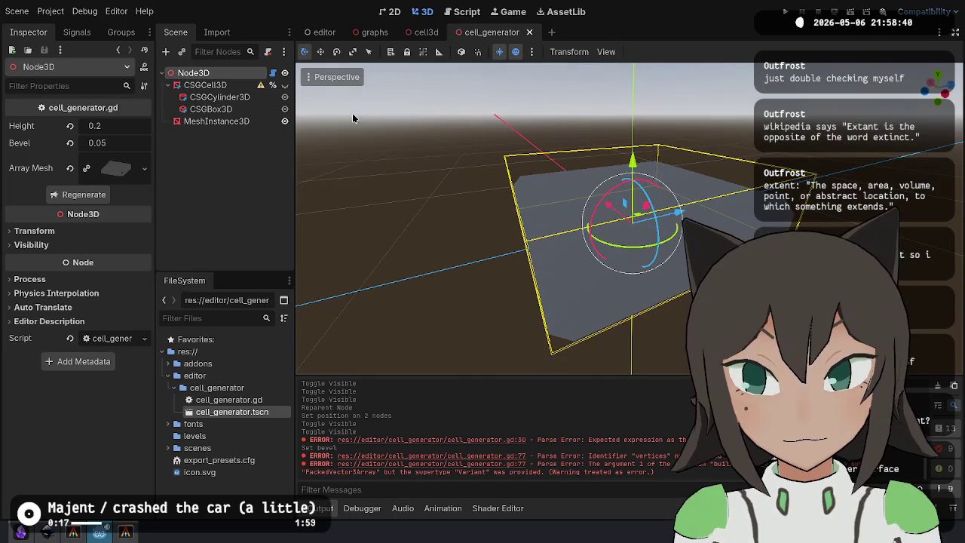
Select the MeshInstance3D and inspect it in Wireframe, then Overdraw display.
left_click(323, 77)
left_click(323, 76)
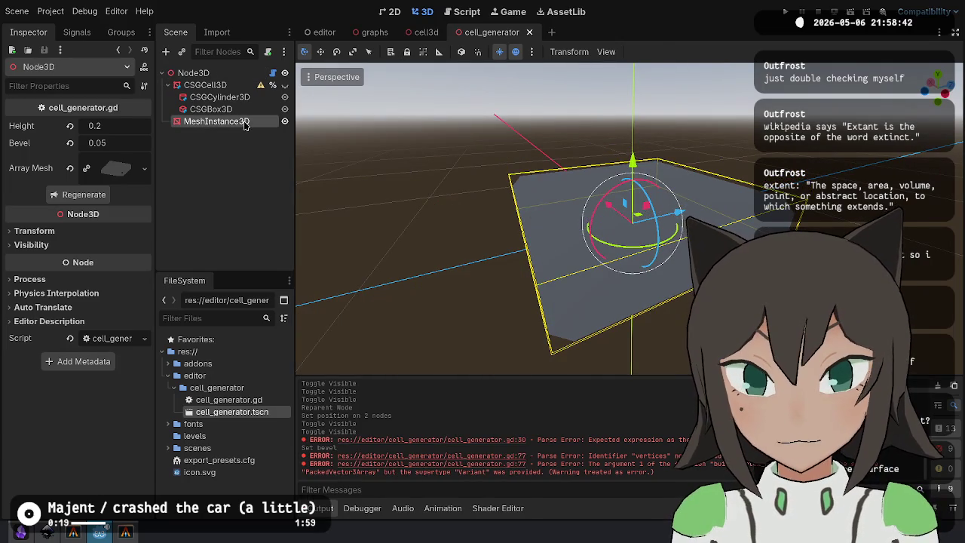
left_click(226, 121)
left_click(335, 77)
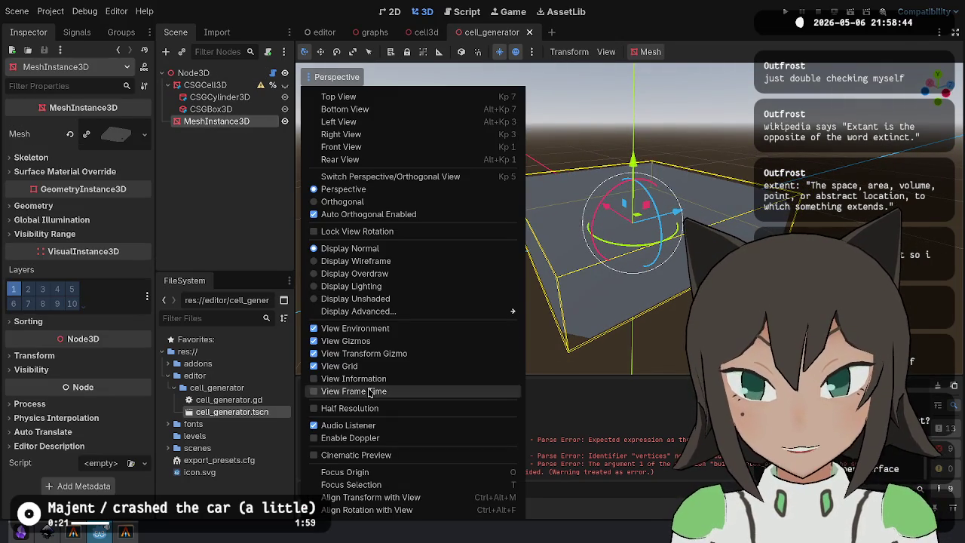
left_click(399, 263)
left_click(632, 294)
mouse_move(632, 294)
left_mouse_down()
mouse_move(686, 312)
mouse_move(582, 300)
left_mouse_up()
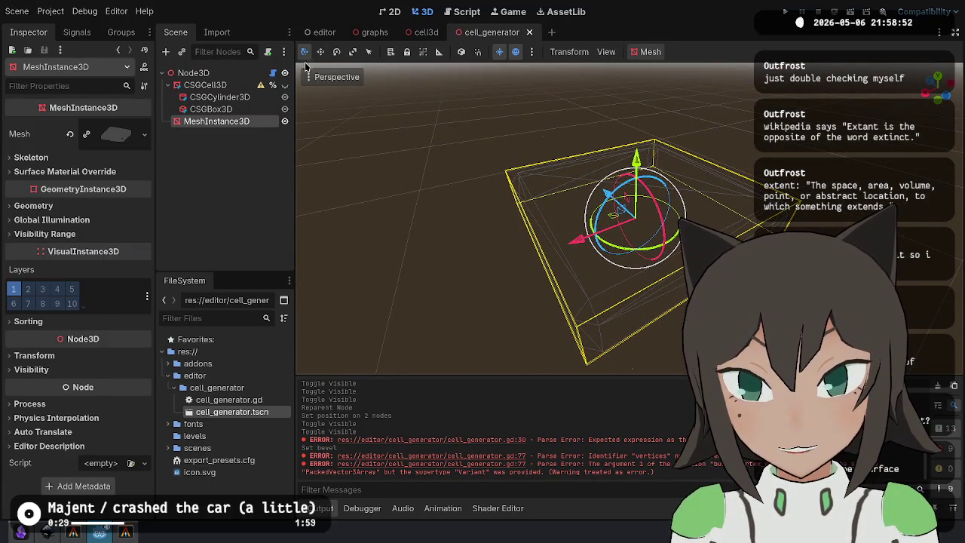
left_click(319, 76)
left_click(403, 276)
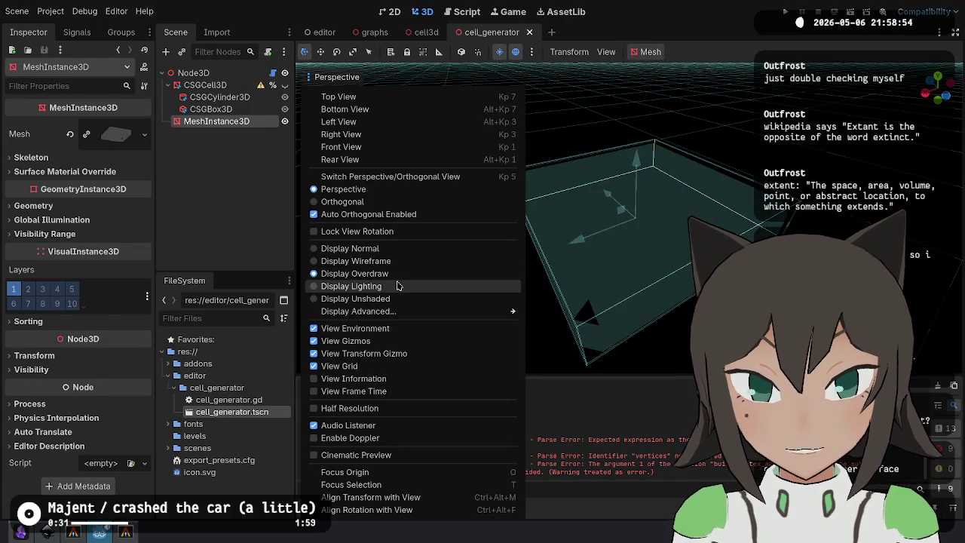
left_click(397, 286)
mouse_move(407, 279)
left_mouse_down()
mouse_move(509, 209)
mouse_move(573, 263)
left_mouse_up()
Select the corner triangle block in the script for copying below the next top quad.
left_click(458, 11)
left_click(521, 285)
left_click(520, 202, "shift")
scroll(559, 203, "down", 4)
mouse_move(528, 220)
left_mouse_down()
mouse_move(648, 301)
mouse_move(666, 226)
left_mouse_up()
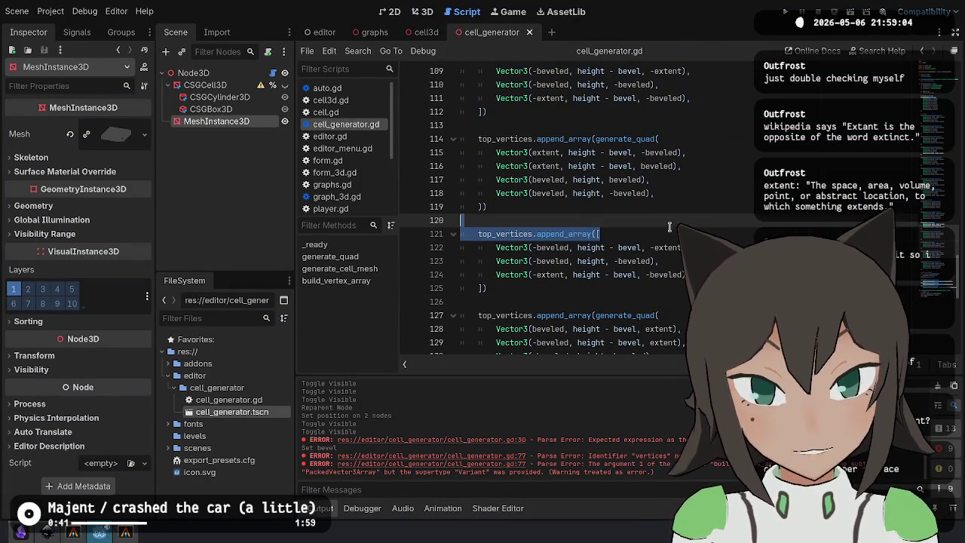
Compare the copied triangle against the 3D mesh corner, then change its first vertex's -extent z to extent.
key("Down")
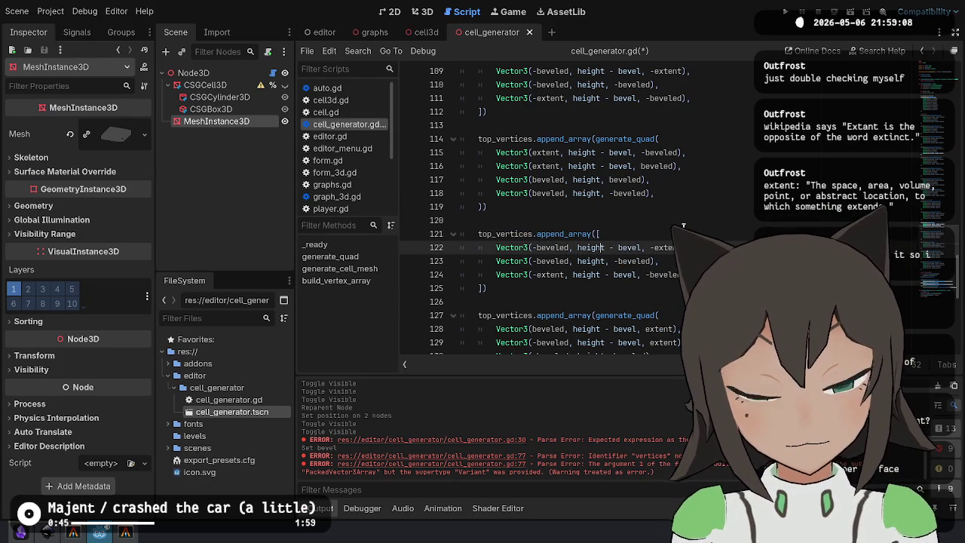
key("ctrl+F2")
key("ctrl+F3")
key("ctrl+F2")
mouse_move(641, 220)
left_mouse_down()
mouse_move(626, 248)
mouse_move(676, 332)
left_mouse_up()
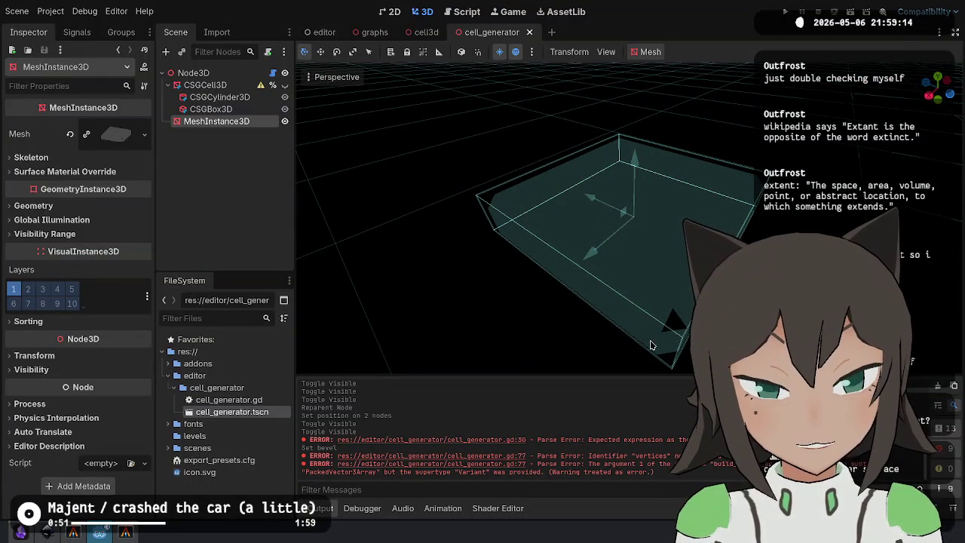
left_click(466, 11)
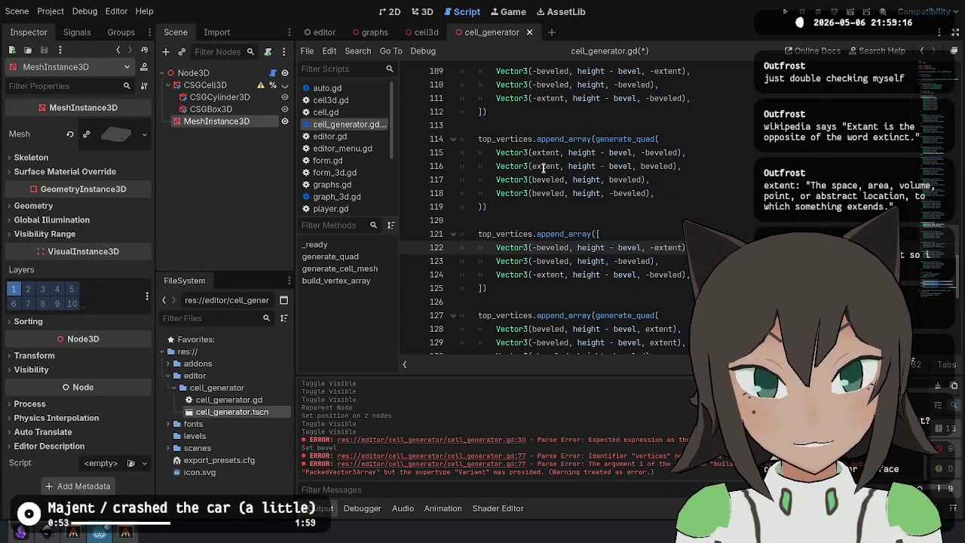
key("BackSpace")
left_click(615, 261)
key("BackSpace")
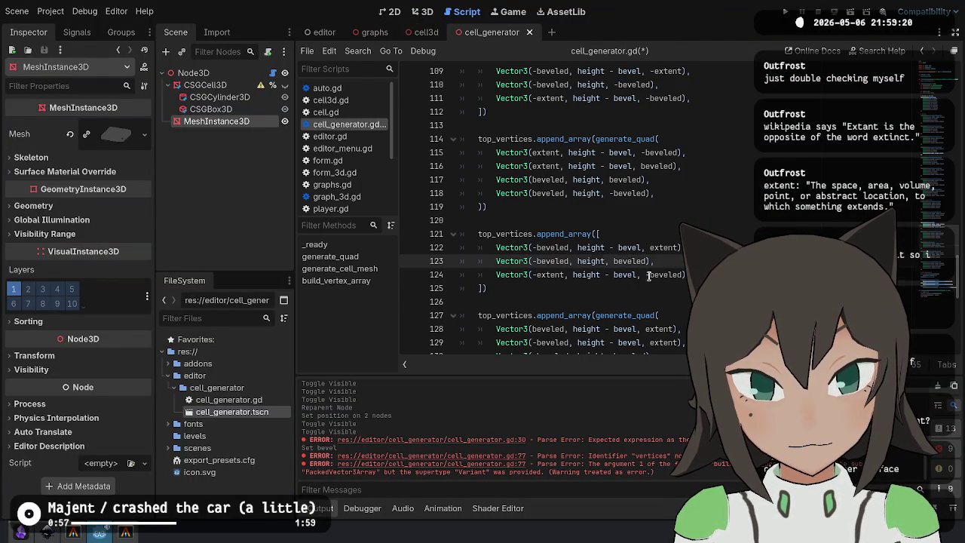
Switch the 3D viewport to Normal display and select the Node3D generator node.
left_click(648, 276)
key("ctrl+F2")
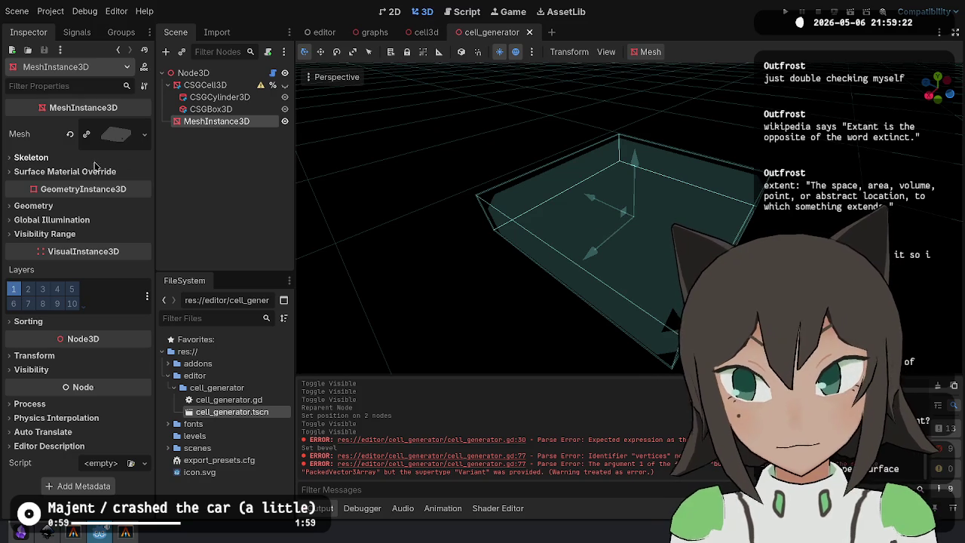
left_click(337, 77)
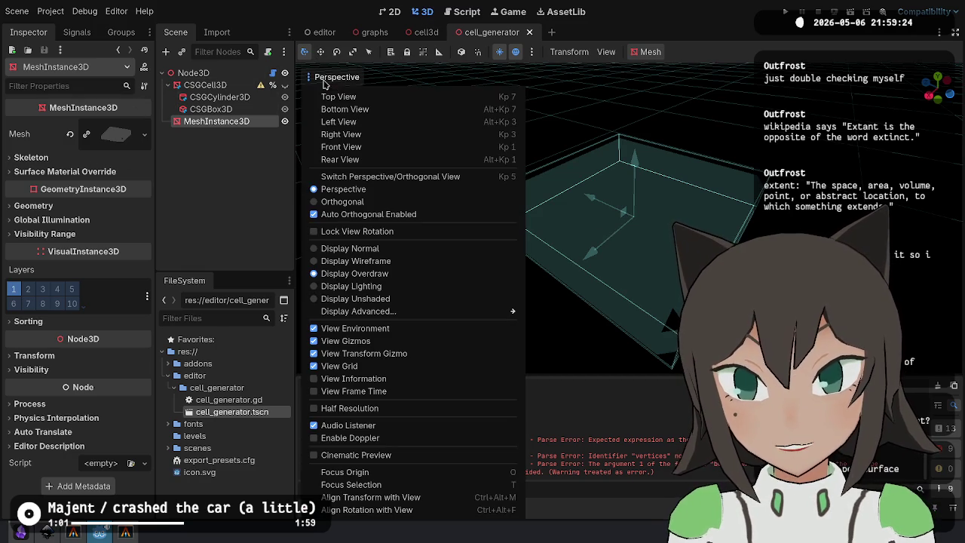
left_click(350, 248)
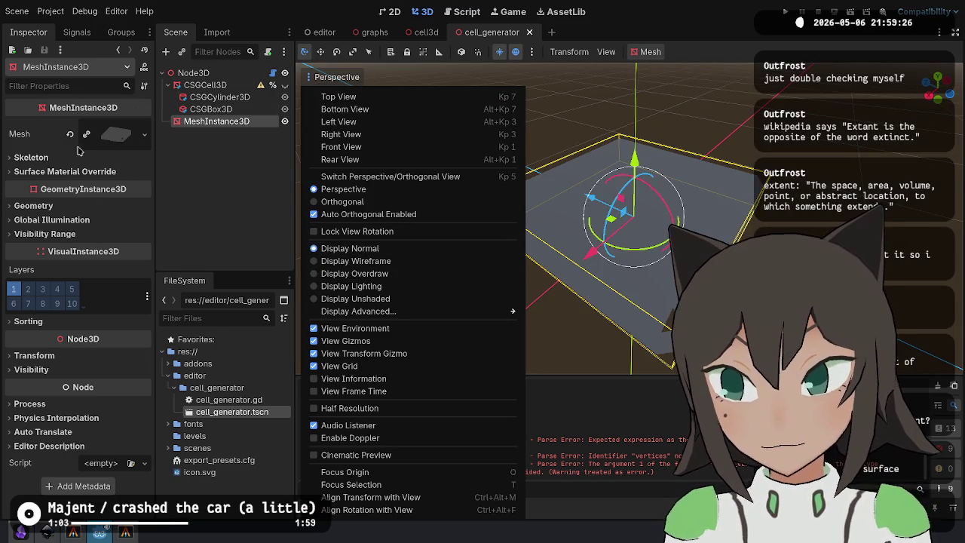
left_click(236, 73)
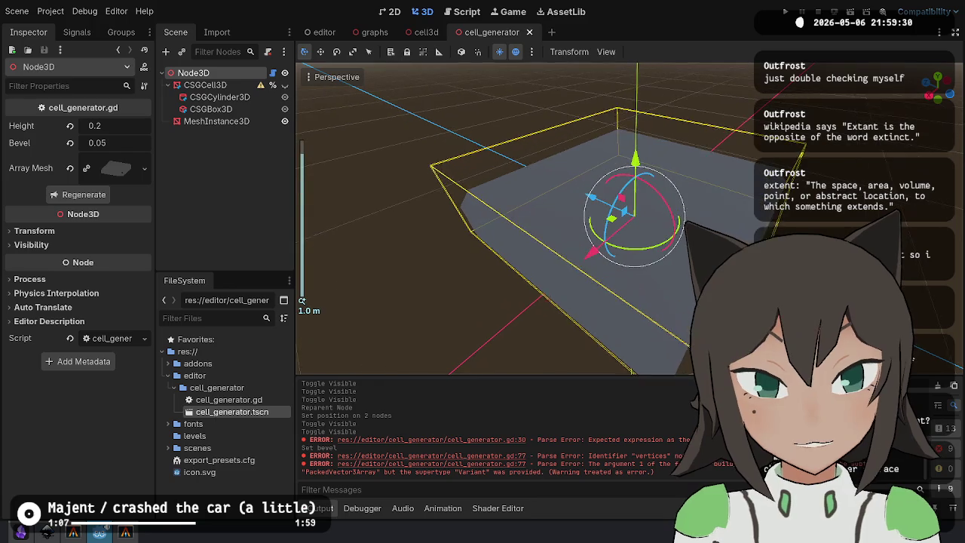
Rearrange the corner triangle's vertex lines, restoring the accidentally deleted -extent line.
left_click(461, 11)
key("Up")
key("alt+Up")
key("Down")
key("Down")
key("ctrl+shift+k")
key("Up")
key("ctrl+z")
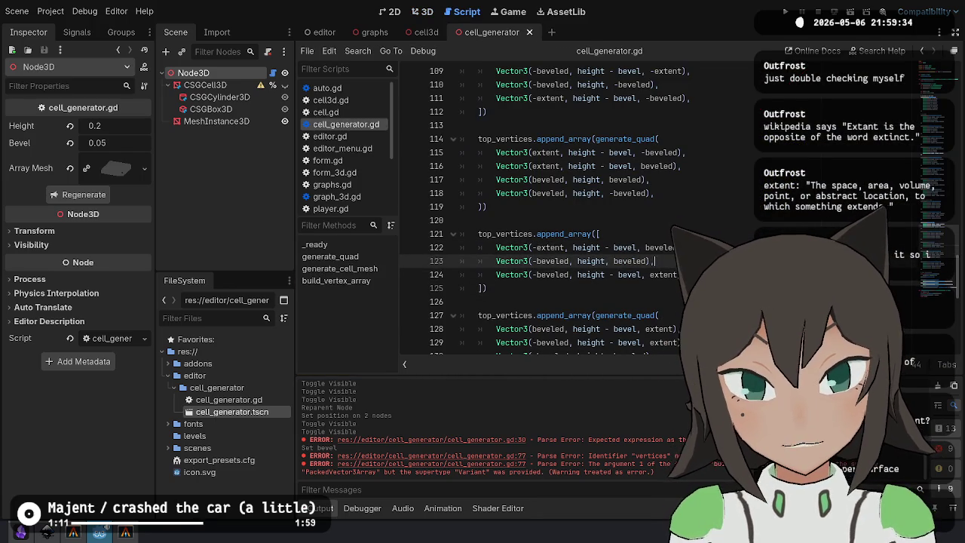
Check the mesh in 3D, then swap two of the triangle's vertex lines.
left_click(423, 12)
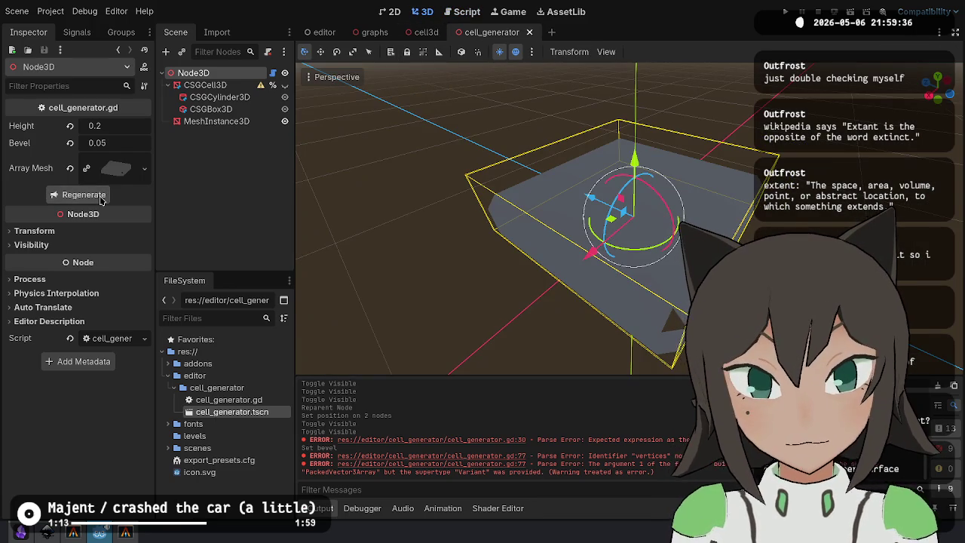
mouse_move(539, 154)
left_mouse_down()
mouse_move(664, 177)
mouse_move(571, 155)
mouse_move(514, 65)
left_mouse_up()
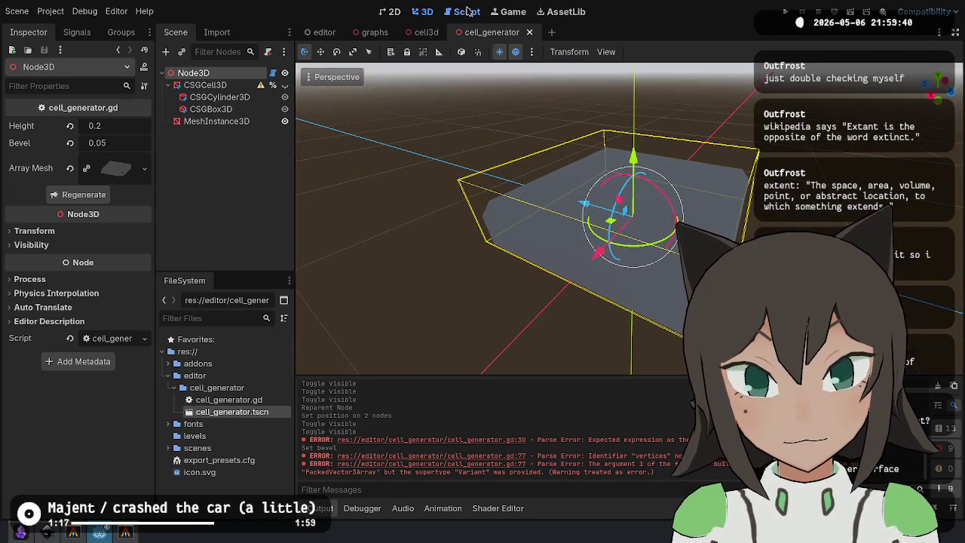
left_click(468, 11)
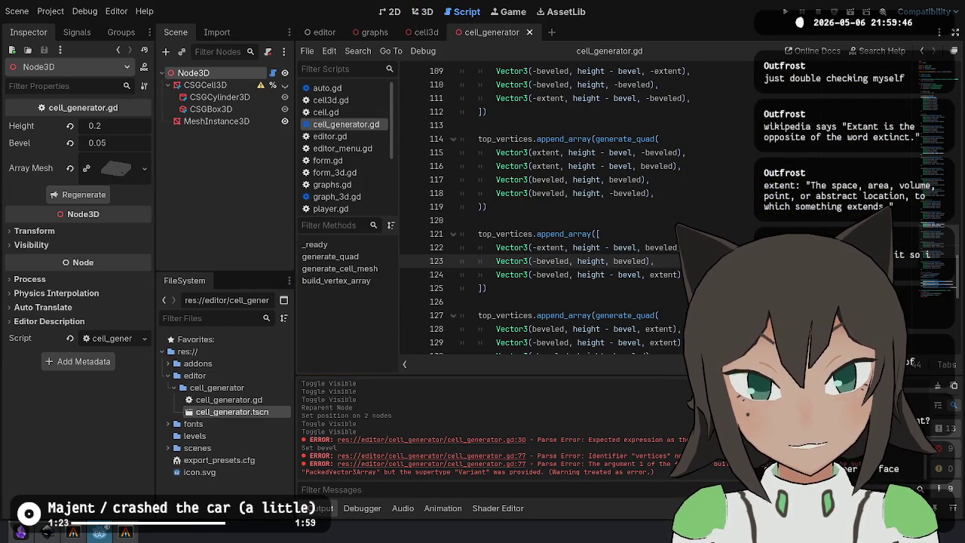
key("alt+Down")
key("Down")
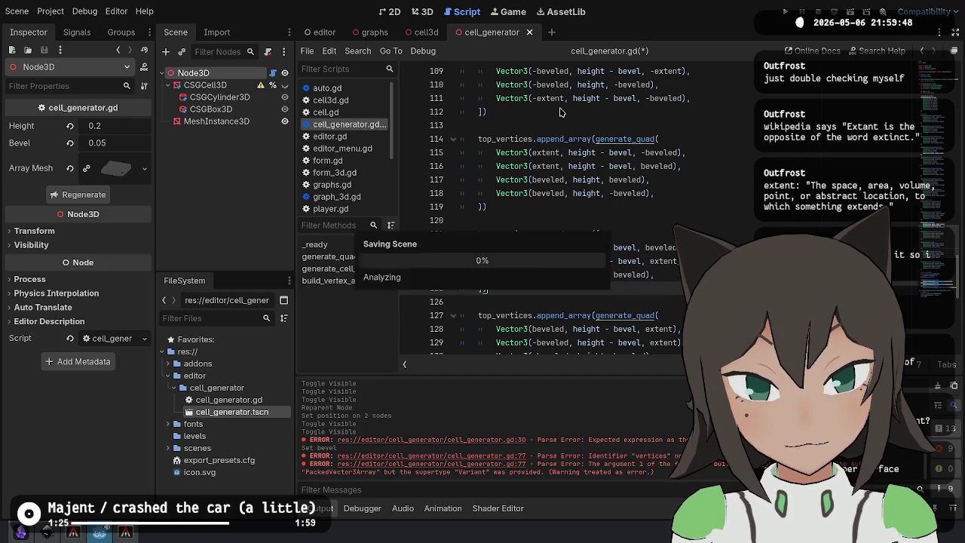
Orbit and zoom around the cell mesh in 3D to inspect the corner triangle.
left_click(415, 11)
left_click_drag(317, 226, 302, 294)
scroll(302, 301, "up", 2)
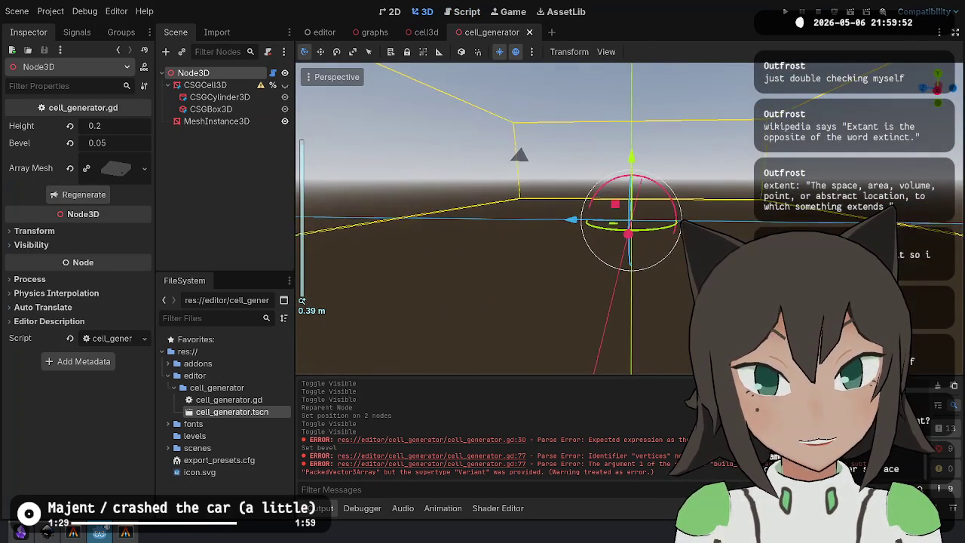
left_click_drag(525, 156, 501, 177)
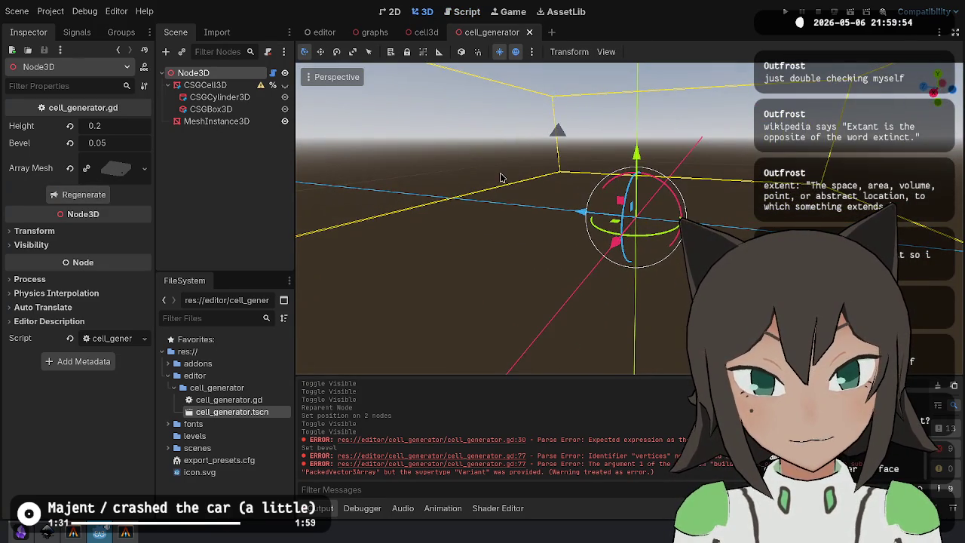
scroll(515, 80, "down", 3)
left_click_drag(482, 113, 383, 190)
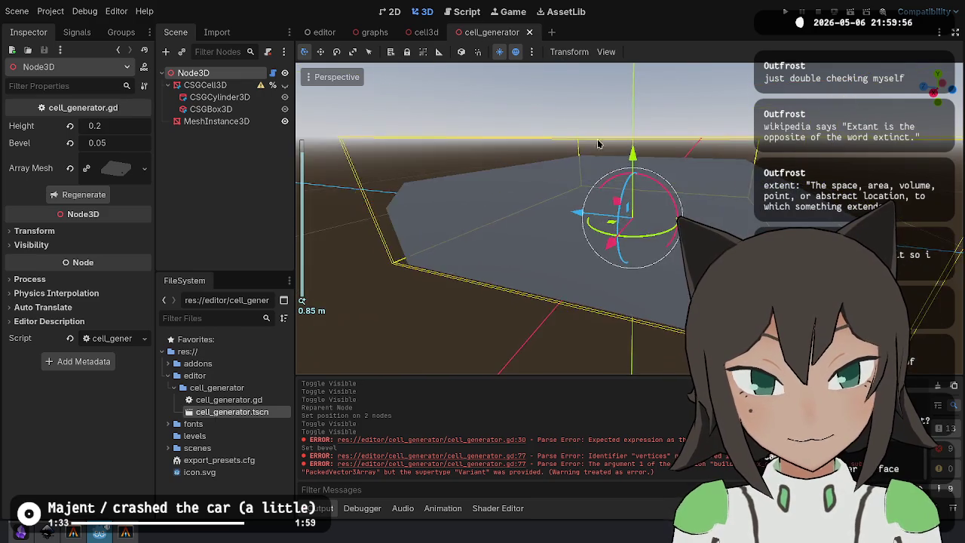
scroll(383, 190, "down", 3)
mouse_move(459, 185)
left_mouse_down()
mouse_move(654, 279)
mouse_move(485, 304)
mouse_move(415, 339)
mouse_move(639, 260)
left_mouse_up()
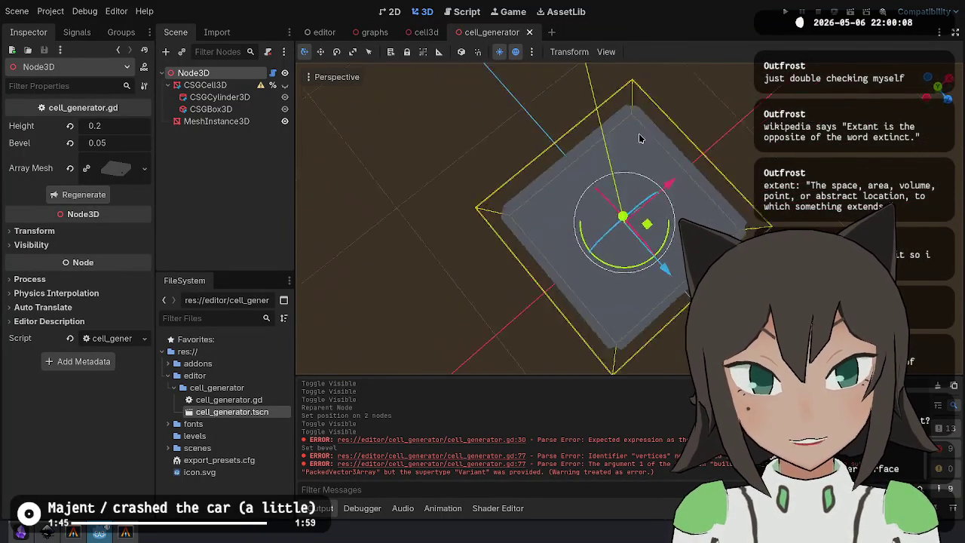
left_click_drag(711, 70, 486, 8)
left_click(462, 12)
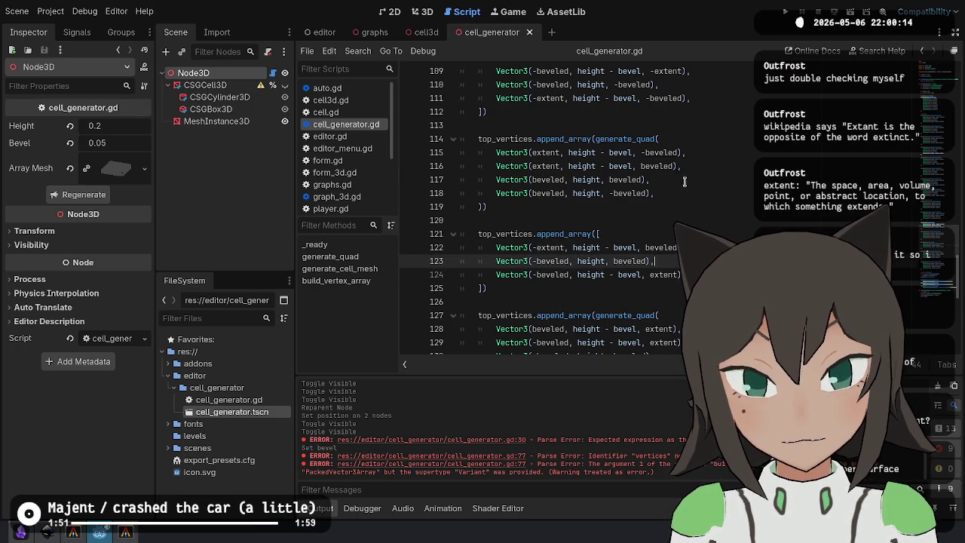
left_click(422, 11)
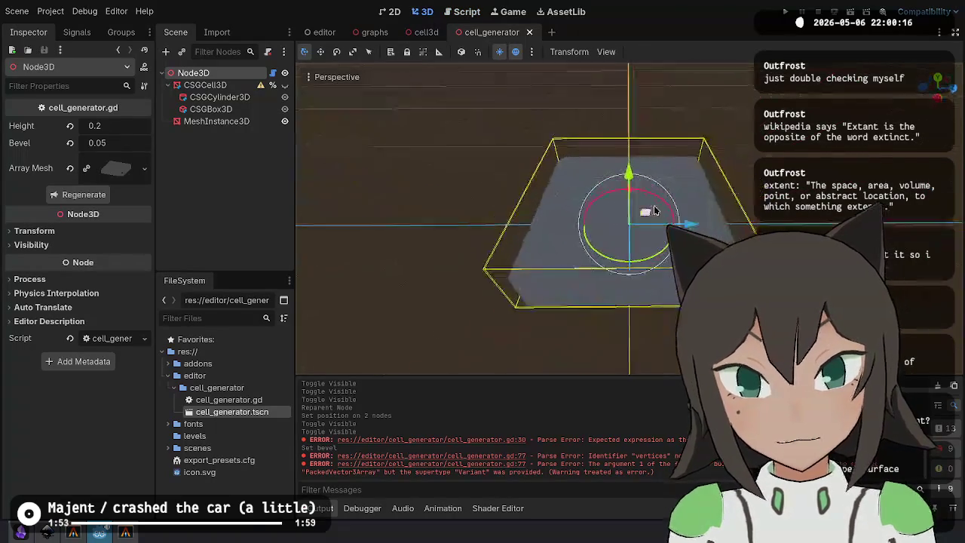
mouse_move(742, 195)
left_mouse_down()
mouse_move(524, 205)
mouse_move(656, 238)
mouse_move(373, 152)
mouse_move(597, 186)
mouse_move(579, 208)
left_mouse_up()
scroll(656, 237, "up", 3)
scroll(573, 185, "down", 2)
Swap the triangle's first and last vertex lines starting at line 122.
left_click(461, 13)
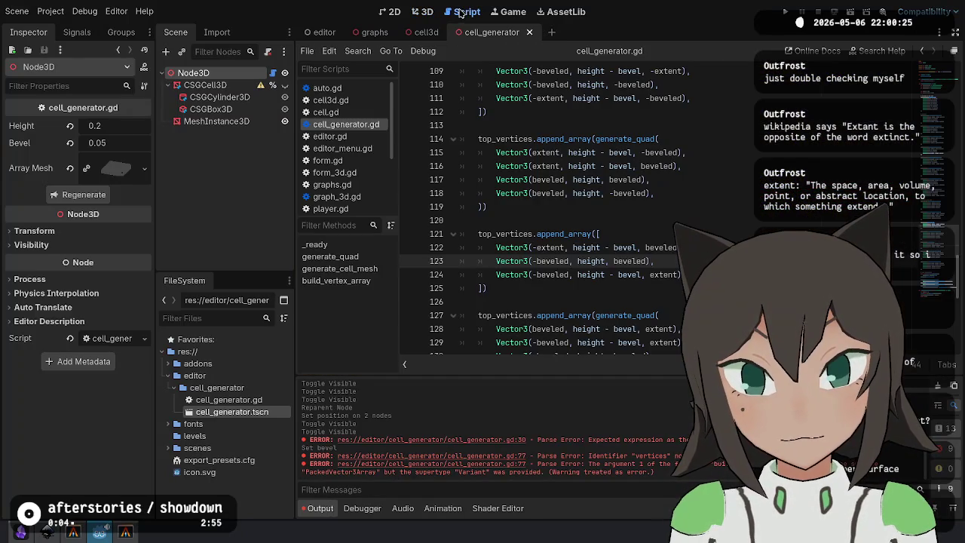
left_click(654, 247)
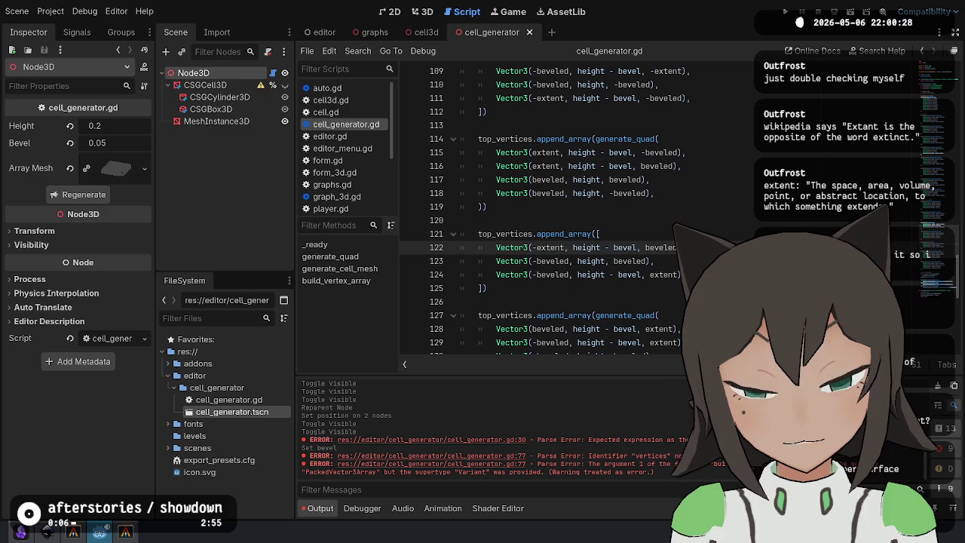
key("alt+Down")
key("alt+Down")
key("Up")
key("Up")
key("alt+Down")
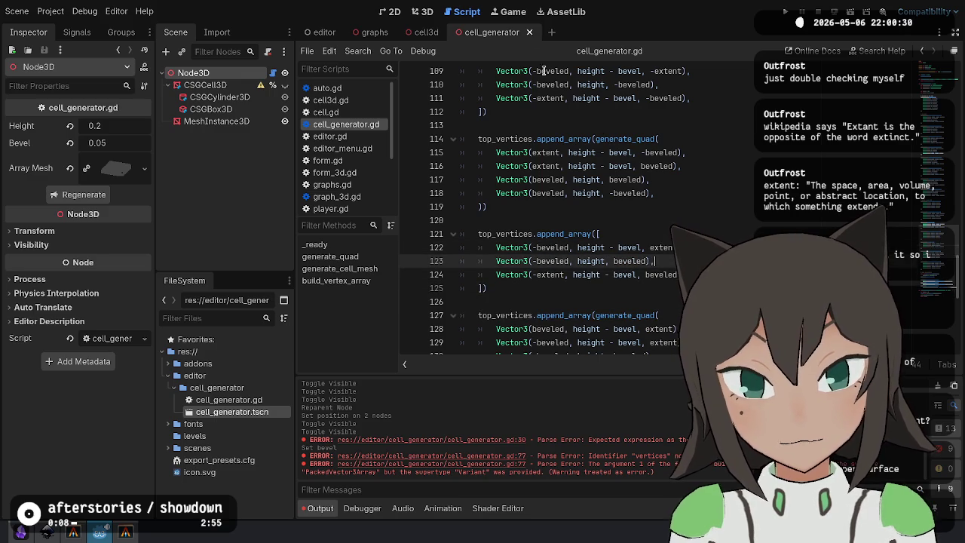
Check a level side view in 3D, then move the extent vertex line down one.
left_click(424, 12)
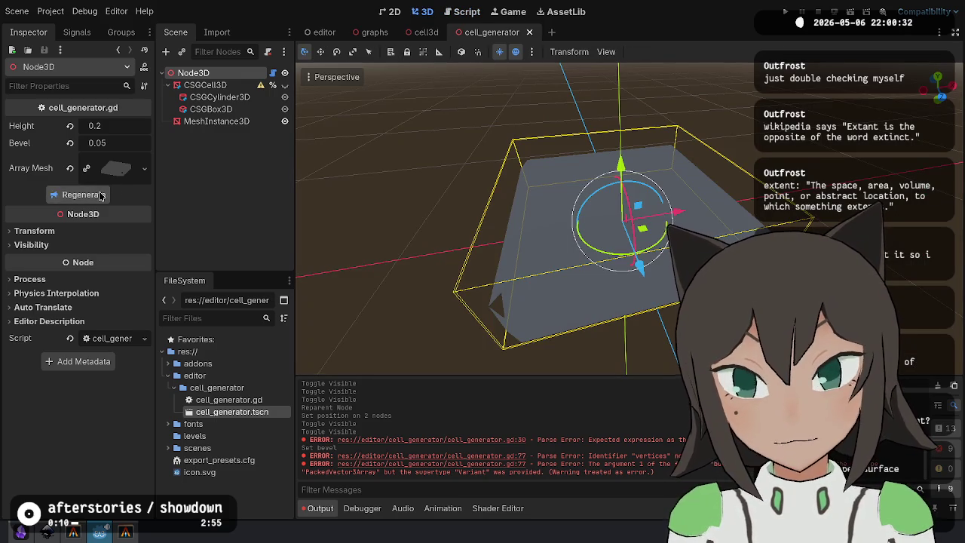
mouse_move(490, 302)
left_mouse_down()
mouse_move(602, 318)
mouse_move(528, 249)
mouse_move(441, 237)
mouse_move(450, 158)
left_mouse_up()
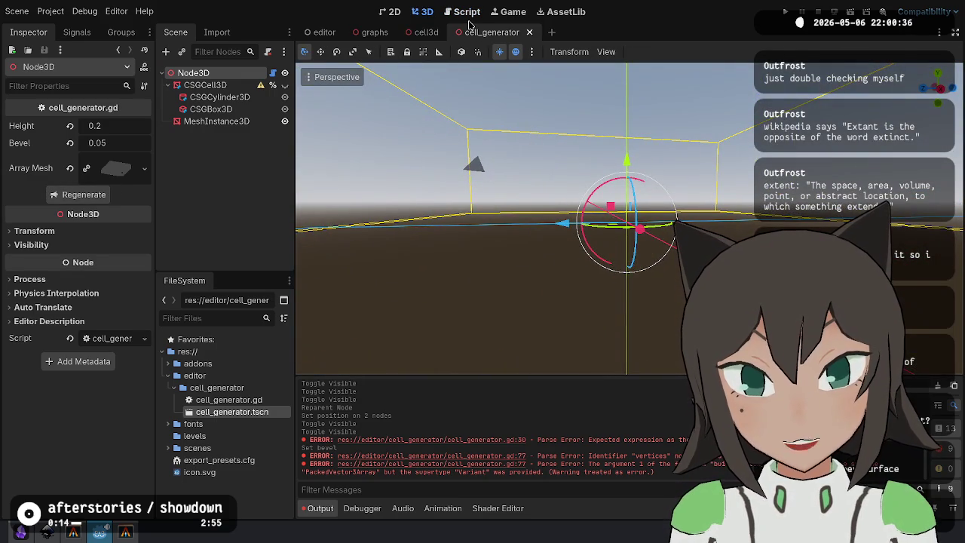
left_click(465, 13)
key("Up")
key("alt+Down")
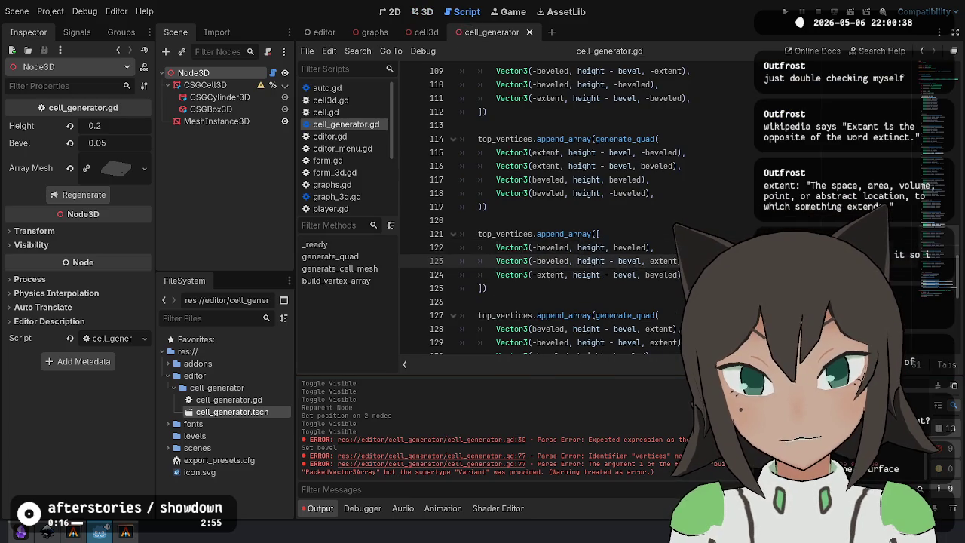
Regenerate the cell mesh, view the slab from above, and return to the script.
left_click(426, 13)
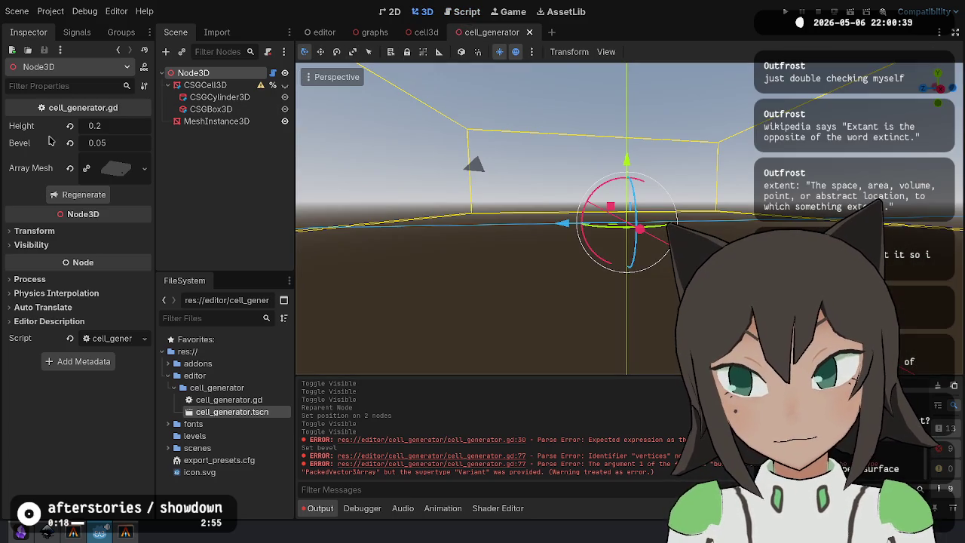
left_click(73, 195)
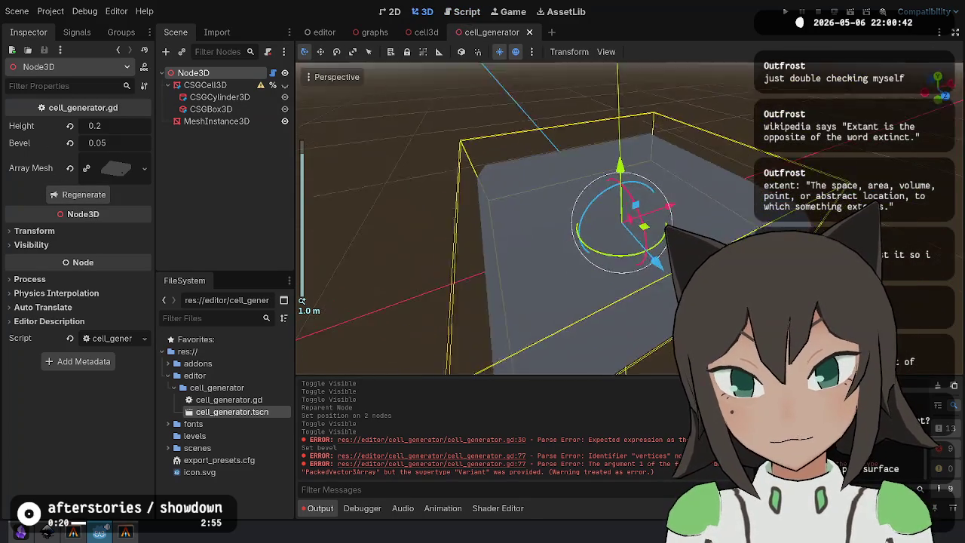
scroll(636, 202, "down", 5)
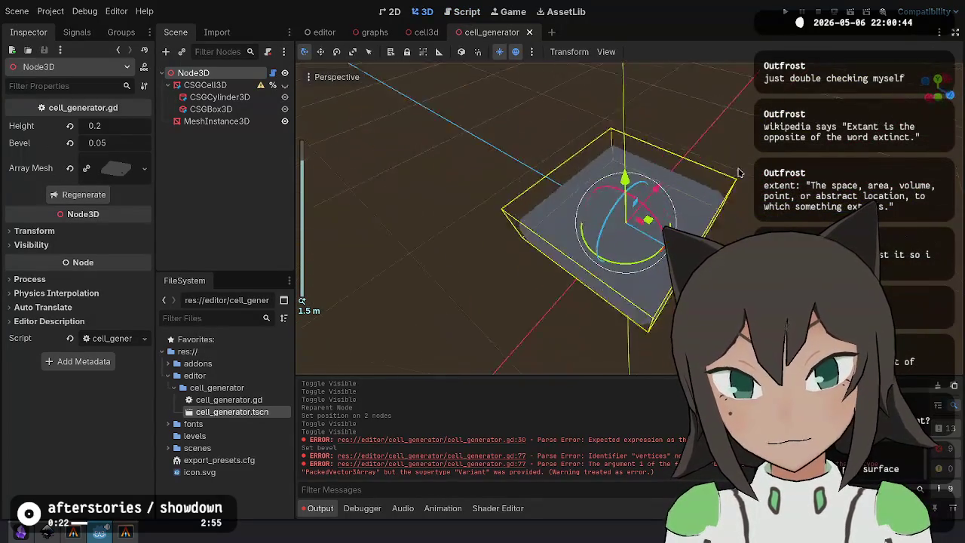
left_click_drag(636, 202, 596, 151)
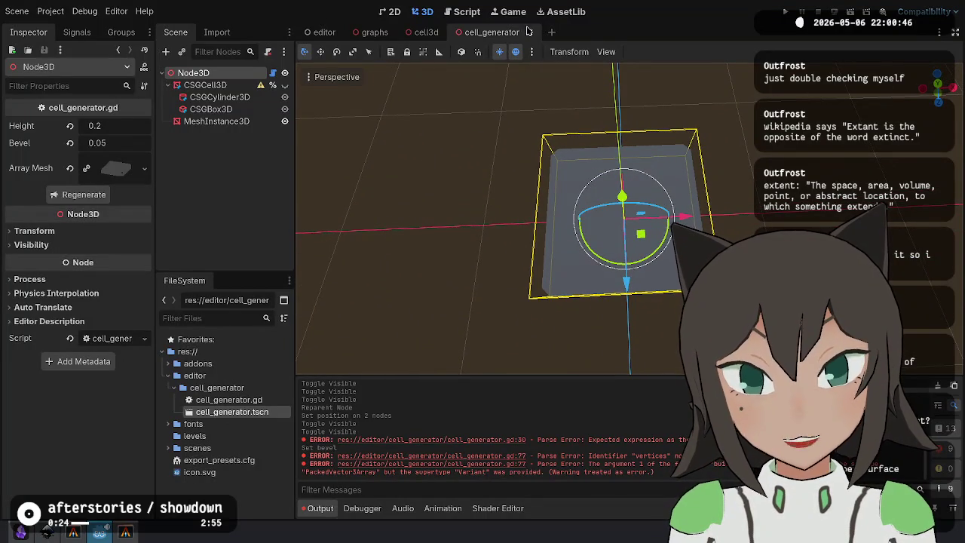
left_click(460, 11)
scroll(527, 256, "up", 3)
mouse_move(525, 244)
left_mouse_down()
mouse_move(528, 185)
mouse_move(543, 158)
left_mouse_up()
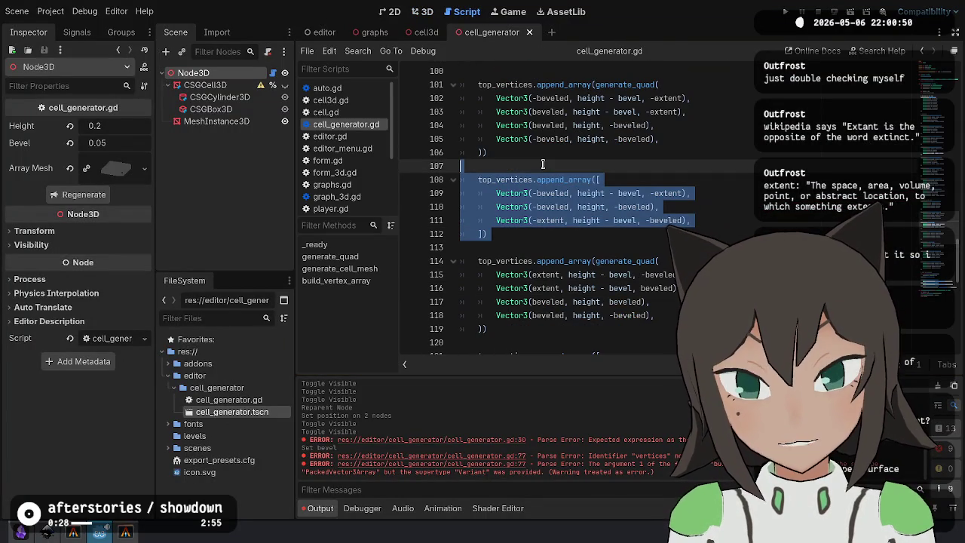
Copy the corner-triangle block from lines 107–112 to line 128 and remove the blank line before the quad.
scroll(528, 173, "down", 4)
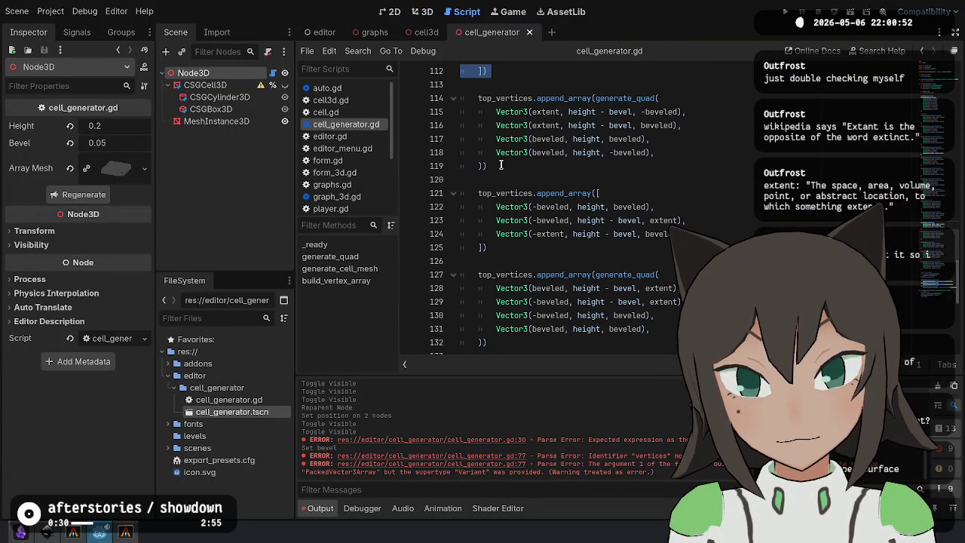
key("Delete")
left_click(501, 153)
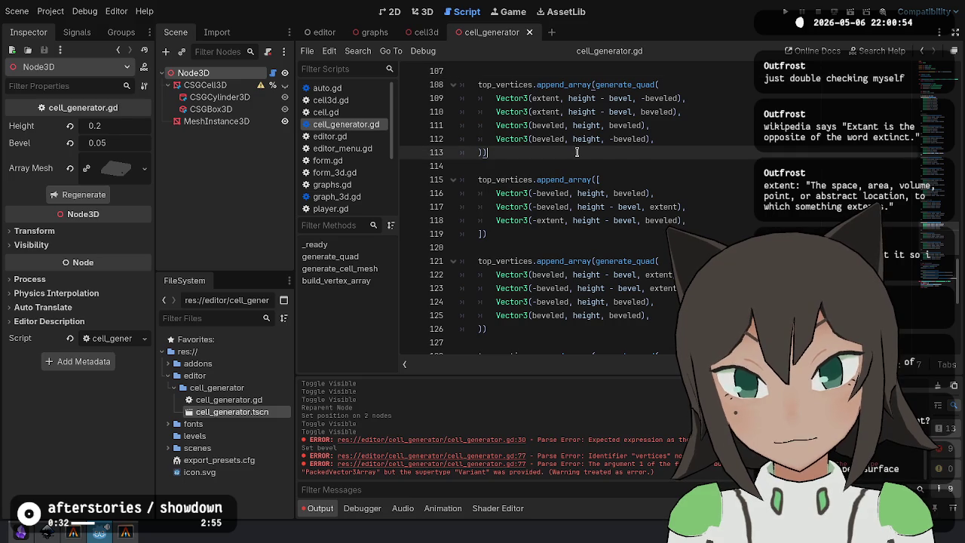
scroll(577, 152, "up", 5)
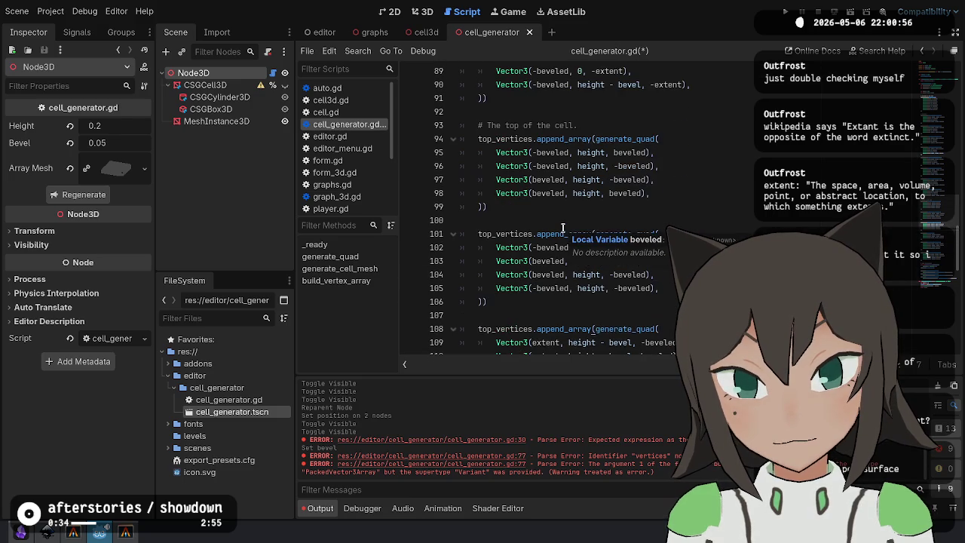
key("ctrl+z")
left_click(573, 156)
left_click(668, 143)
left_click(607, 197)
left_click(595, 251)
left_click_drag(496, 225, 516, 294)
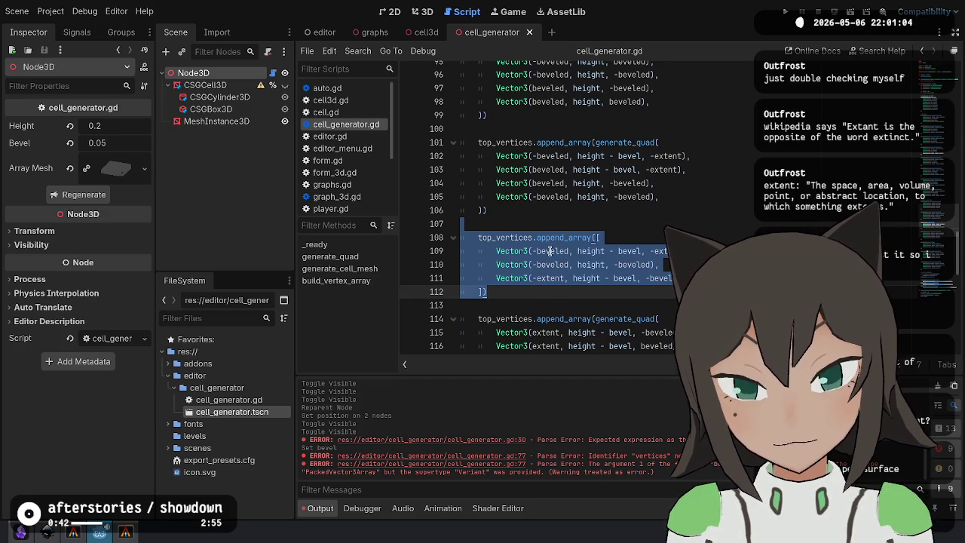
scroll(583, 218, "down", 4)
scroll(583, 218, "down", 5)
left_click(535, 155)
key("ctrl+v")
scroll(543, 147, "up", 3)
scroll(543, 147, "up", 5)
left_click(498, 191)
key("BackSpace")
Move the first corner-triangle block below its quad, after line 113.
scroll(528, 214, "down", 3)
left_click_drag(497, 233, 488, 171)
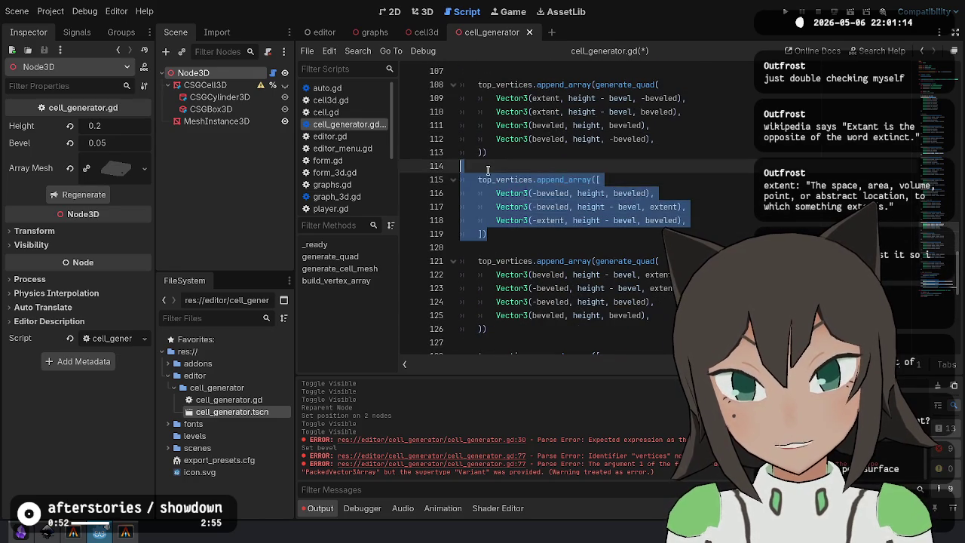
key("ctrl+x")
scroll(517, 190, "down", 2)
scroll(518, 180, "down", 3)
scroll(520, 90, "up", 4)
key("ctrl+v")
scroll(531, 178, "down", 1)
scroll(531, 179, "up", 1)
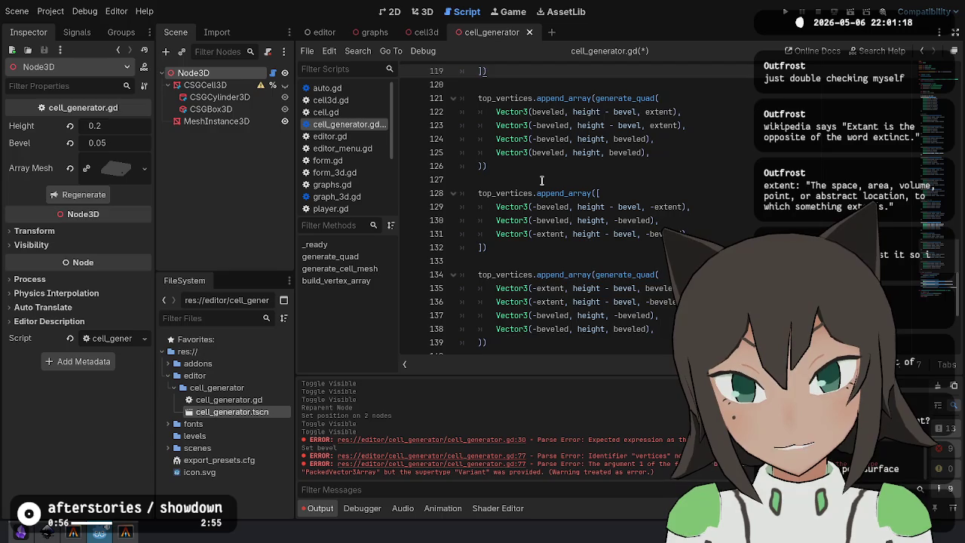
key("shift+Up")
key("shift+Up")
key("shift+Up")
key("ctrl+x")
left_click(541, 189)
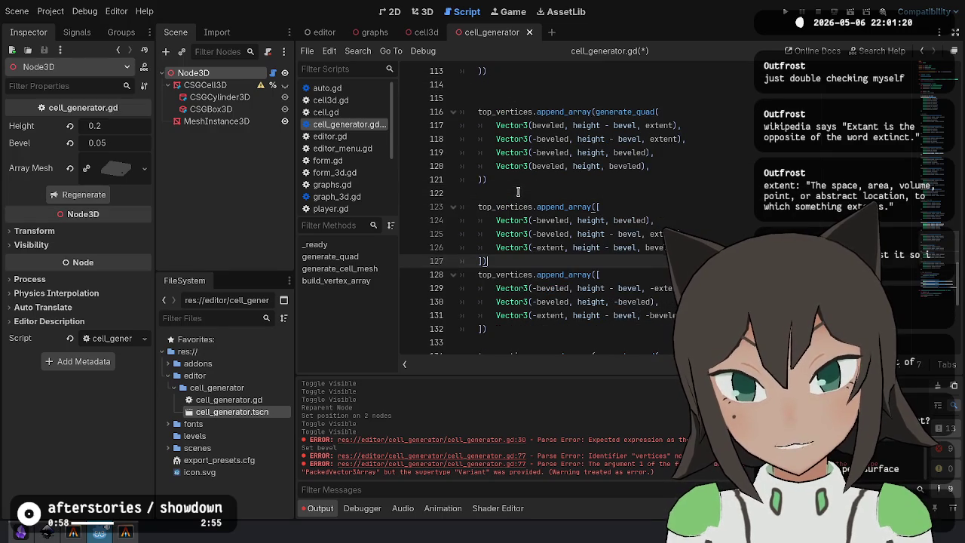
key("ctrl+v")
scroll(504, 208, "down", 3)
Move the next triangle block below its quad, remove the extra blank line, and save the script.
key("shift+Down")
key("shift+Down")
key("shift+Down")
key("ctrl+x")
left_click(501, 243)
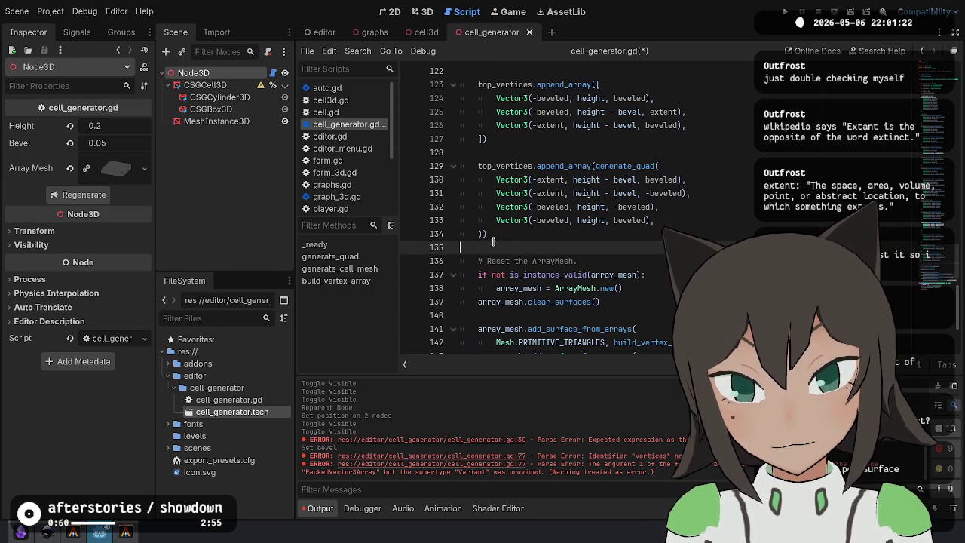
key("ctrl+v")
key("Return")
scroll(510, 238, "up", 3)
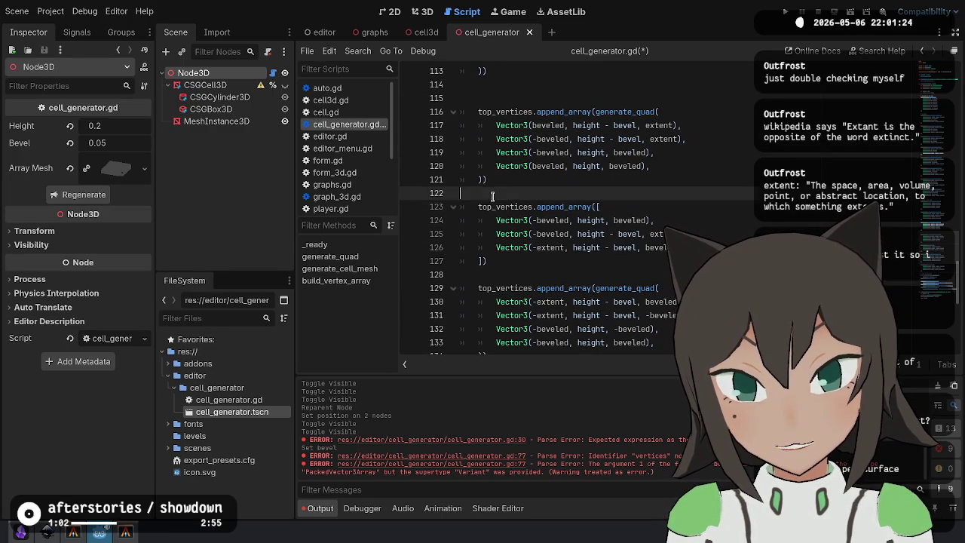
left_click(543, 84)
key("BackSpace")
key("ctrl+s")
Relocate the triangle block from lines 122–126 to lines 108–112.
left_click(531, 255)
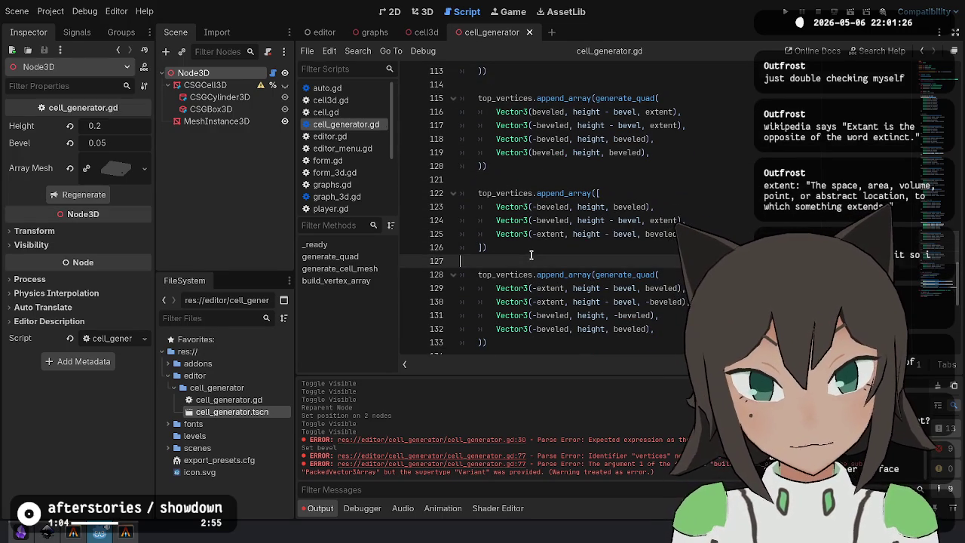
key("shift+Up")
key("shift+Up")
key("shift+Up")
scroll(531, 193, "down", 3)
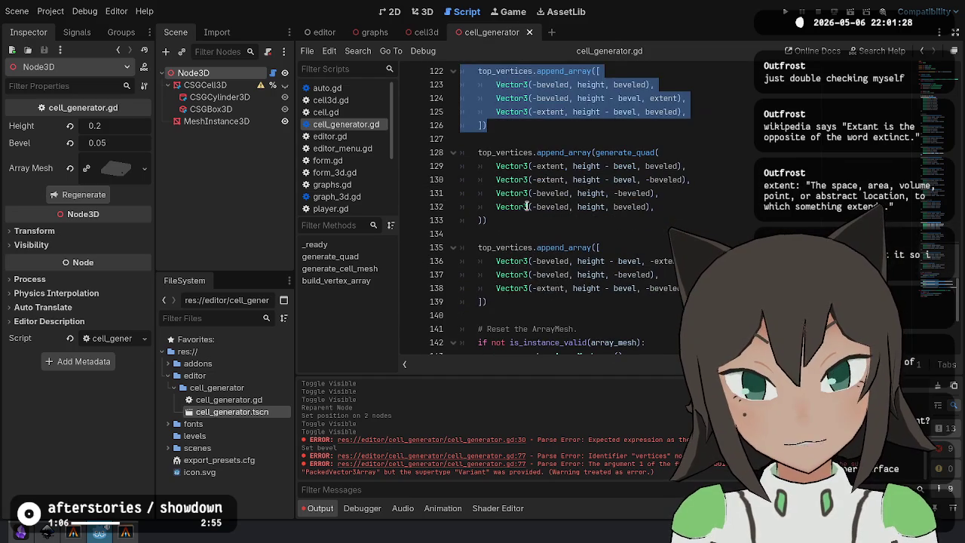
scroll(521, 263, "up", 9)
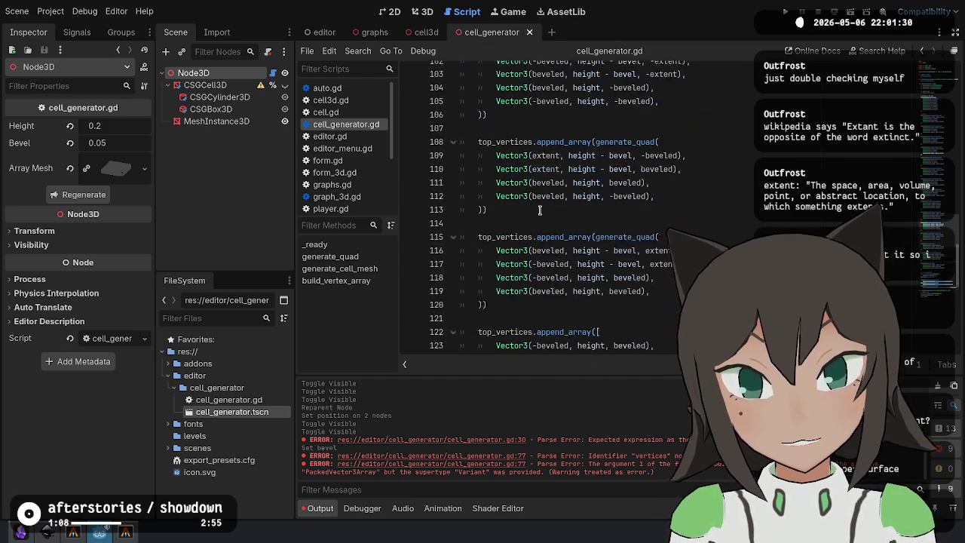
key("ctrl+x")
left_click(500, 231)
key("Return")
key("ctrl+v")
Delete the minus signs on lines 109–111 to flip the triangle to positive x, and save.
left_click(535, 261)
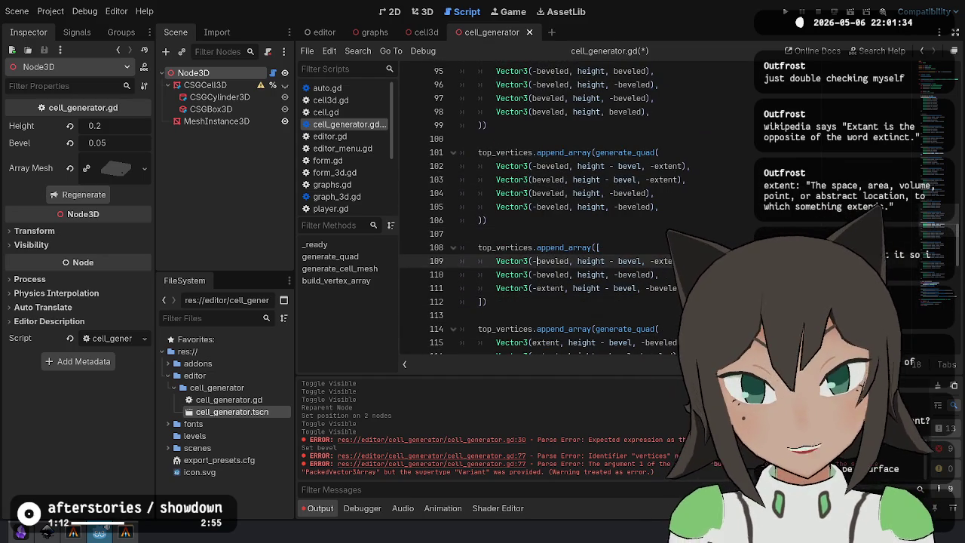
key("BackSpace")
left_click(688, 261)
key("ctrl+s")
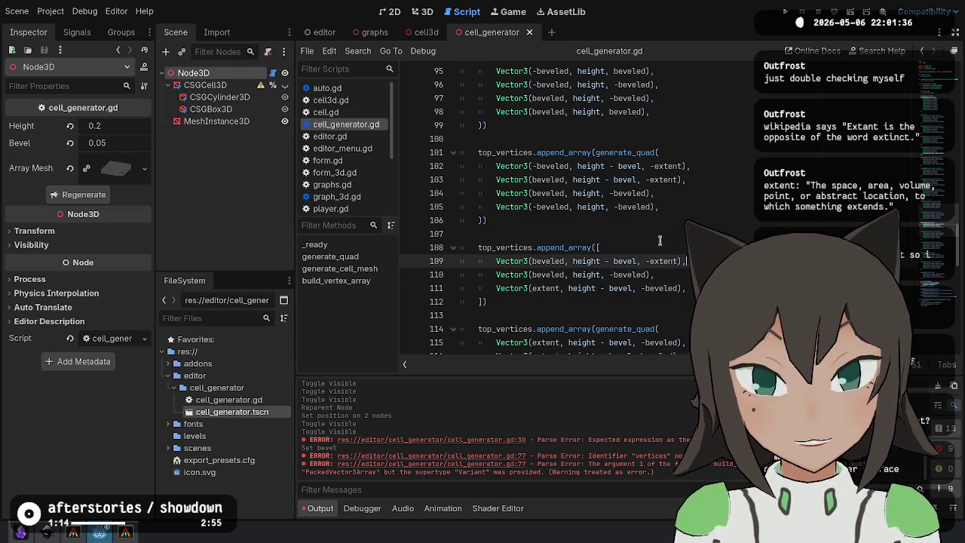
left_click(426, 12)
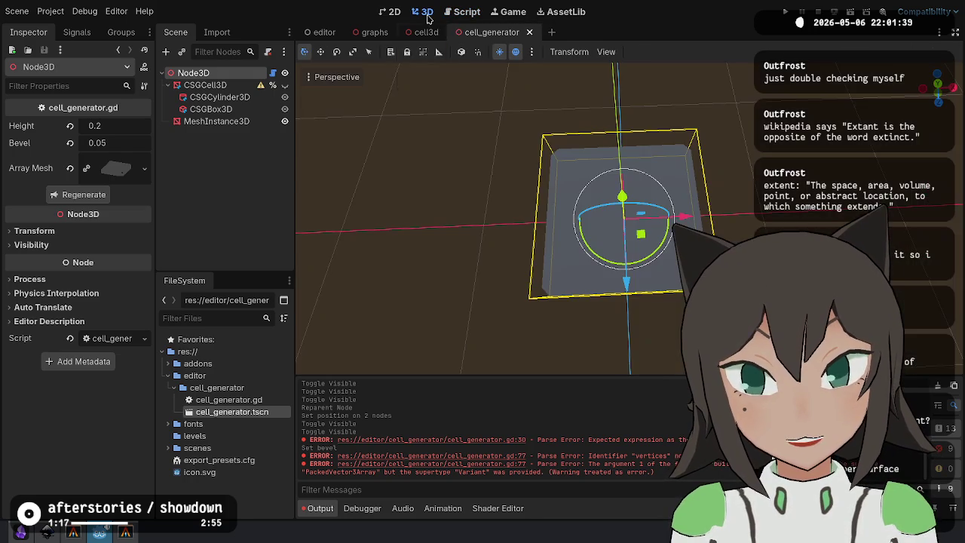
Regenerate the cell mesh and inspect it from side, top-down and low angles in 3D.
left_click(97, 198)
mouse_move(482, 196)
left_mouse_down()
mouse_move(519, 174)
mouse_move(588, 206)
mouse_move(504, 206)
mouse_move(578, 209)
mouse_move(538, 237)
left_mouse_up()
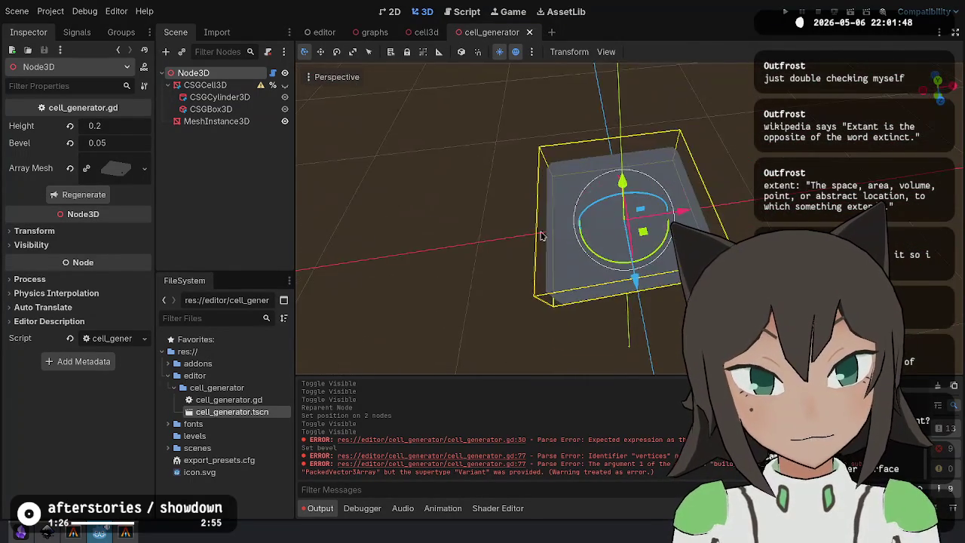
scroll(538, 236, "up", 3)
mouse_move(653, 279)
left_mouse_down()
mouse_move(625, 241)
mouse_move(642, 248)
mouse_move(640, 235)
mouse_move(640, 249)
left_mouse_up()
scroll(640, 234, "down", 4)
left_click_drag(834, 106, 510, 79)
left_click(476, 13)
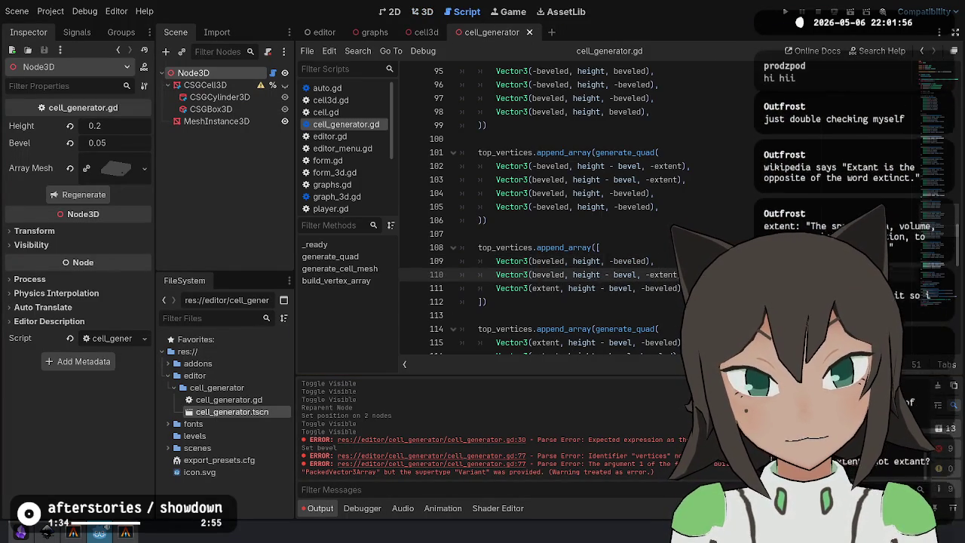
left_click(423, 13)
mouse_move(445, 225)
left_mouse_down()
mouse_move(756, 187)
mouse_move(761, 151)
mouse_move(769, 196)
left_mouse_up()
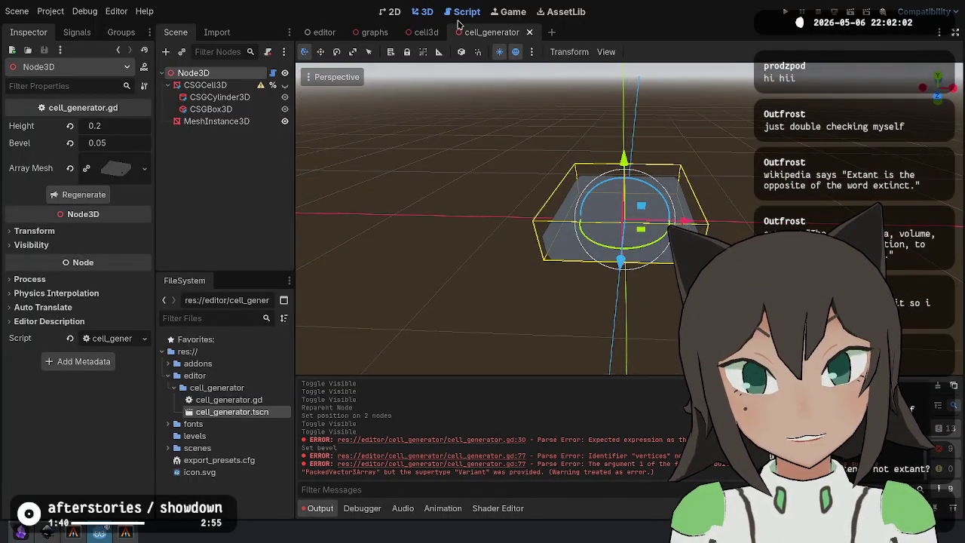
left_click(461, 12)
Move the second triangle block, lines 127–132, above its quad to line 121.
scroll(505, 241, "down", 8)
mouse_move(490, 249)
left_mouse_down()
mouse_move(482, 192)
mouse_move(489, 249)
left_mouse_up()
left_click(511, 181)
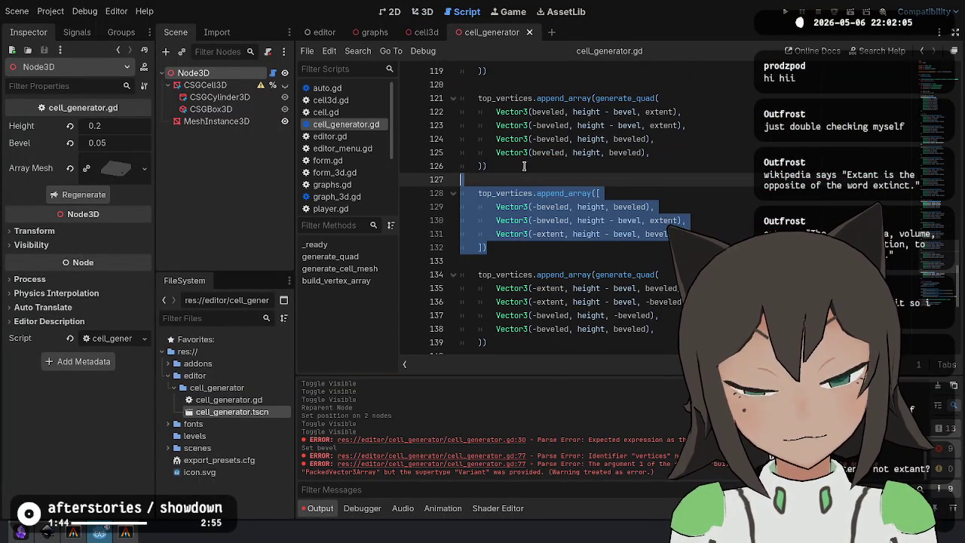
key("ctrl+x")
left_click(510, 84)
key("ctrl+v")
left_click(615, 111)
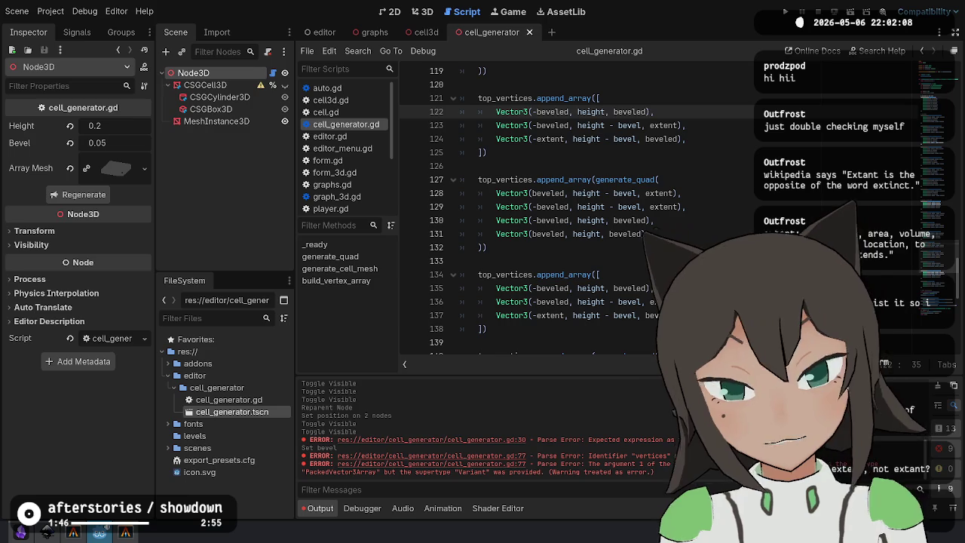
type("-")
left_click(641, 125)
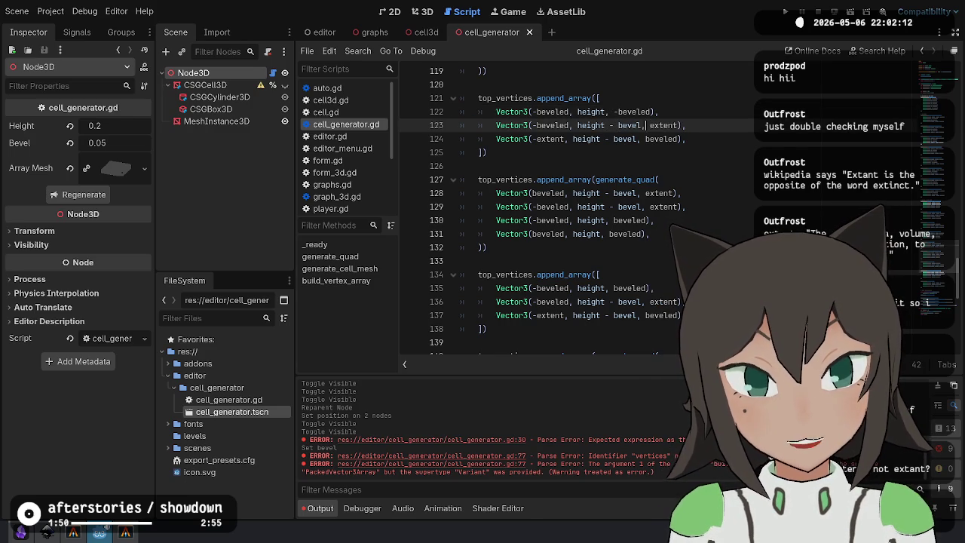
Remove the minus signs on lines 122–124 so the triangle sits at positive x and z.
left_click(619, 112)
key("BackSpace")
left_click(531, 112)
key("Delete")
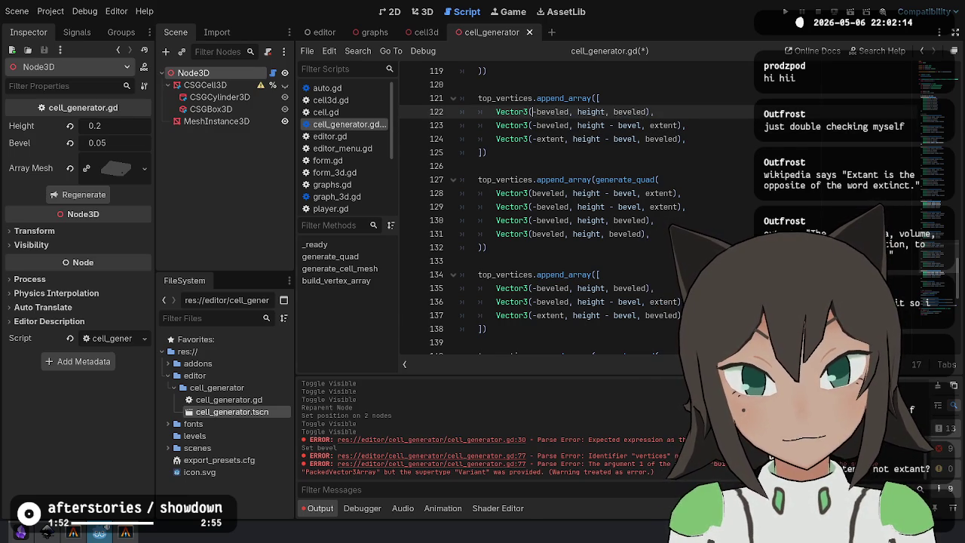
key("shift+alt+Down")
key("shift+alt+Down")
key("Delete")
key("Escape")
scroll(573, 212, "up", 3)
scroll(573, 211, "up", 1)
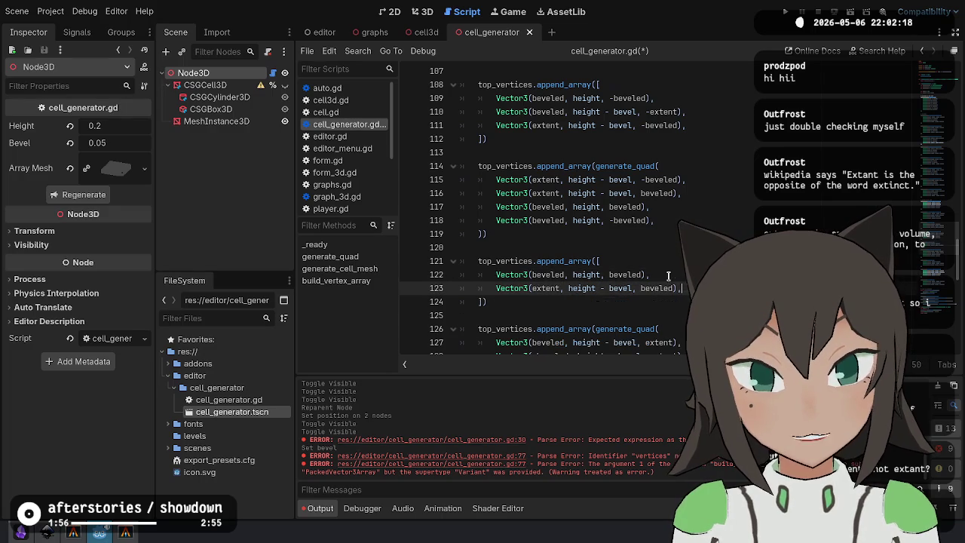
Reorder the triangle's vertices so the extent vertex line comes last, and save the script.
left_click(682, 288)
left_click(651, 275)
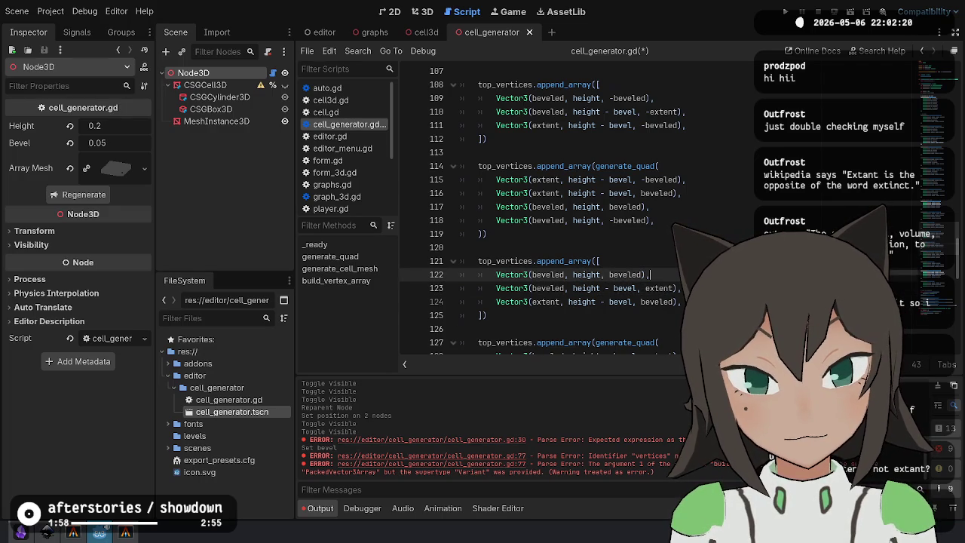
key("ctrl+shift+k")
left_click(488, 302)
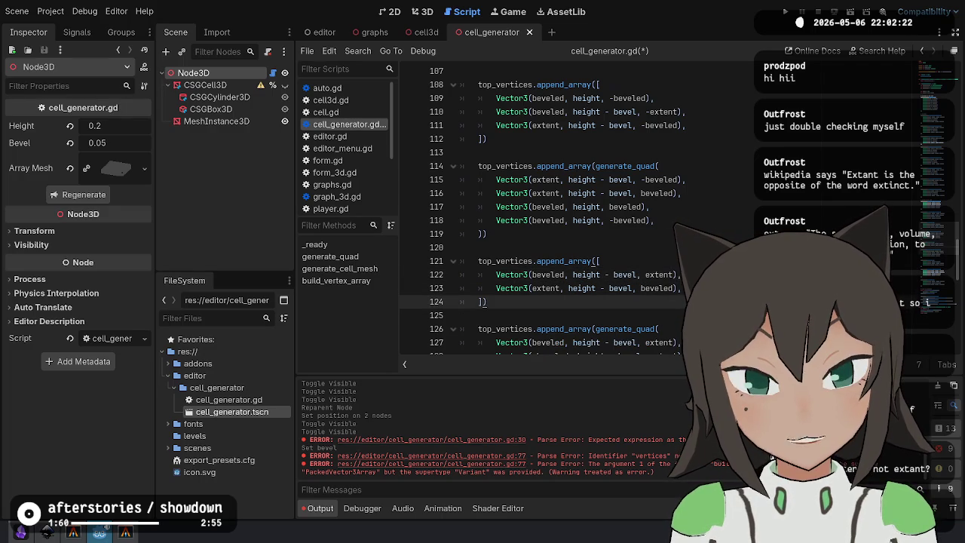
key("ctrl+z")
key("alt+Down")
key("ctrl+s")
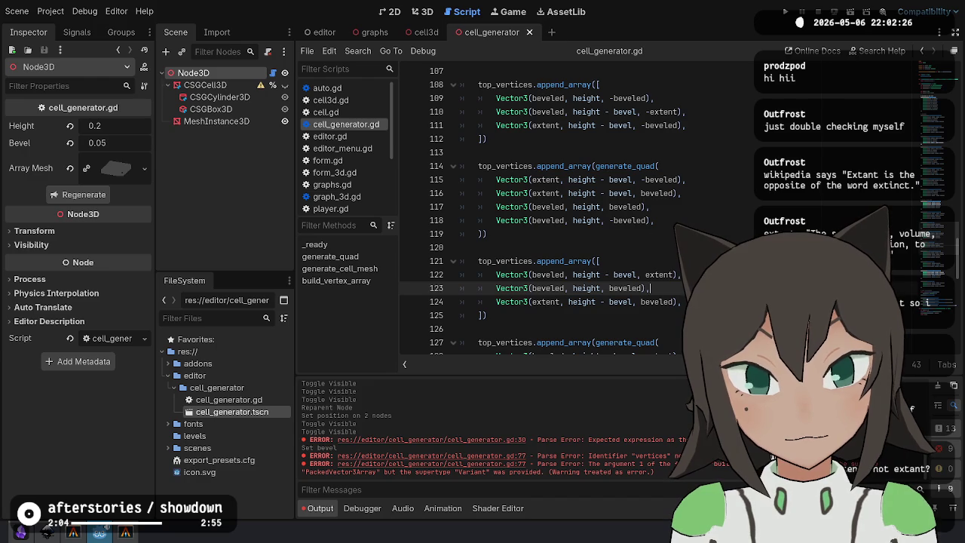
key("Up")
key("alt+Down")
key("alt+Down")
key("Down")
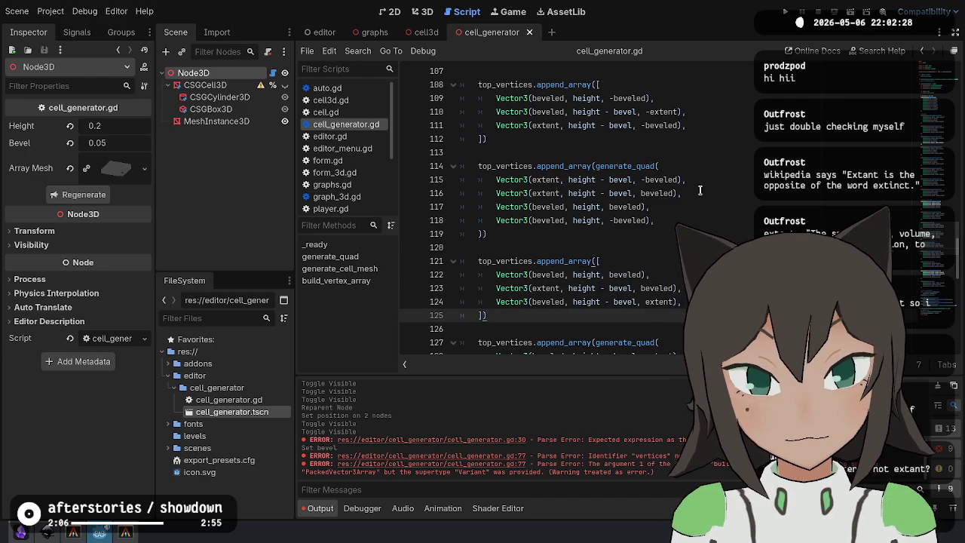
left_click_drag(681, 288, 652, 274)
Hide the MeshInstance3D box mesh in the 3D scene and save the scene.
left_click(426, 12)
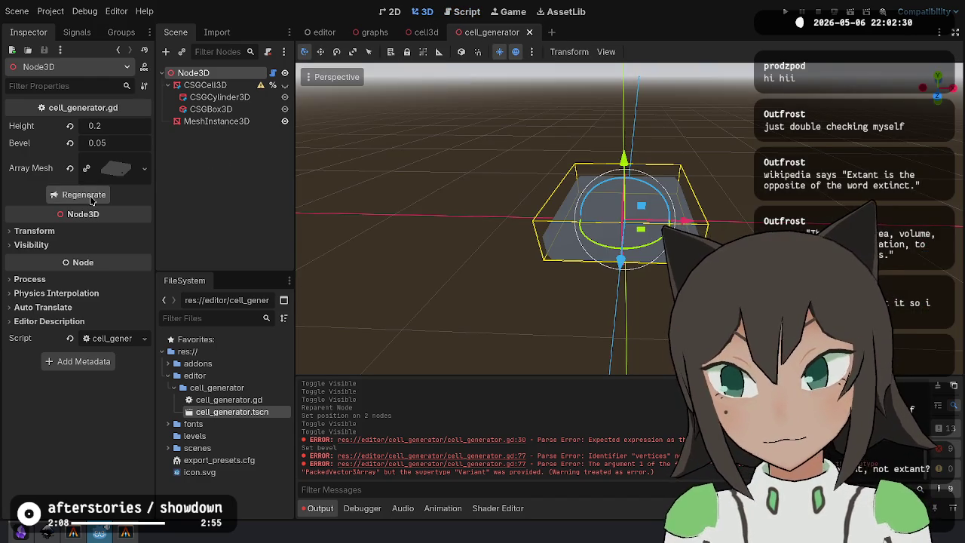
mouse_move(573, 248)
left_mouse_down()
mouse_move(519, 267)
mouse_move(685, 260)
left_mouse_up()
scroll(603, 249, "down", 2)
scroll(588, 251, "up", 6)
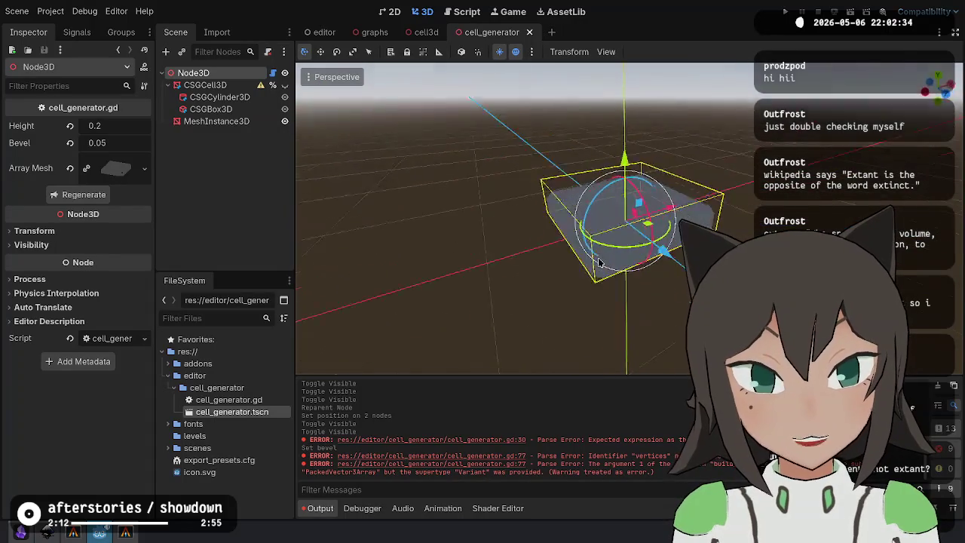
mouse_move(587, 251)
left_mouse_down()
mouse_move(732, 231)
mouse_move(610, 227)
mouse_move(423, 274)
mouse_move(676, 246)
mouse_move(394, 255)
mouse_move(638, 209)
mouse_move(588, 143)
mouse_move(574, 174)
left_mouse_up()
key("ctrl+s")
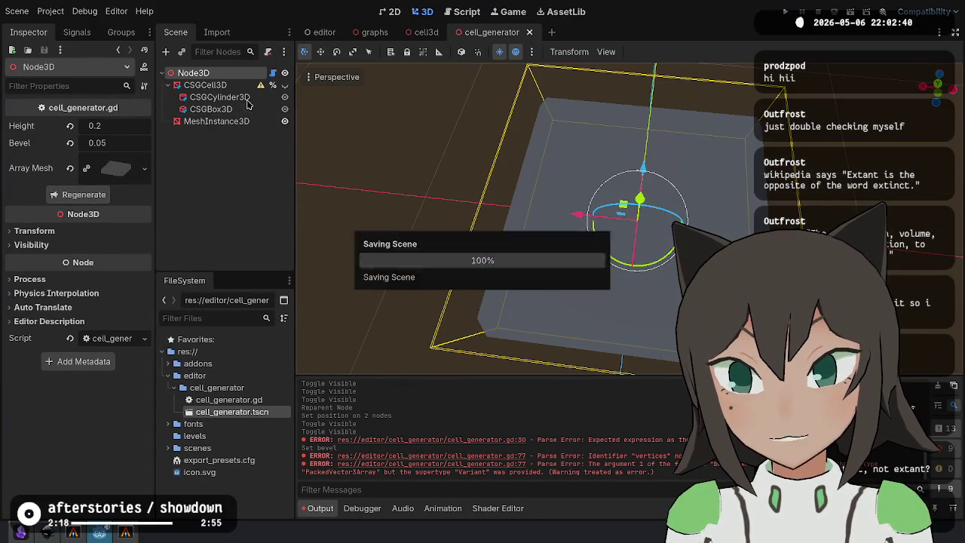
left_click(285, 108)
key("ctrl+s")
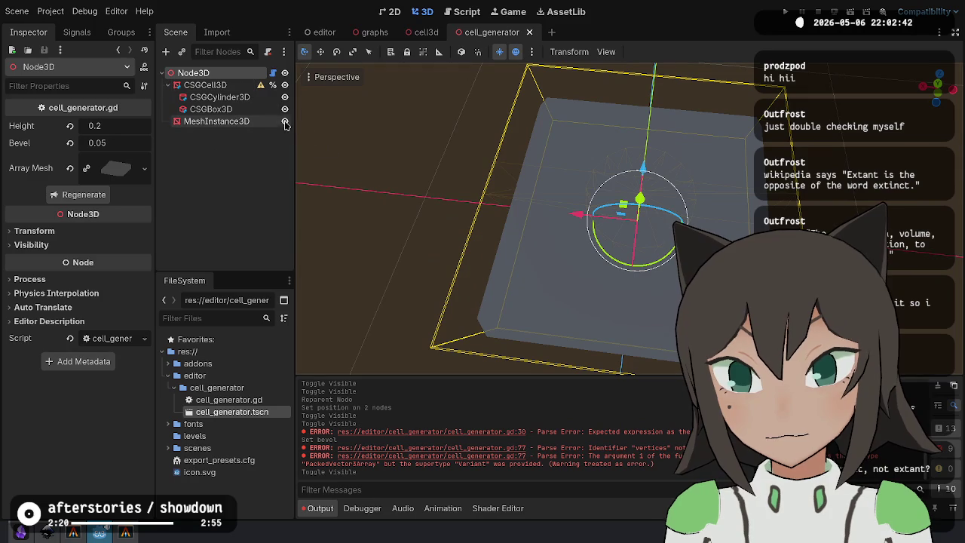
left_click(285, 121)
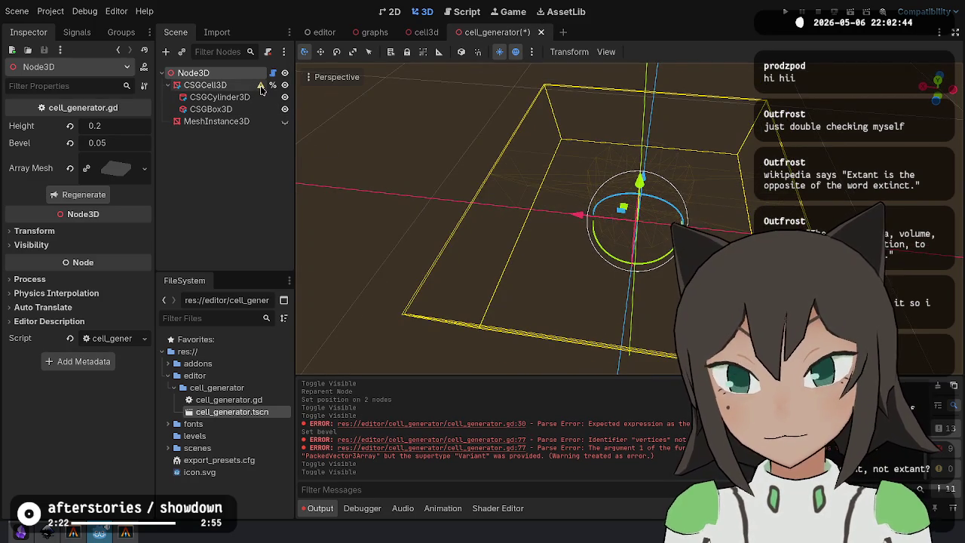
Regenerate the cell mesh, copy the Array Mesh, and paste it into CSGCell3D's Mesh property.
mouse_move(262, 90)
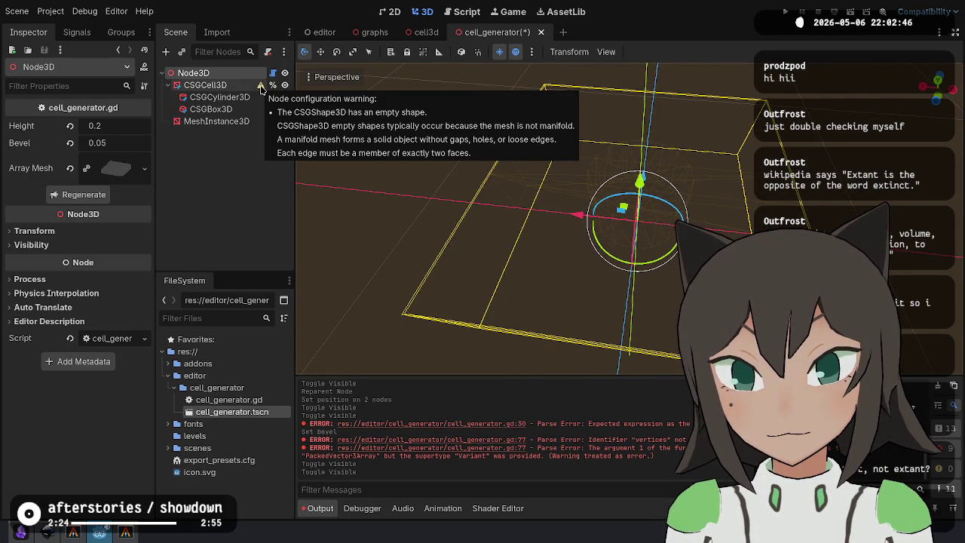
left_click(237, 84)
left_click(196, 72)
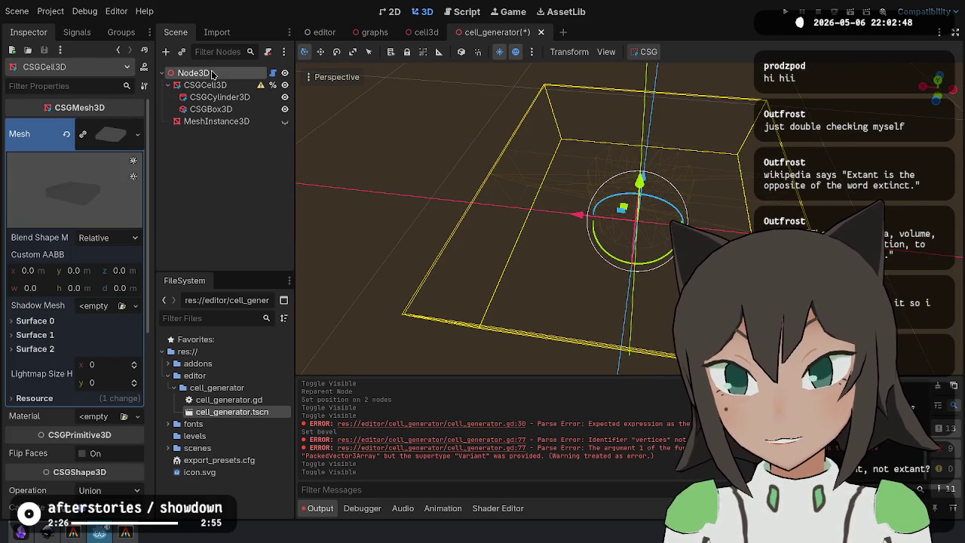
left_click(74, 196)
right_click(116, 170)
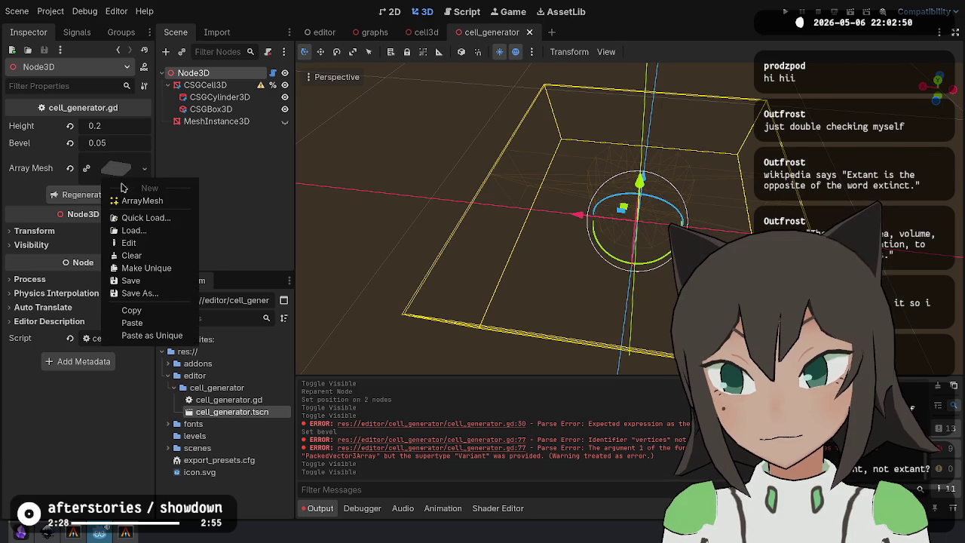
left_click(209, 92)
left_click(208, 86)
right_click(105, 136)
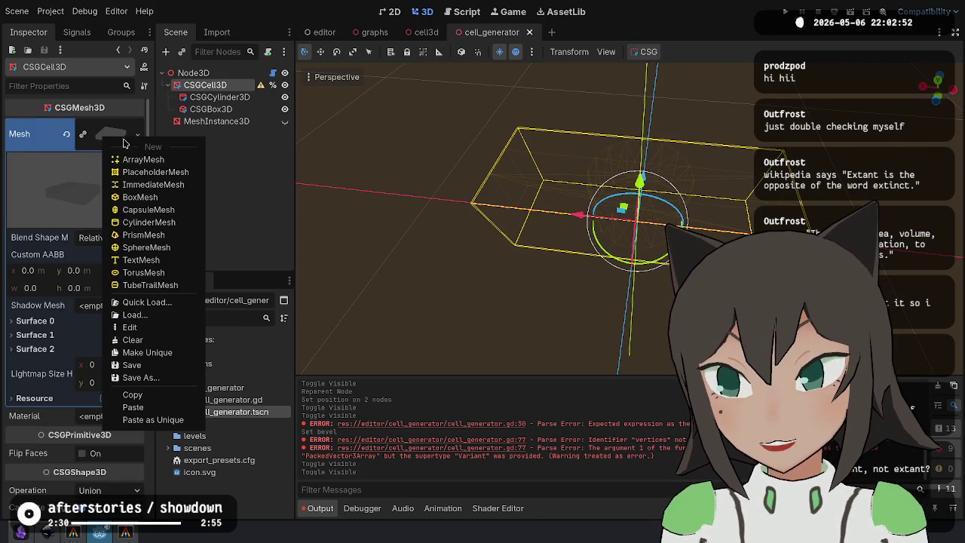
left_click(148, 407)
mouse_move(83, 189)
left_mouse_down()
mouse_move(101, 136)
mouse_move(177, 188)
mouse_move(92, 178)
mouse_move(82, 212)
left_mouse_up()
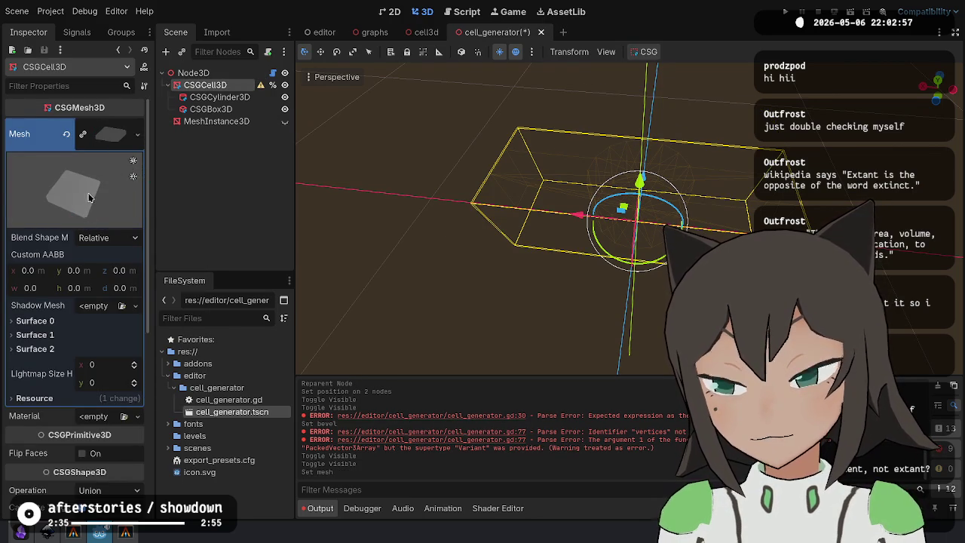
left_click(476, 15)
Save the scene and review build_vertex_array and the arrays declaration in cell_generator.gd.
key("ctrl+s")
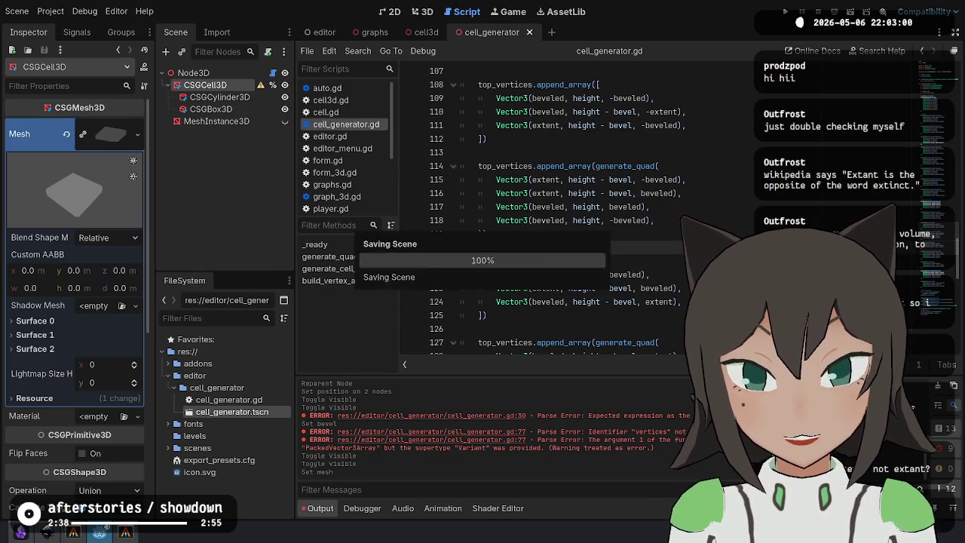
scroll(528, 211, "down", 8)
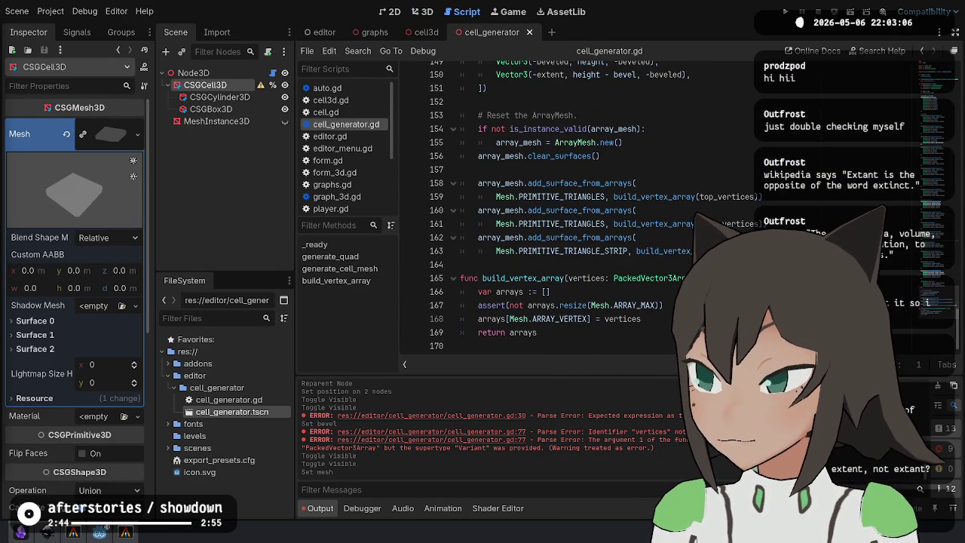
left_click(573, 224)
left_click(552, 292)
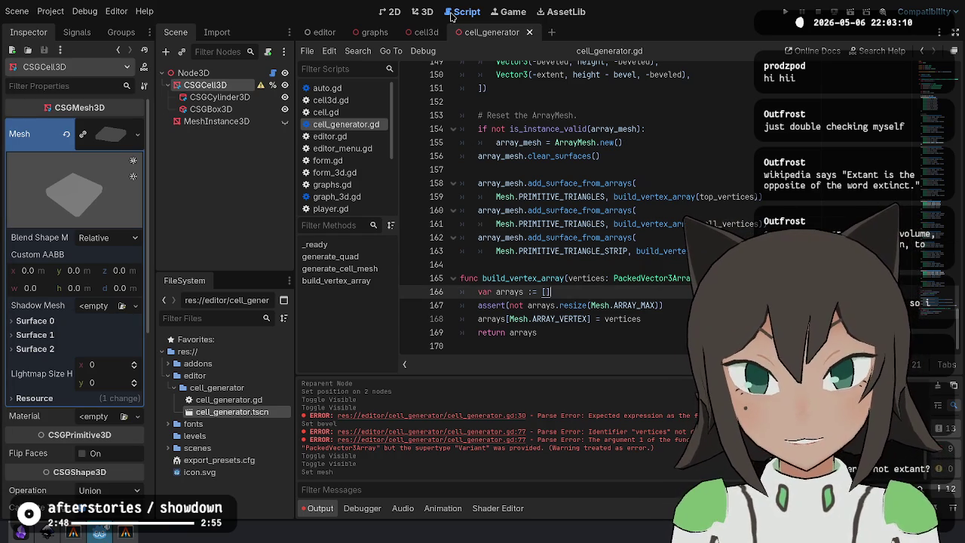
scroll(622, 171, "up", 15)
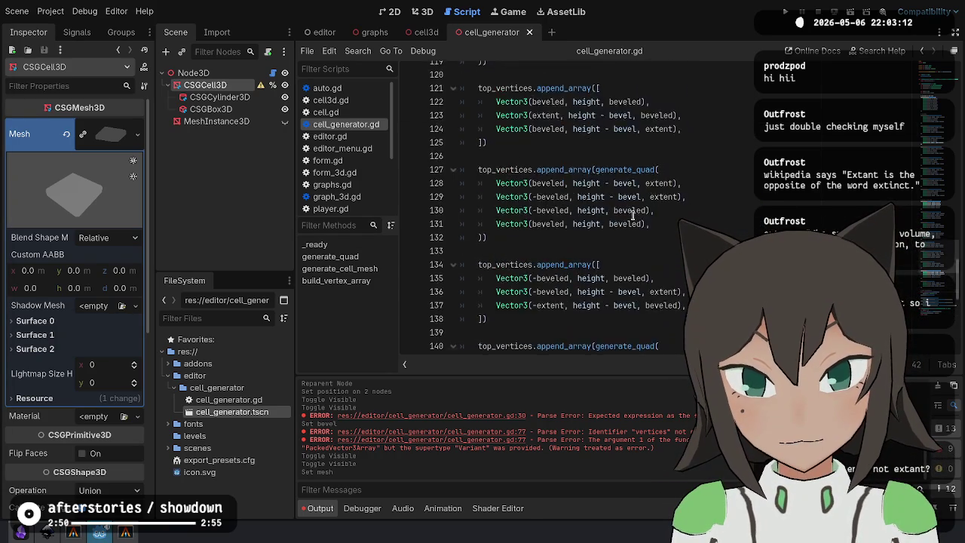
scroll(633, 217, "up", 20)
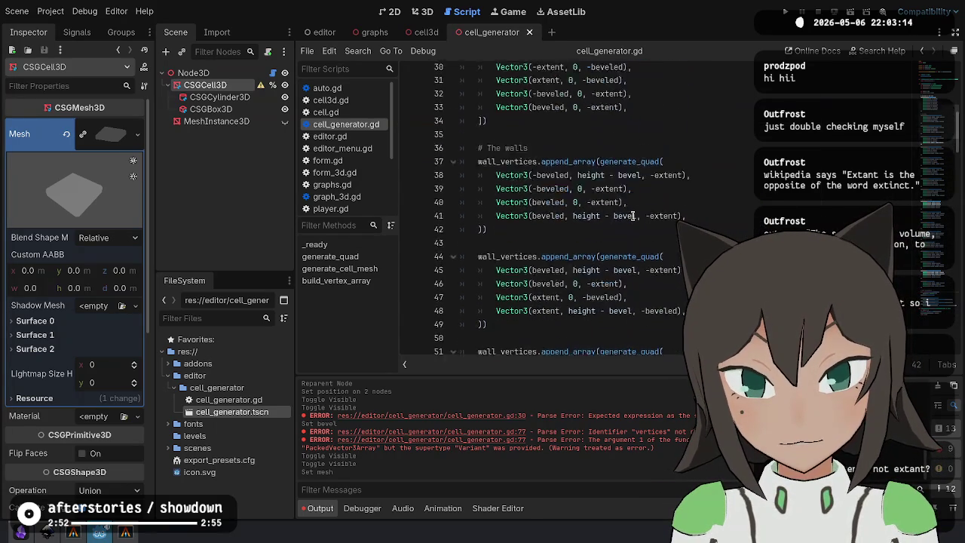
scroll(633, 216, "up", 3)
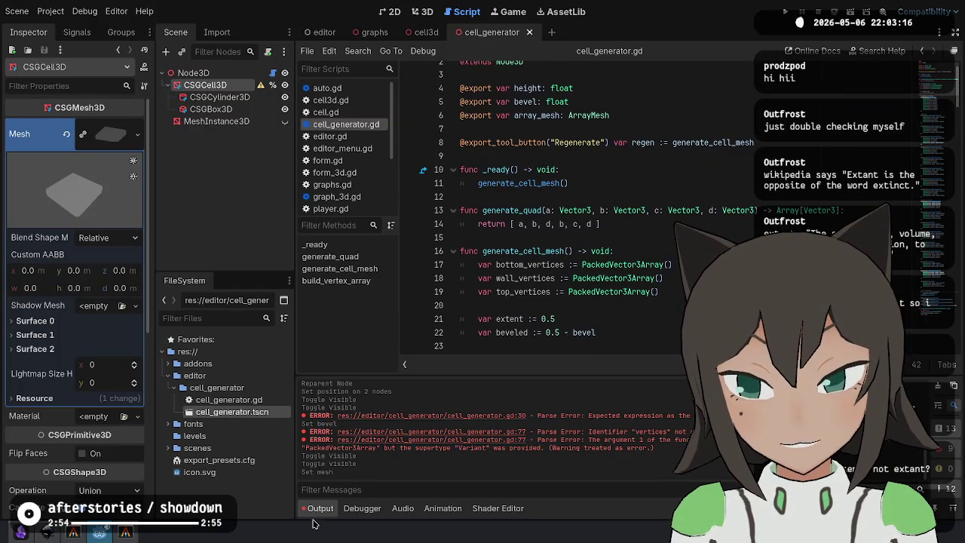
Collapse the Output panel and read through the wall_vertices and surfaces code.
left_click(318, 508)
left_click(597, 234)
left_click(664, 288)
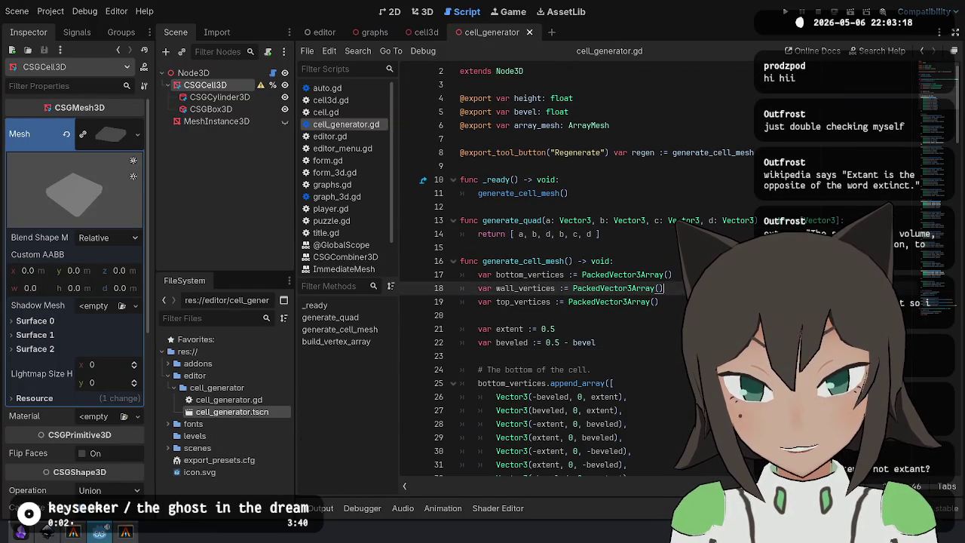
scroll(667, 312, "down", 10)
scroll(667, 311, "down", 20)
scroll(677, 323, "down", 8)
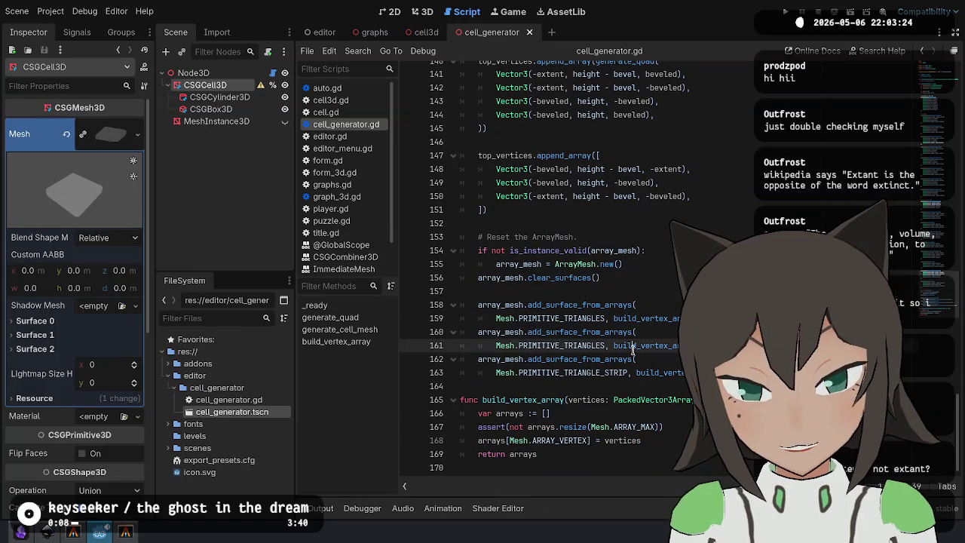
left_click(653, 386)
left_click(433, 10)
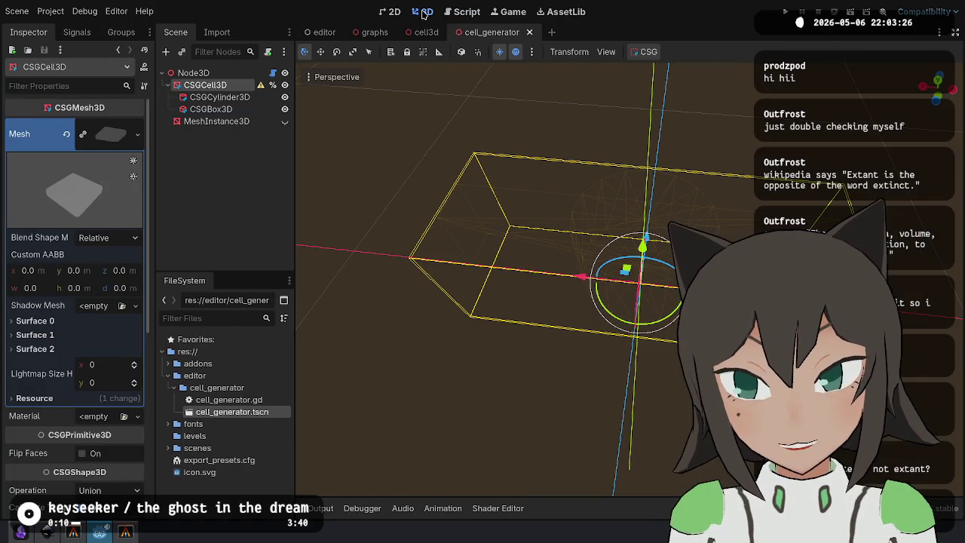
Show MeshInstance3D and switch the viewport to Display Lighting to examine the lit mesh.
left_click(284, 121)
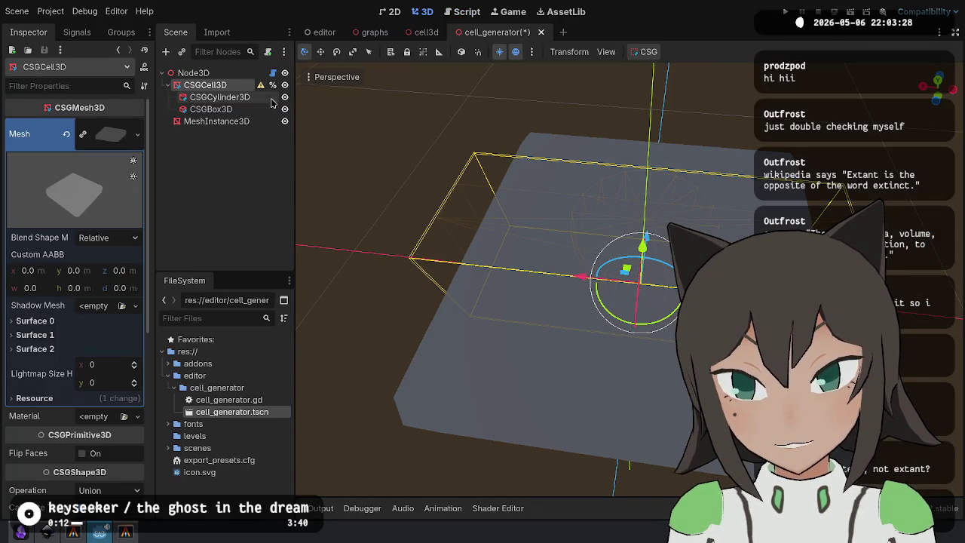
mouse_move(580, 388)
left_mouse_down()
mouse_move(648, 287)
mouse_move(575, 390)
mouse_move(649, 302)
mouse_move(603, 264)
left_mouse_up()
left_click(324, 78)
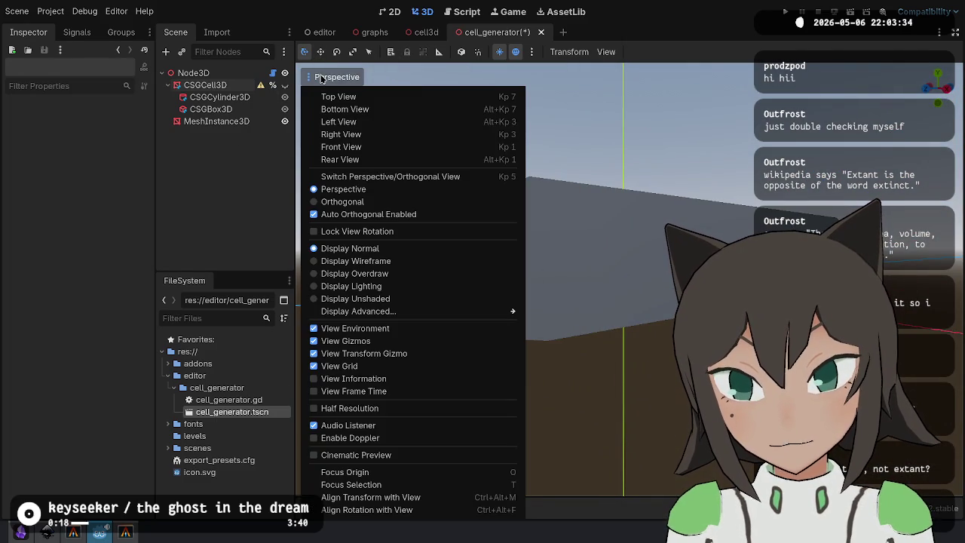
left_click(370, 285)
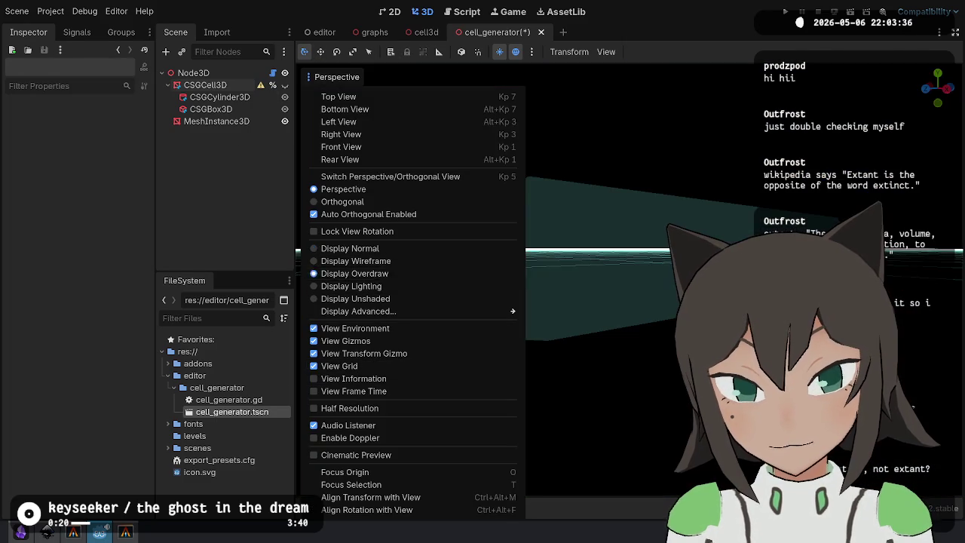
left_click(574, 338)
mouse_move(573, 339)
left_mouse_down()
mouse_move(571, 230)
mouse_move(554, 254)
mouse_move(589, 385)
mouse_move(495, 239)
mouse_move(465, 294)
mouse_move(445, 279)
mouse_move(415, 287)
mouse_move(545, 301)
mouse_move(560, 260)
mouse_move(551, 232)
mouse_move(226, 215)
mouse_move(362, 249)
mouse_move(472, 218)
mouse_move(440, 321)
mouse_move(414, 317)
left_mouse_up()
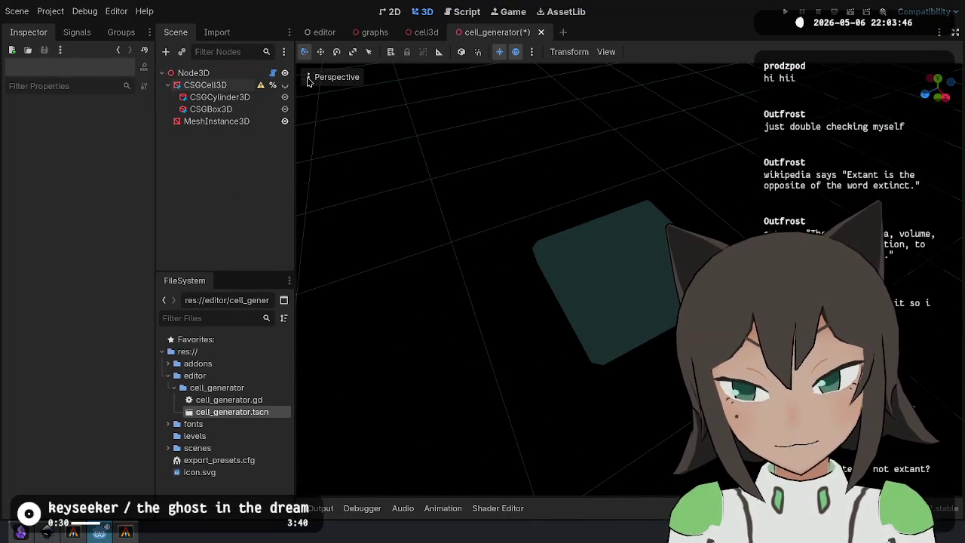
Hide CSGCell3D, leaving only MeshInstance3D visible after toggling it off and on.
left_click(208, 85)
mouse_move(314, 160)
left_mouse_down()
mouse_move(315, 86)
mouse_move(298, 91)
left_mouse_up()
left_click(284, 84)
left_click(285, 122)
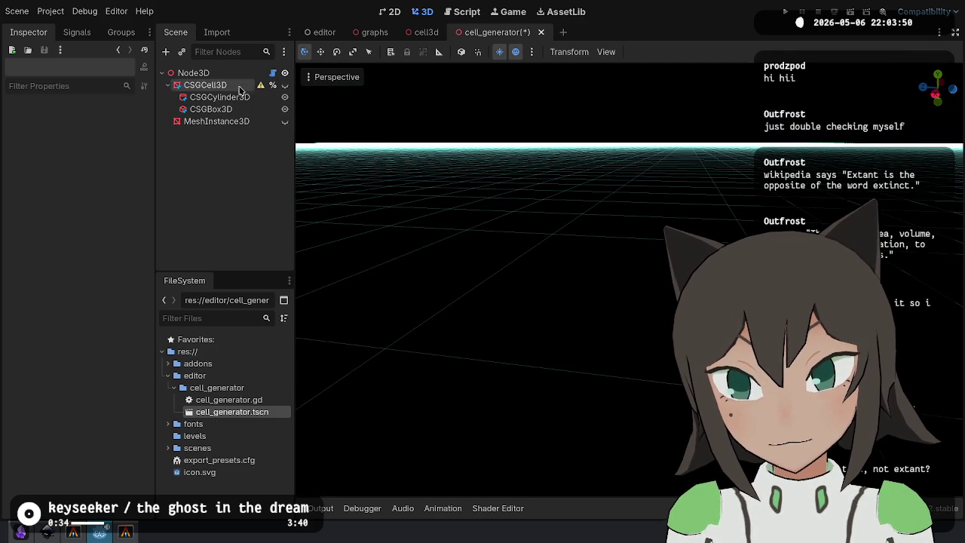
mouse_move(260, 87)
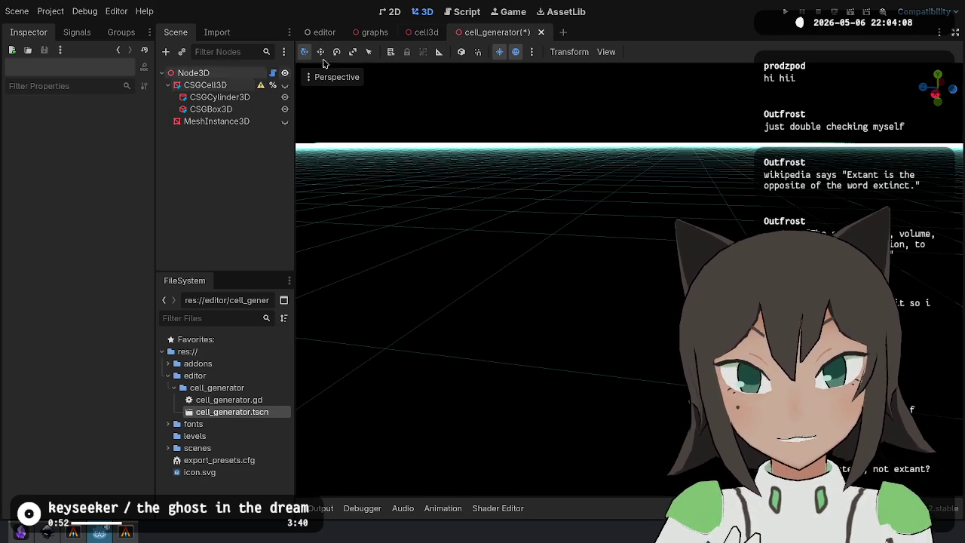
left_click(284, 121)
Review lines 25–26 of cell_generator.gd and the Node3D generator's Height and Bevel values.
left_click(460, 9)
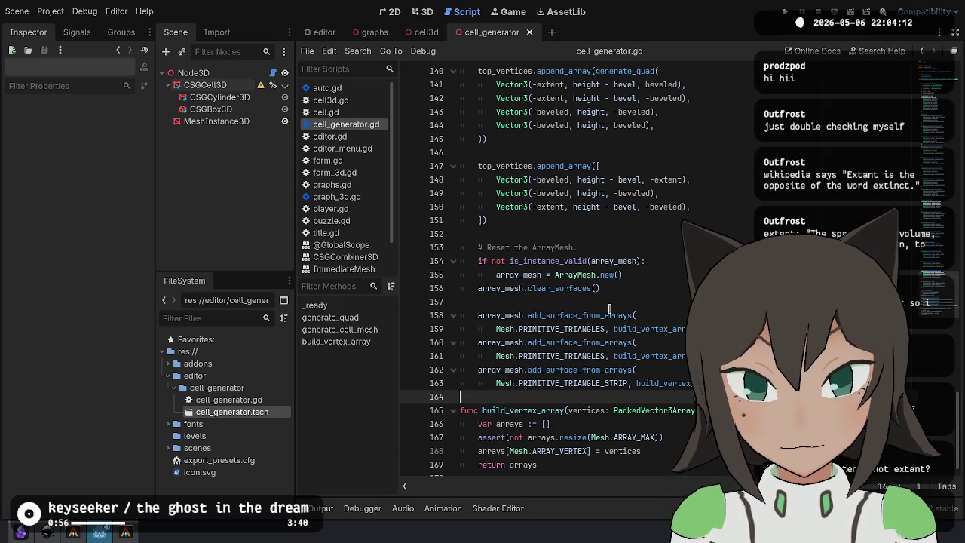
scroll(683, 280, "up", 7)
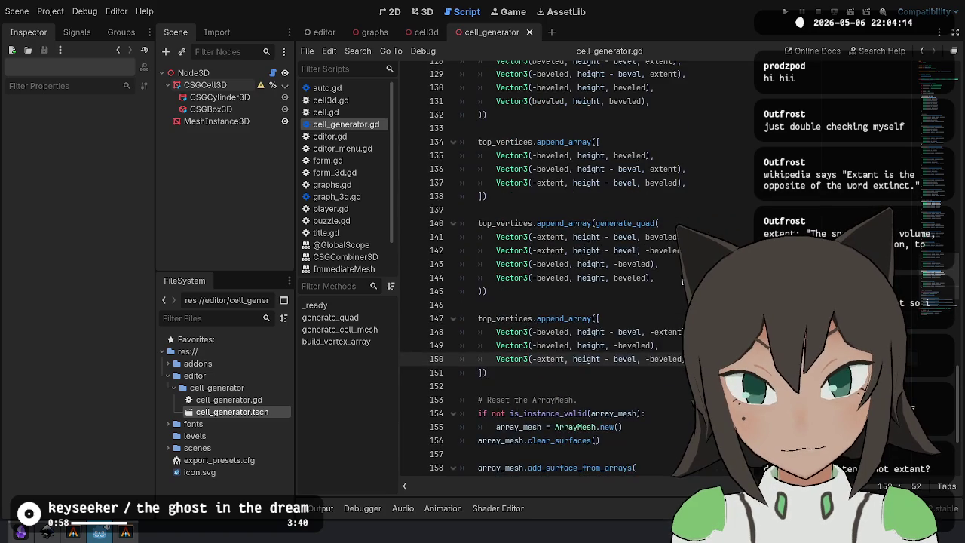
scroll(682, 280, "up", 11)
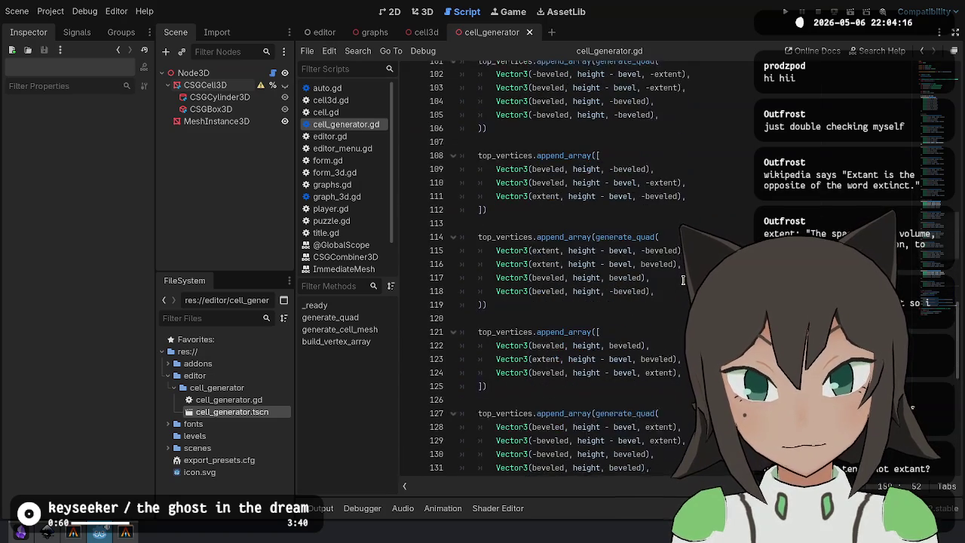
scroll(682, 281, "up", 9)
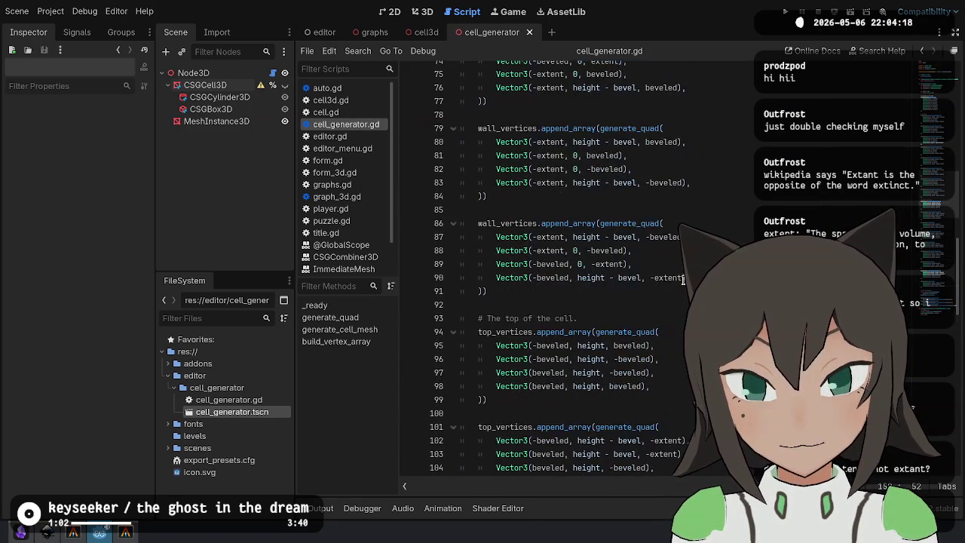
scroll(682, 280, "up", 13)
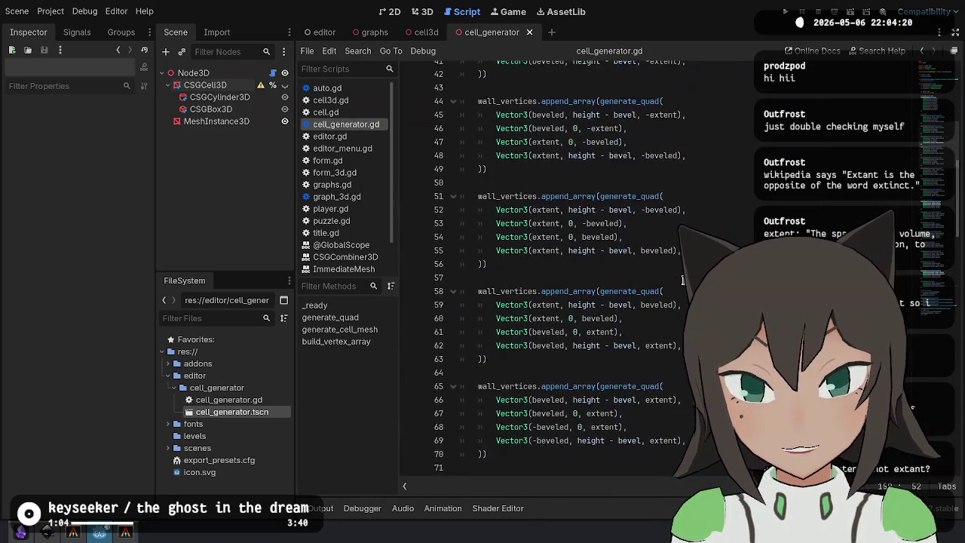
scroll(682, 281, "up", 3)
left_click(681, 264)
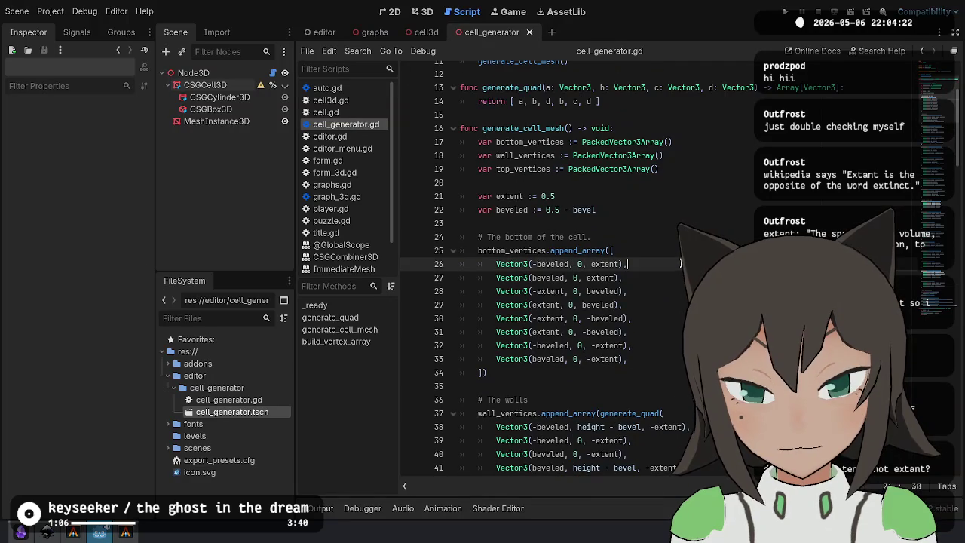
left_click(660, 251)
scroll(578, 302, "down", 20)
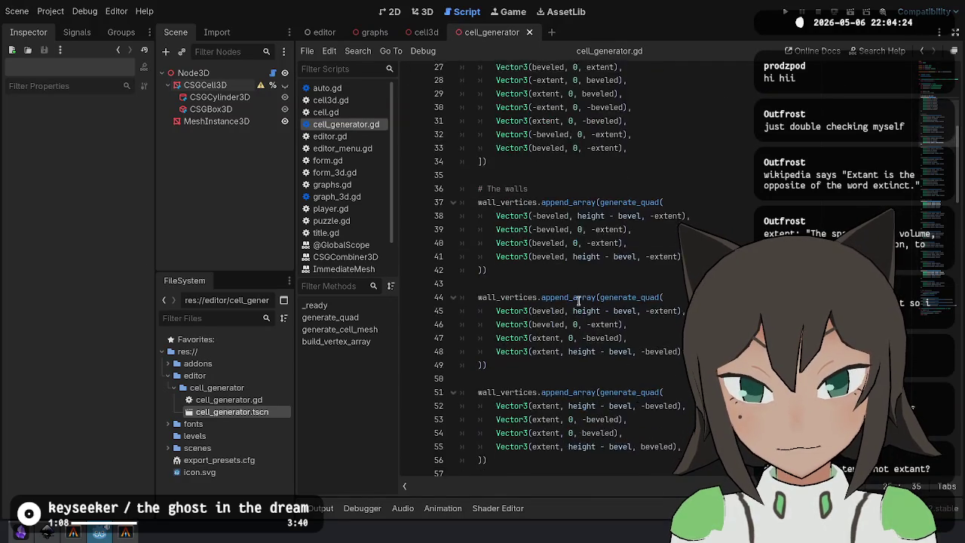
scroll(579, 292, "down", 8)
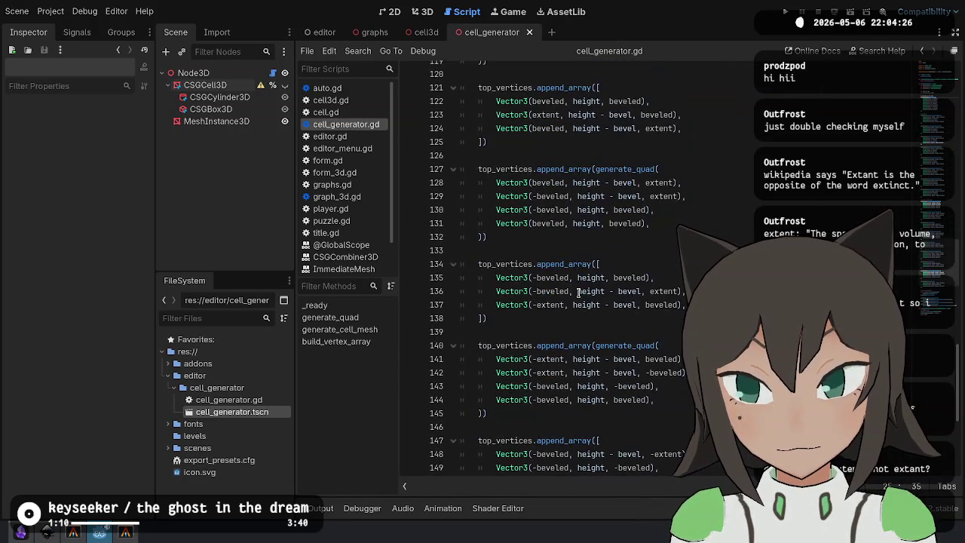
left_click(212, 73)
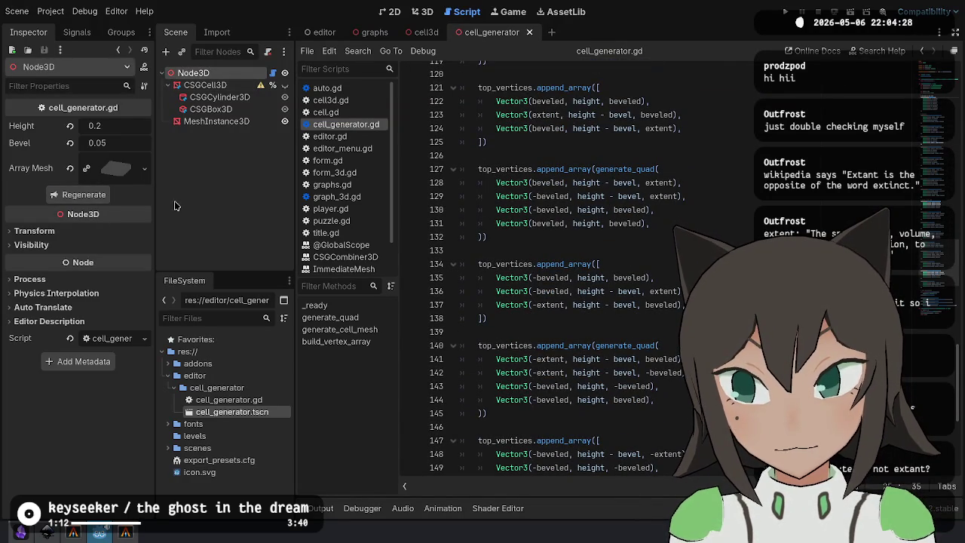
Comment out lines 147–151, the last top_vertices corner-triangle block, with Ctrl+K.
scroll(601, 359, "down", 6)
scroll(601, 359, "down", 1)
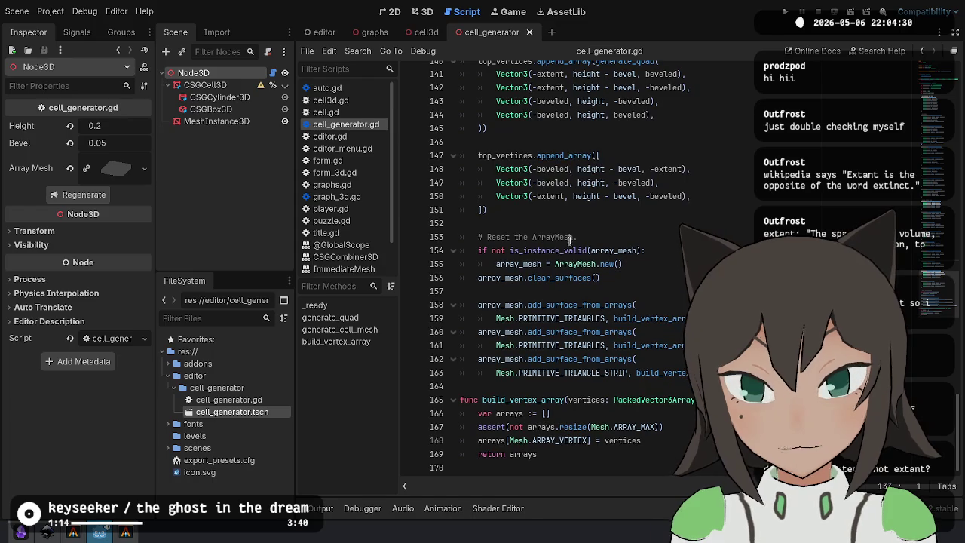
left_click(505, 158, "shift")
key("ctrl+k")
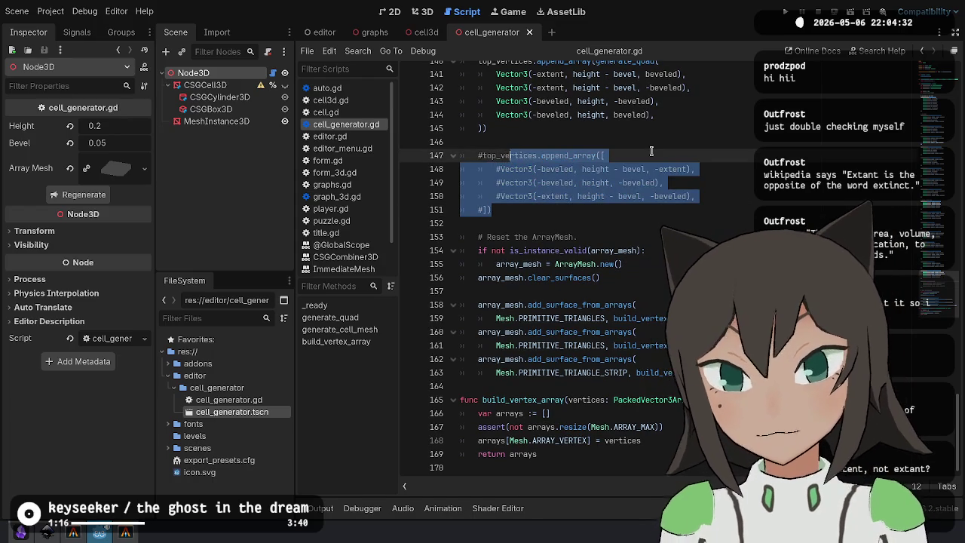